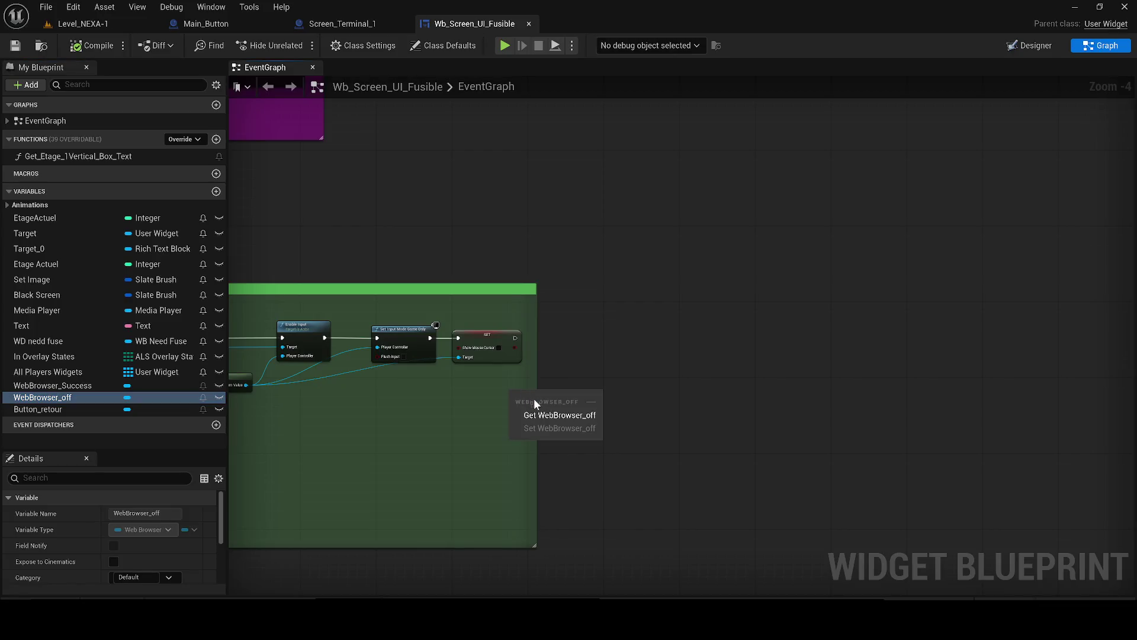
- Add a Set Visibility node after SET, targeting a WebBrowser_off getter, with visibility Visible
click(549, 409)
scroll(537, 403, up, 2)
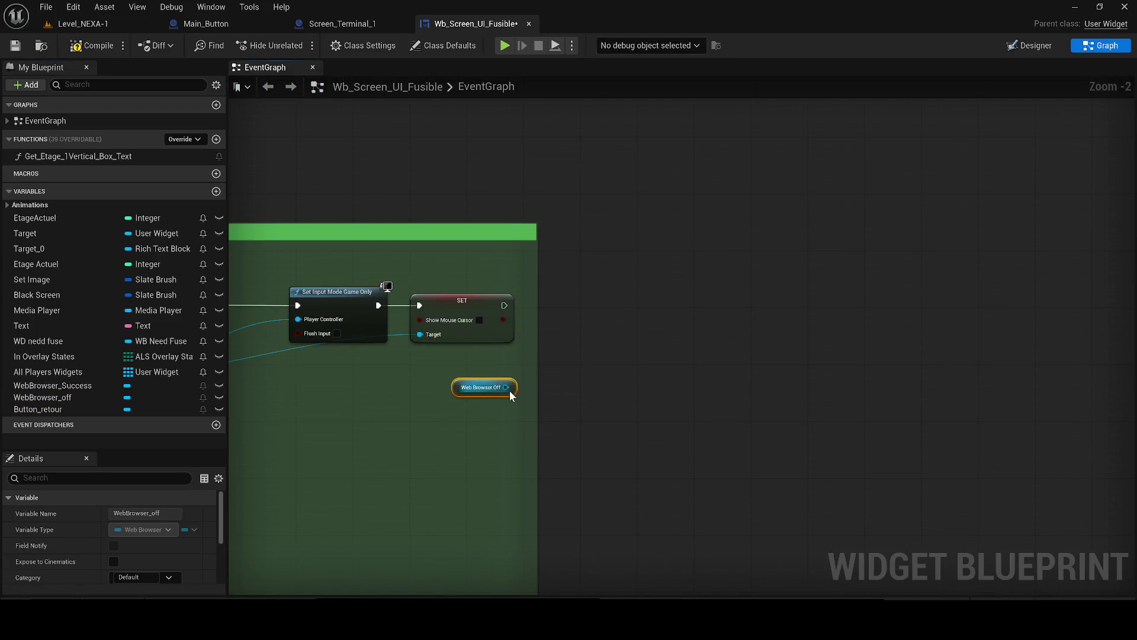
click(602, 235)
scroll(602, 235, down, 3)
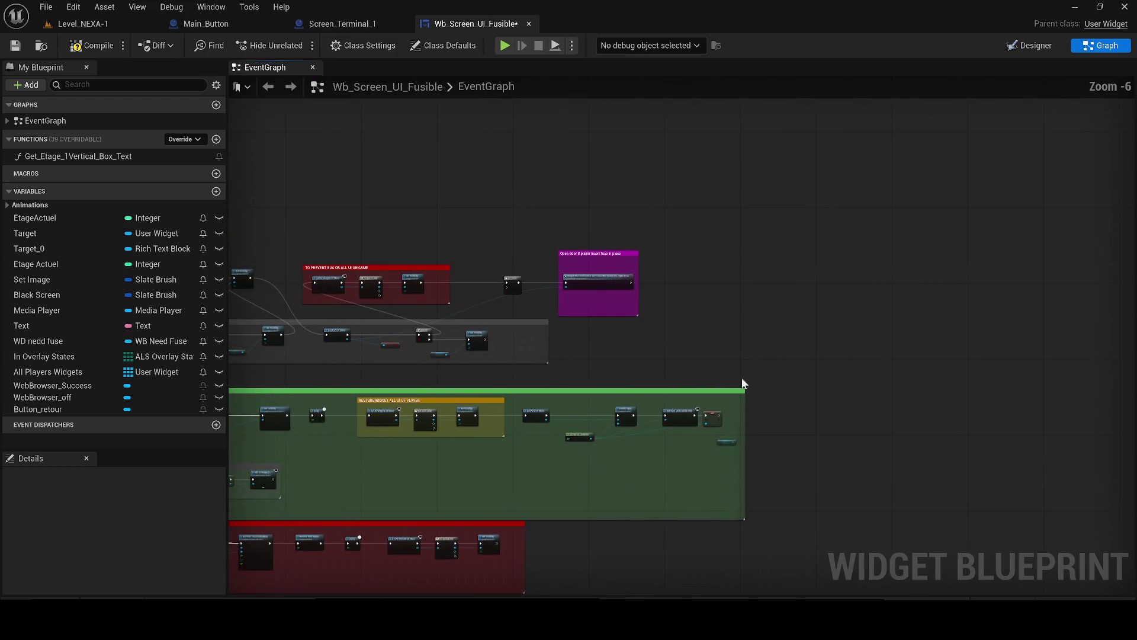
scroll(487, 308, up, 1)
scroll(621, 387, up, 2)
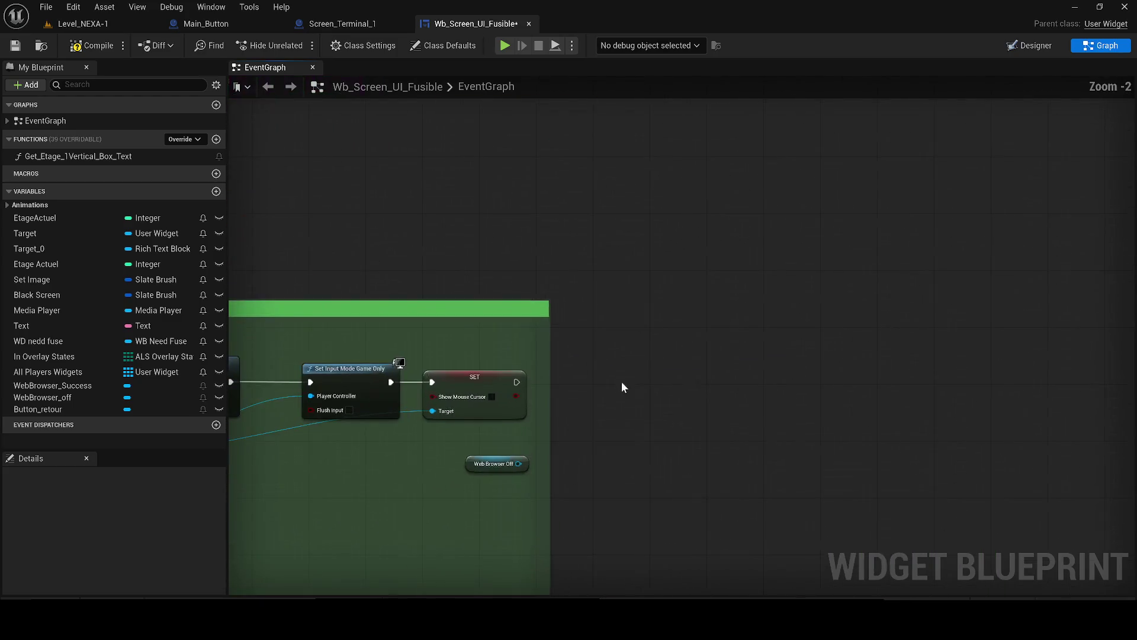
drag(603, 390, 640, 370)
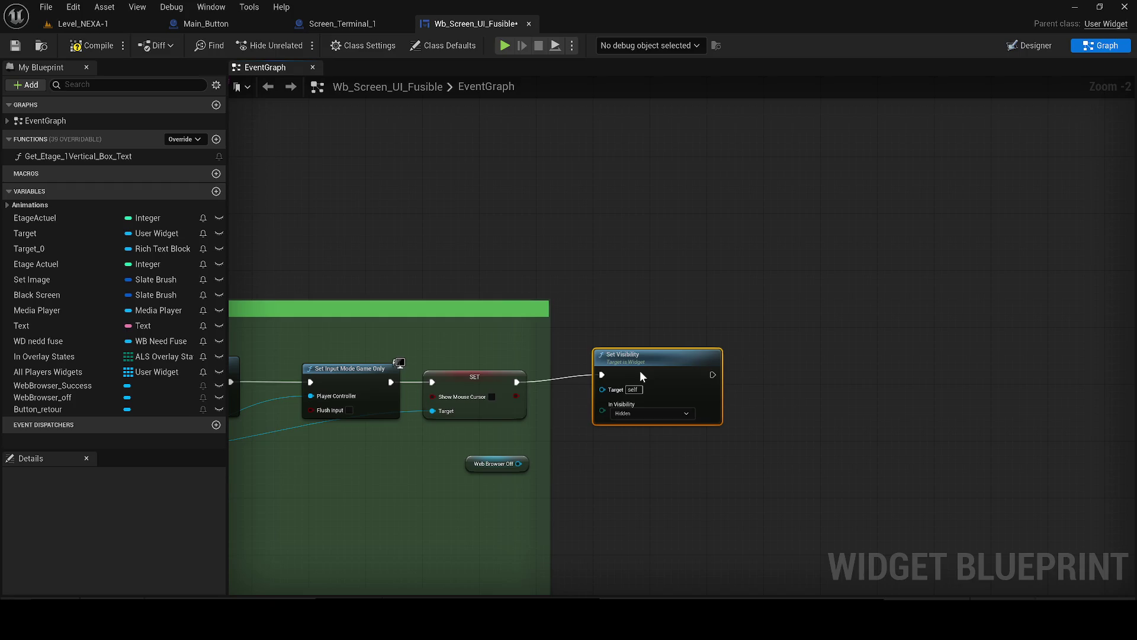
click(632, 419)
click(617, 441)
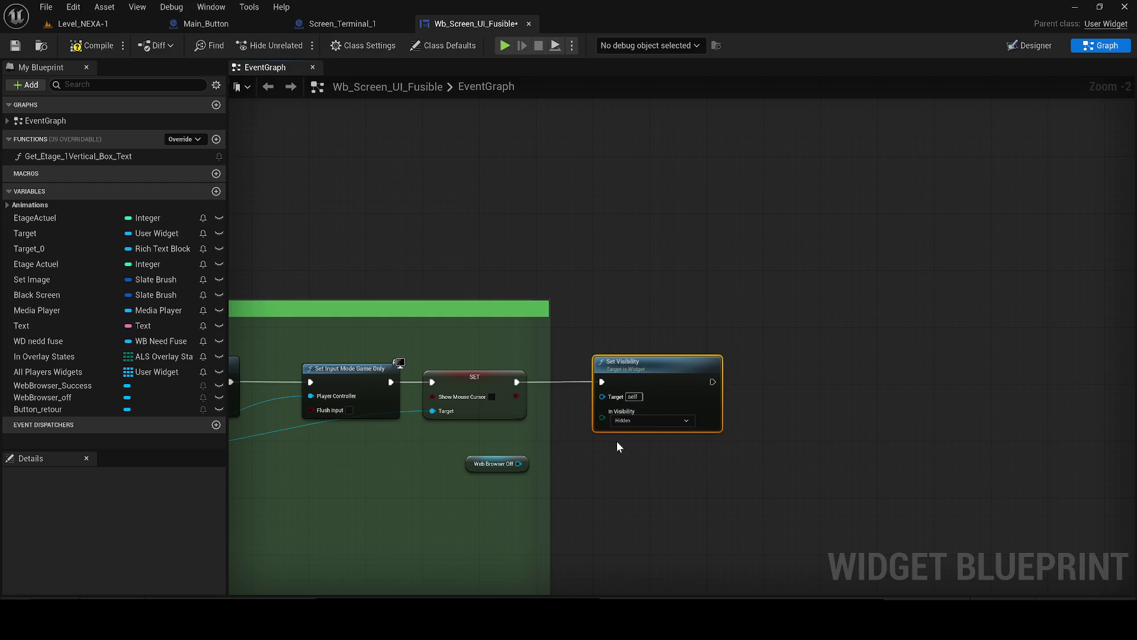
mouse_move(620, 419)
mouse_down()
mouse_move(541, 452)
mouse_move(586, 423)
mouse_move(602, 396)
mouse_up()
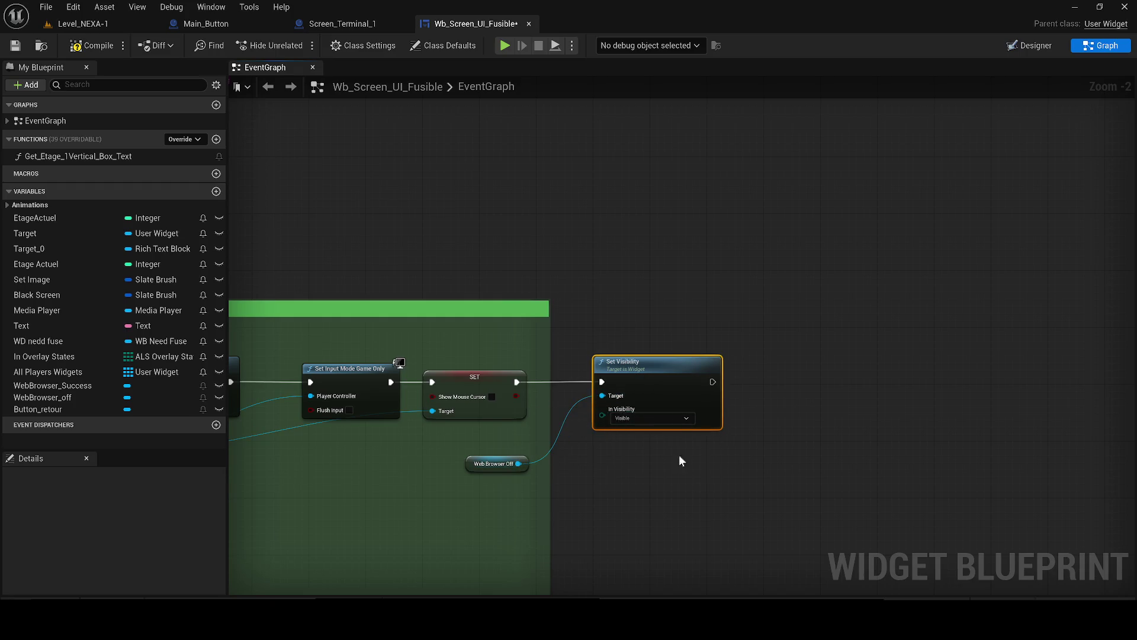
- Add a Then 2 pin to the Sequence and wire it to Set Visibility, targeting Web Browser Off
scroll(474, 450, down, 3)
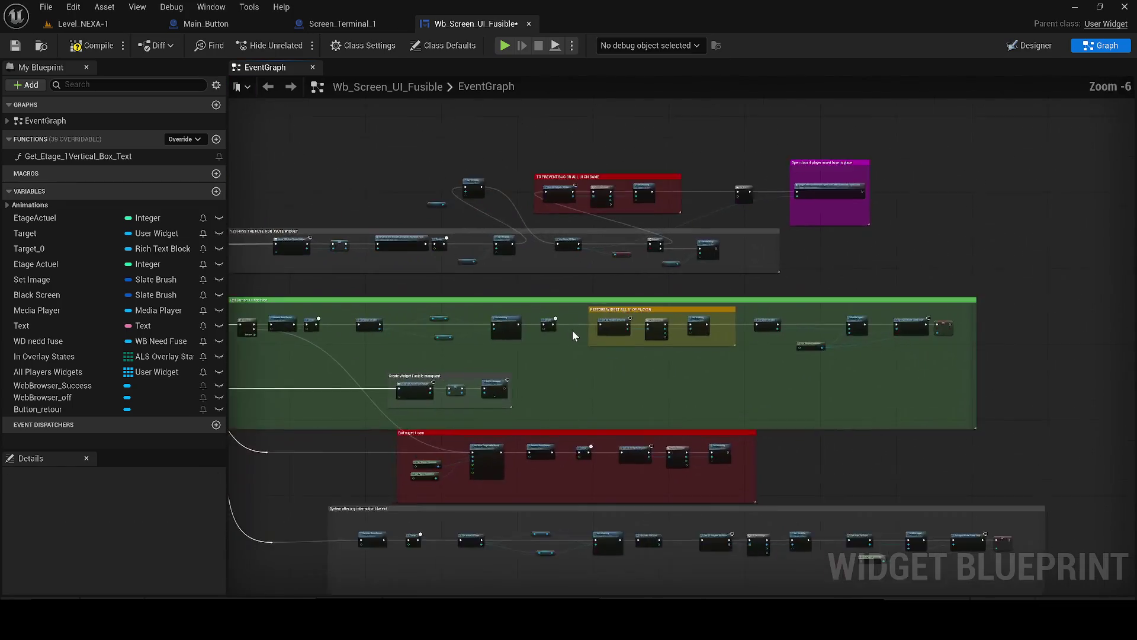
scroll(521, 338, up, 2)
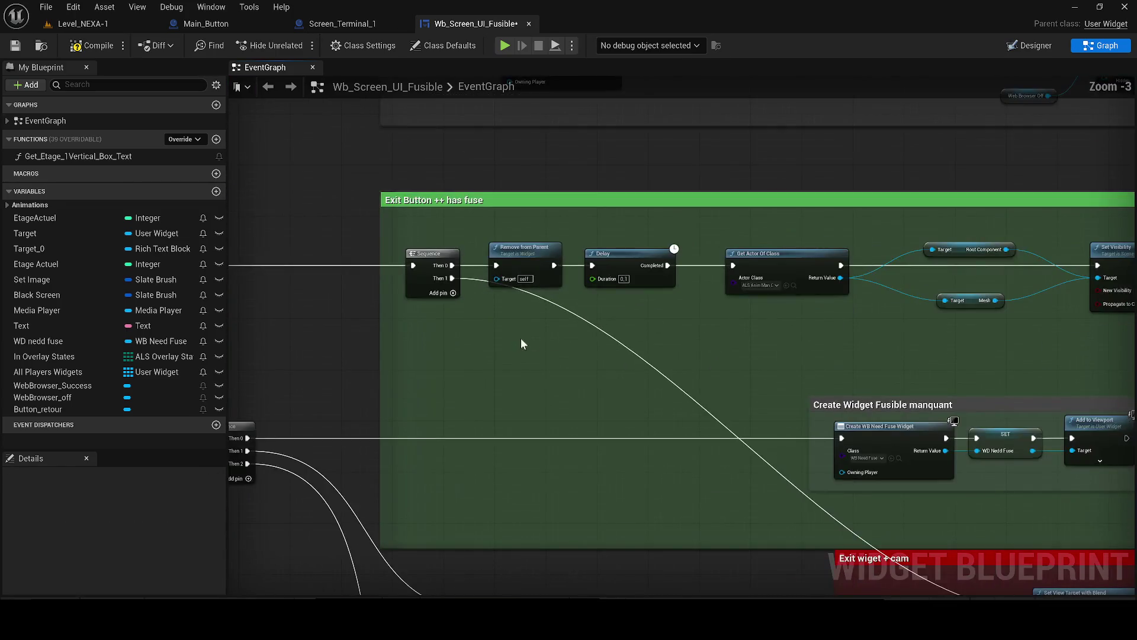
click(454, 293)
mouse_move(452, 291)
mouse_down()
mouse_move(605, 316)
mouse_move(524, 330)
mouse_up()
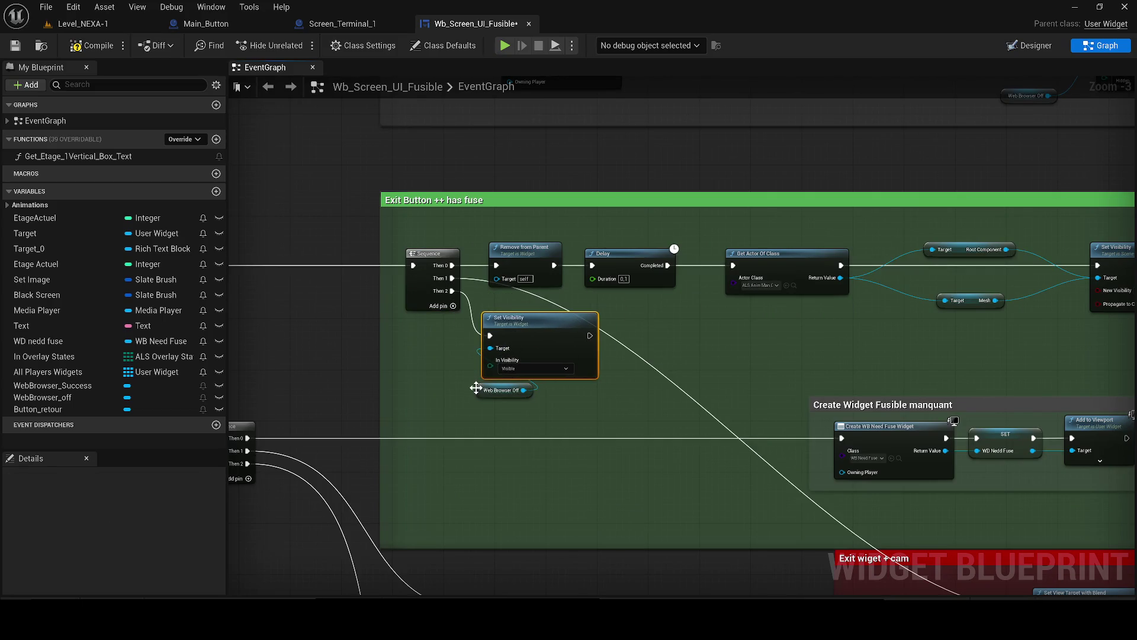
drag(475, 388, 427, 406)
- Lower Set Visibility and wrap both new nodes in a comment starting 'VISBL'
drag(520, 353, 521, 372)
drag(554, 417, 437, 361)
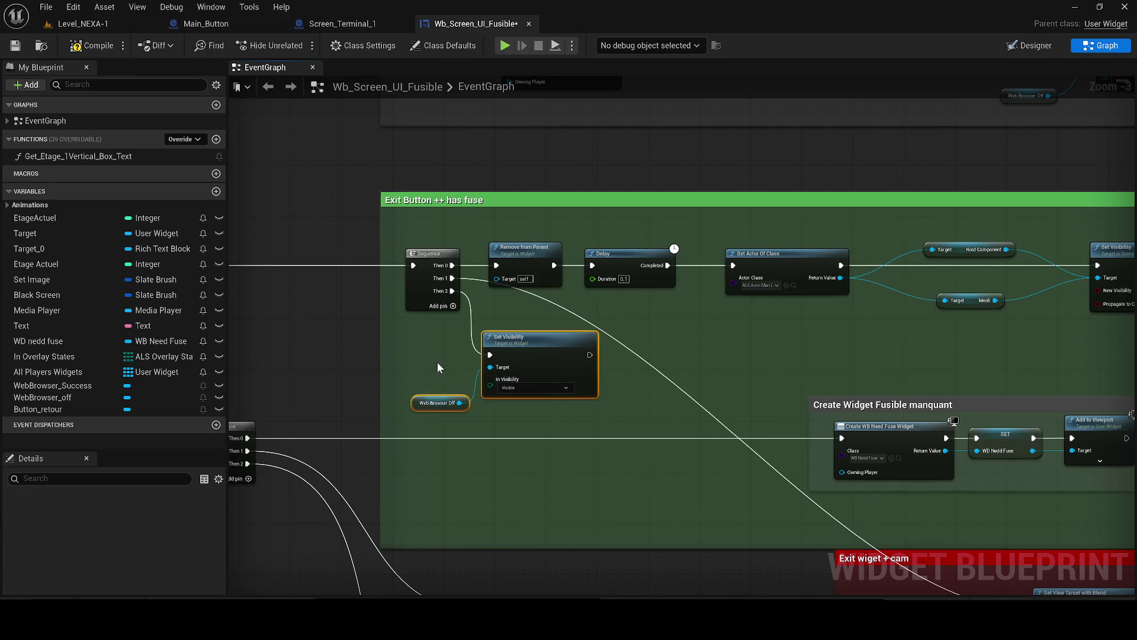
text(c)
text(VSI)
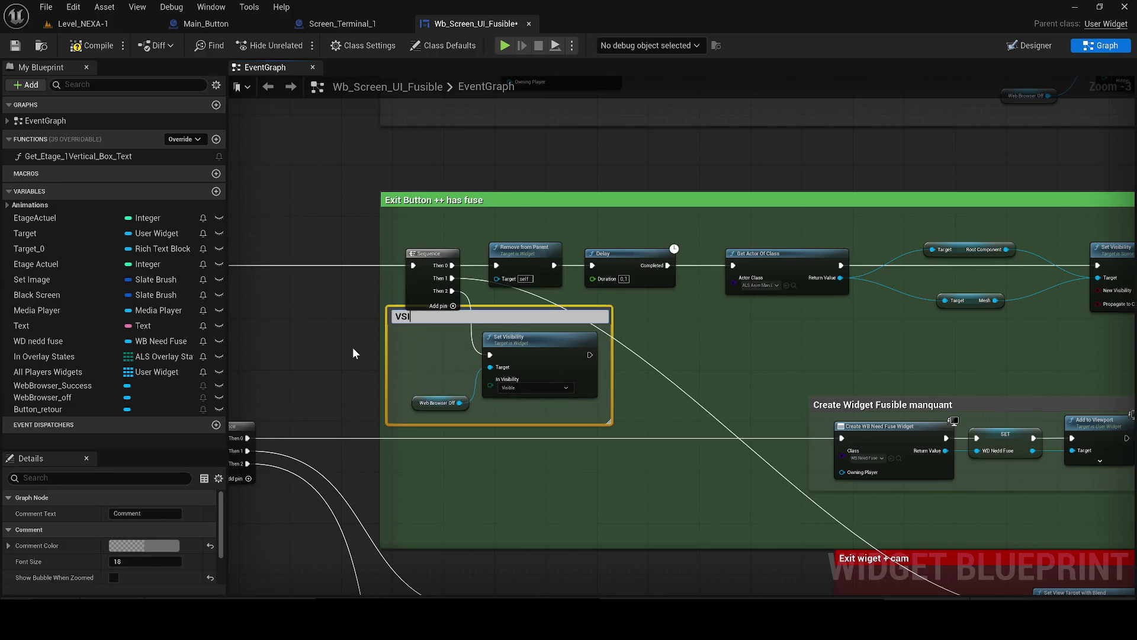
text(SBL)
- Title the comment 'VISIBLE OFF WIDGET BECAUSE PLAYER HAS COLLECTED THE FUSE BUT HAS NOT INSERT FUSE IN'
key(BackSpace)
key(BackSpace)
text(IBLE OFF )
text(WIDGET B)
text(ECAUSE PLAYER JA)
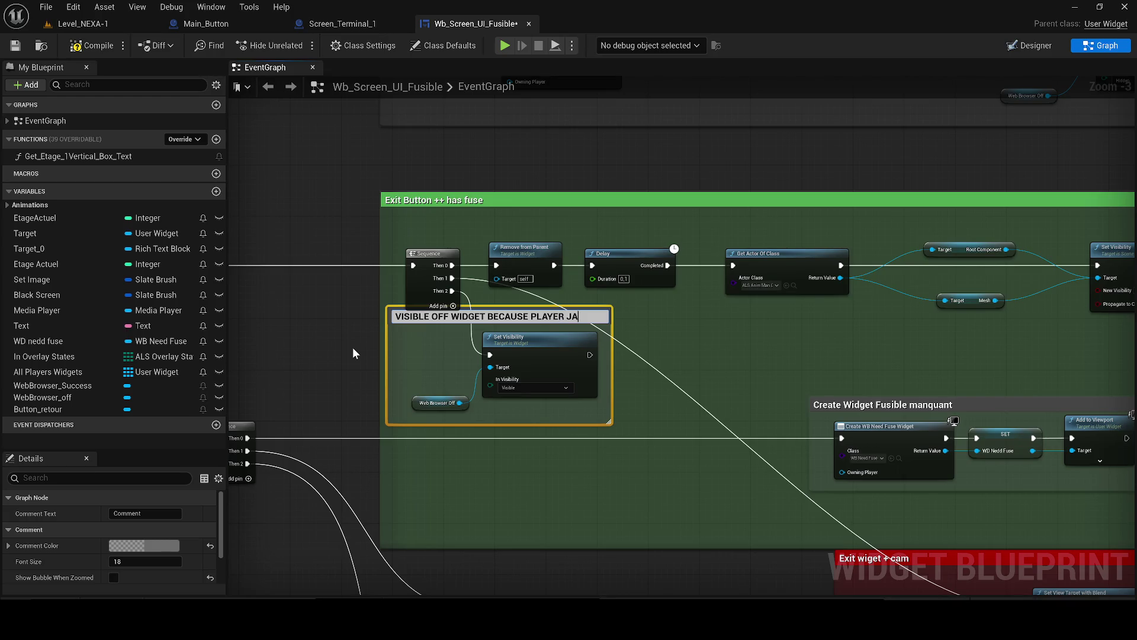
key(BackSpace)
key(BackSpace)
text(HAS COLLECTED )
text(THE)
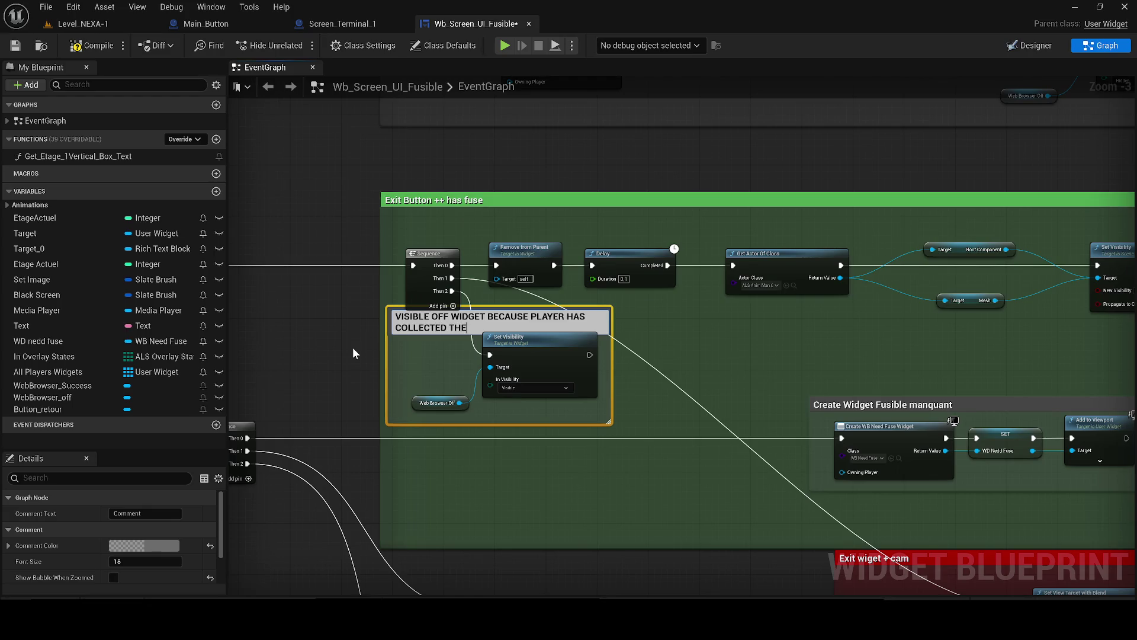
text( FUSE BUT HAS NOR INSE)
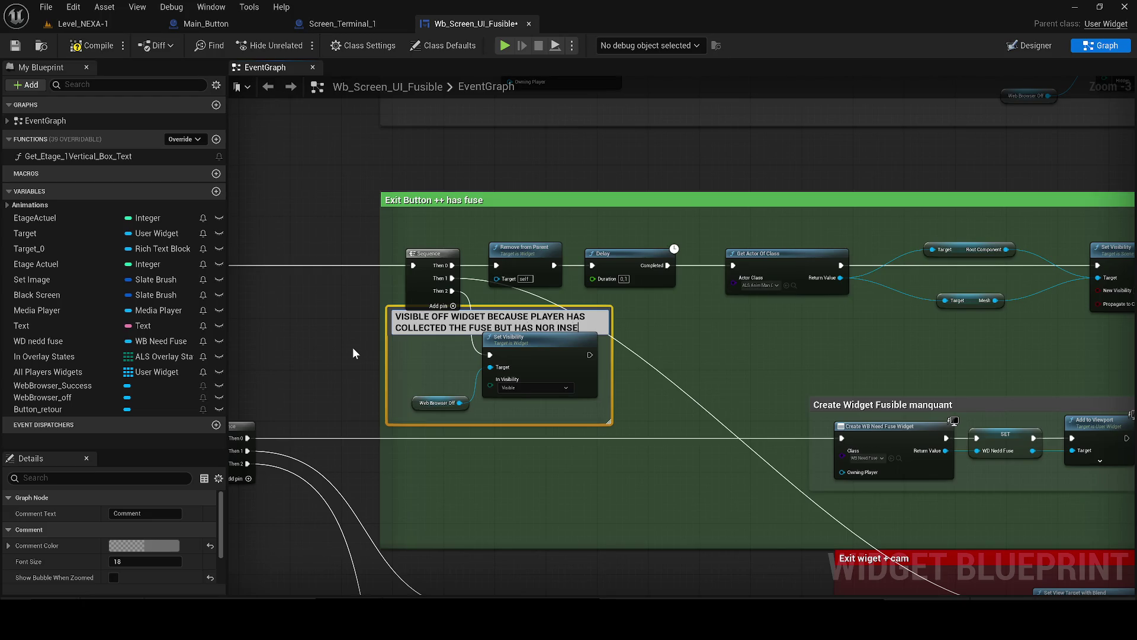
text(RR FUSE)
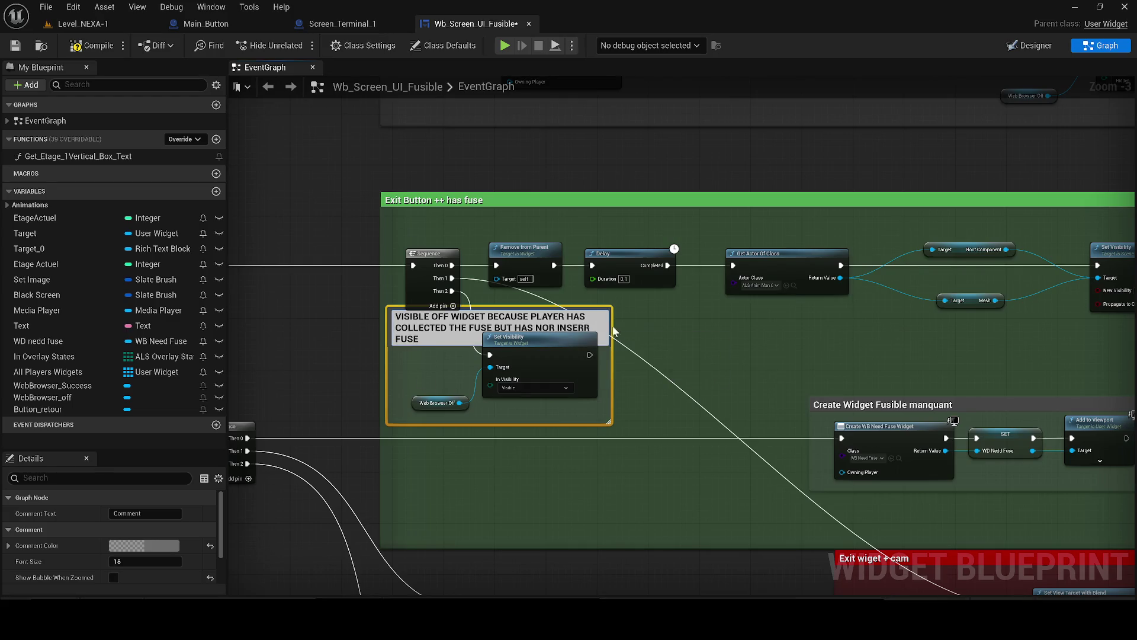
key(BackSpace)
key(BackSpace)
key(BackSpace)
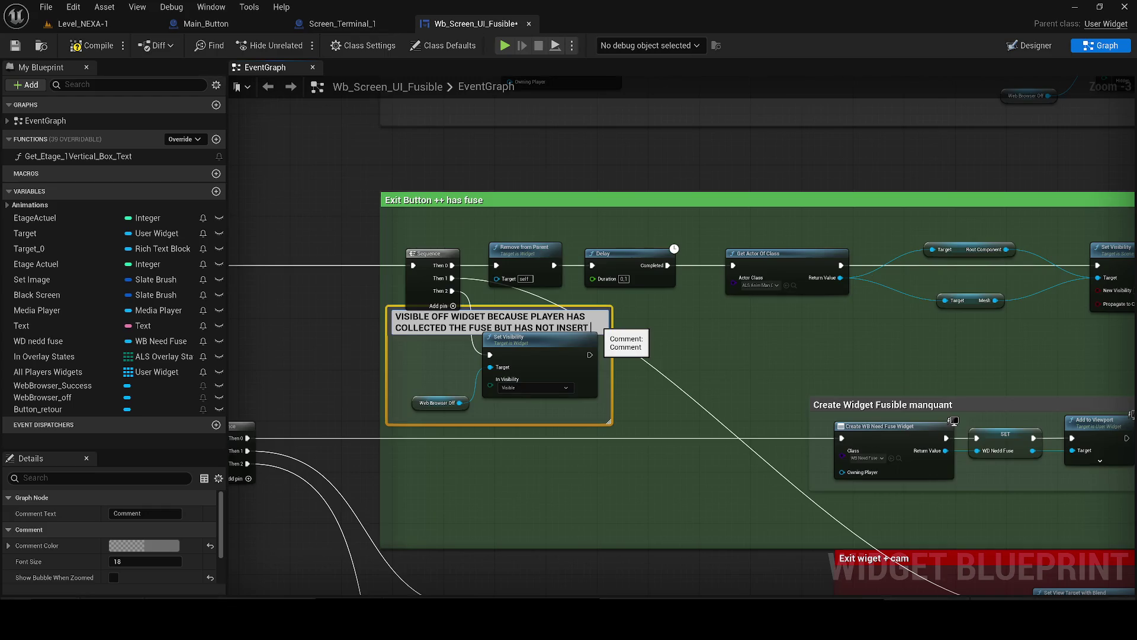
text(FUSE IN)
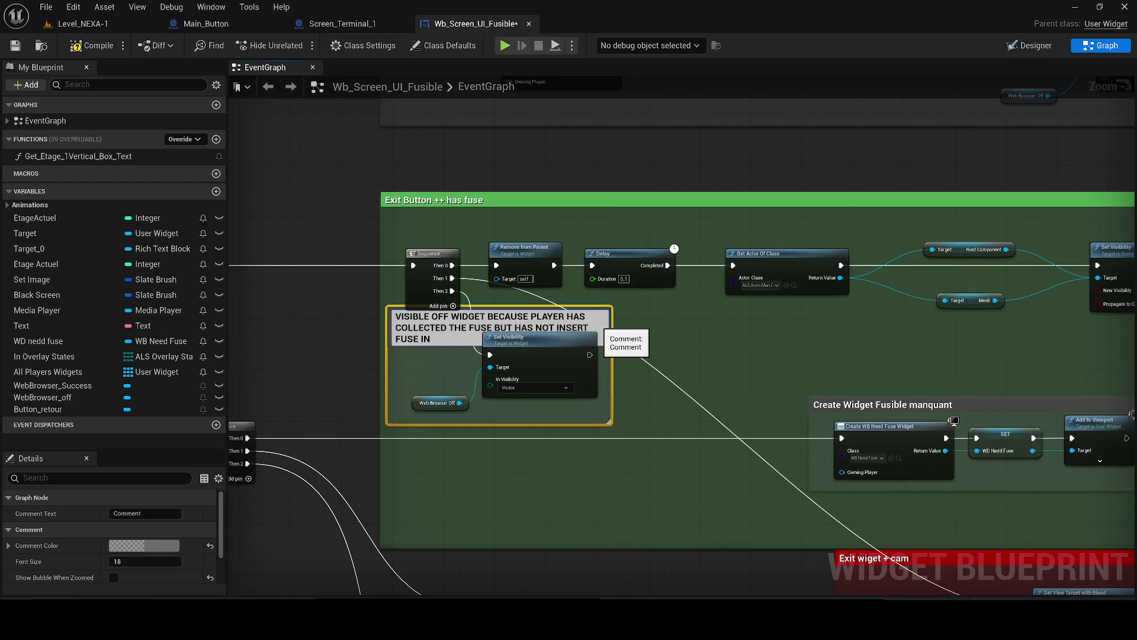
click(686, 339)
drag(686, 339, 544, 339)
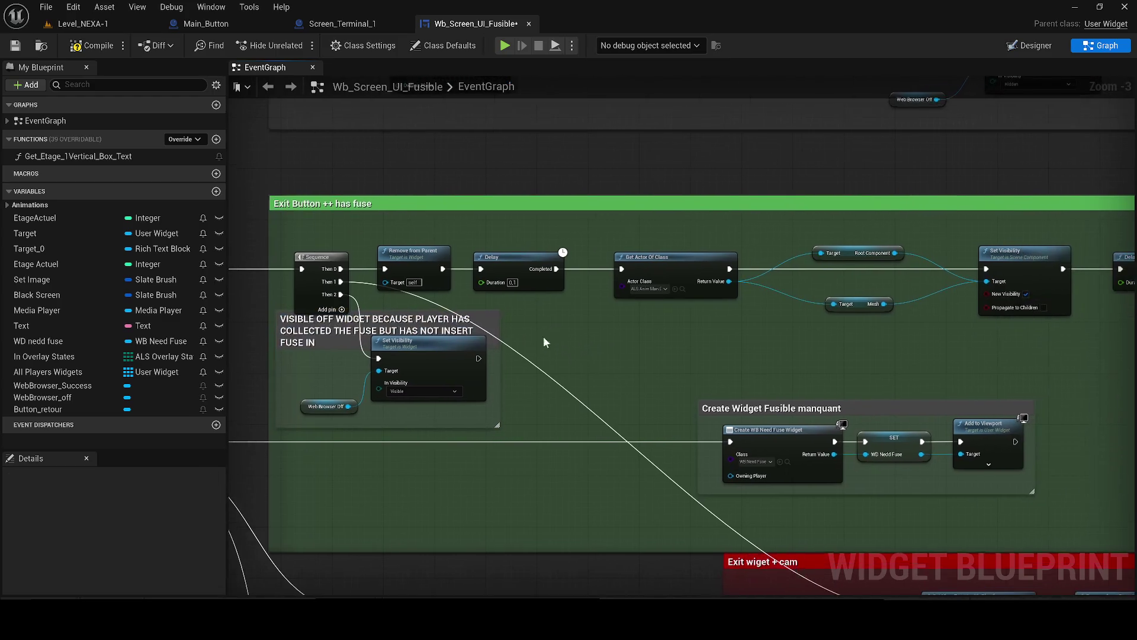
- Widen the fuse comment box, colour it opaque orange, and compile the widget blueprint
drag(365, 324, 374, 341)
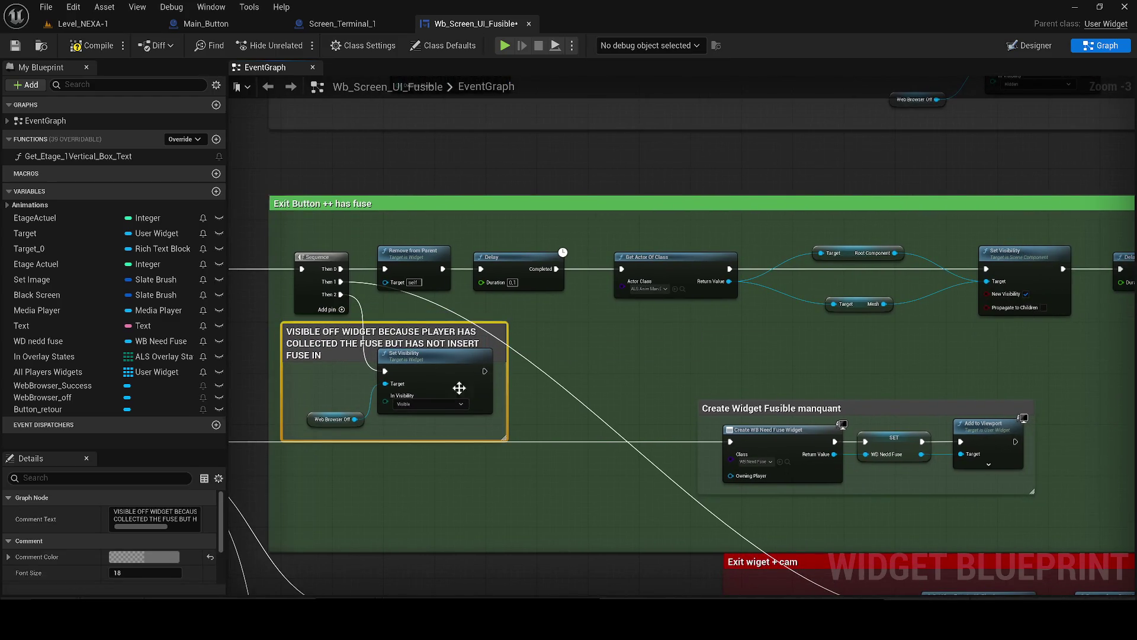
drag(507, 348, 598, 348)
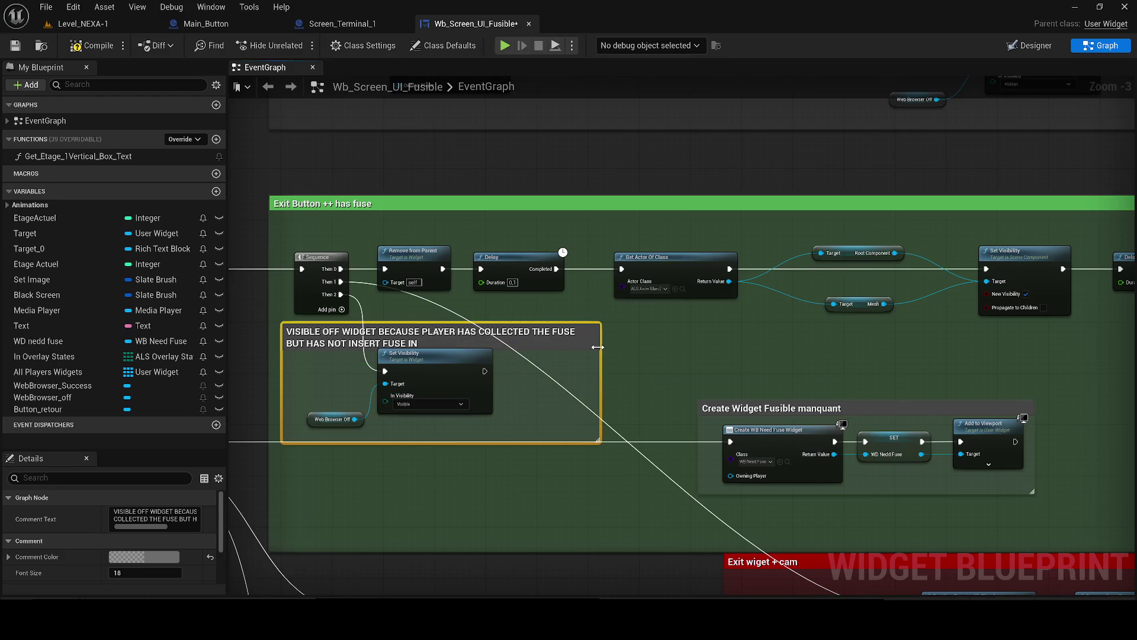
click(148, 555)
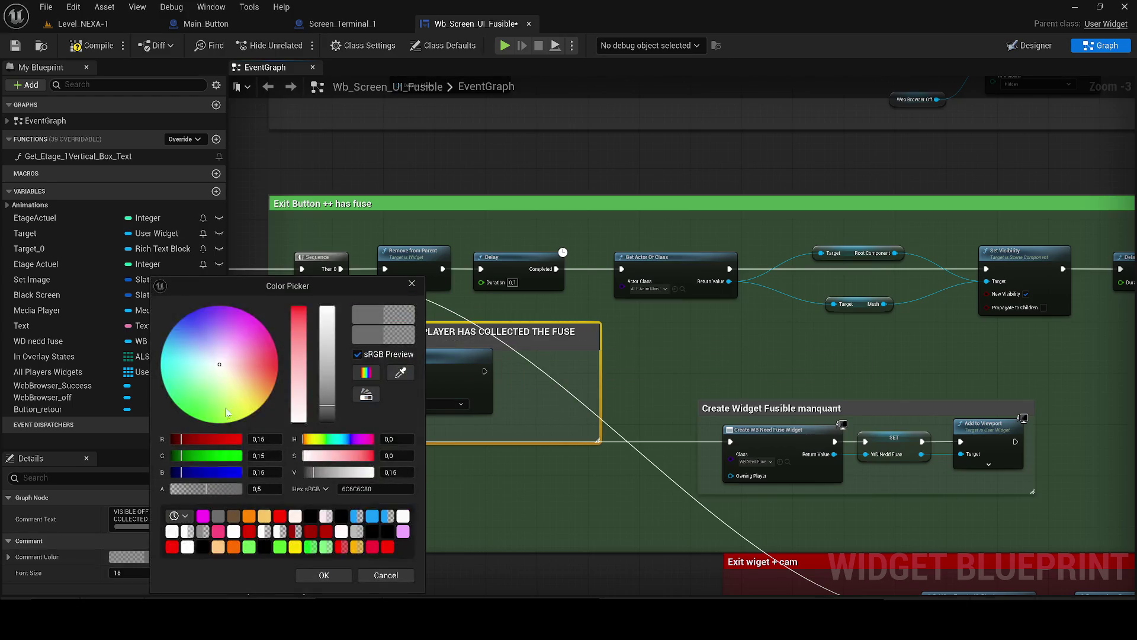
drag(239, 400, 273, 388)
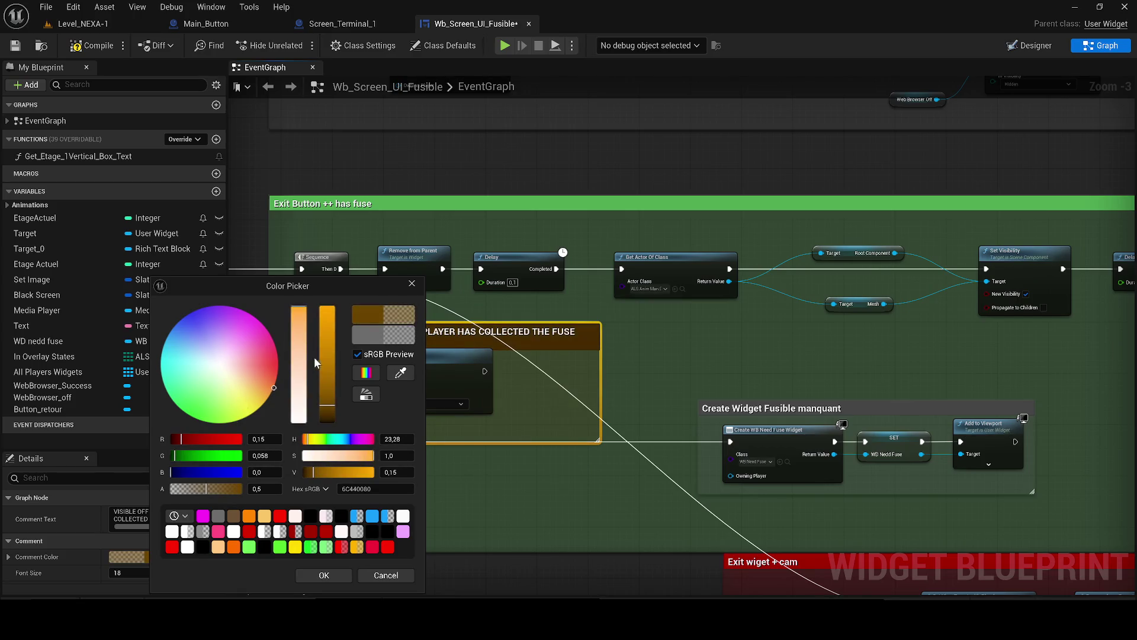
drag(325, 359, 327, 308)
drag(219, 489, 318, 489)
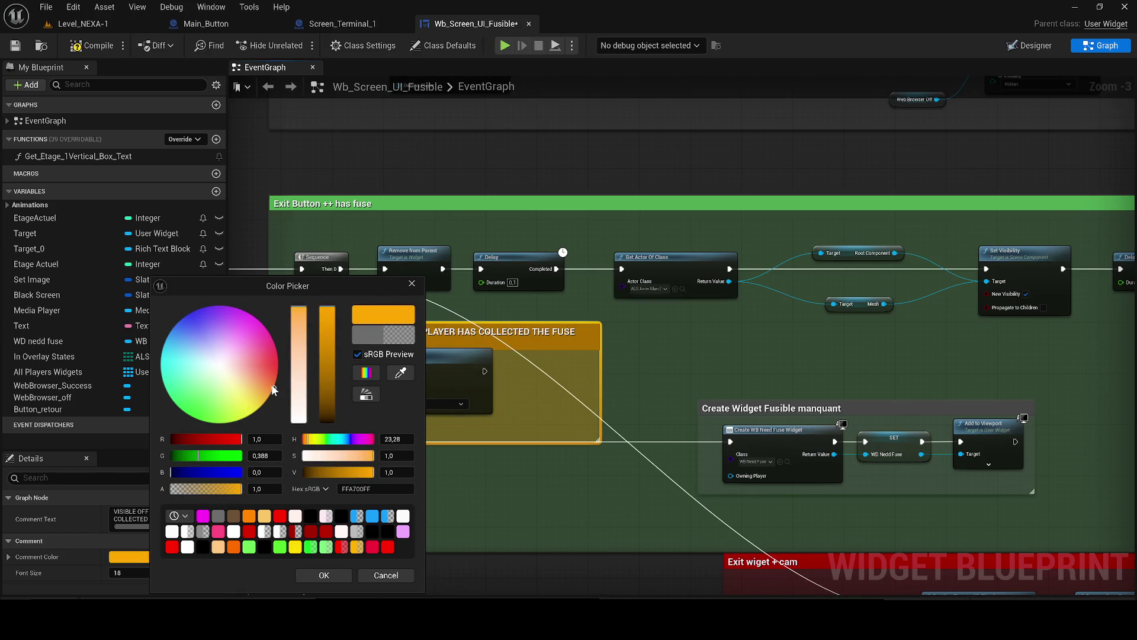
drag(273, 388, 277, 378)
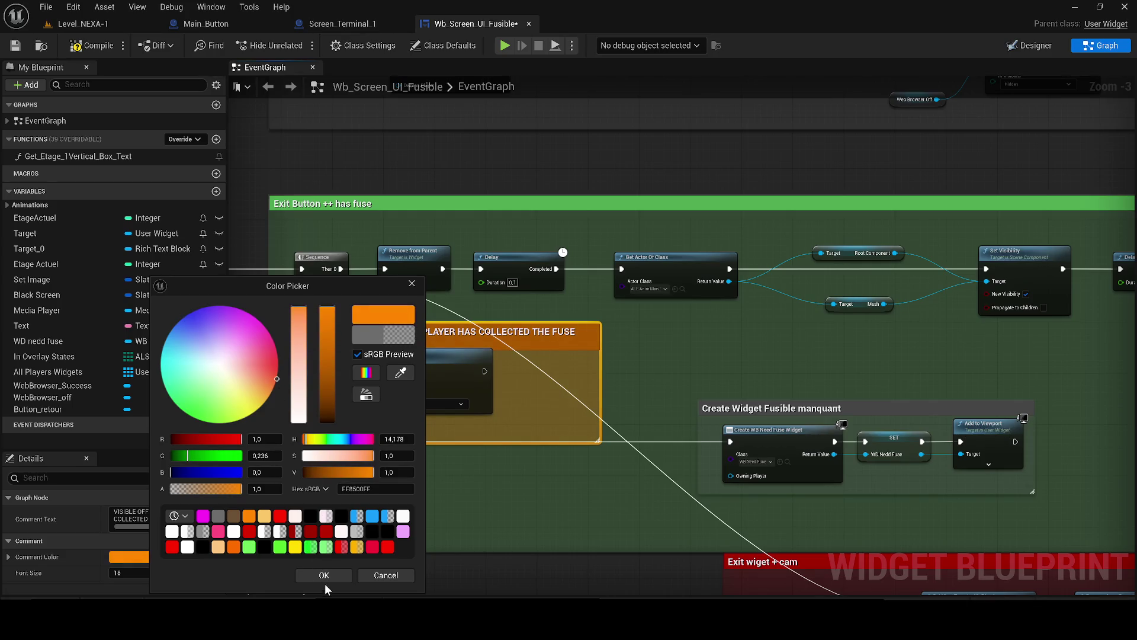
click(327, 576)
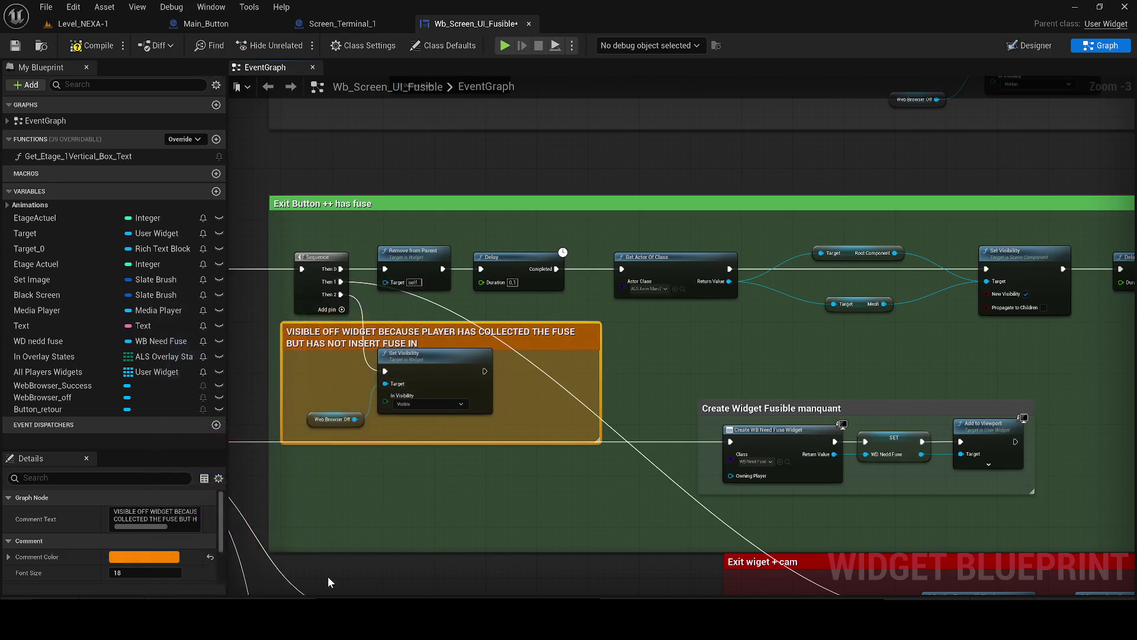
click(91, 48)
- Save the blueprint and start playing Level_NEXA-1 in the editor
click(16, 45)
click(113, 24)
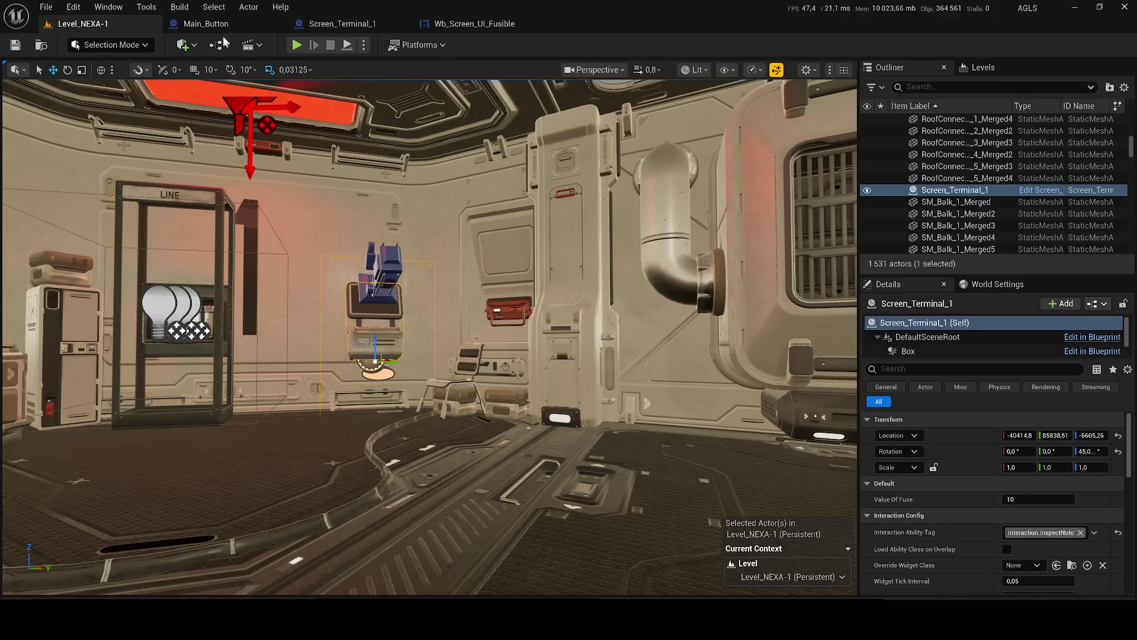
key(alt+p)
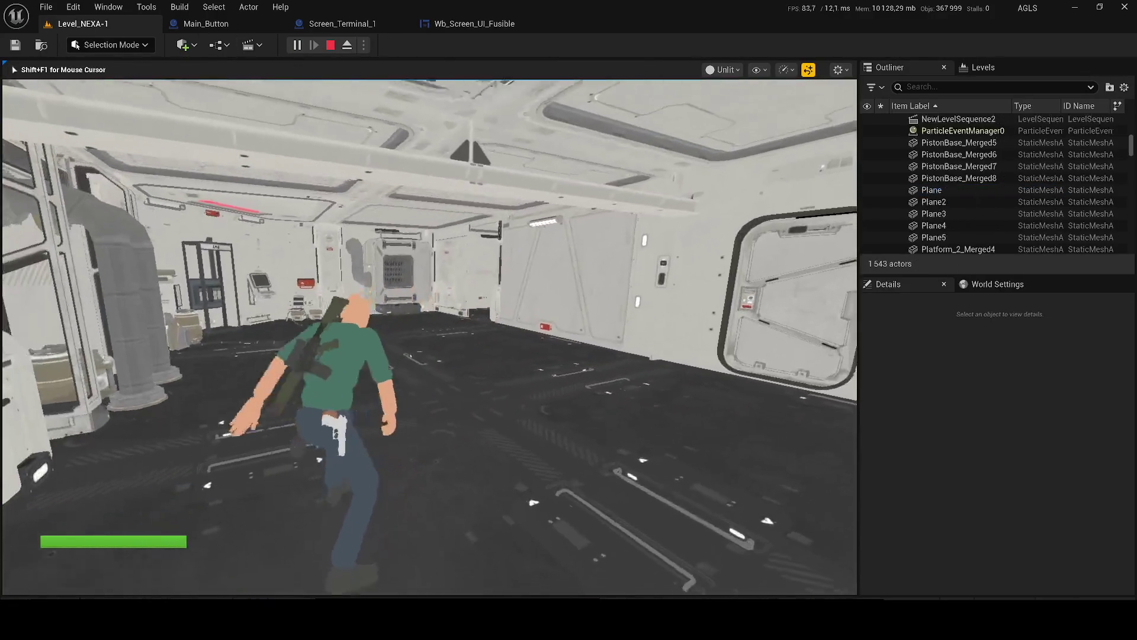
- Try the LINE booth door without a fuse, use the wall terminal, and dismiss ACCÈS REFUSÉ
key(w)
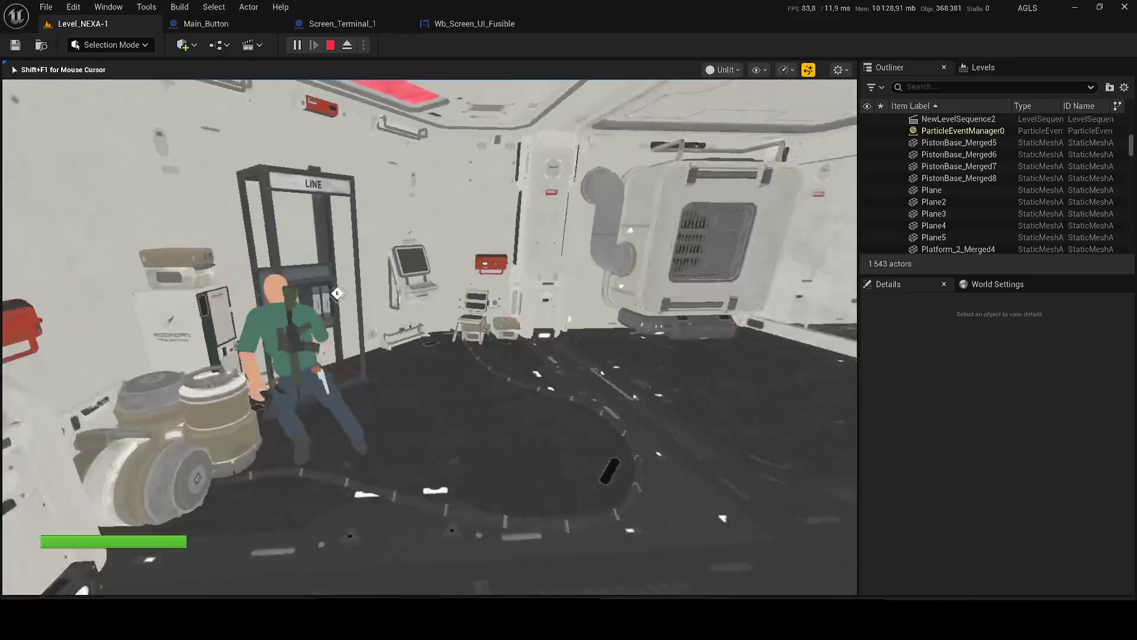
key(w)
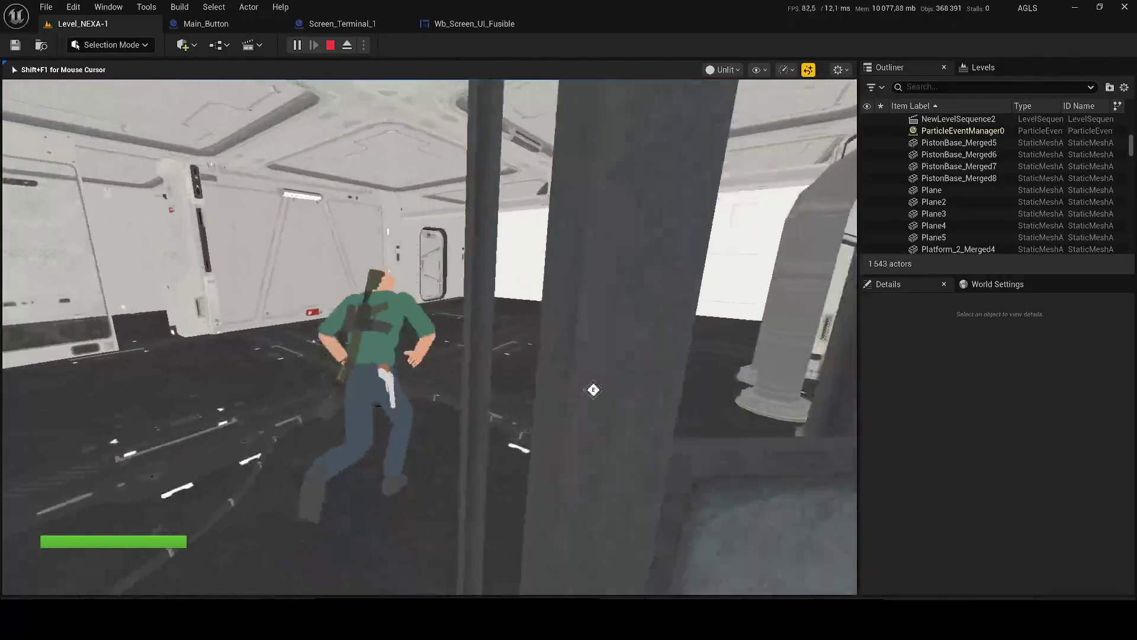
key(w)
key(e)
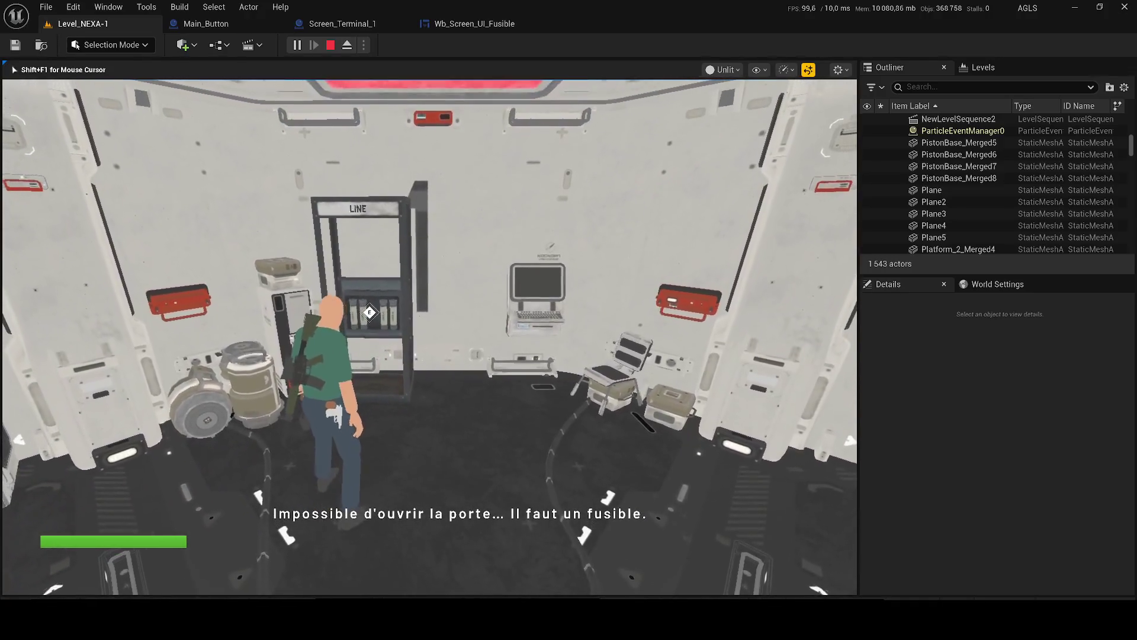
key(d)
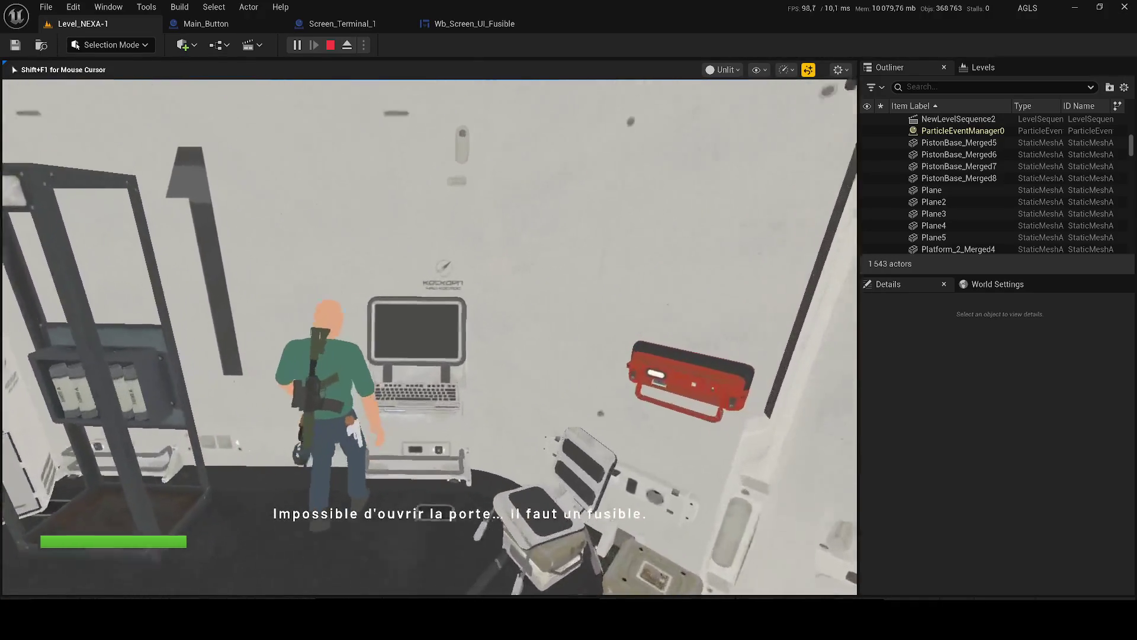
key(e)
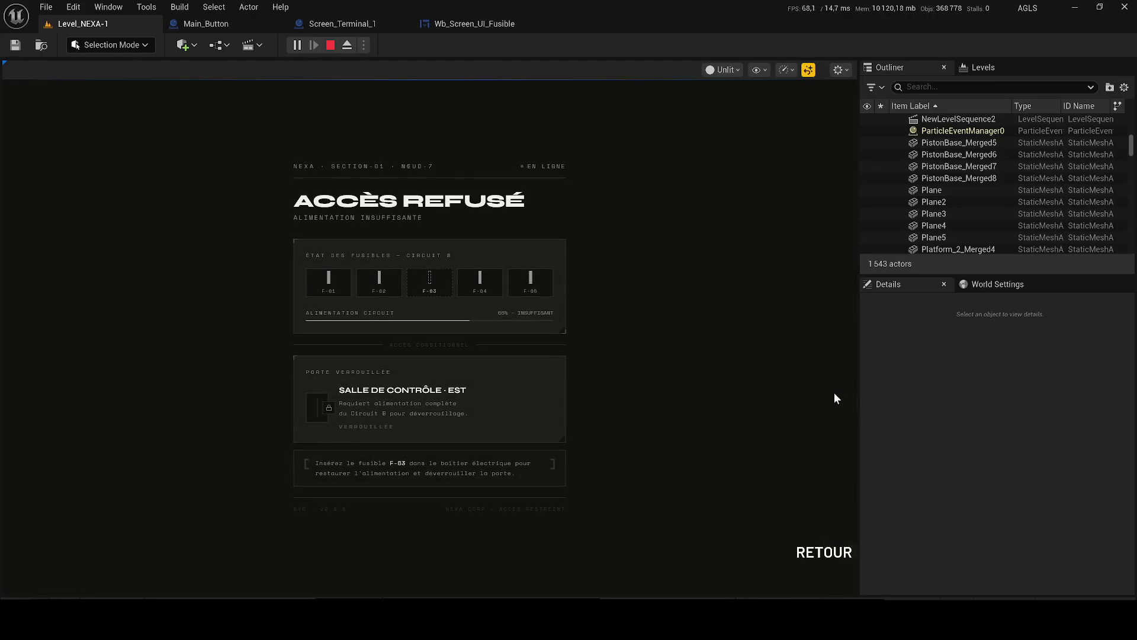
click(815, 551)
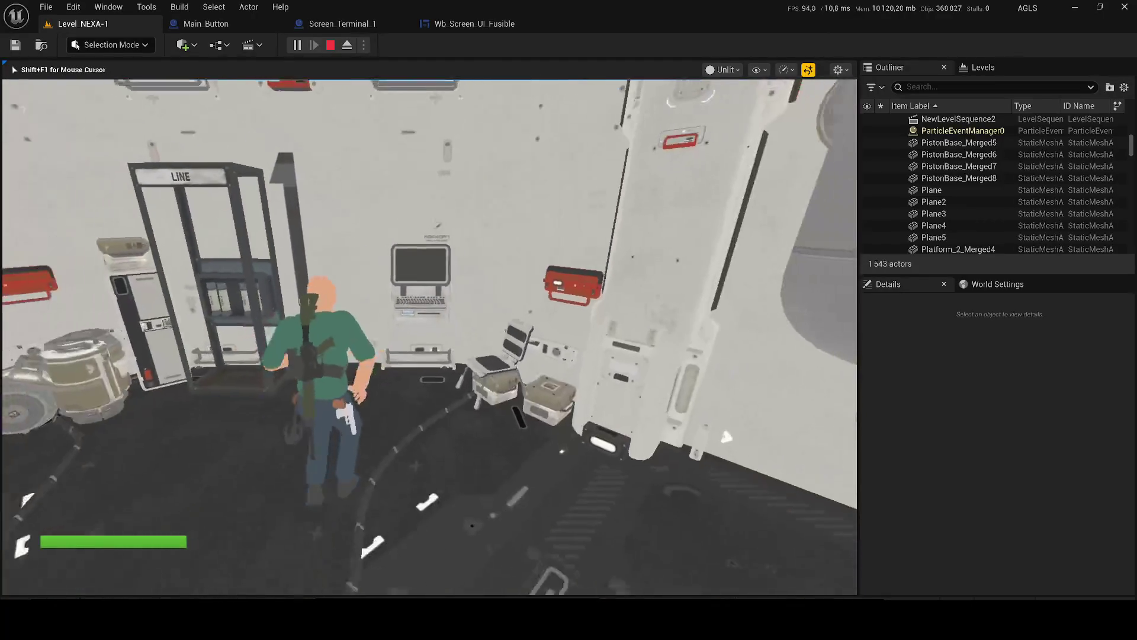
- Walk into the crate room and collect fuse F-03
key(s)
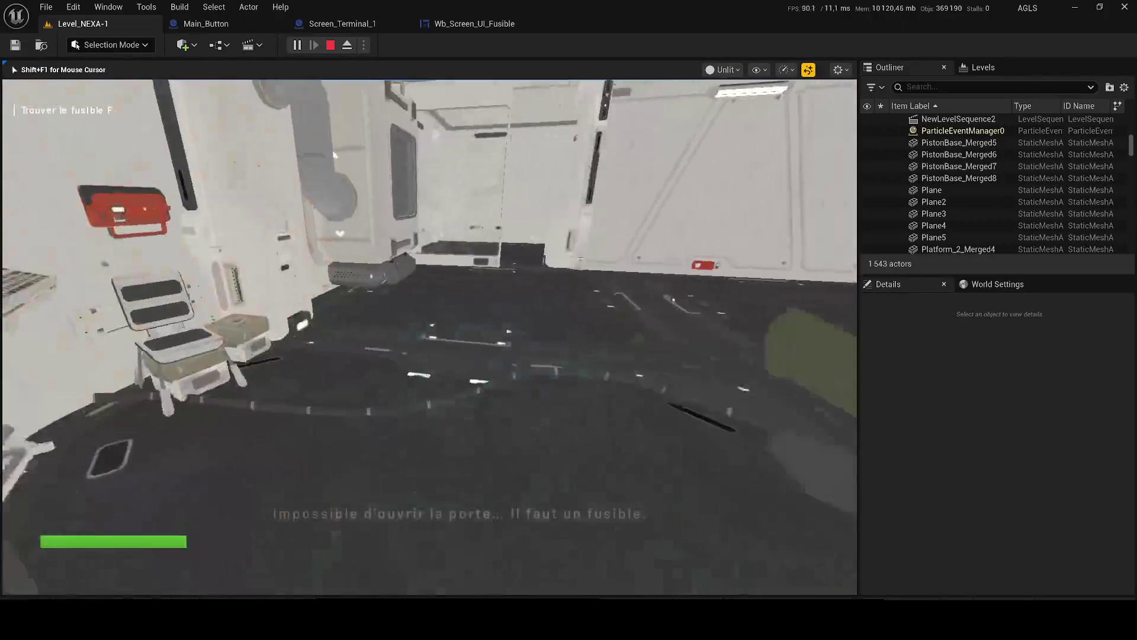
key(w)
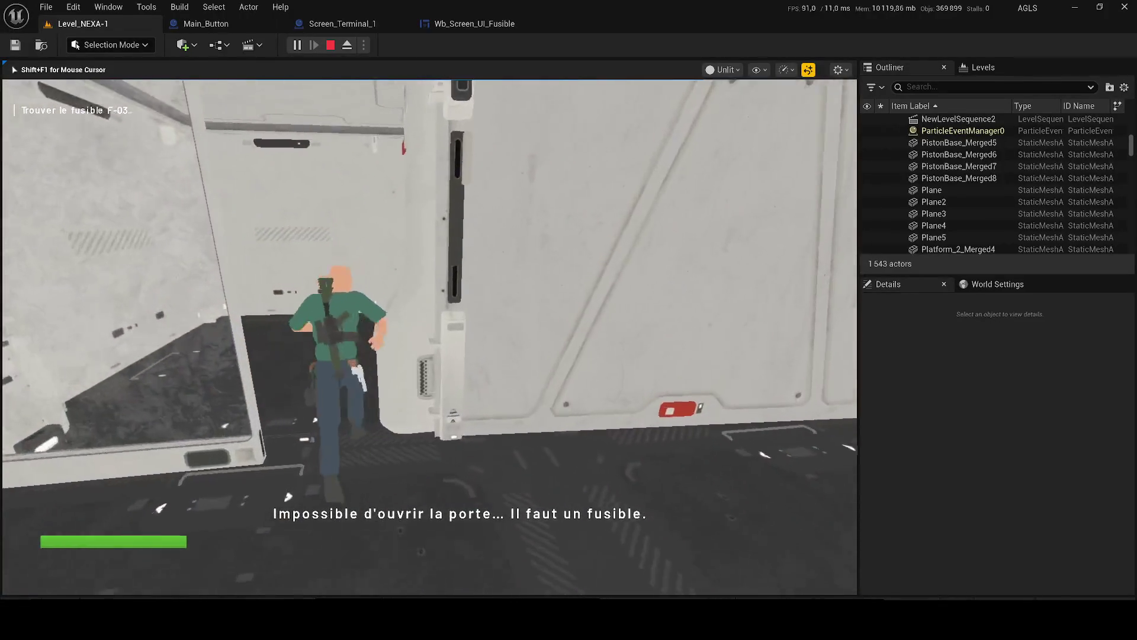
key(w)
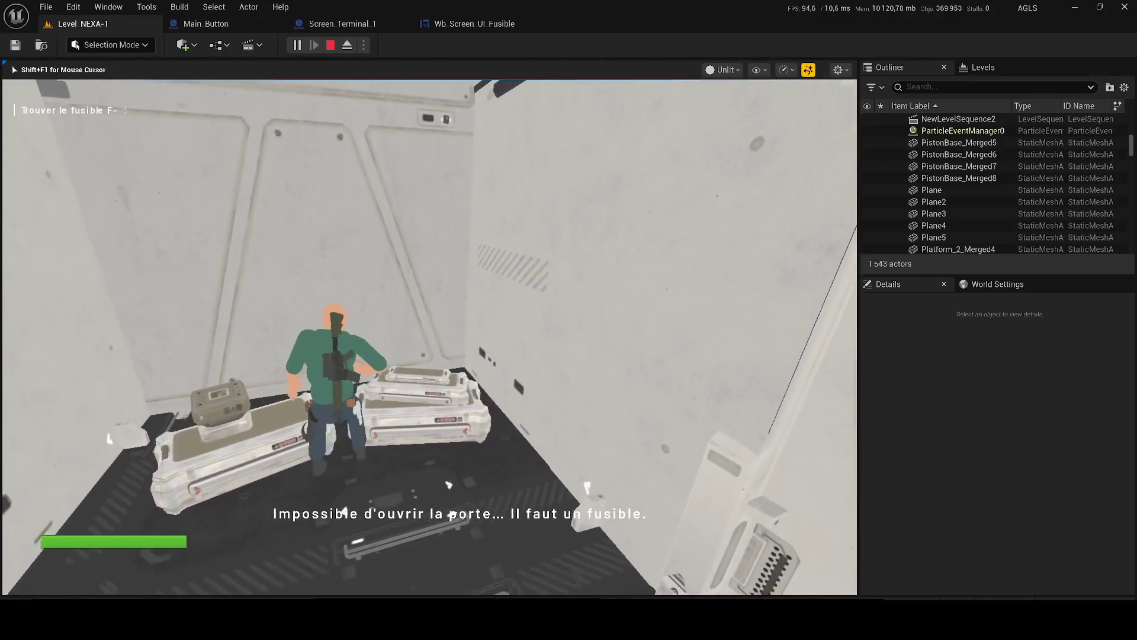
key(Tab)
key(w)
key(Tab)
key(Tab)
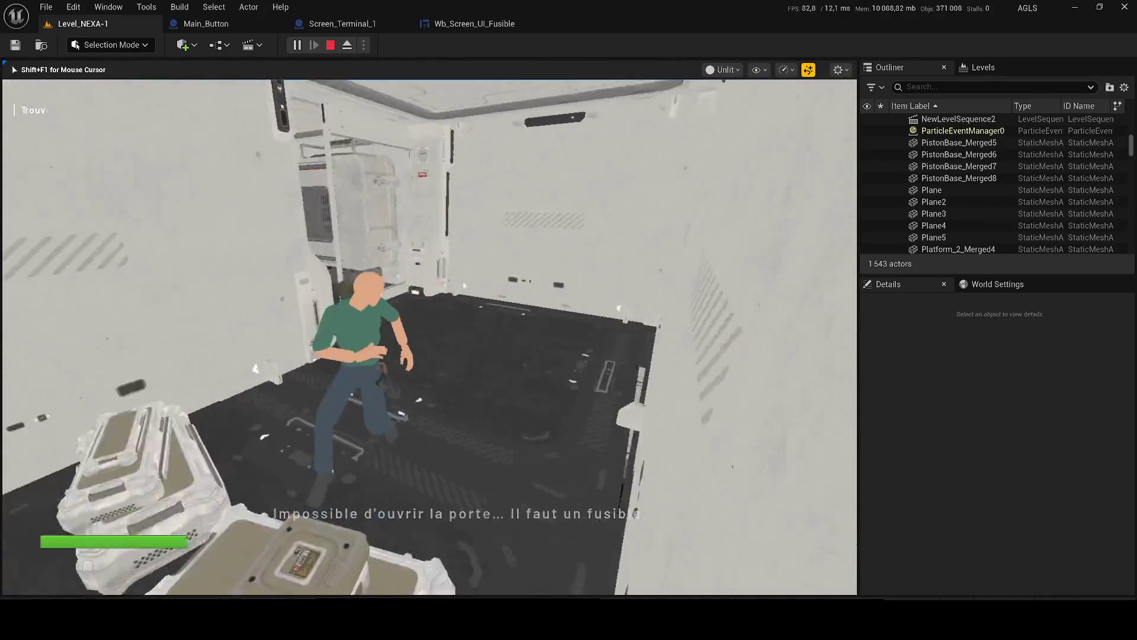
- Return to the terminal and try inserting the fuse, then leave the close-up
key(w)
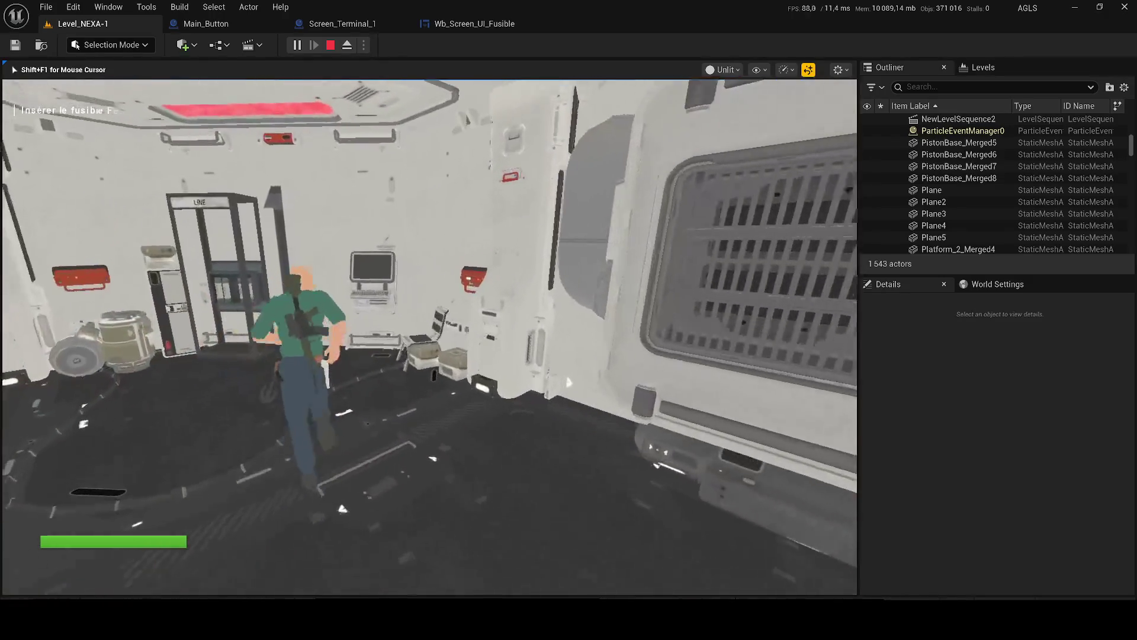
key(w)
key(e)
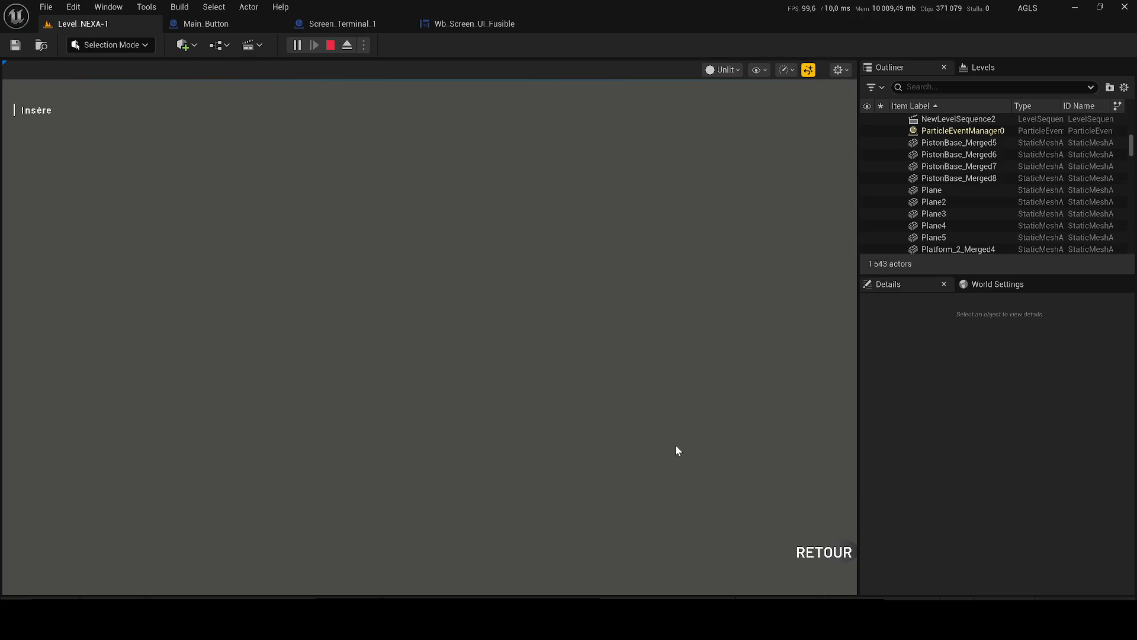
key(Escape)
- Use the terminal with F to get ACCÈS AUTORISÉ and close that screen
key(s)
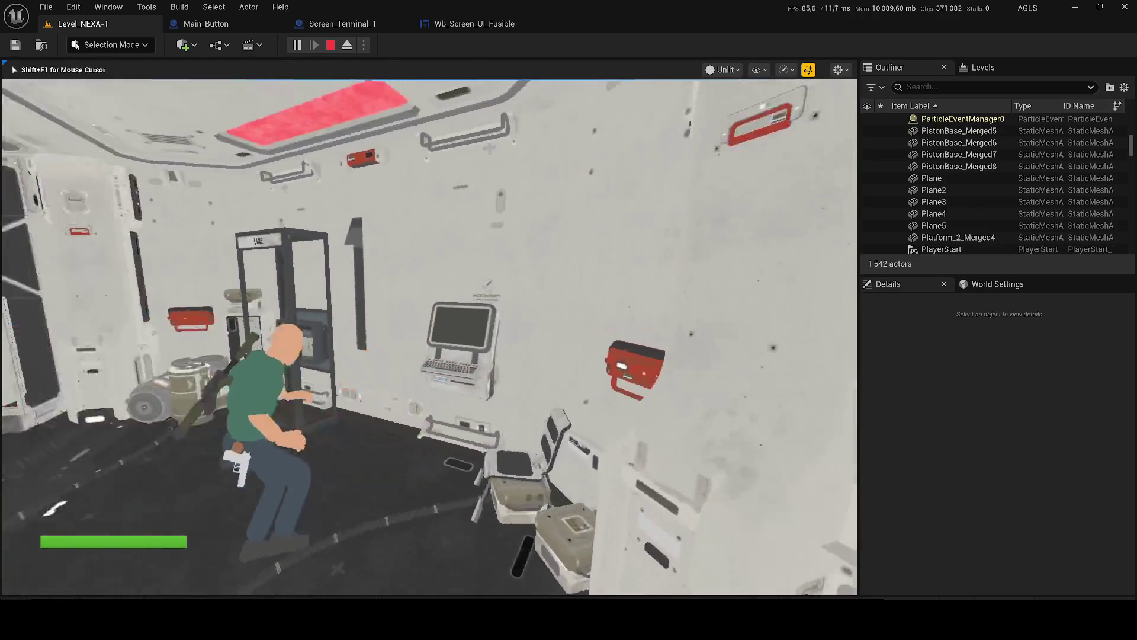
key(w)
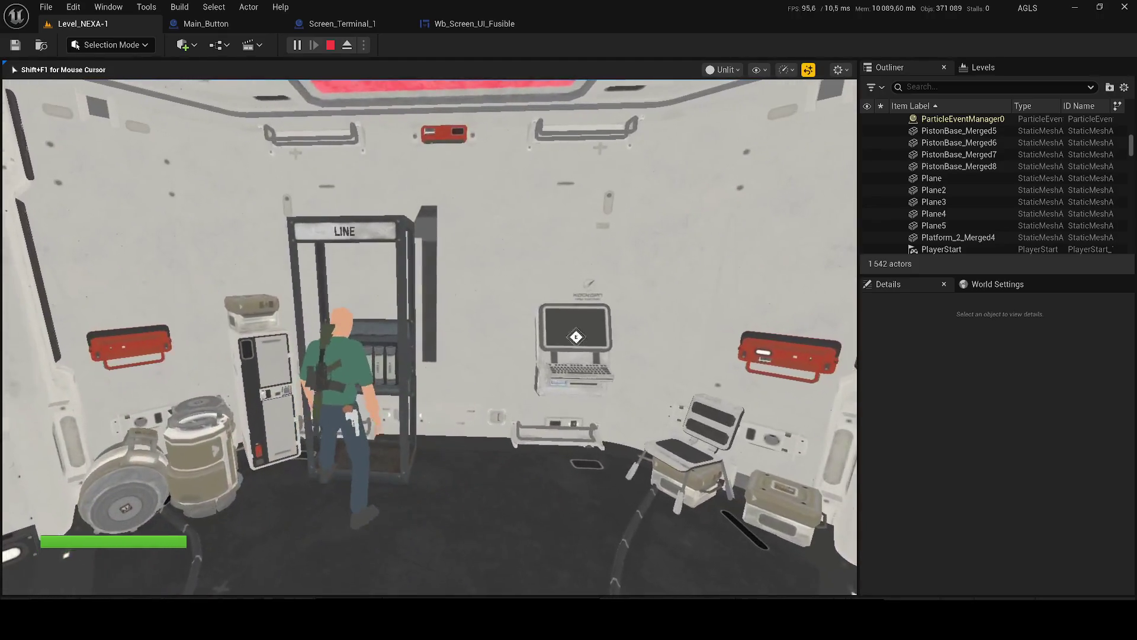
key(w)
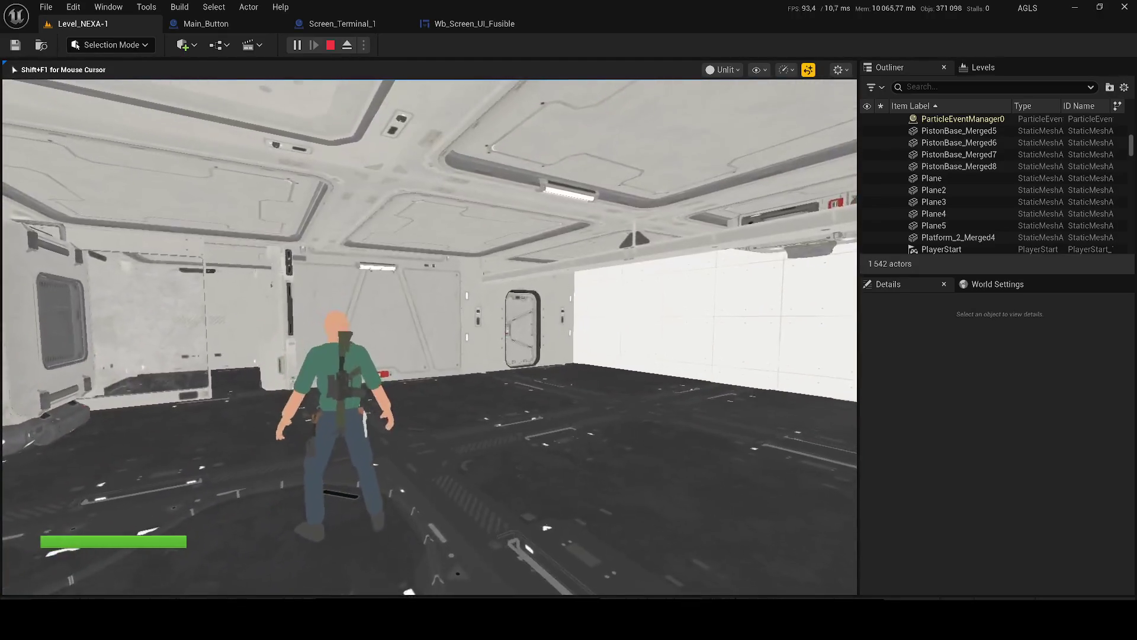
key(w)
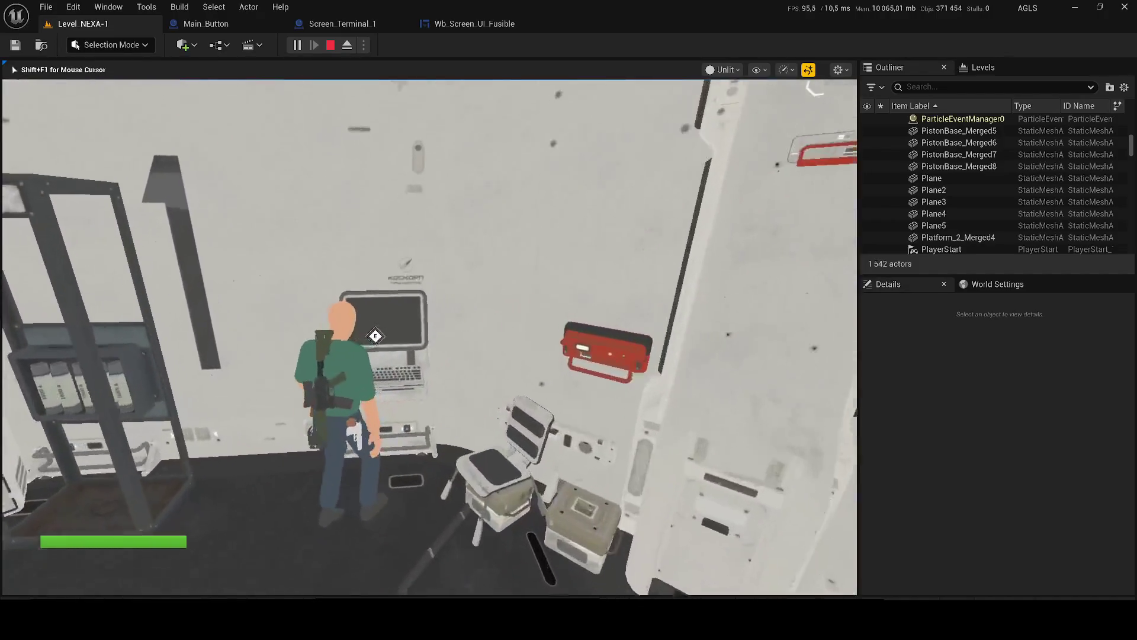
key(f)
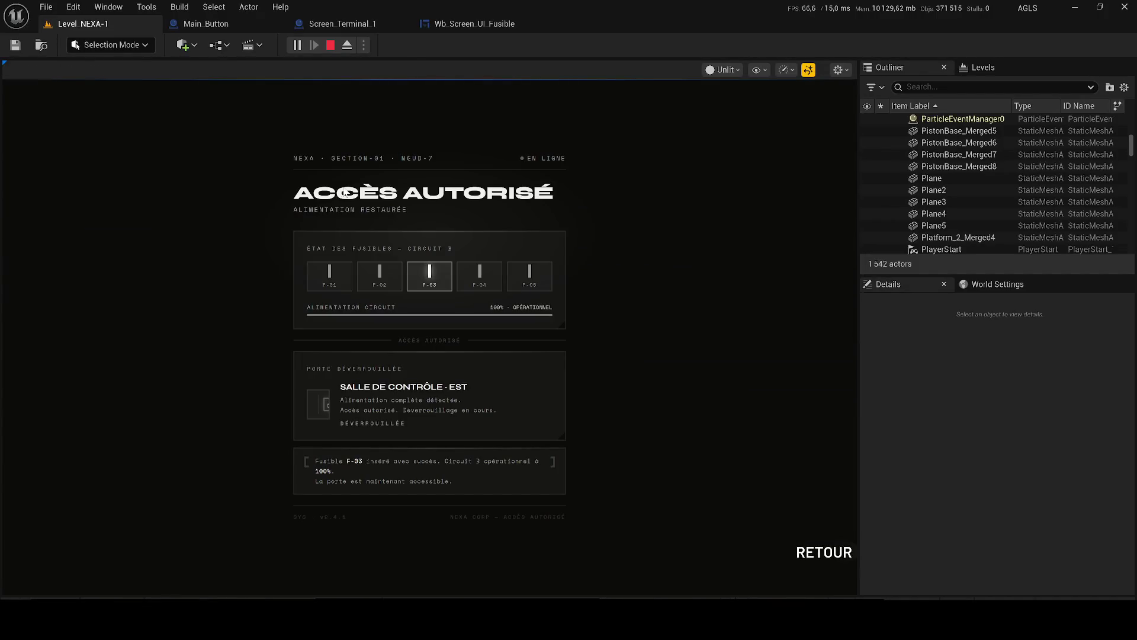
click(814, 543)
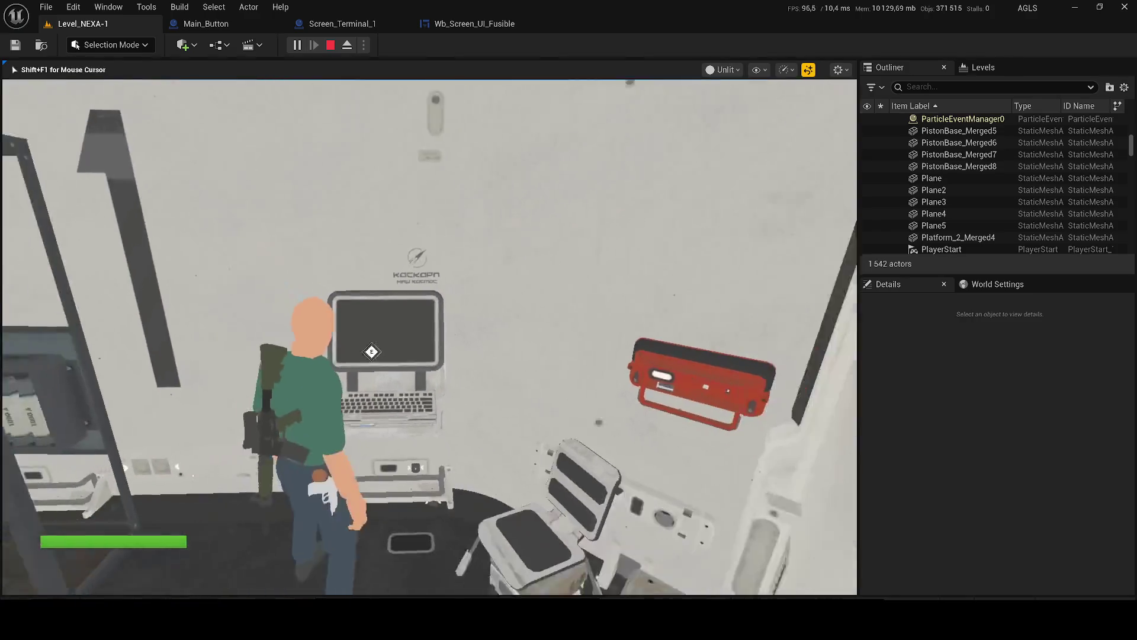
- Run through the opened doorway into the dark corridor, then stop the play session
key(w)
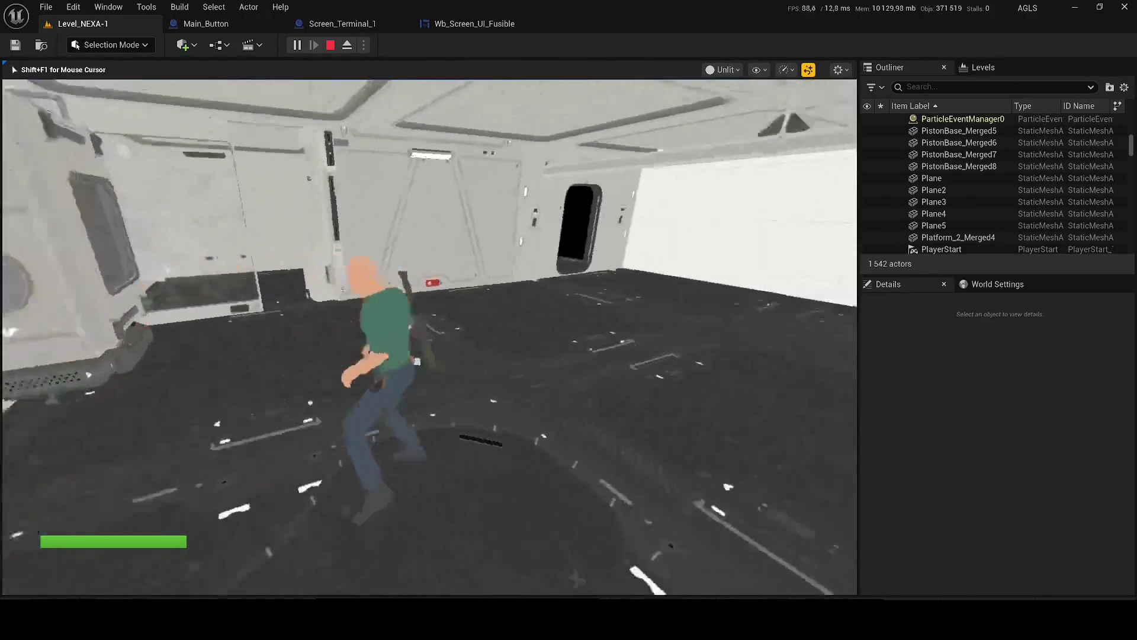
key(w)
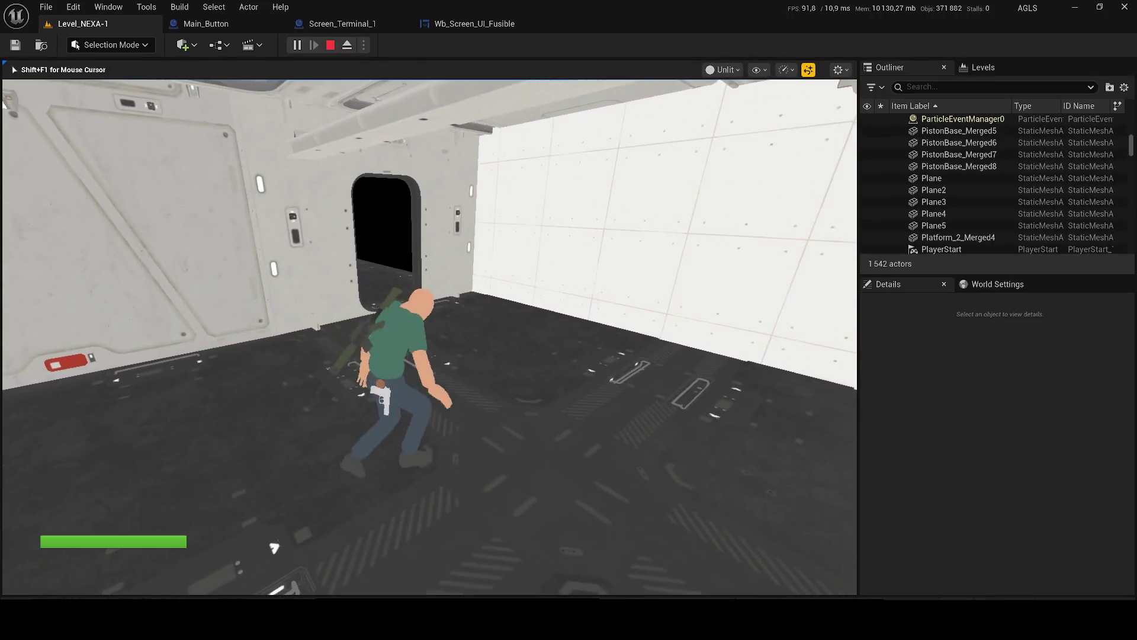
key(w)
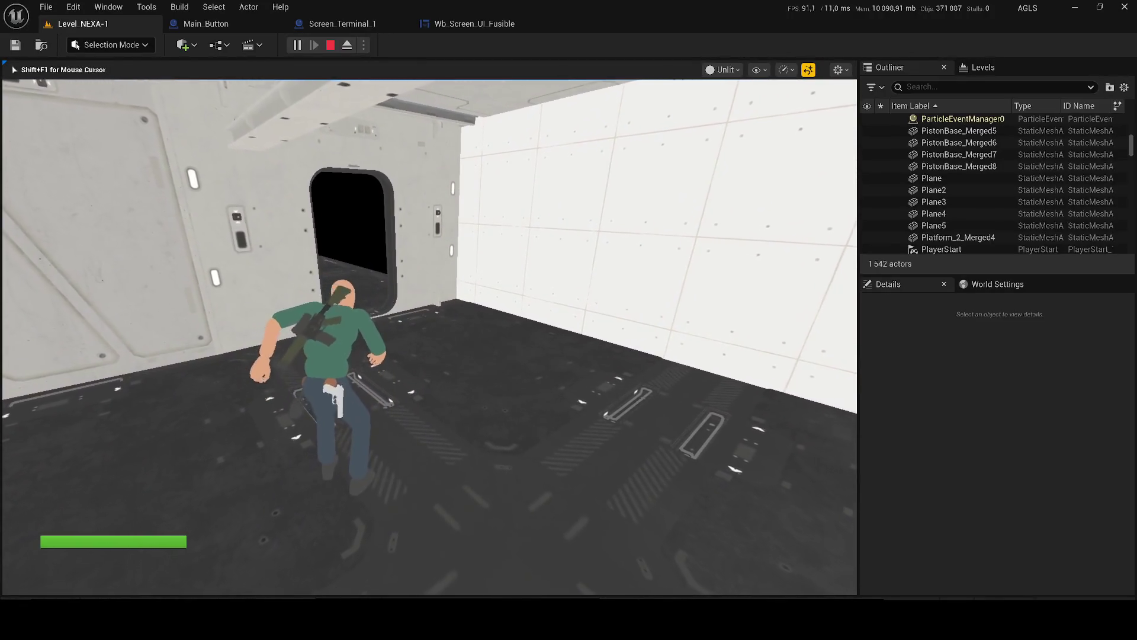
key(w)
key(F3)
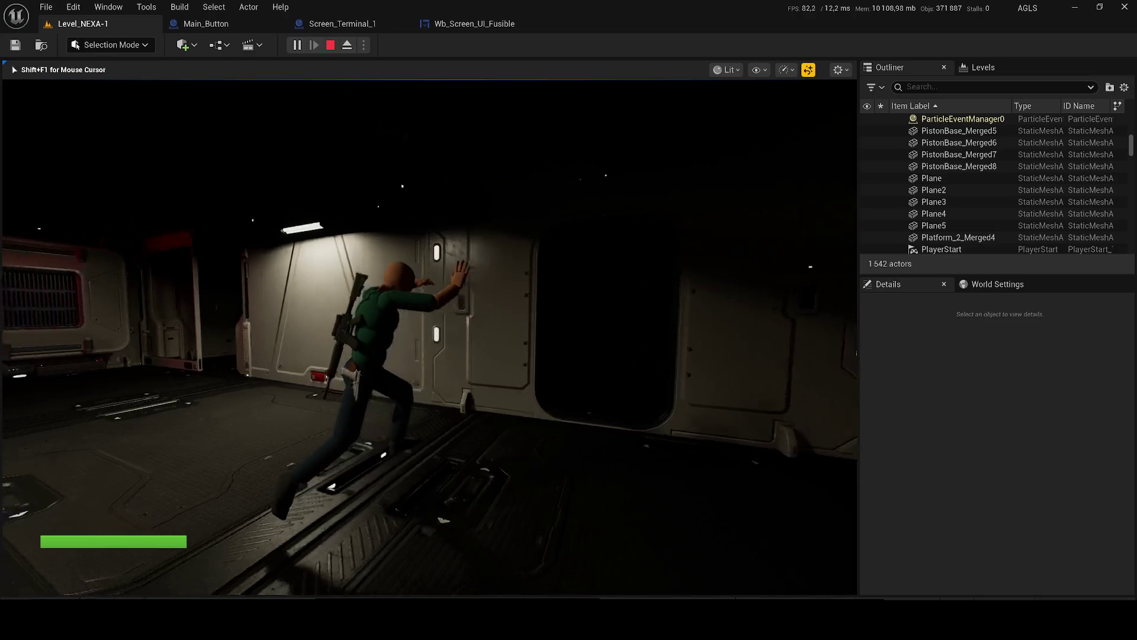
key(Escape)
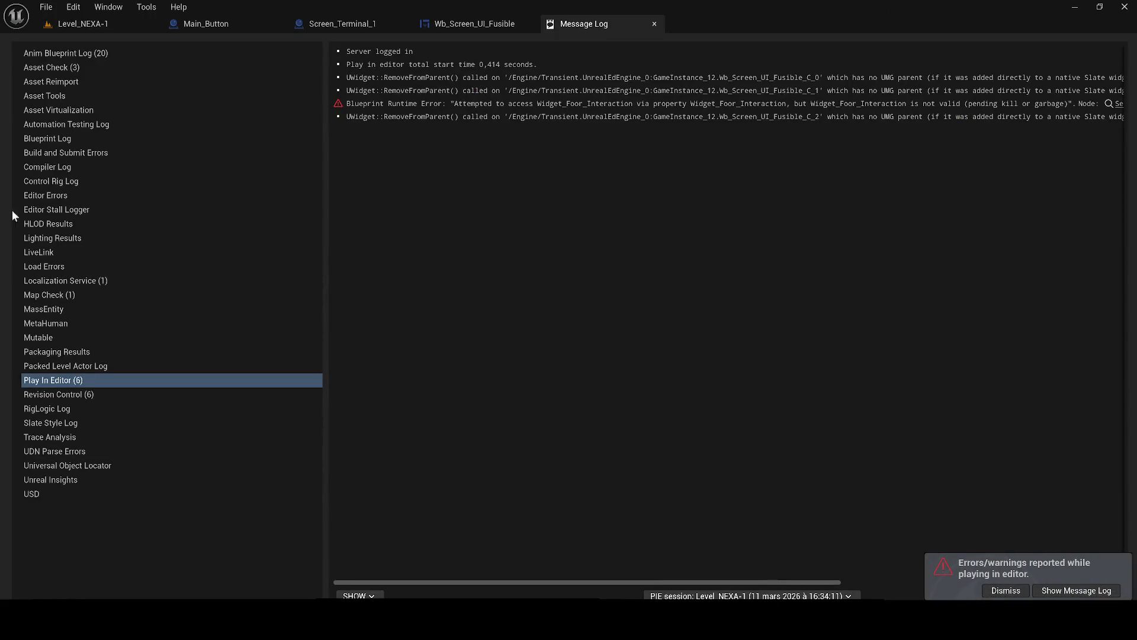
- Trace the Blueprint Runtime Error into Screen_Terminal_1's EventGraph, then return to Wb_Screen_UI_Fusible's graph
click(774, 107)
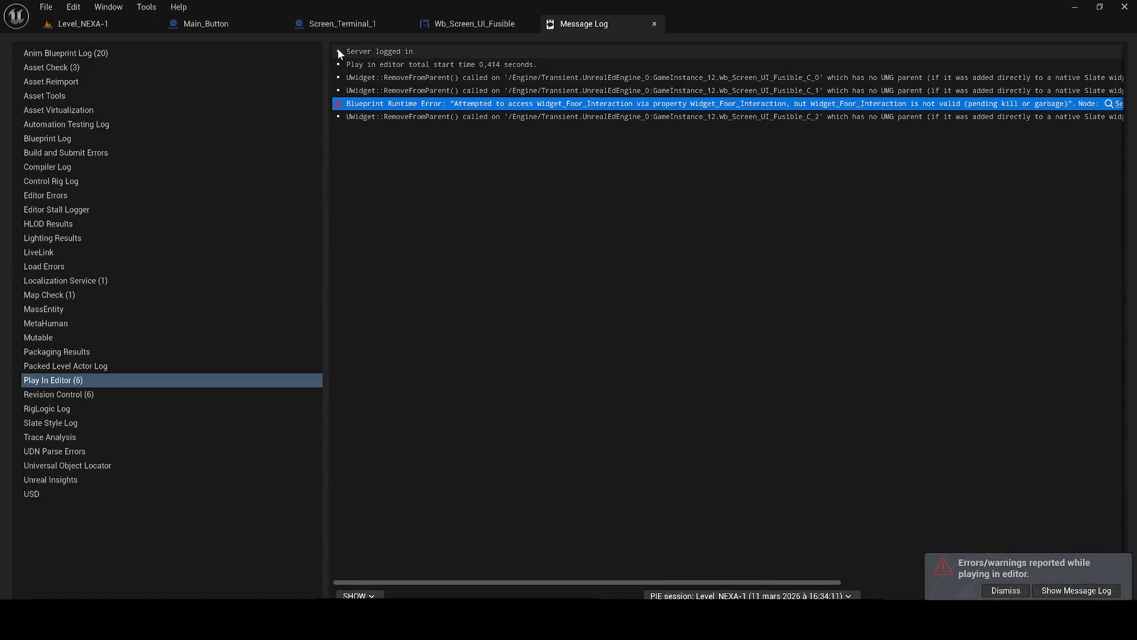
click(345, 26)
click(463, 493)
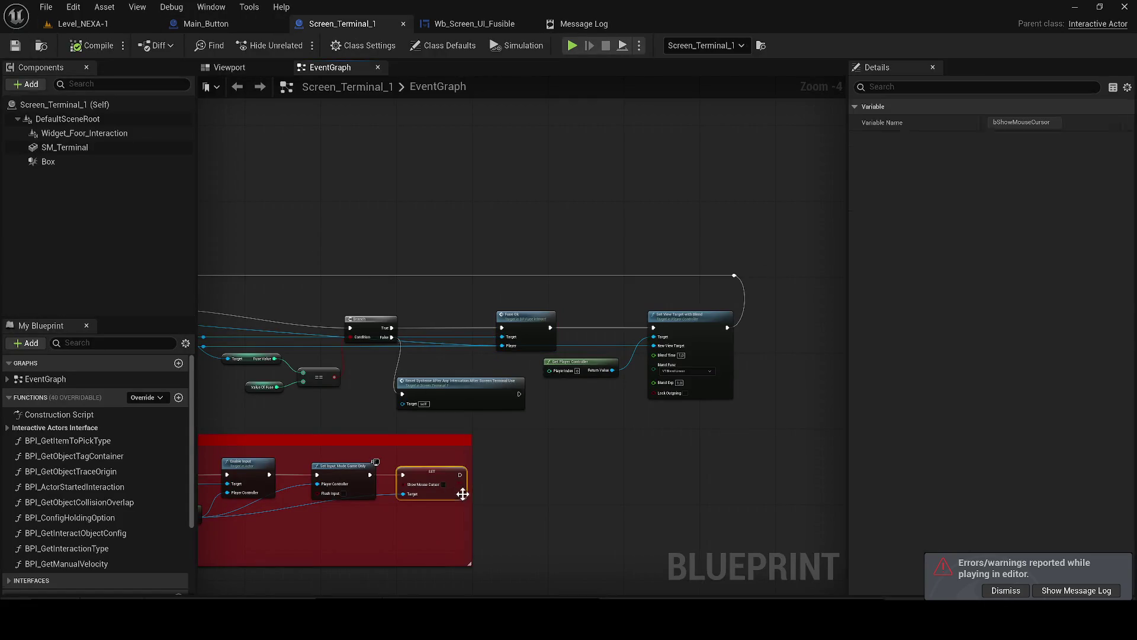
click(482, 508)
scroll(829, 365, down, 2)
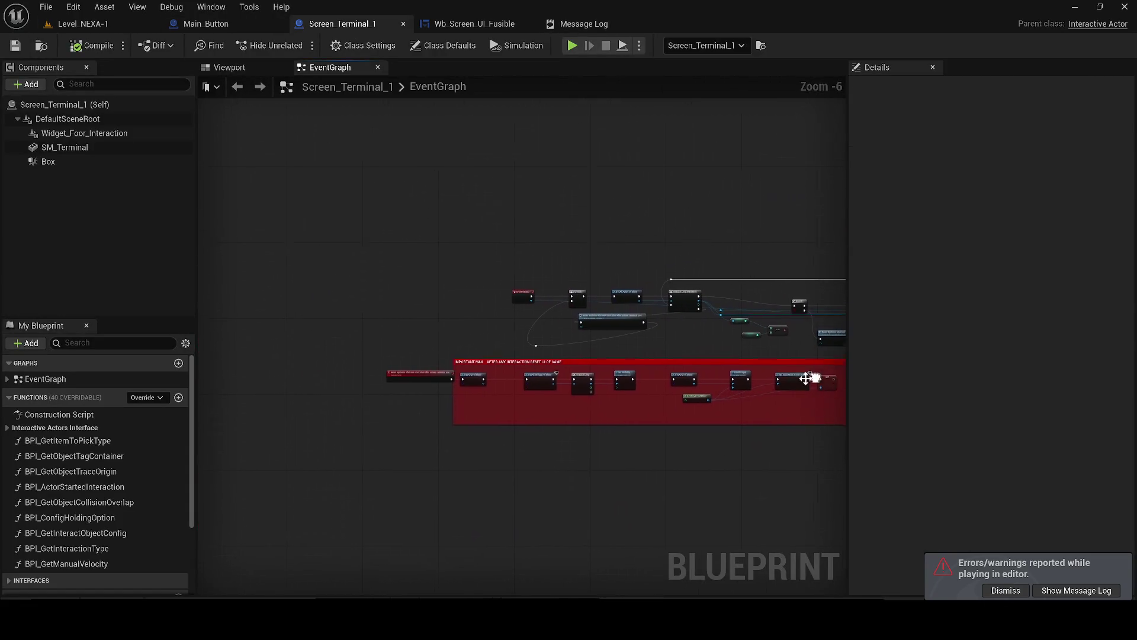
click(474, 24)
mouse_move(416, 407)
mouse_down()
mouse_move(795, 372)
mouse_move(1133, 369)
mouse_move(577, 371)
mouse_up()
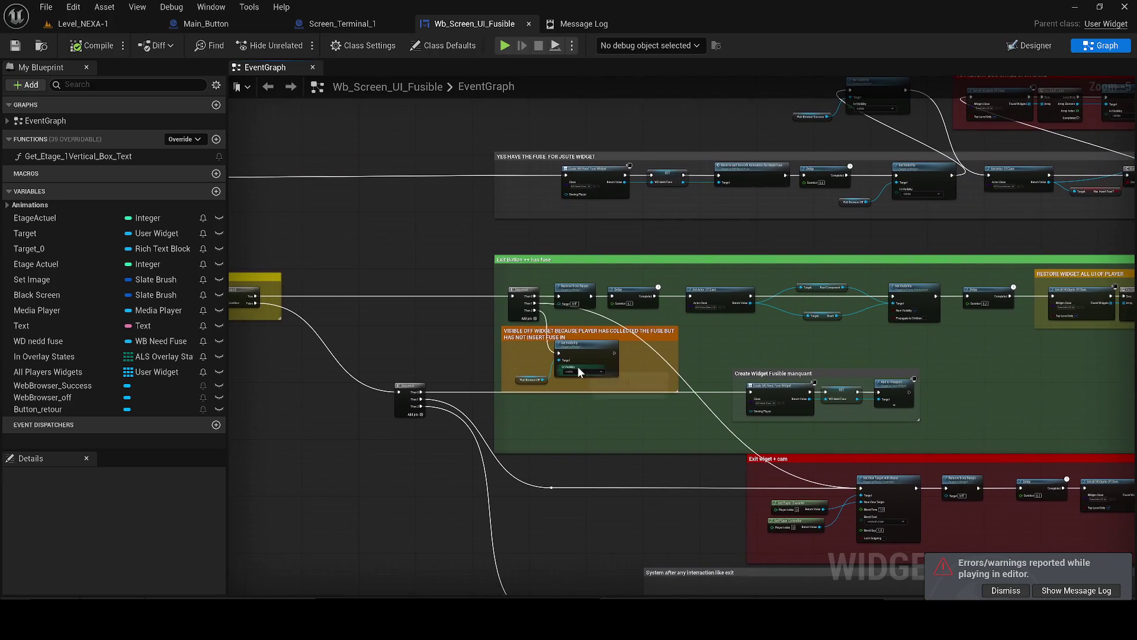
- Delete the orange collected-fuse comment group with its Set Visibility and Web Browser Off nodes
scroll(578, 371, up, 1)
click(596, 353)
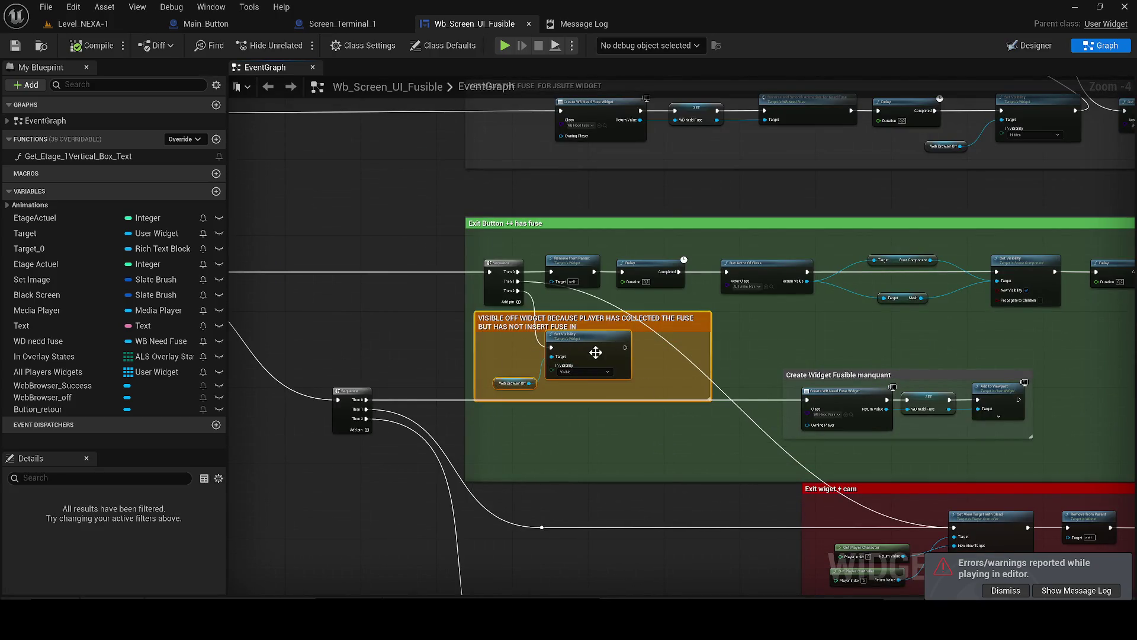
key(Delete)
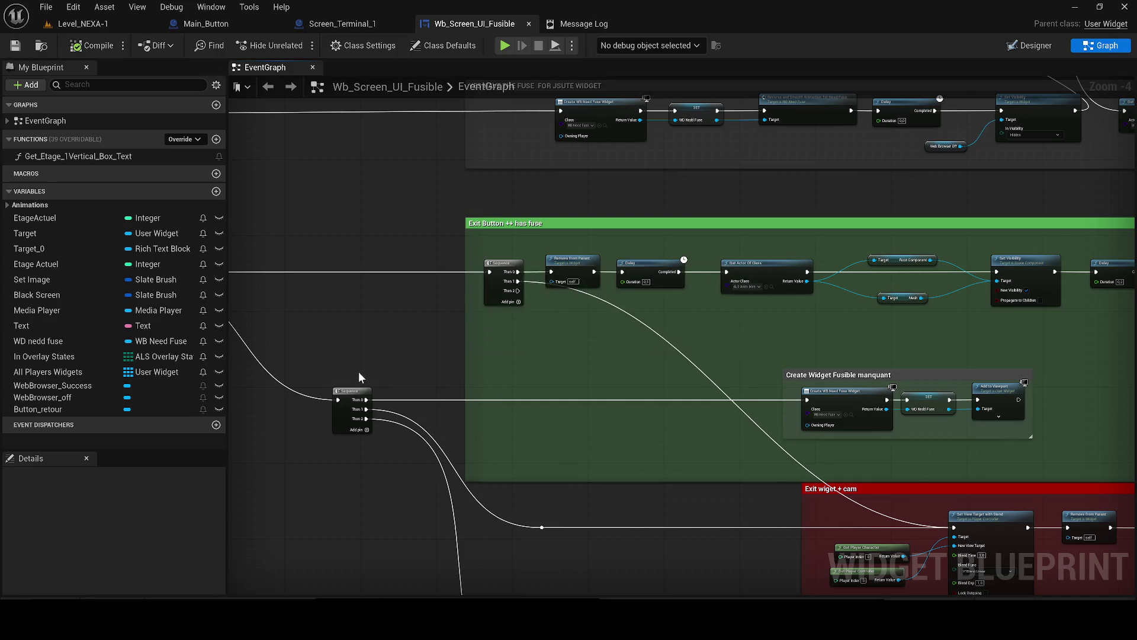
- Find the Branch's Set Visibility nodes, select them with Web Browser Off, and switch to Designer
scroll(359, 376, down, 1)
mouse_move(509, 468)
mouse_down()
mouse_move(690, 426)
mouse_move(1106, 564)
mouse_move(1130, 590)
mouse_up()
scroll(753, 474, up, 3)
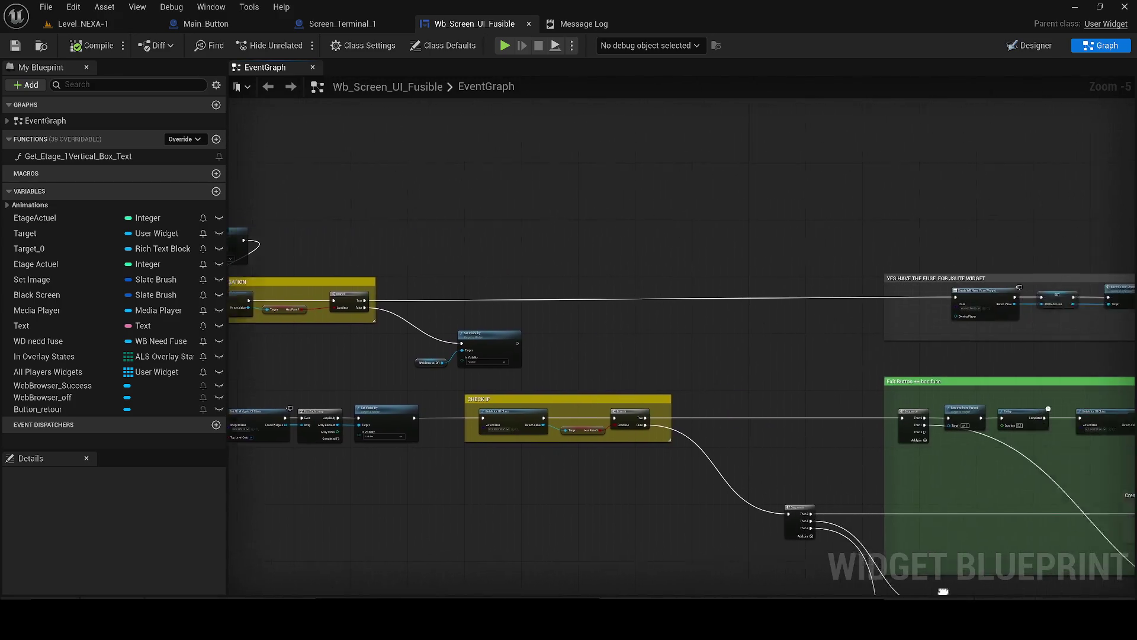
drag(754, 474, 808, 499)
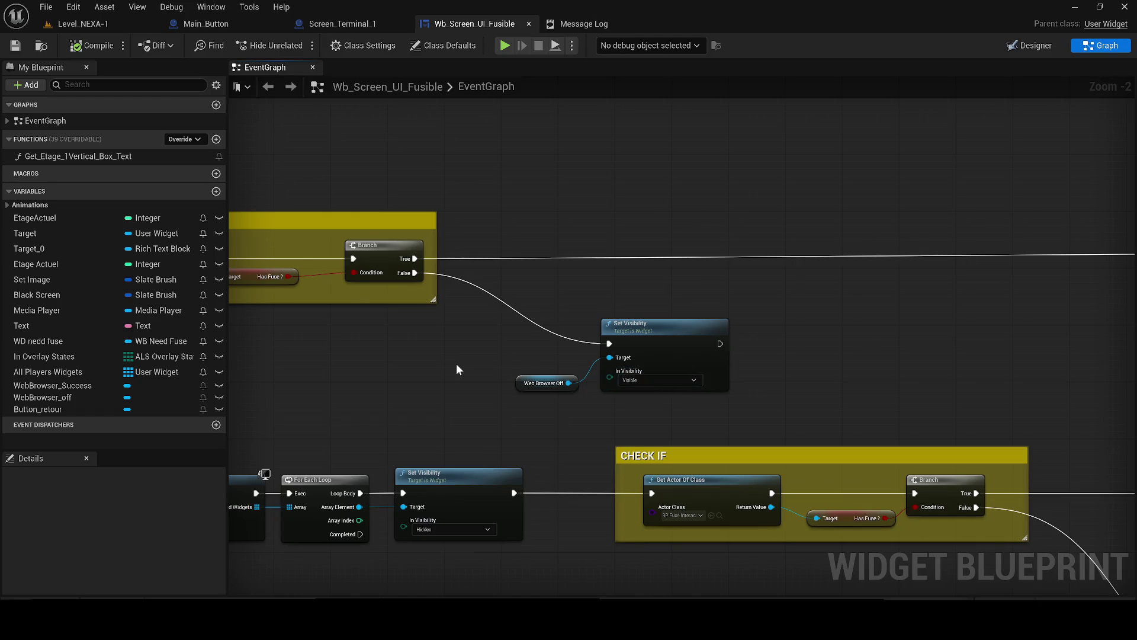
mouse_move(454, 364)
mouse_down()
mouse_move(510, 361)
mouse_move(702, 404)
mouse_up()
click(1033, 47)
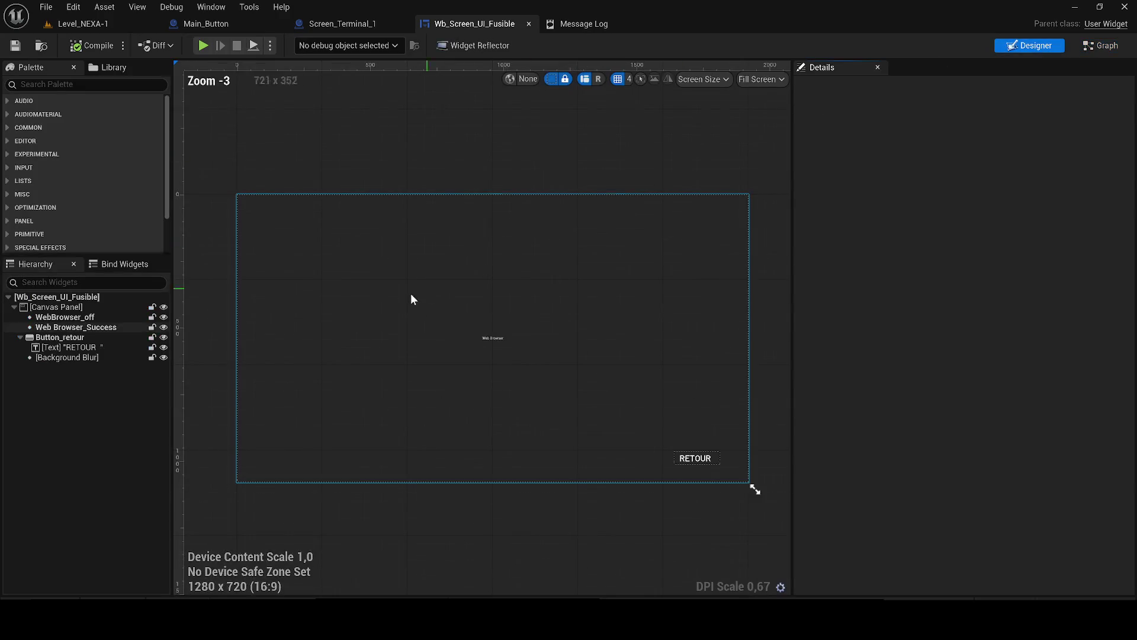
- Select WebBrowser_off and inspect its Initial URL, leaving fusible_ui.html unchanged
click(89, 317)
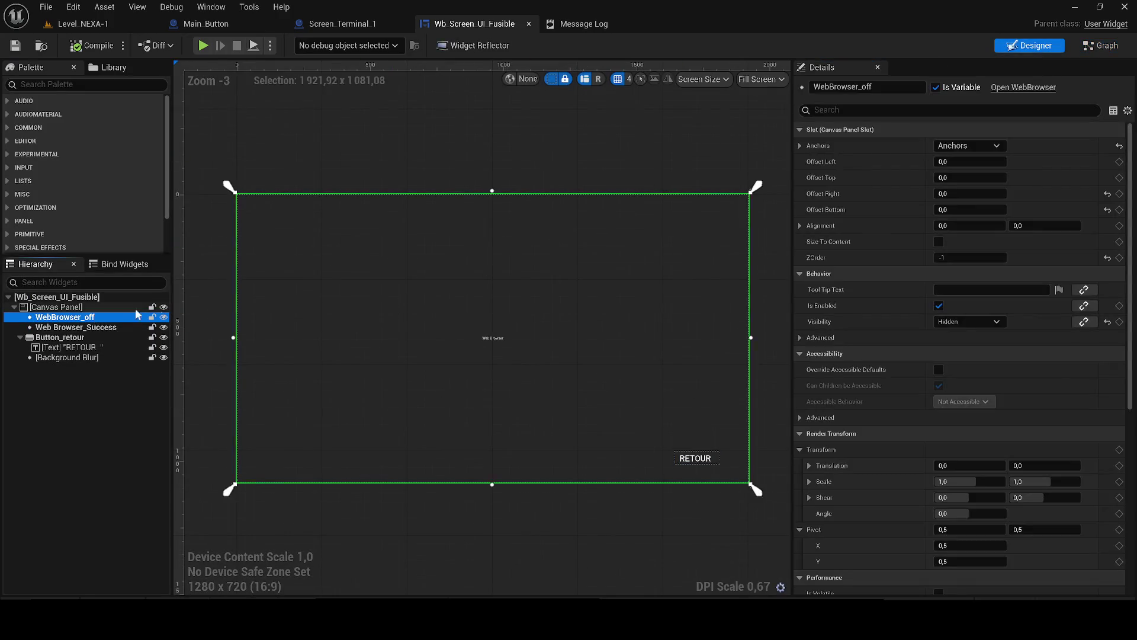
scroll(1132, 258, down, 10)
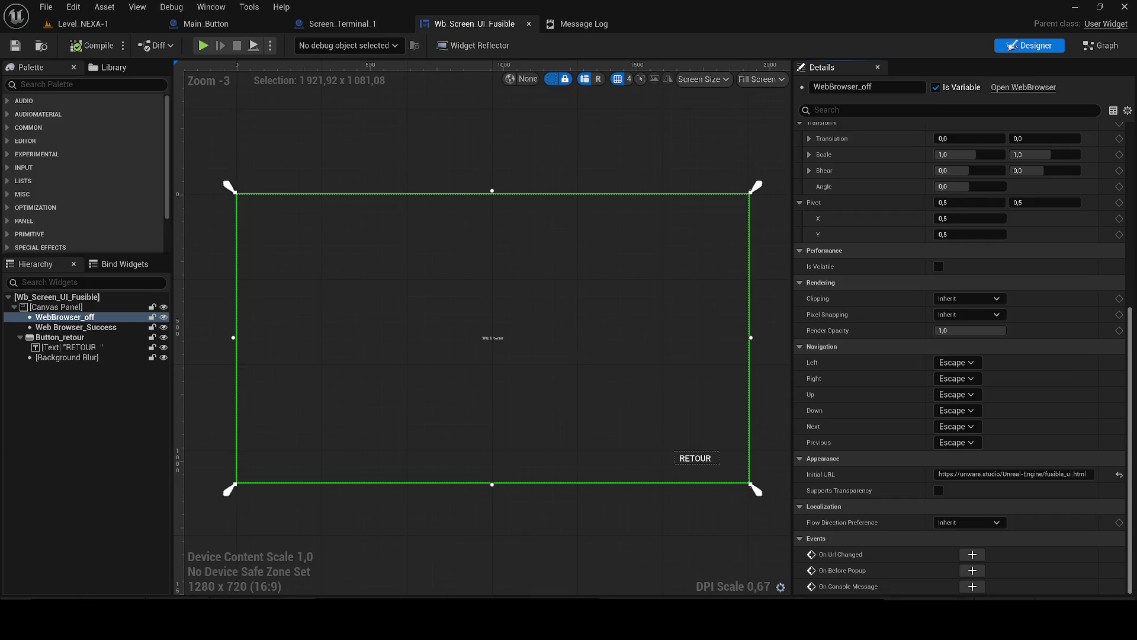
click(959, 474)
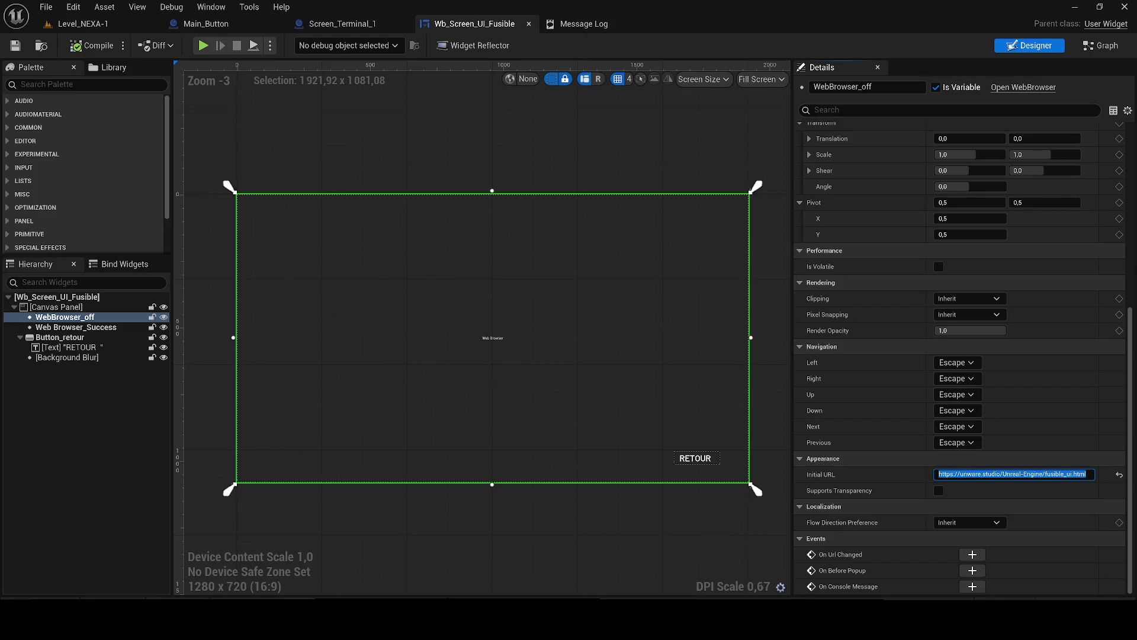
key(Return)
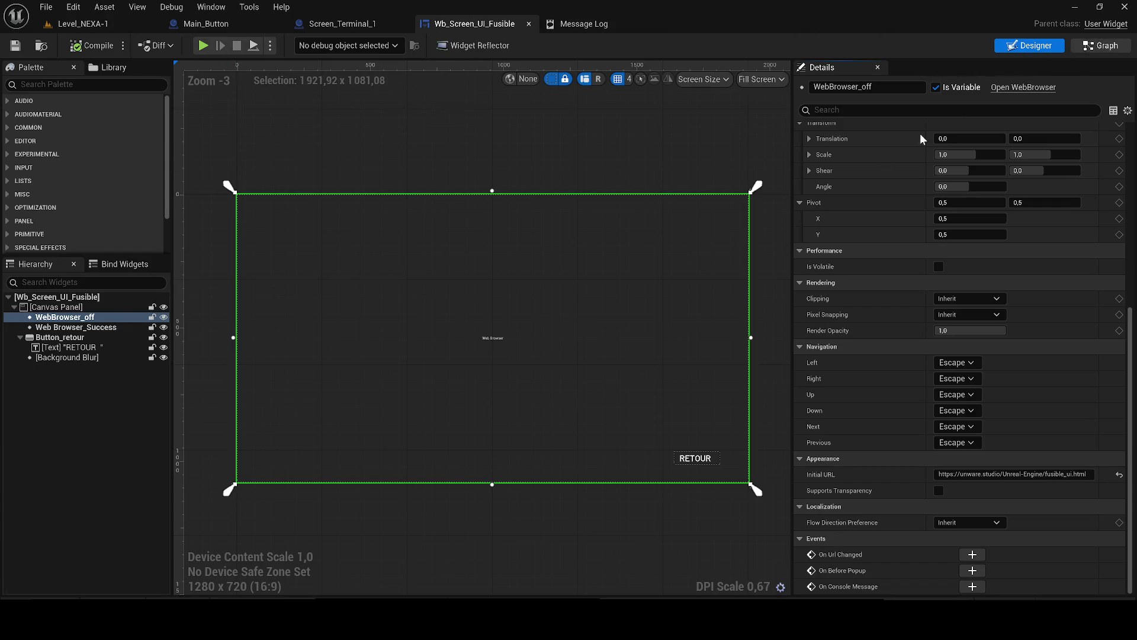
scroll(480, 317, up, 1)
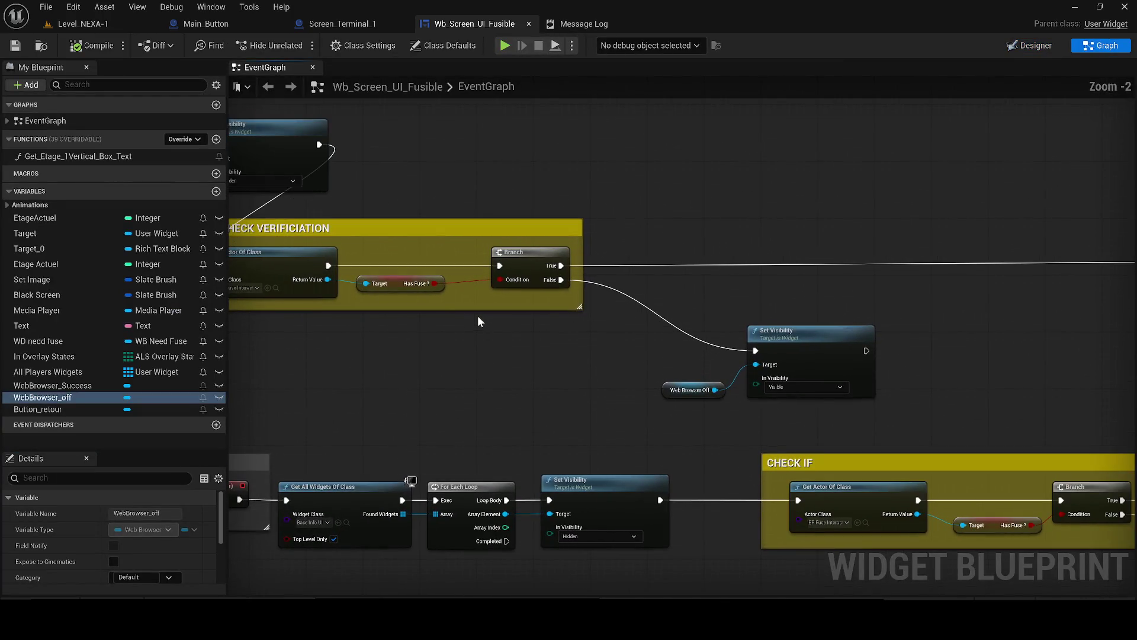
click(407, 289)
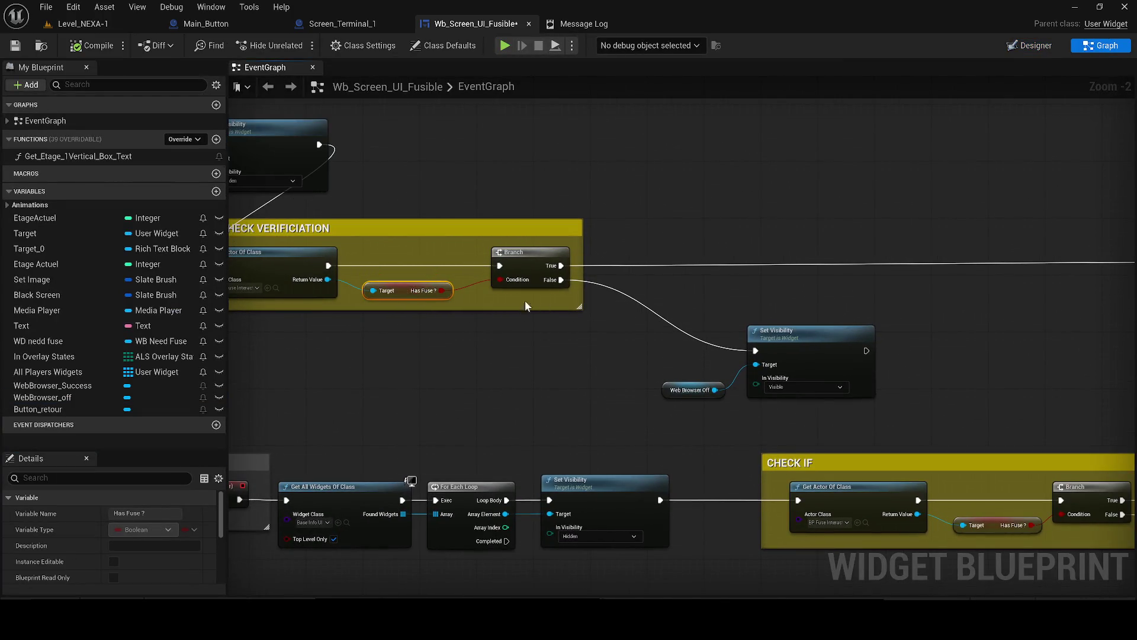
scroll(463, 331, down, 2)
drag(463, 330, 446, 331)
click(327, 356)
mouse_move(327, 355)
mouse_down()
mouse_move(59, 377)
mouse_move(389, 393)
mouse_move(153, 456)
mouse_move(308, 413)
mouse_up()
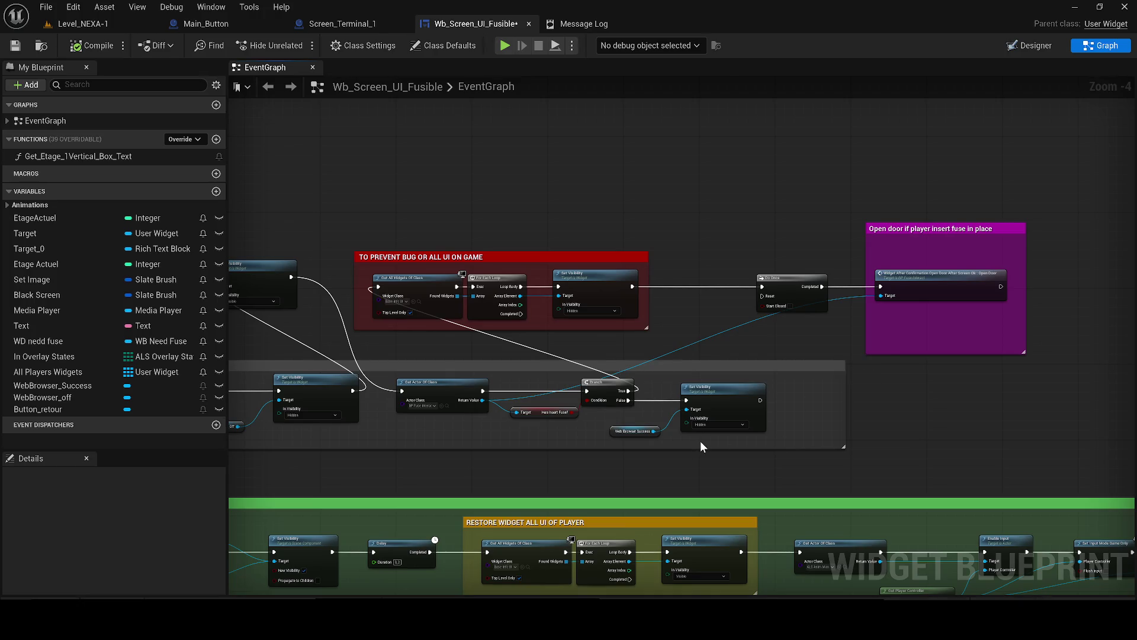
drag(683, 434, 644, 421)
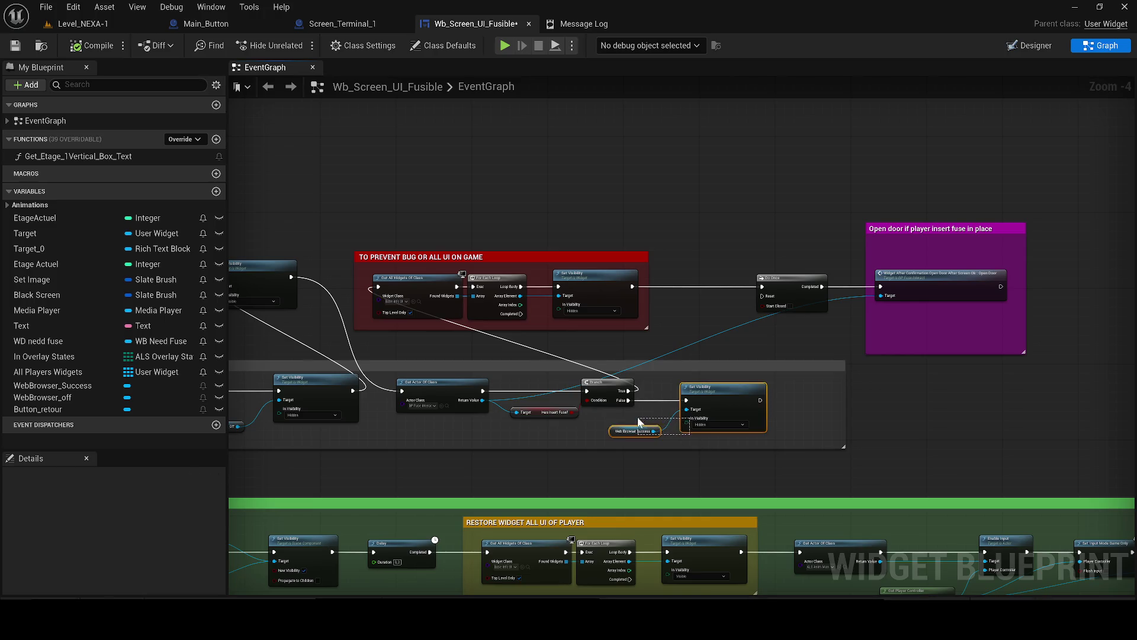
scroll(645, 421, up, 4)
drag(494, 387, 530, 369)
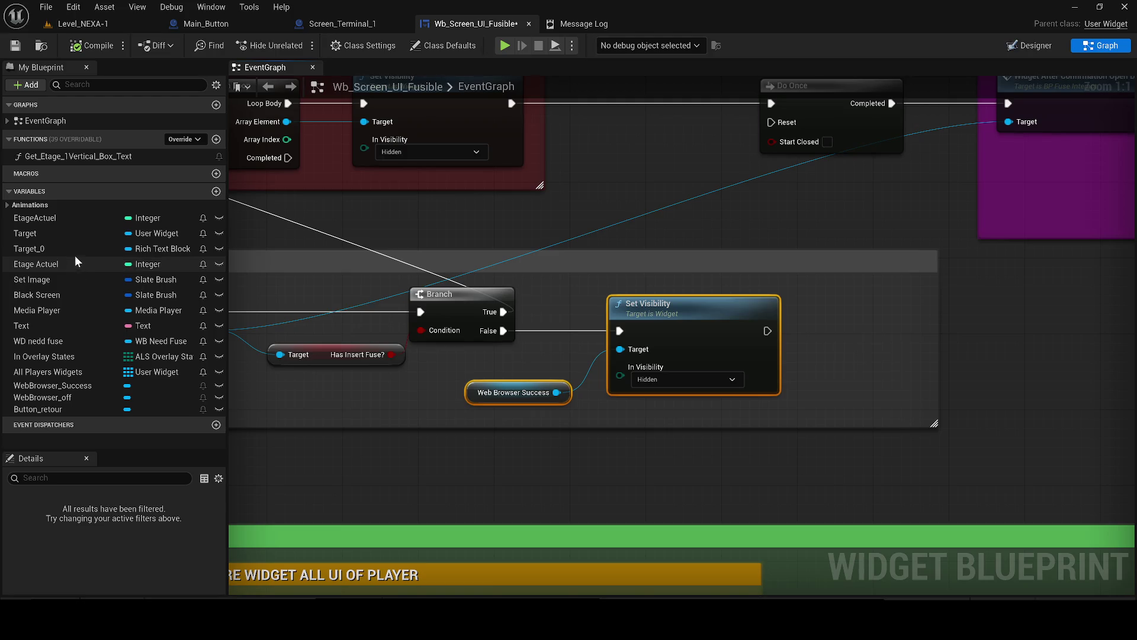
scroll(777, 425, down, 4)
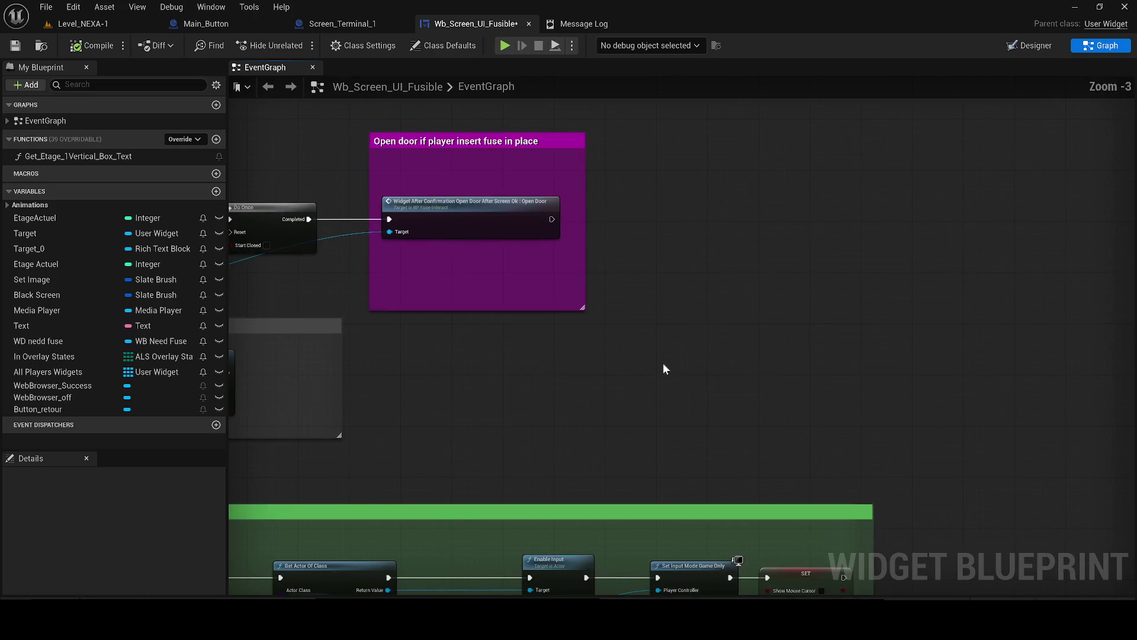
scroll(664, 364, down, 3)
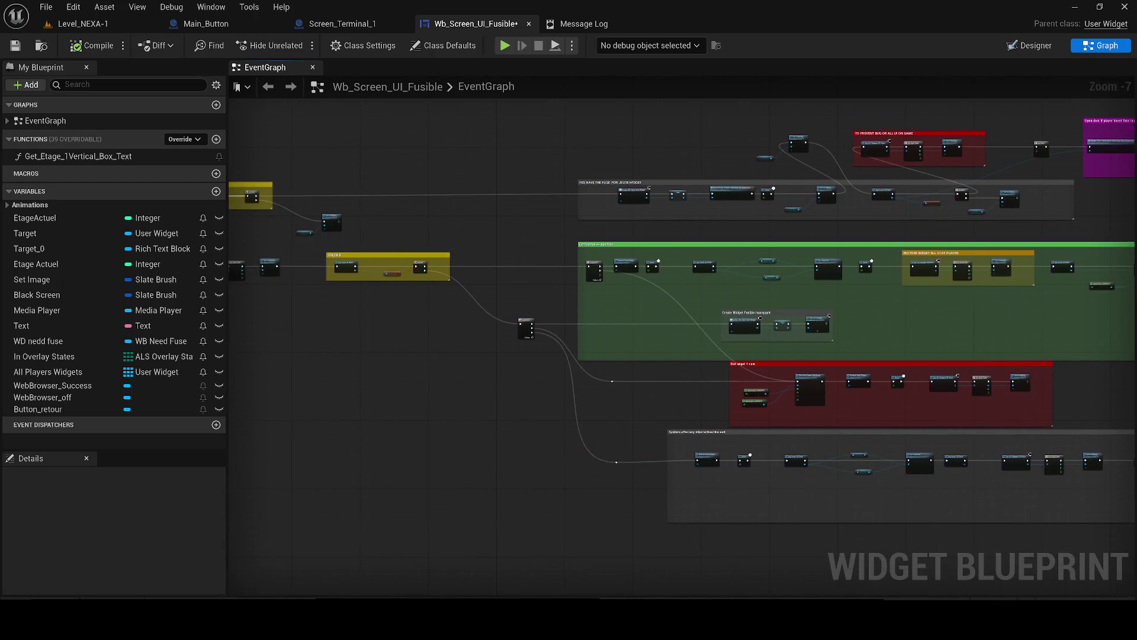
scroll(485, 325, up, 7)
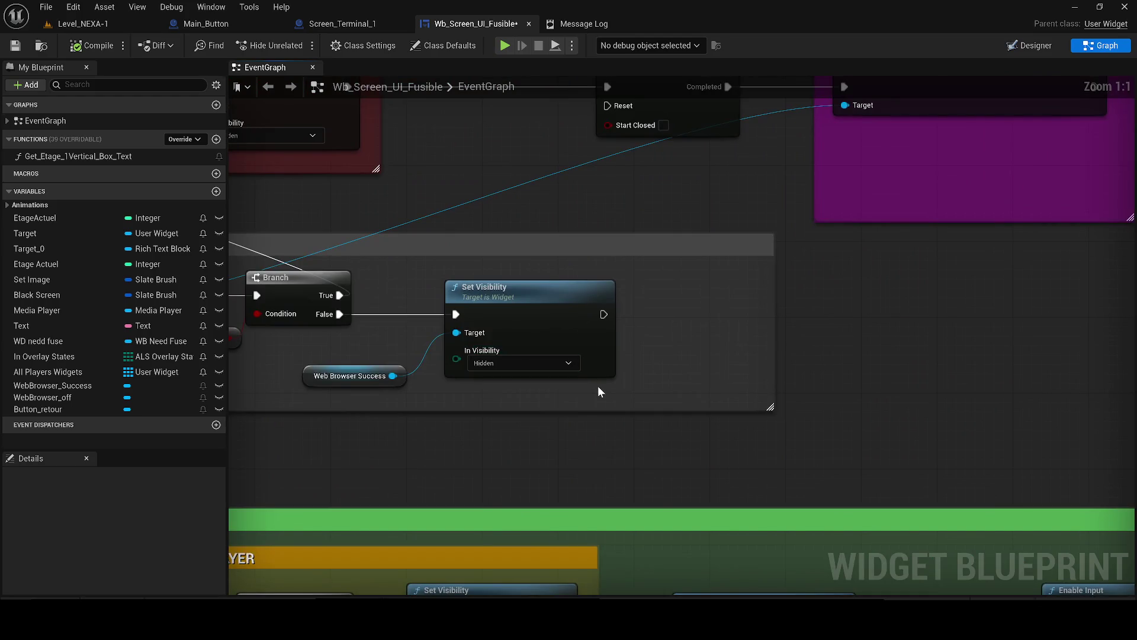
- Wrap the Set Visibility and Web Browser Success nodes in a new comment sized around them
drag(598, 391, 392, 283)
key(c)
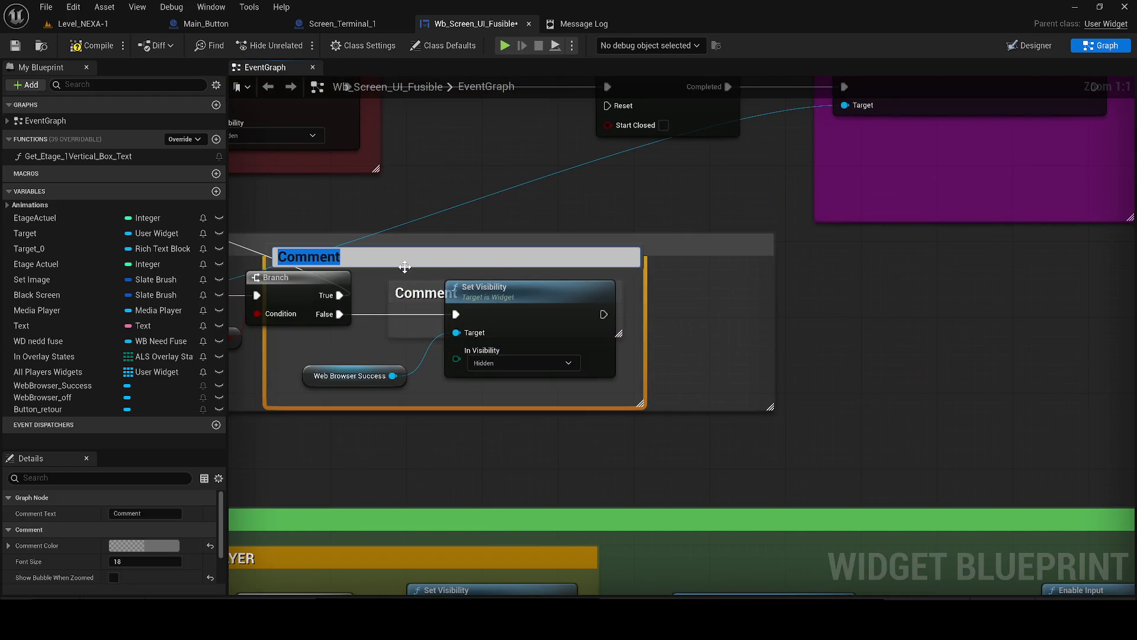
drag(643, 270, 508, 270)
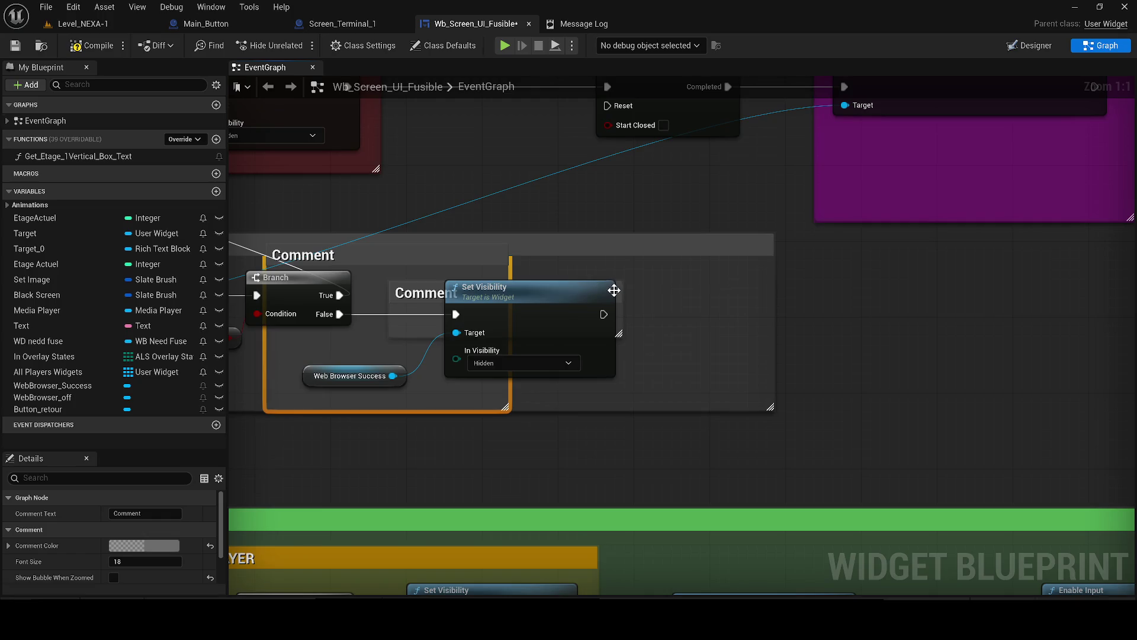
click(618, 296)
mouse_move(622, 297)
mouse_down()
mouse_move(639, 307)
mouse_move(714, 290)
mouse_move(815, 295)
mouse_up()
key(Delete)
mouse_move(408, 256)
mouse_down()
mouse_move(613, 311)
mouse_move(601, 311)
mouse_up()
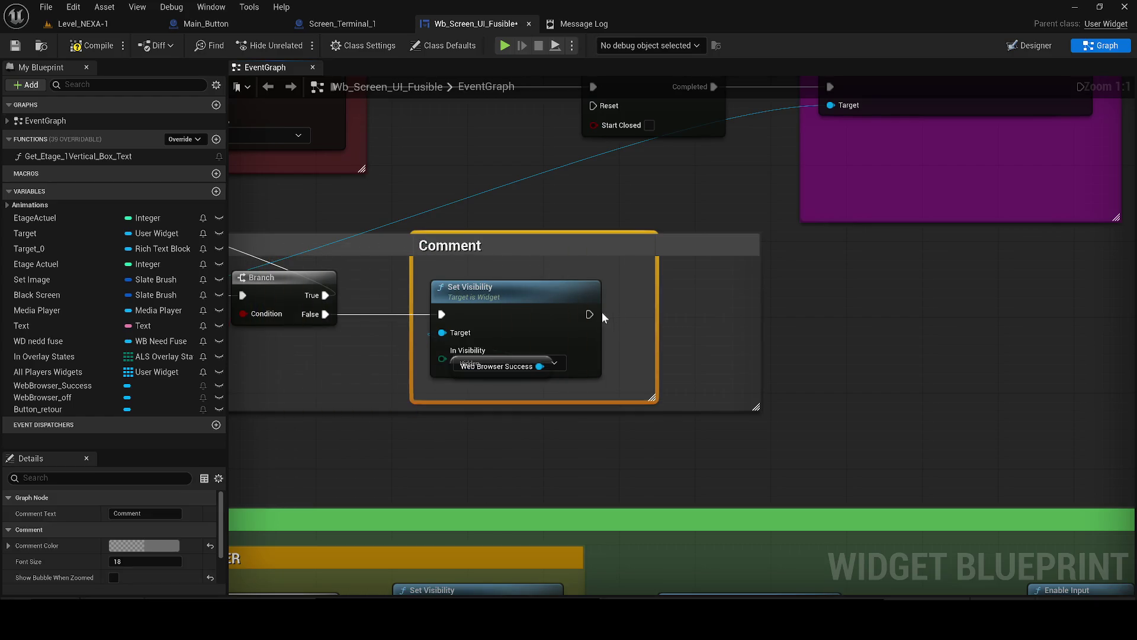
drag(643, 399, 643, 405)
drag(422, 261, 528, 270)
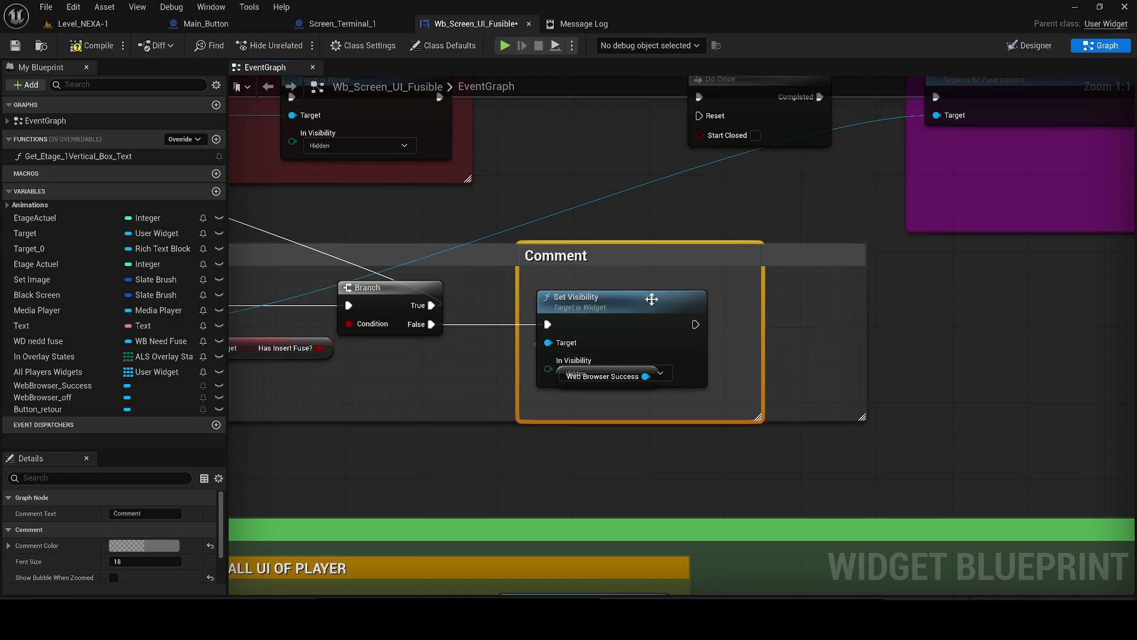
click(779, 294)
drag(763, 290, 868, 299)
- Title the comment 'PLAYER HAS COLLECTED THE FUSE BUT HAS NOT INSERED'
click(571, 255)
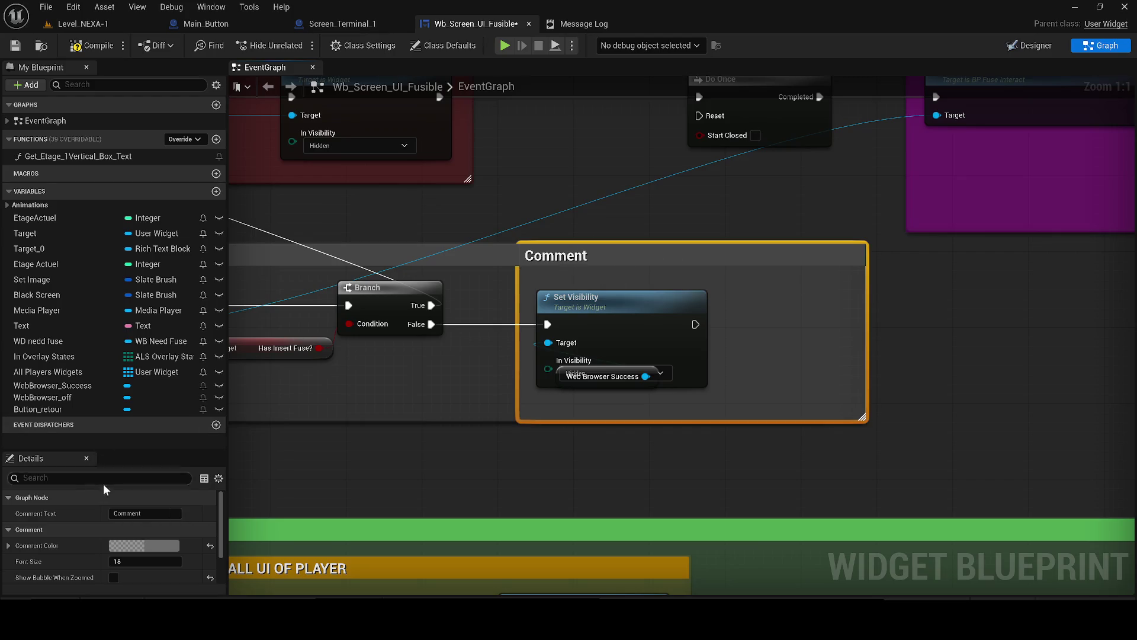
text(PLA)
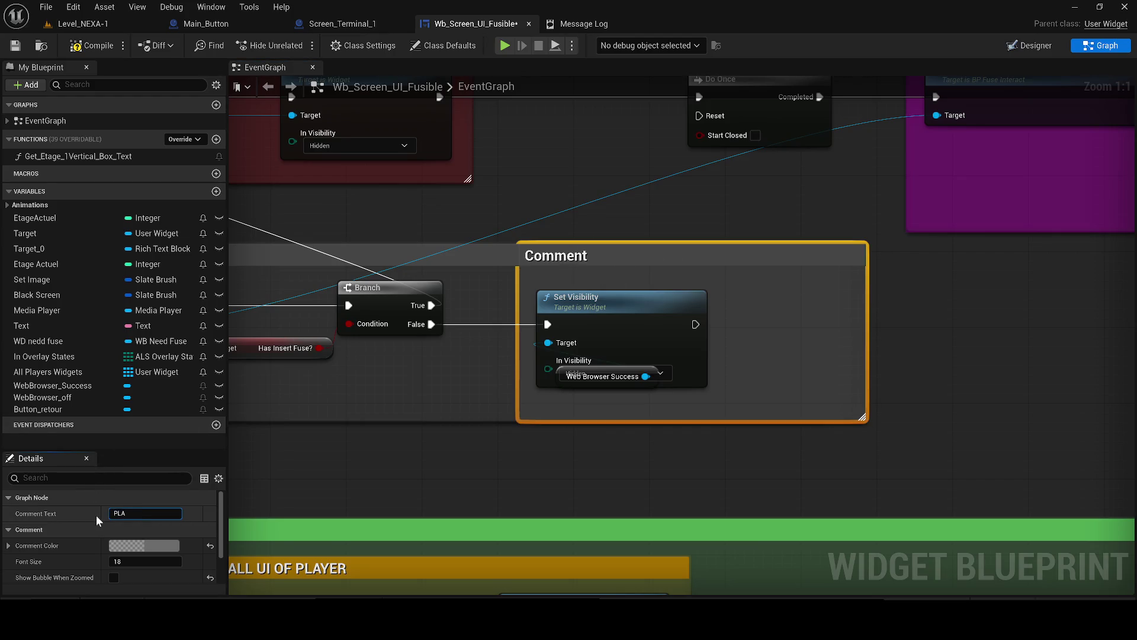
text(YER HAS COLL)
text(ECTED TH)
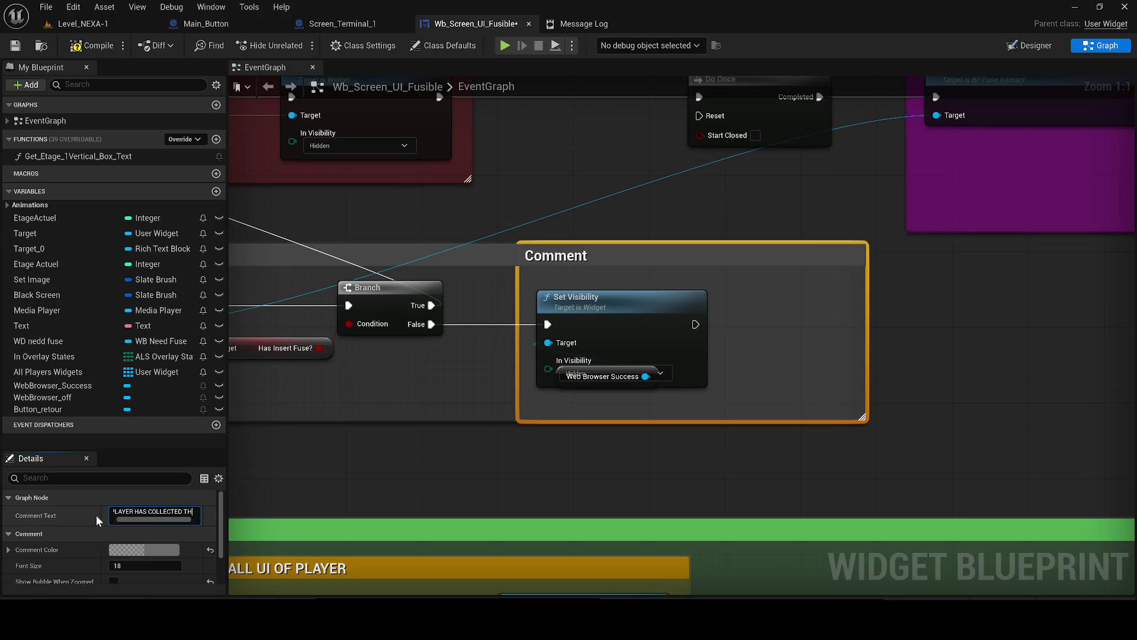
text(E FUSE BUT)
text( HAS NOT IN)
text(SERED)
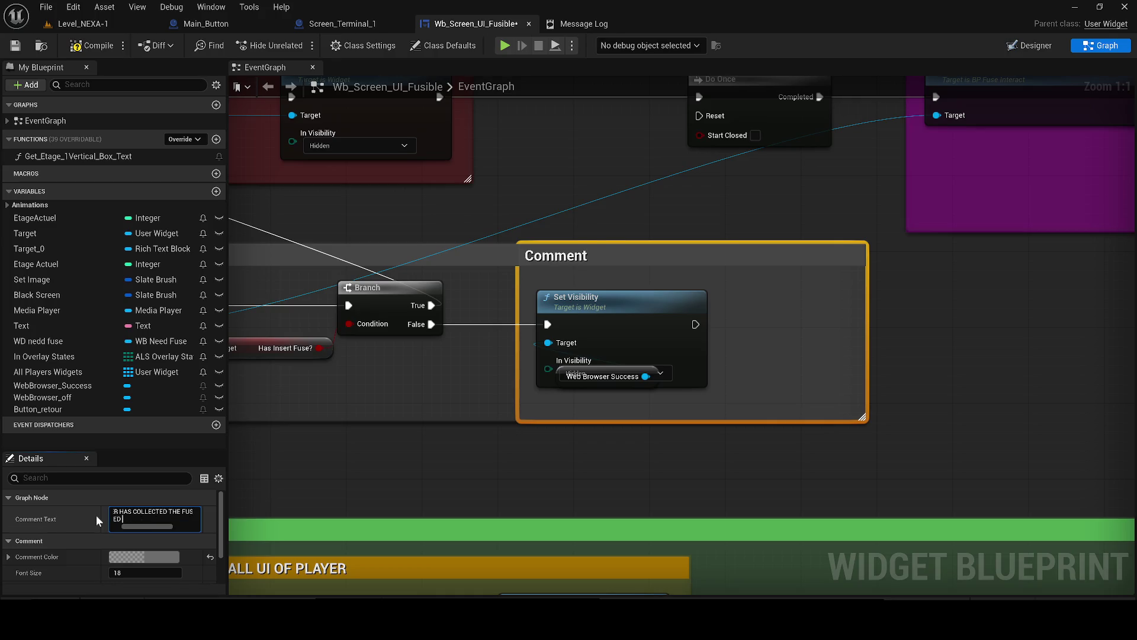
key(Return)
- Colour the comment bright orange
click(144, 557)
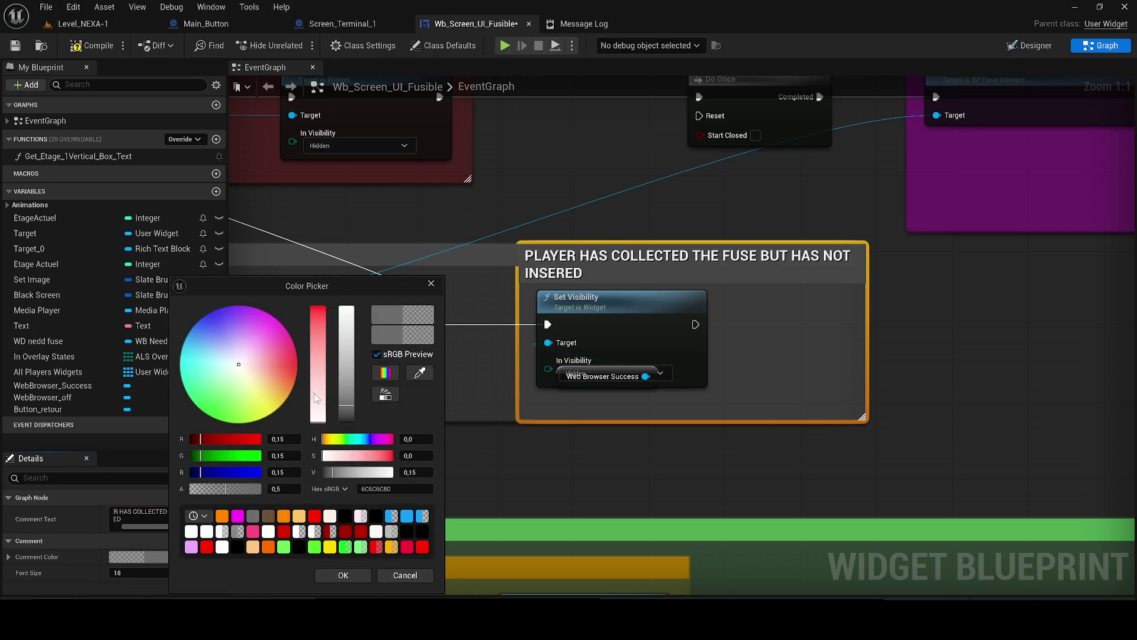
click(269, 515)
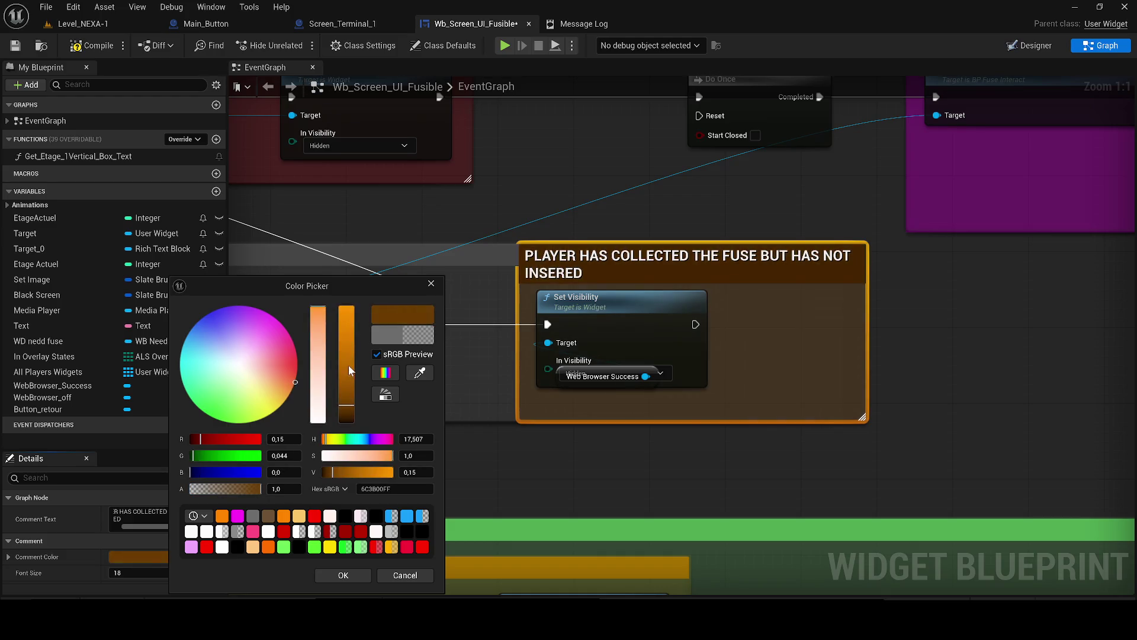
click(284, 515)
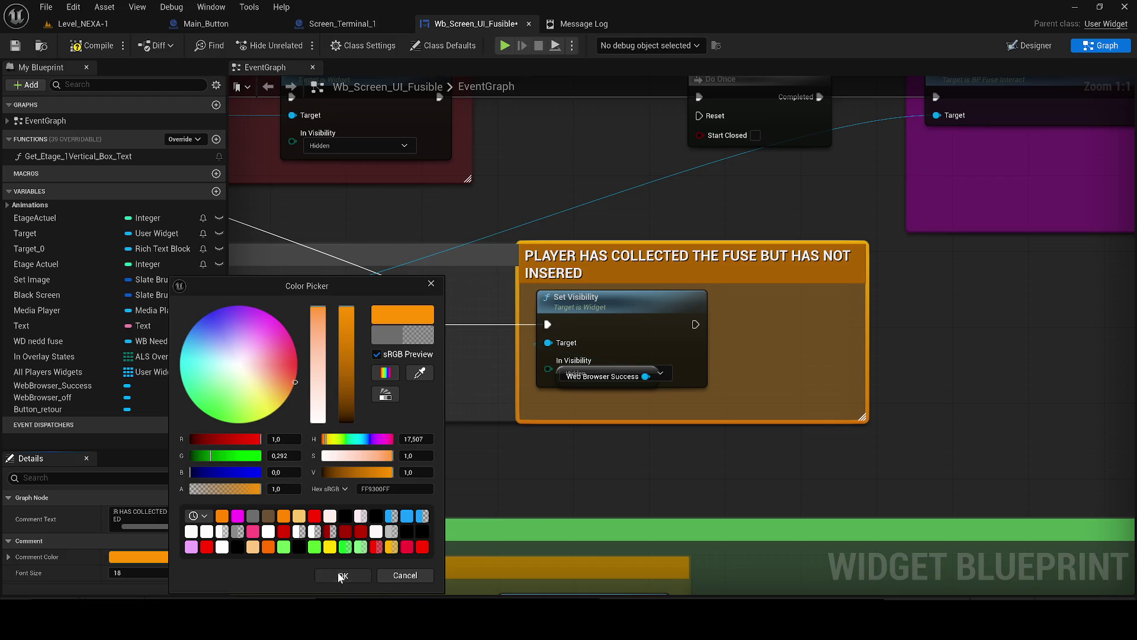
click(342, 575)
click(981, 342)
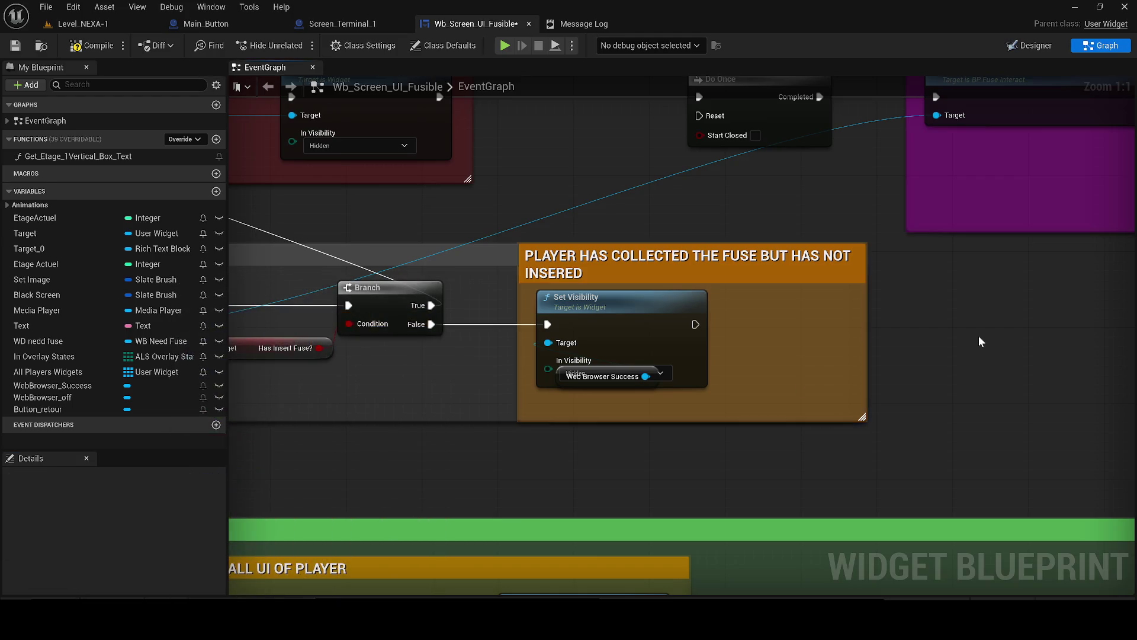
- Compile and save the widget blueprint, and move Set Visibility clear of the Web Browser Success getter
click(92, 48)
click(24, 51)
click(649, 306)
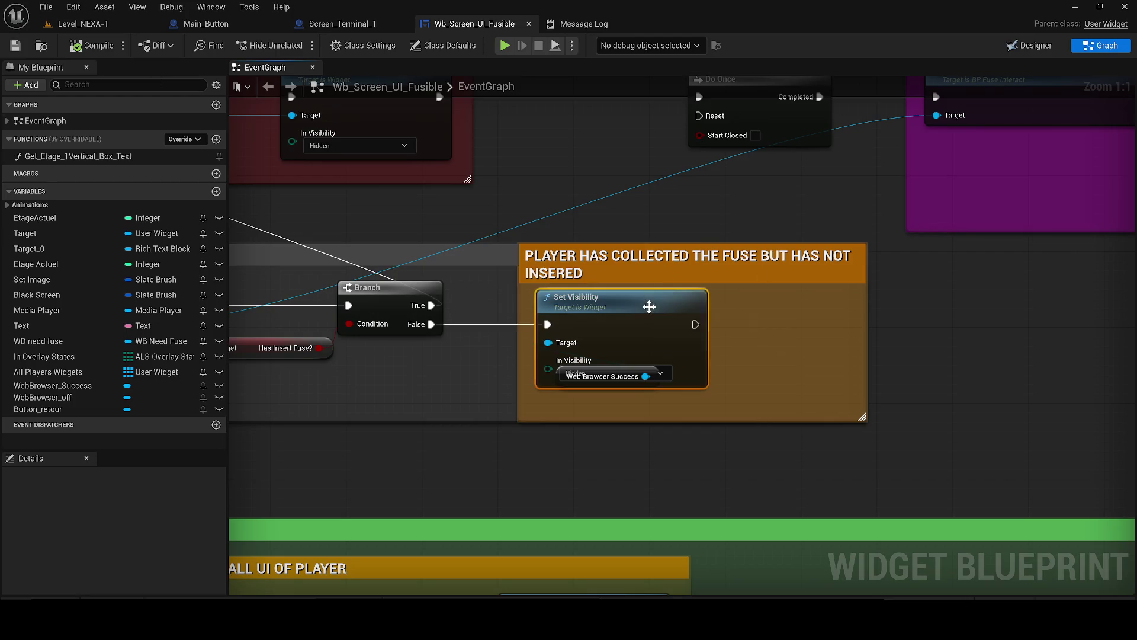
drag(554, 376, 686, 376)
click(593, 376)
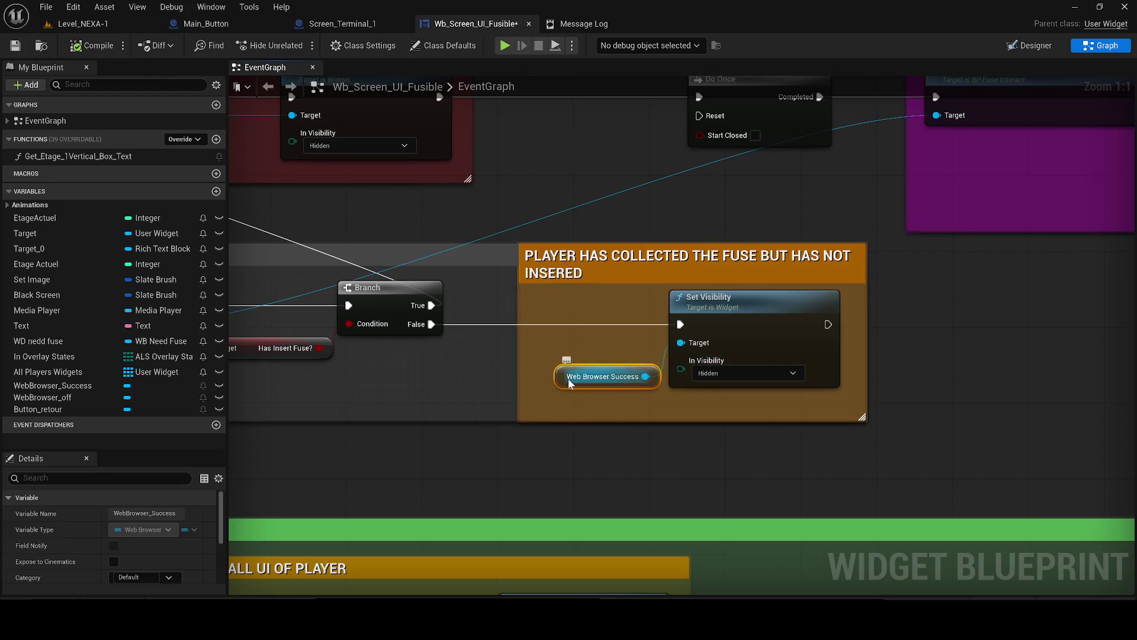
click(743, 303)
key(Delete)
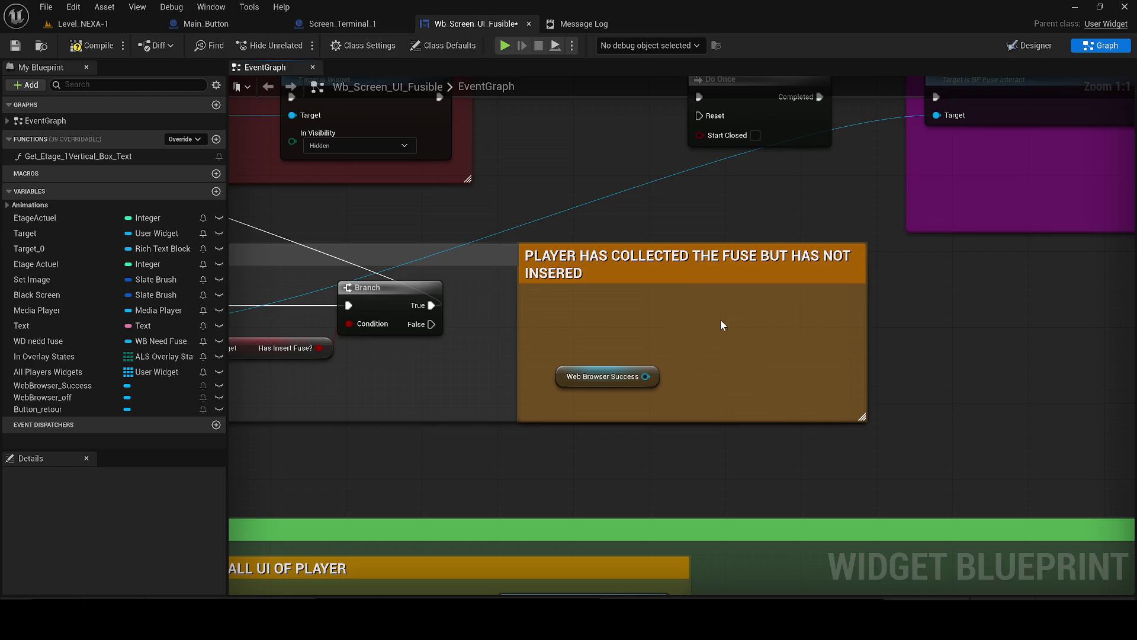
key(ctrl+z)
- Replace the Web Browser Success getter with Web Browser Off as Set Visibility's target, set to Visible
click(598, 377)
key(Delete)
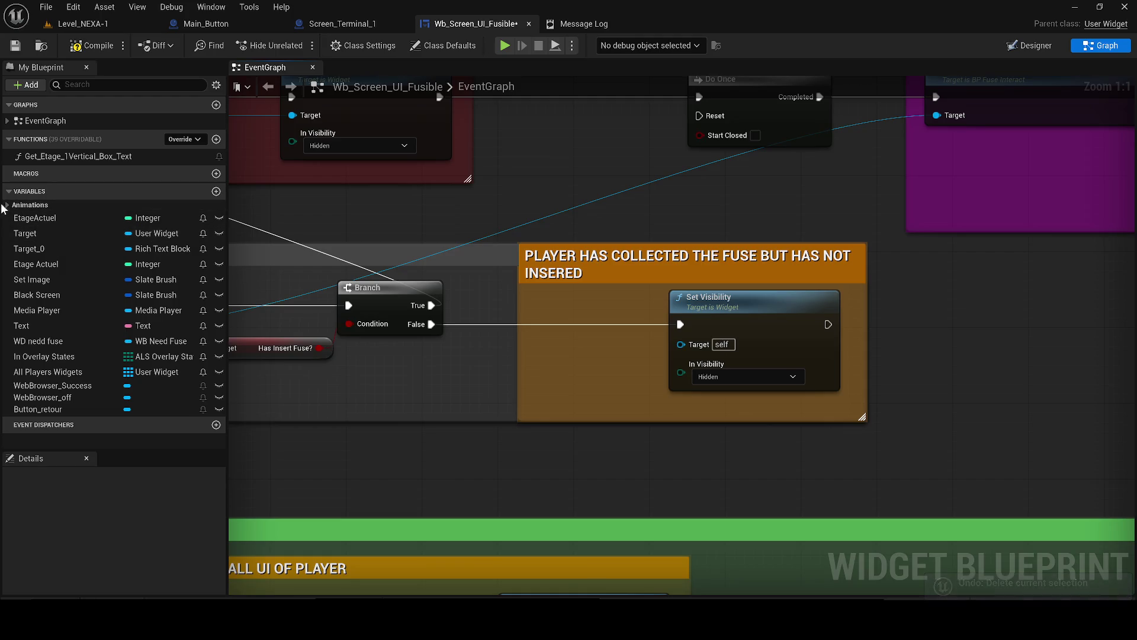
mouse_move(42, 398)
mouse_down()
mouse_move(579, 384)
mouse_move(610, 401)
mouse_move(682, 344)
mouse_up()
click(746, 373)
click(708, 387)
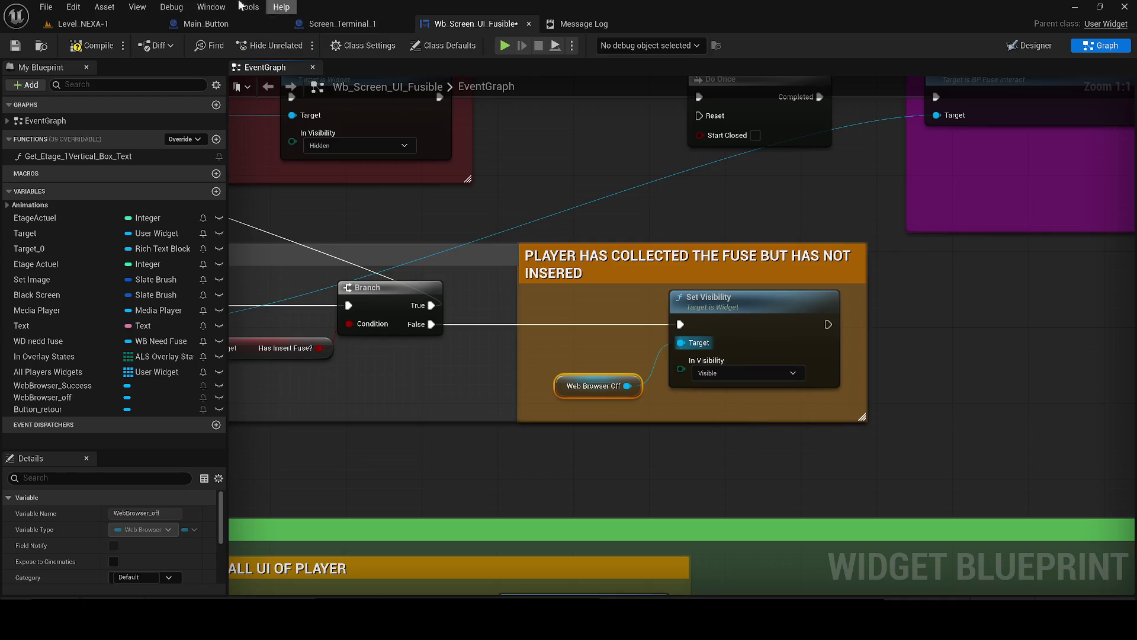
- Save the blueprint and return to the Level_NEXA-1 level editor
click(76, 43)
click(15, 46)
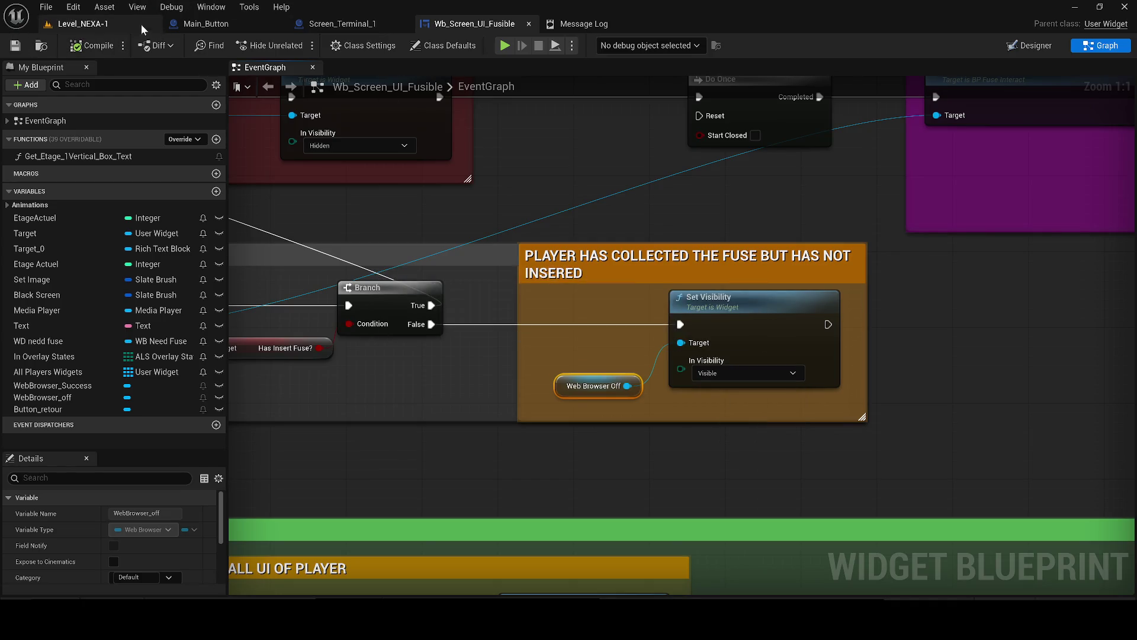
click(138, 23)
- Play the level (Alt+P), walk to the locked door, use the fuse terminal, and close the access-denied screen
key(alt+p)
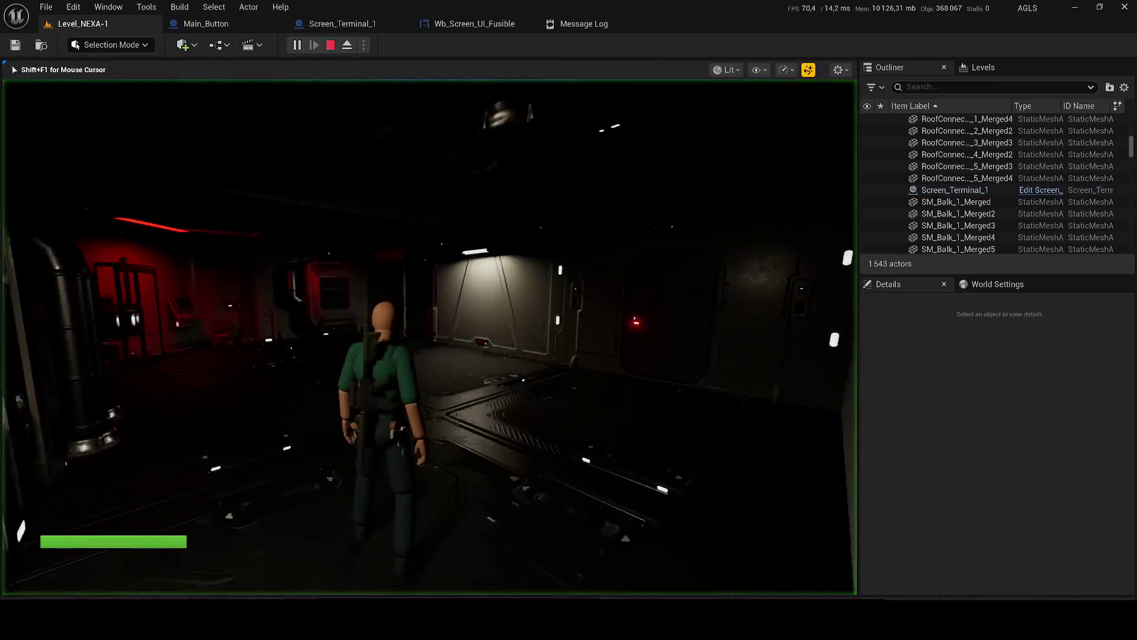
key(w)
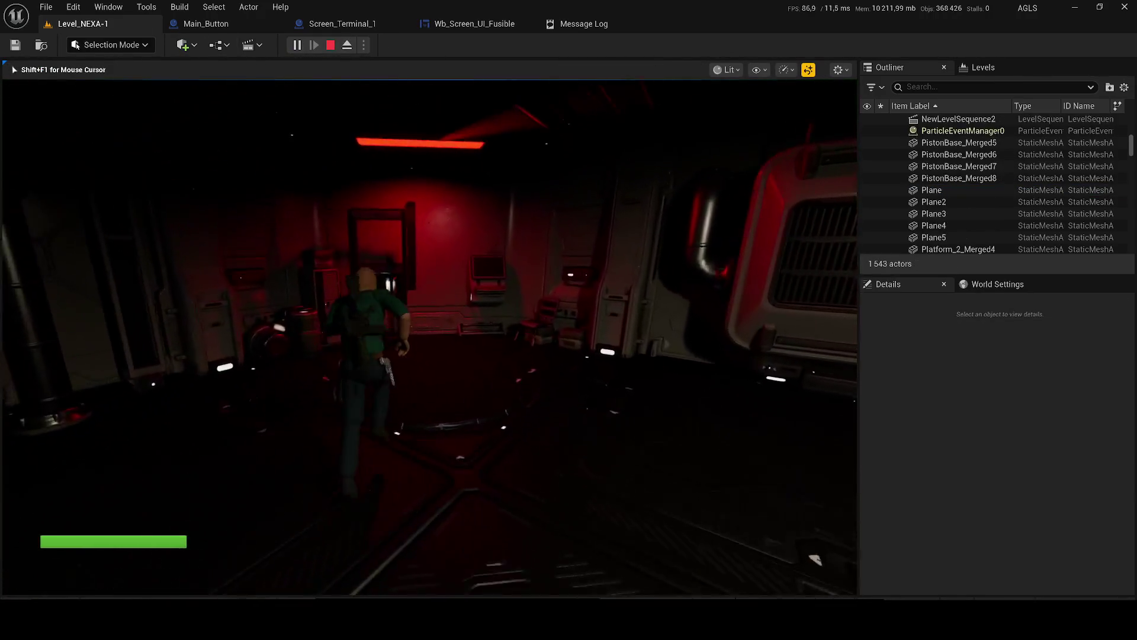
key(w)
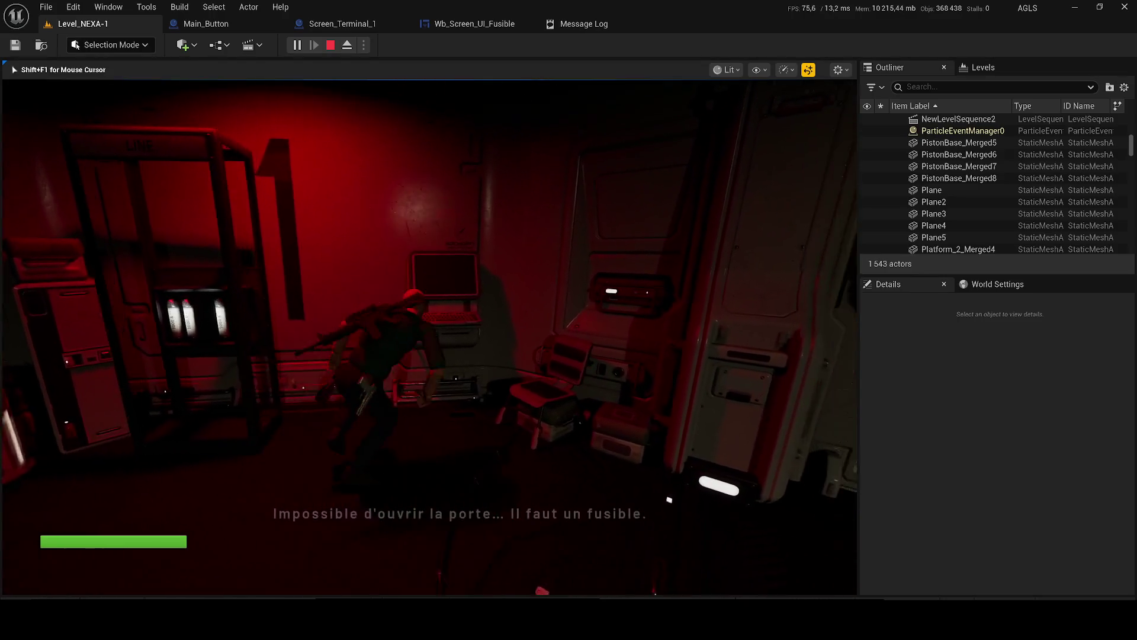
key(e)
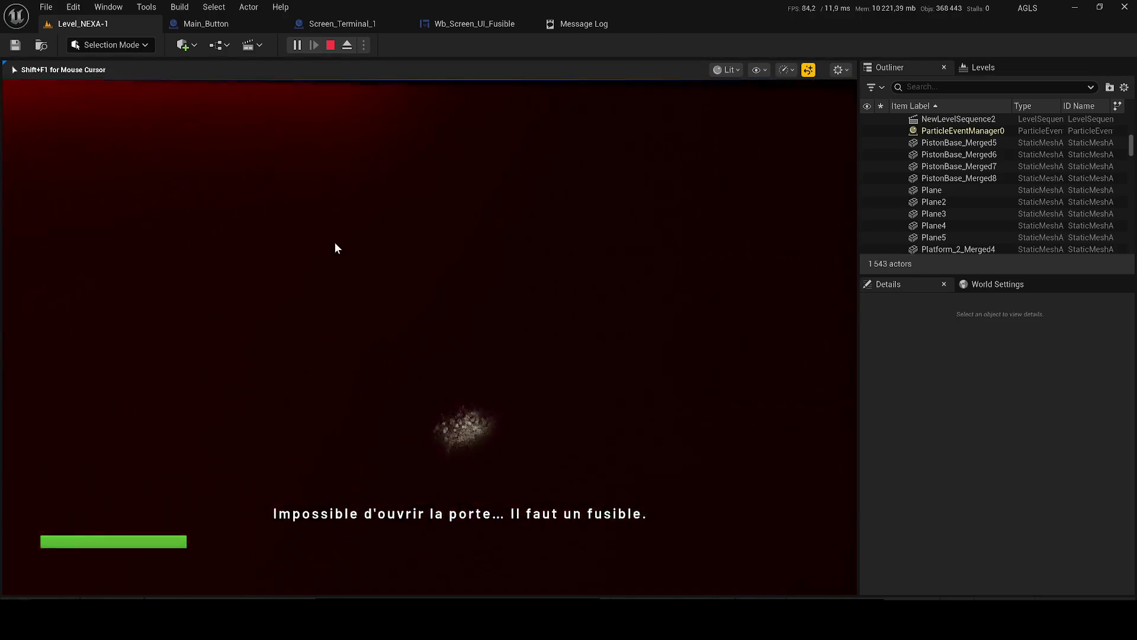
click(823, 552)
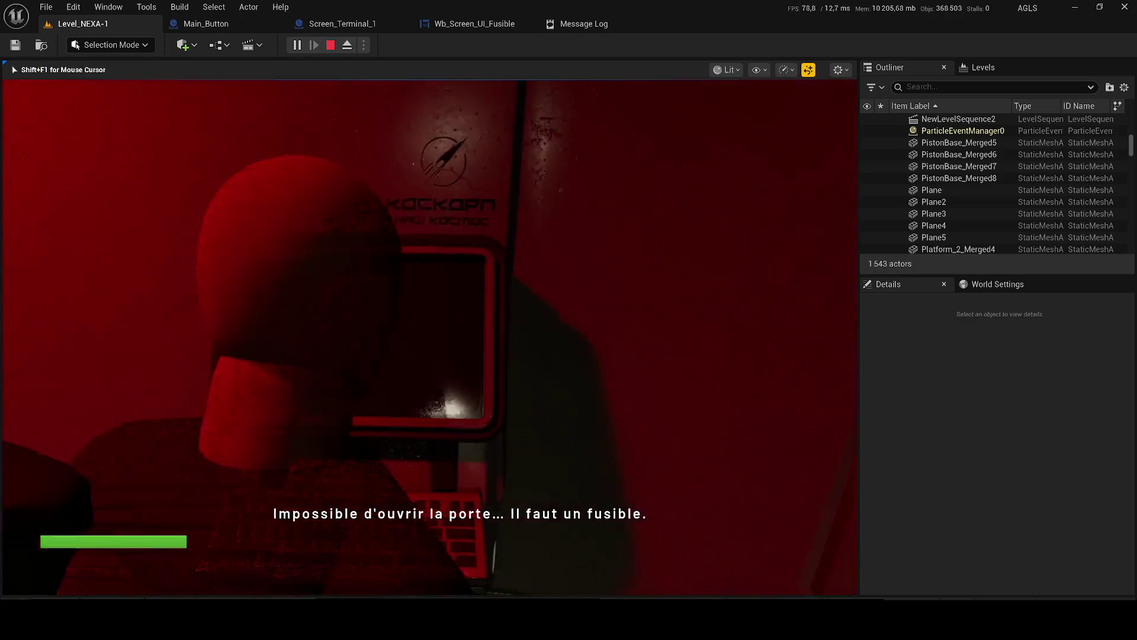
- Walk through the crate room to the red room's wall terminal, then open and close its fuse screen
key(w)
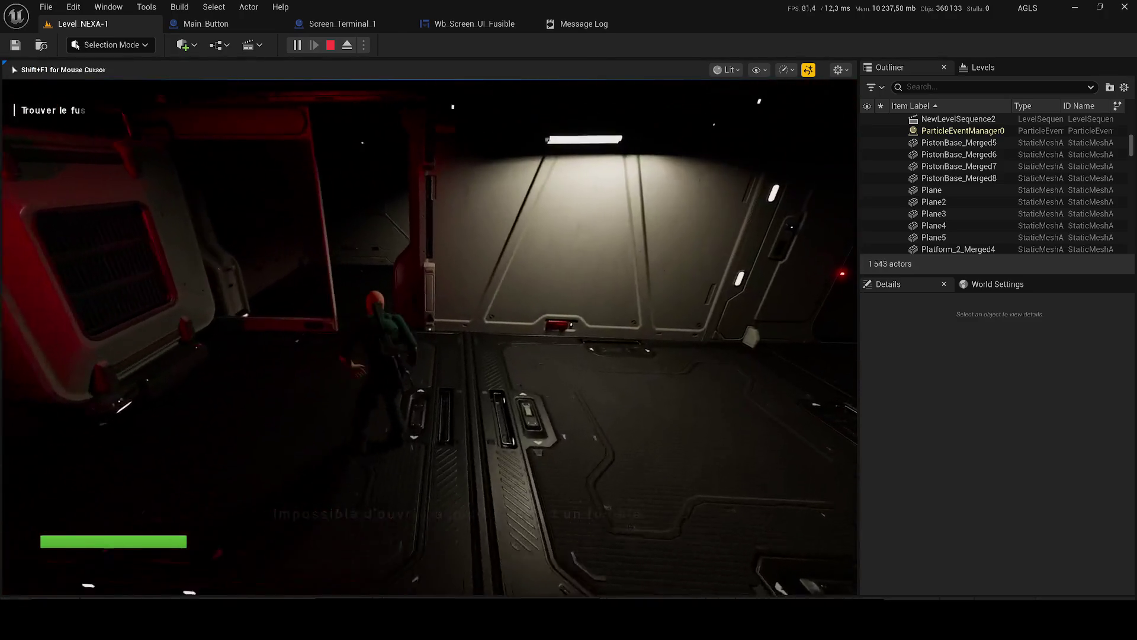
key(w)
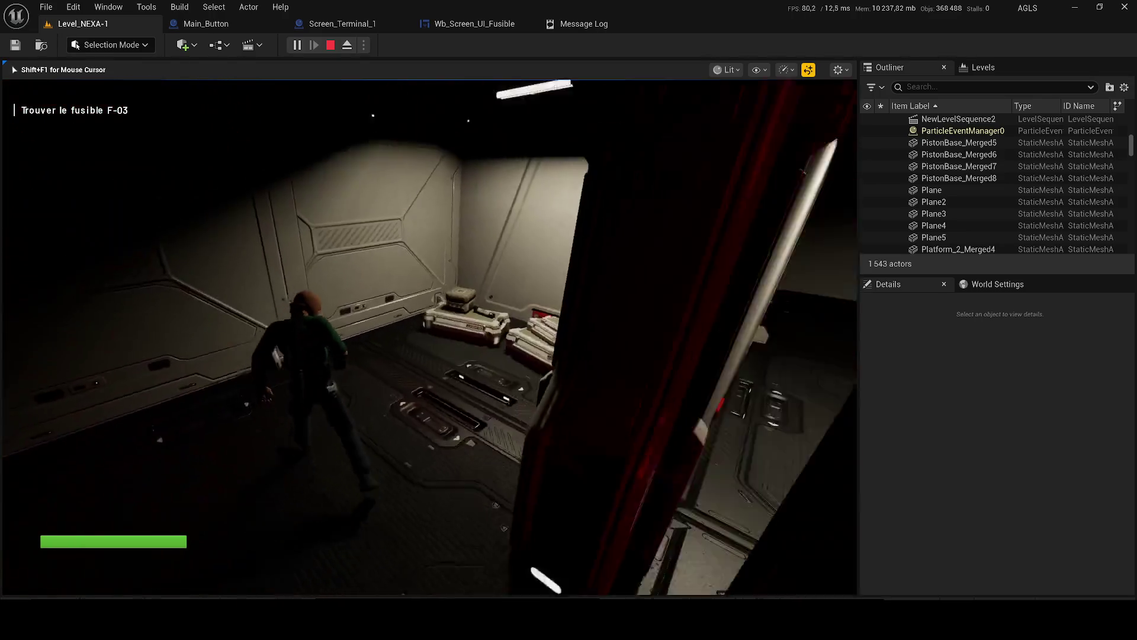
key(w)
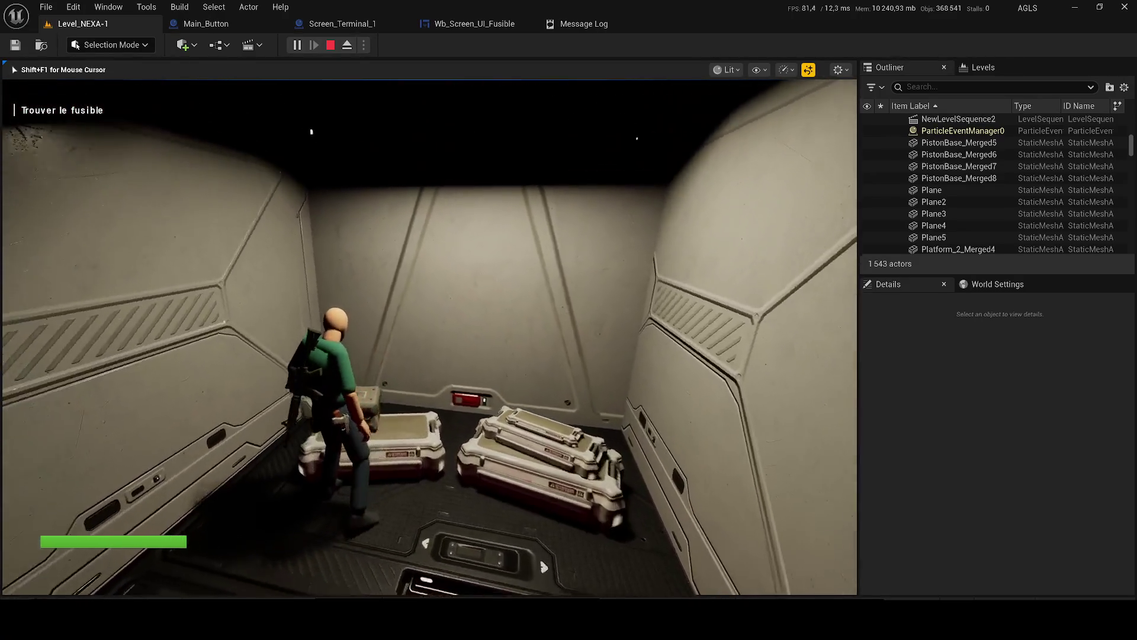
key(w)
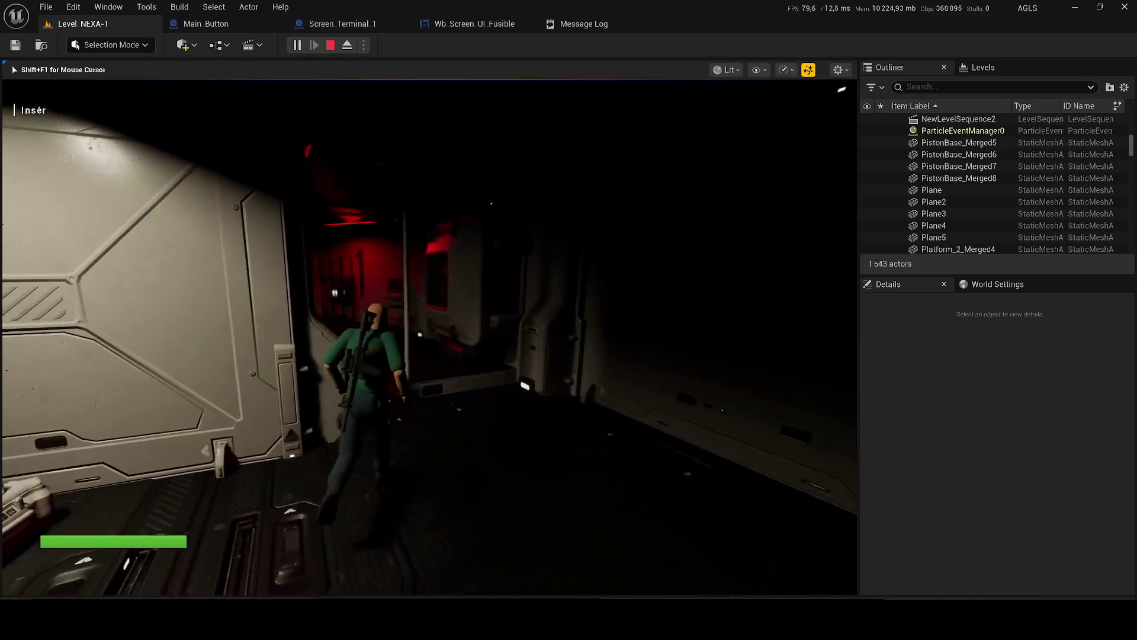
key(w)
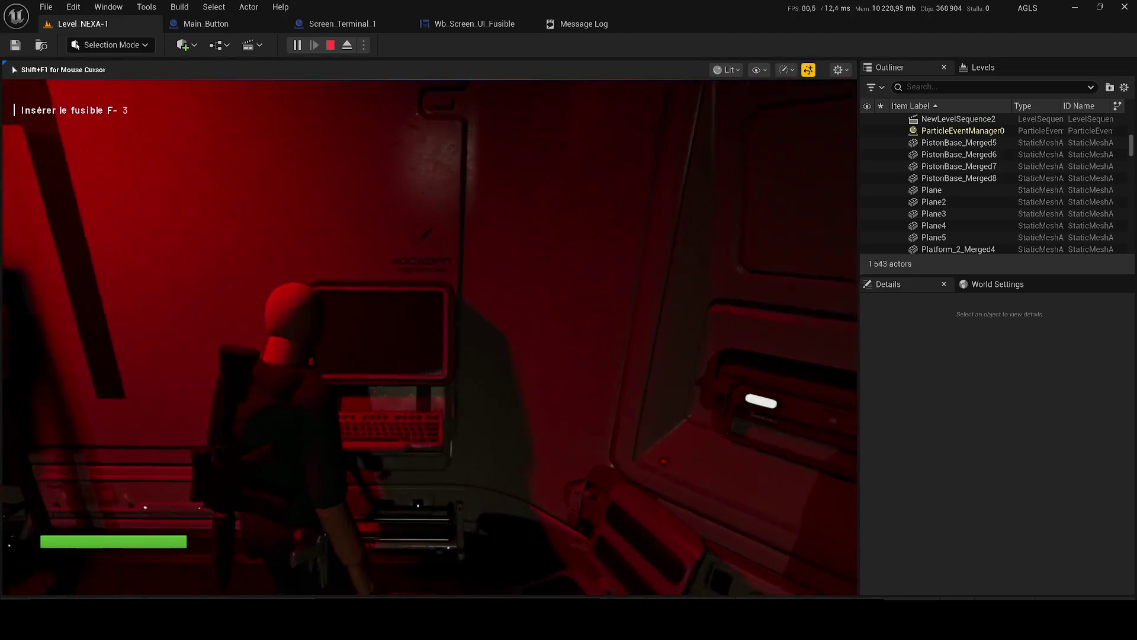
key(e)
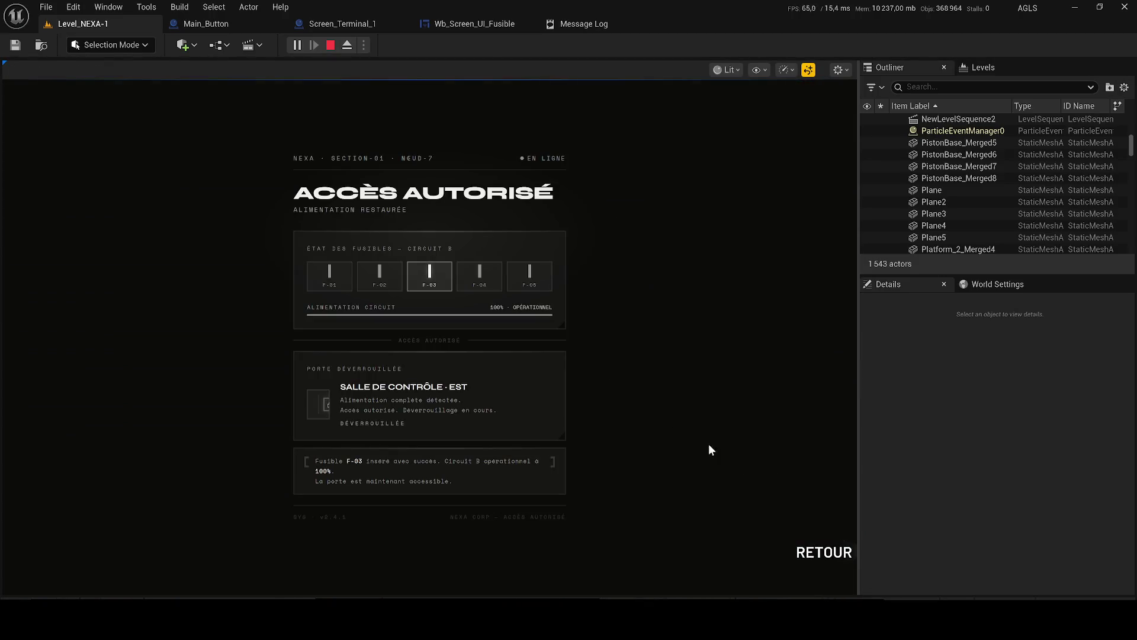
click(832, 551)
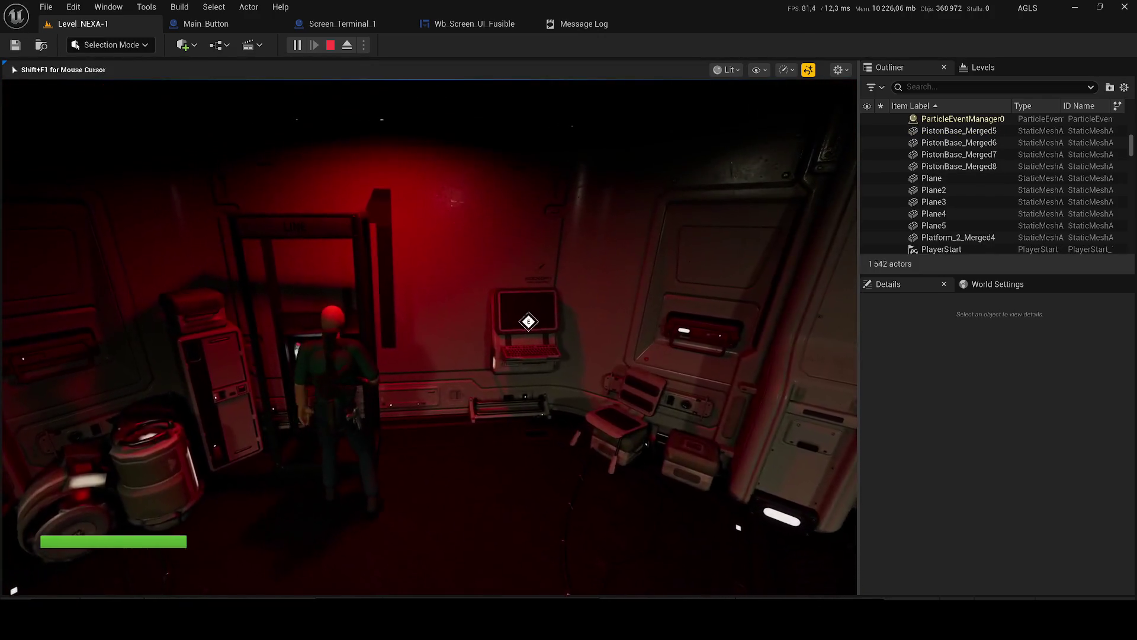
- Walk out to the grey hangar and back, then reopen and close the terminal's fuse screen
key(w)
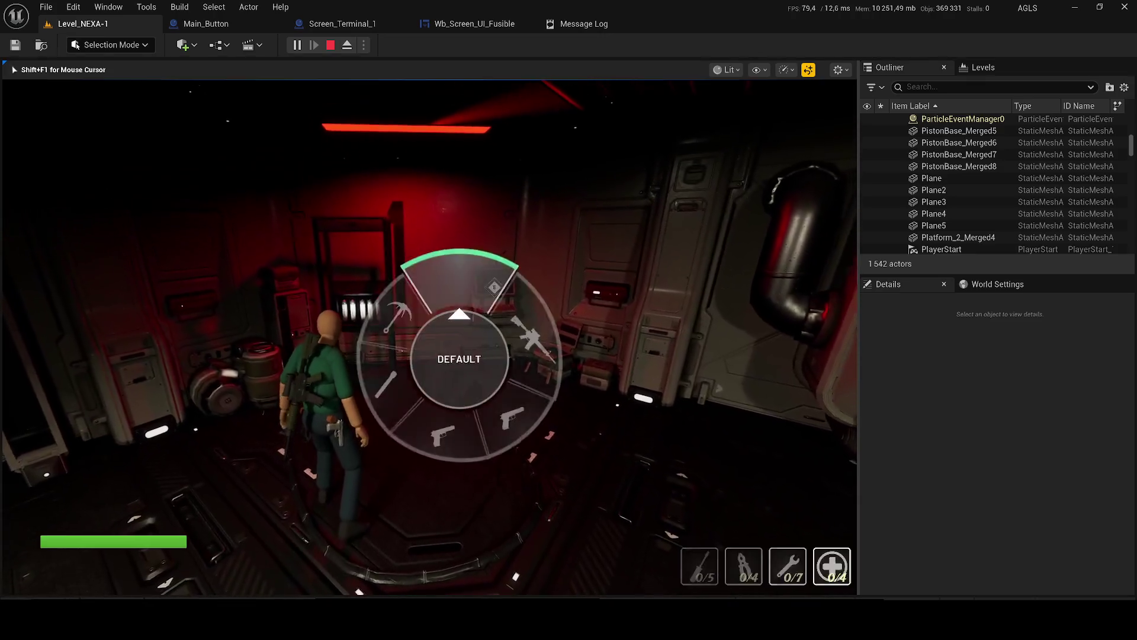
key(w)
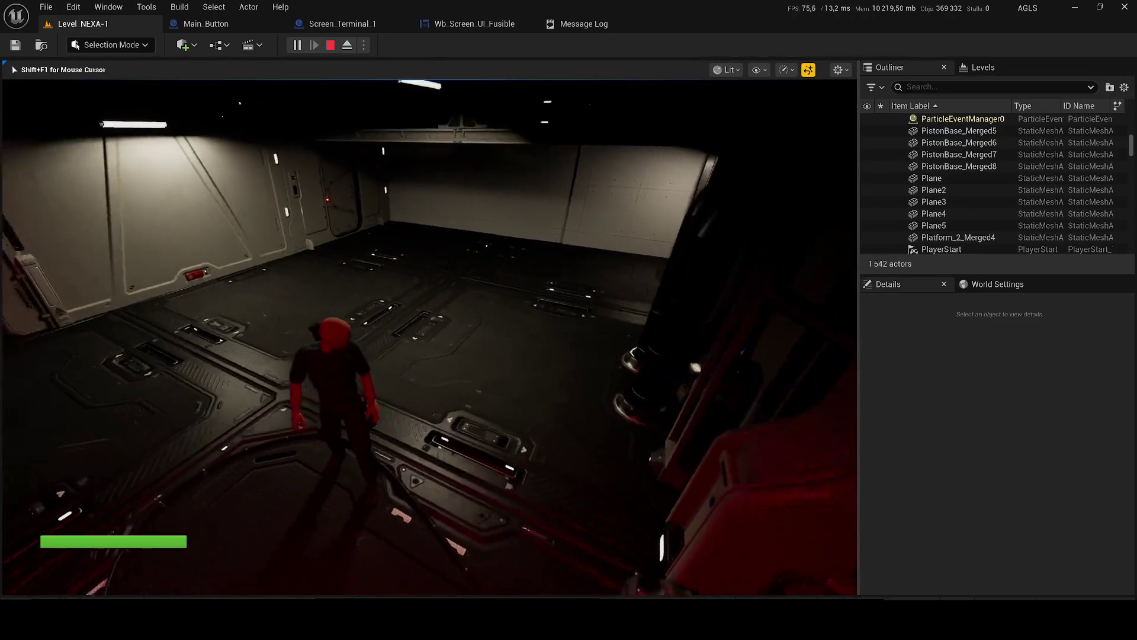
key(w)
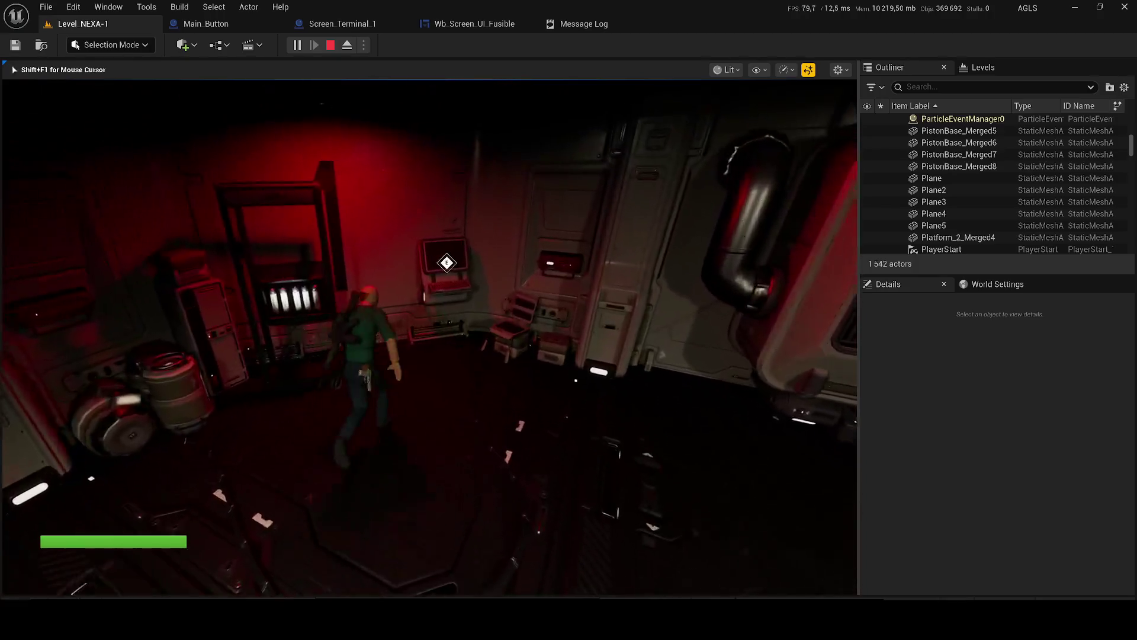
key(e)
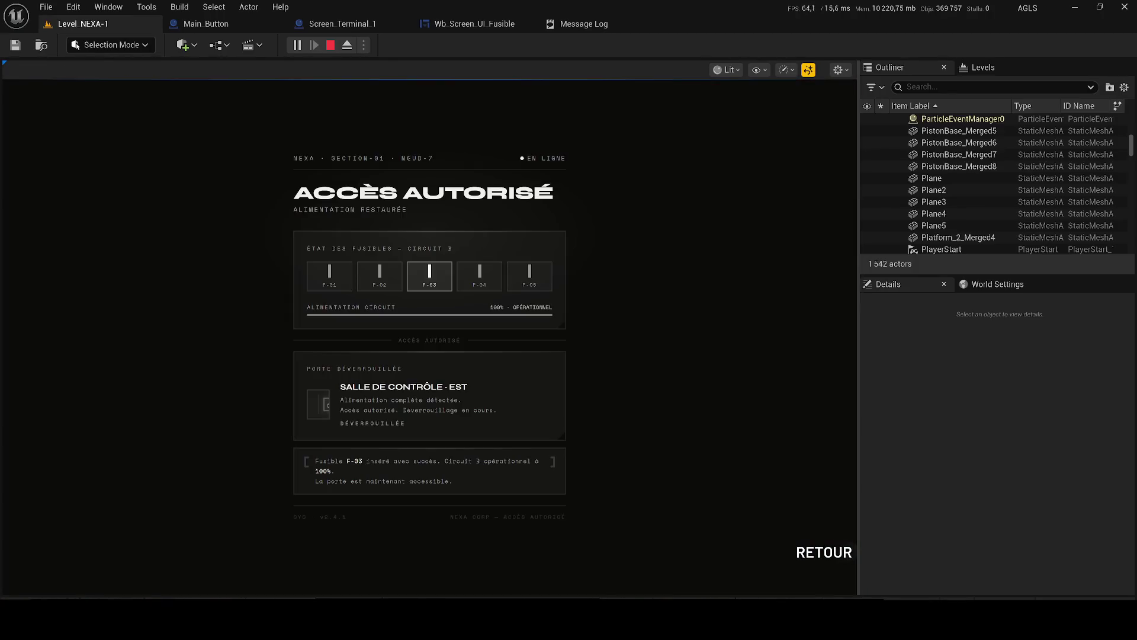
click(805, 551)
- Walk away from the terminal and stop the play session to view the logged errors
key(w)
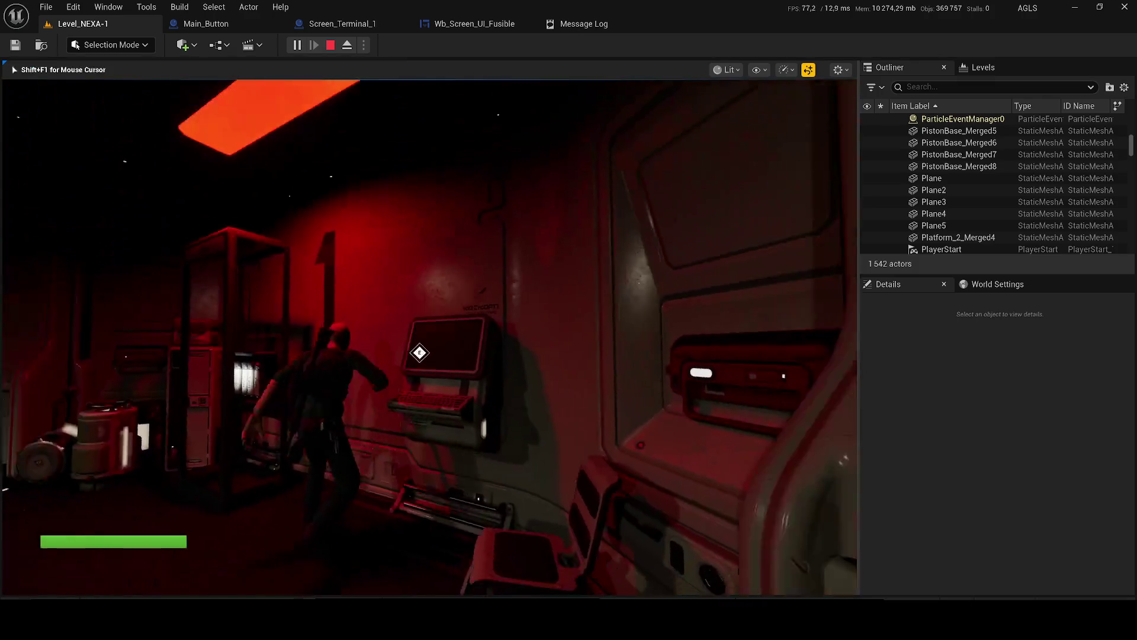
key(Tab)
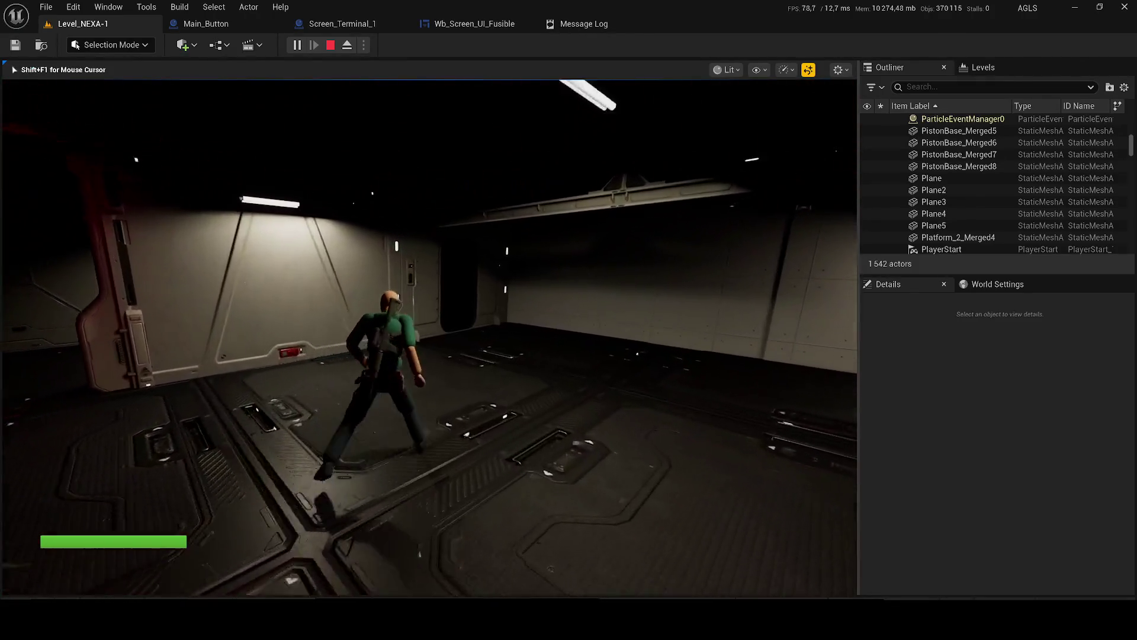
key(w)
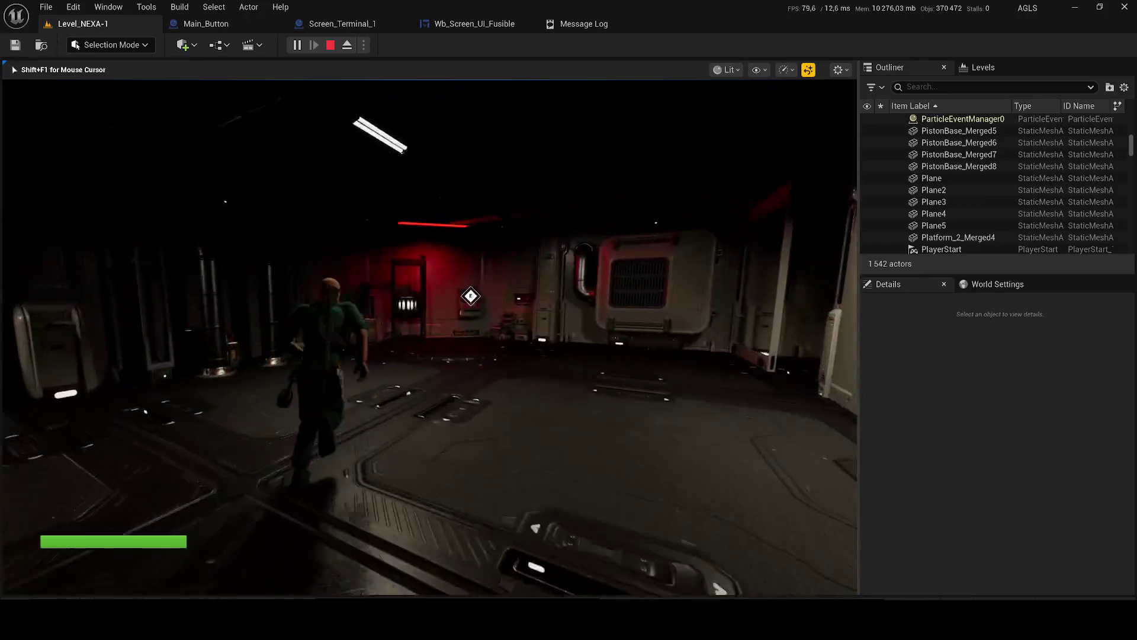
key(Escape)
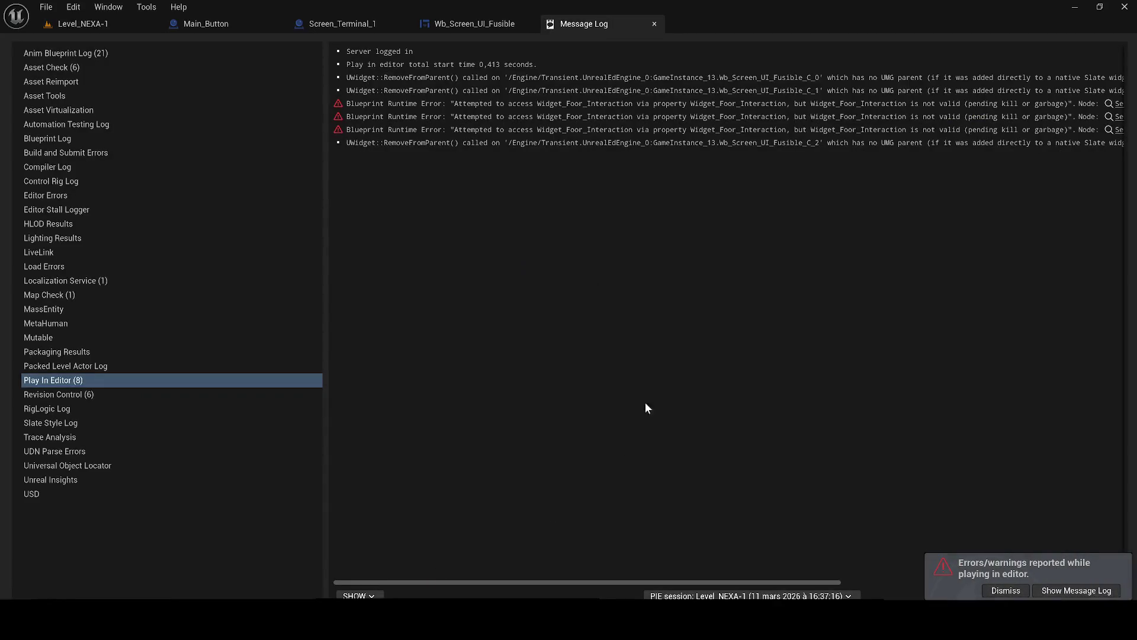
- Step through the Main_Button and Screen_Terminal_1 blueprints, saving the modified assets
click(199, 24)
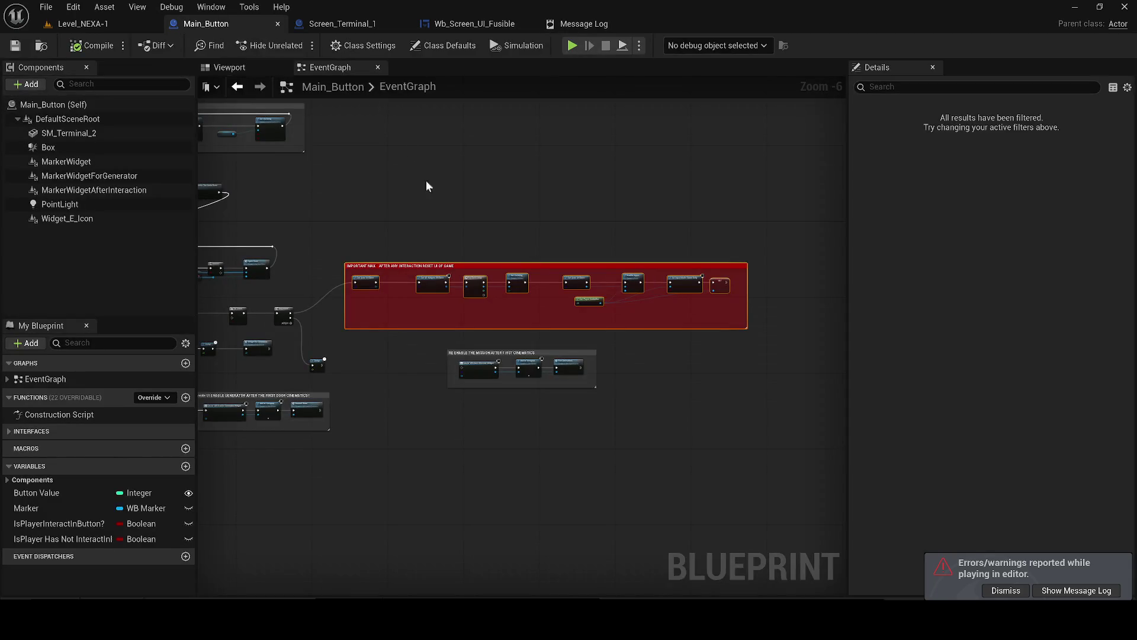
click(343, 23)
key(ctrl+s)
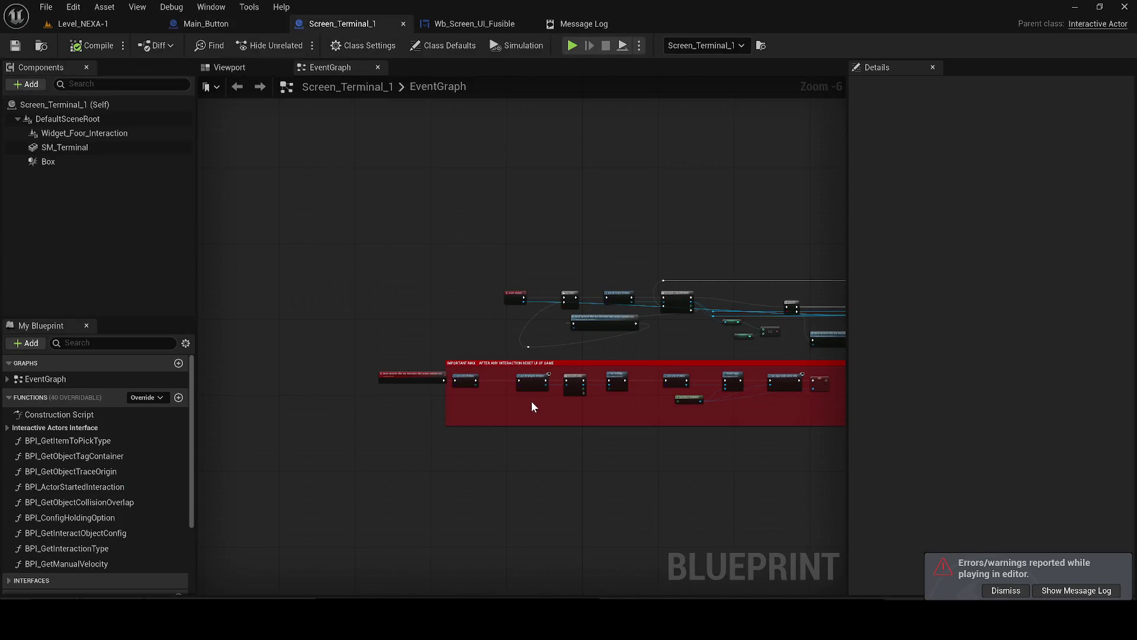
- Bring Wb_Screen_UI_Fusible's Get Actor Of Class node into view, then browse the Customs folder
click(474, 24)
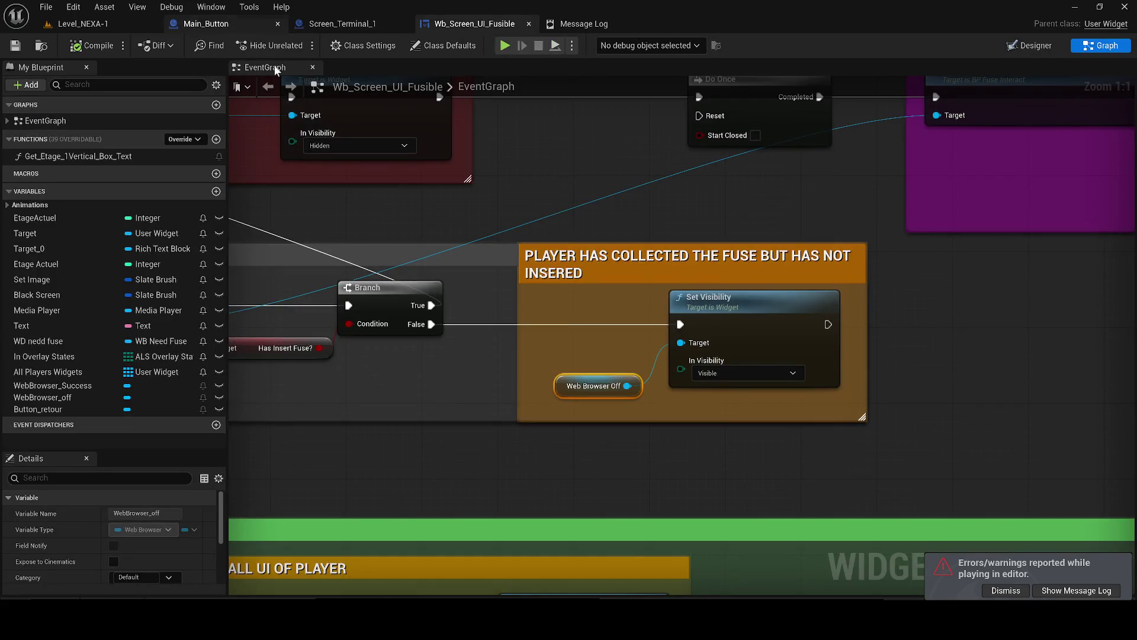
click(614, 454)
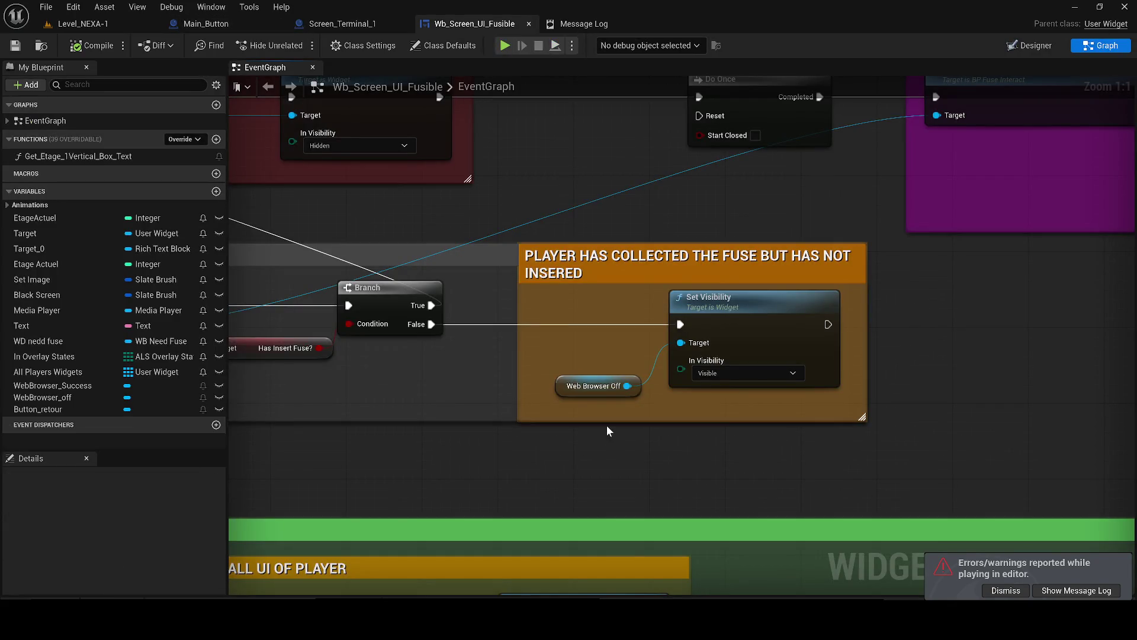
scroll(414, 364, down, 3)
drag(411, 362, 750, 390)
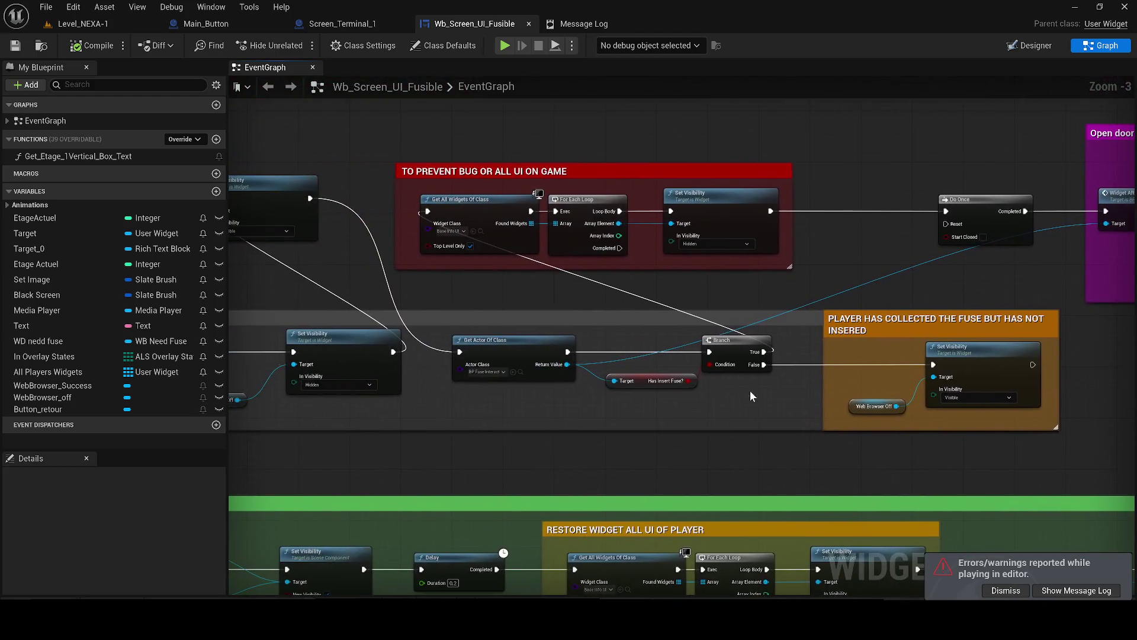
drag(548, 366, 747, 360)
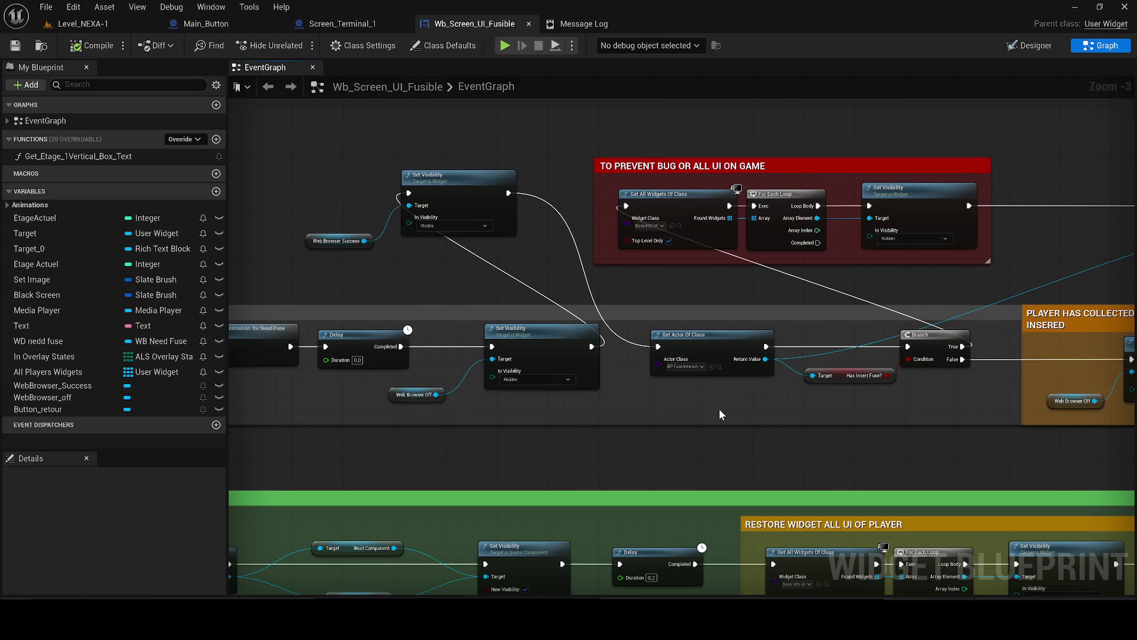
click(719, 366)
- Open BP_Fuse_Interact and dock its event graph beside the viewport
double_click(415, 421)
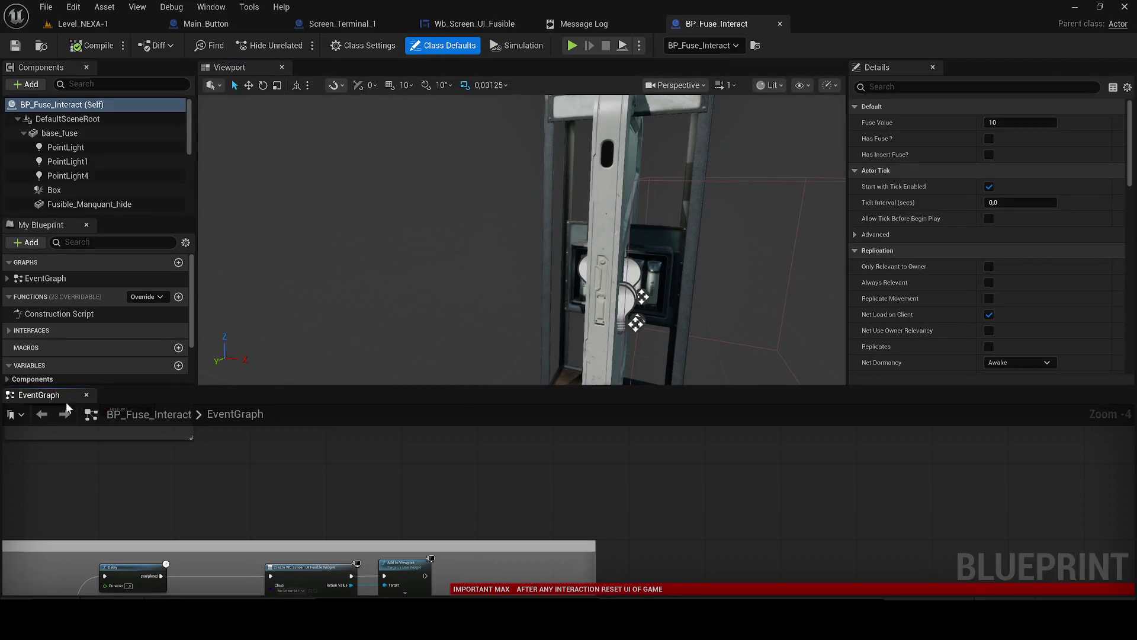
mouse_move(67, 408)
mouse_down()
mouse_move(447, 94)
mouse_move(386, 69)
mouse_up()
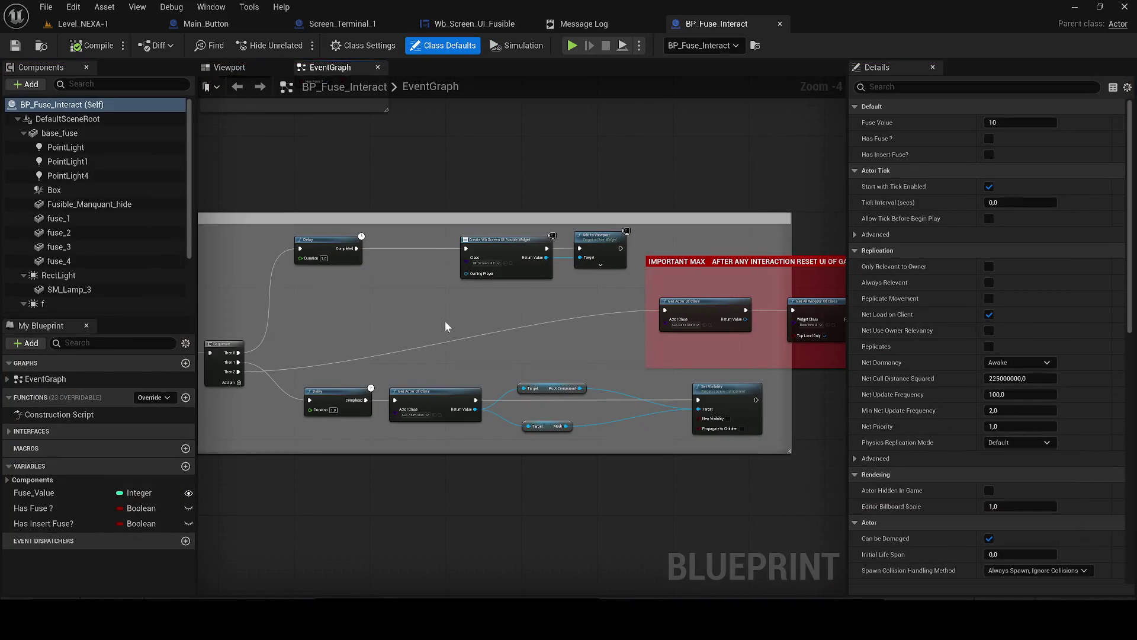
scroll(418, 343, down, 2)
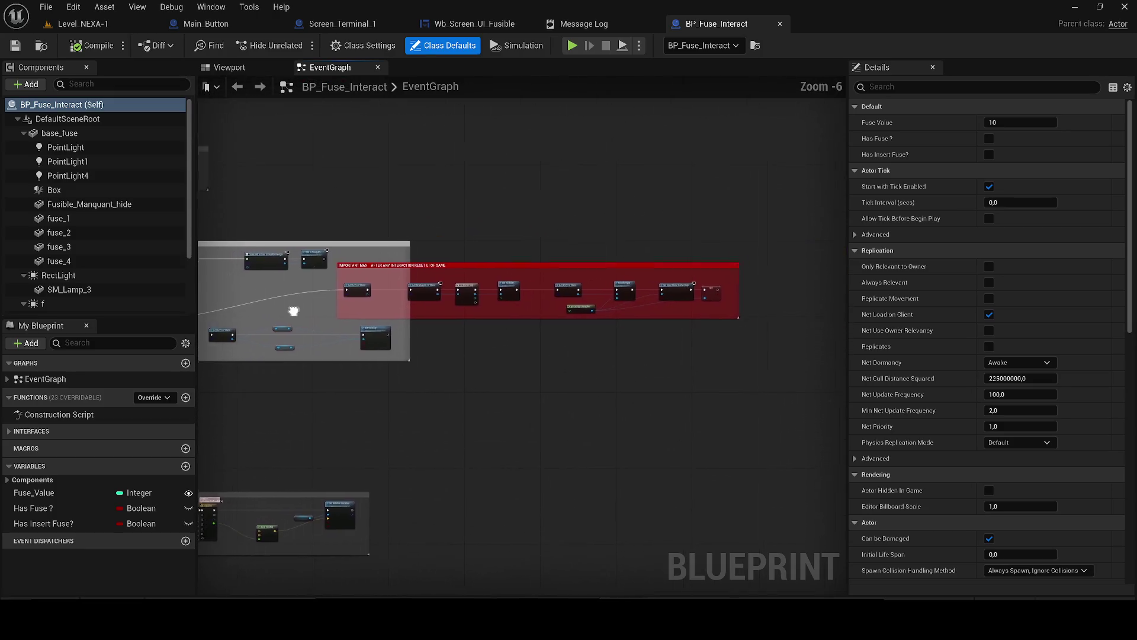
drag(403, 400, 679, 568)
- Navigate to the Sequence and Do Once nodes and shift the SET Has Insert Fuse? node left
scroll(504, 376, up, 2)
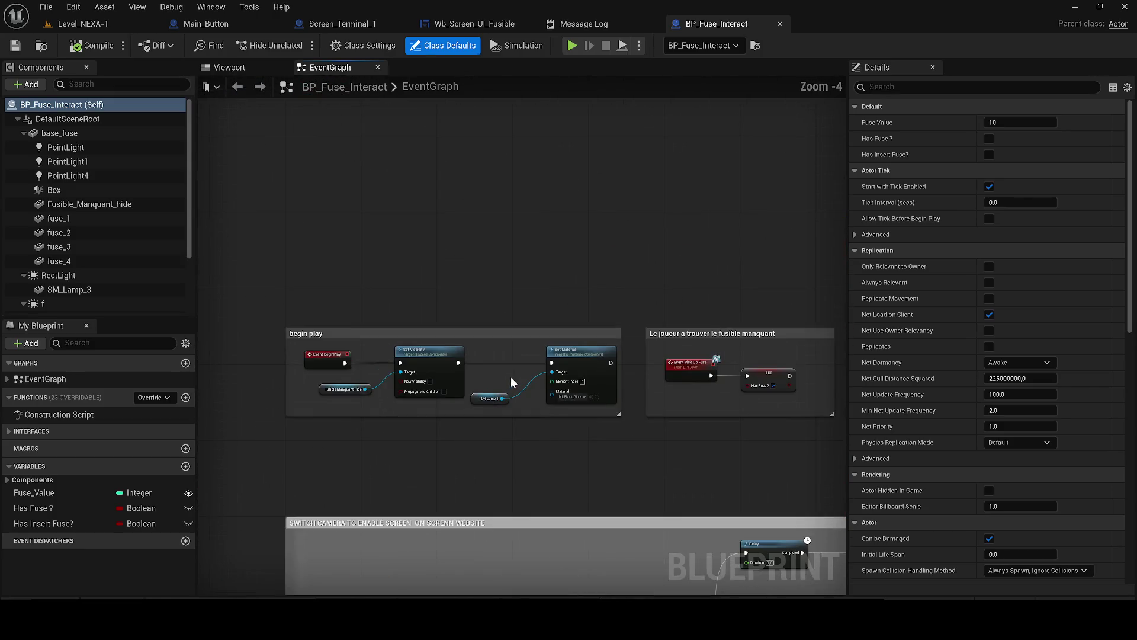
scroll(551, 444, down, 2)
drag(467, 394, 415, 273)
scroll(314, 275, up, 2)
scroll(644, 285, down, 1)
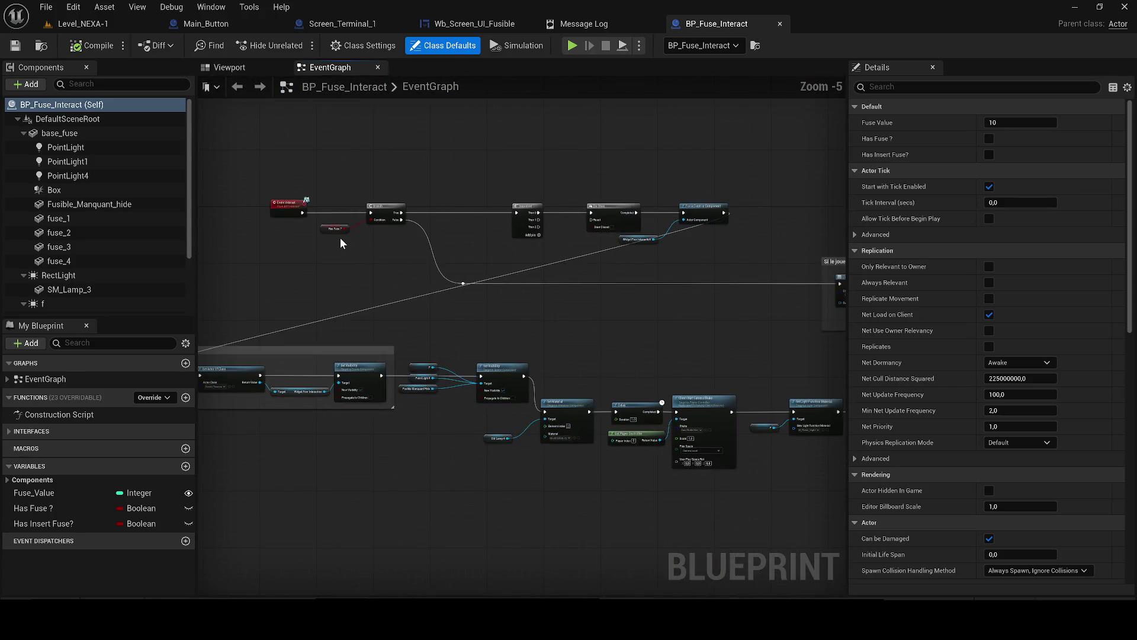
scroll(340, 237, up, 1)
scroll(438, 251, down, 1)
drag(414, 284, 693, 228)
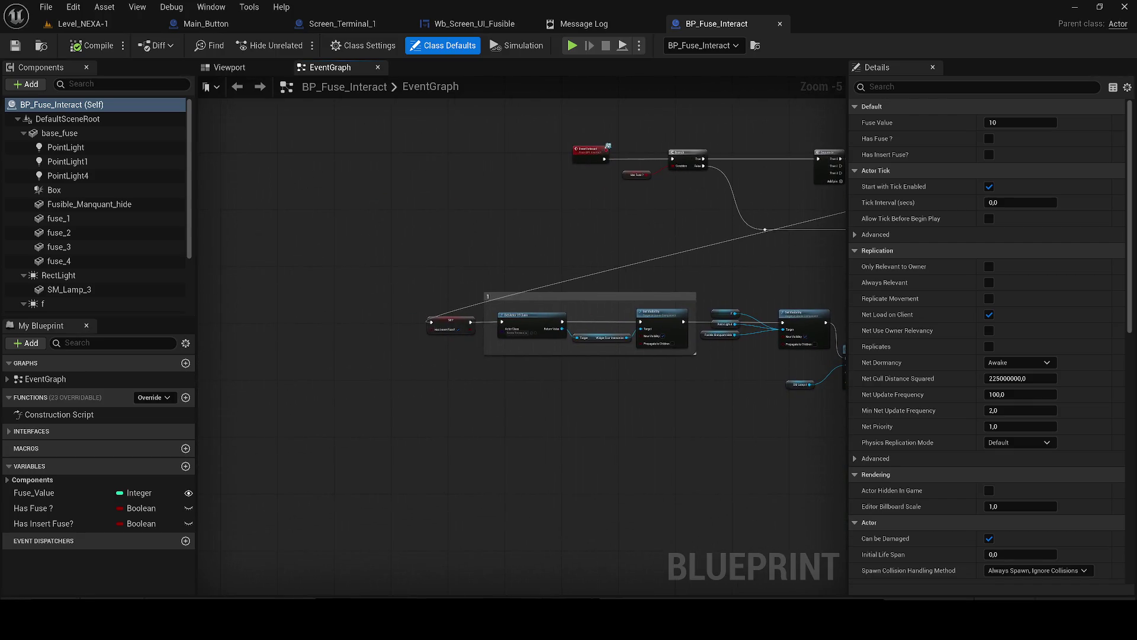
scroll(693, 271, up, 1)
mouse_move(693, 271)
mouse_down()
mouse_move(103, 295)
mouse_move(178, 320)
mouse_move(410, 337)
mouse_up()
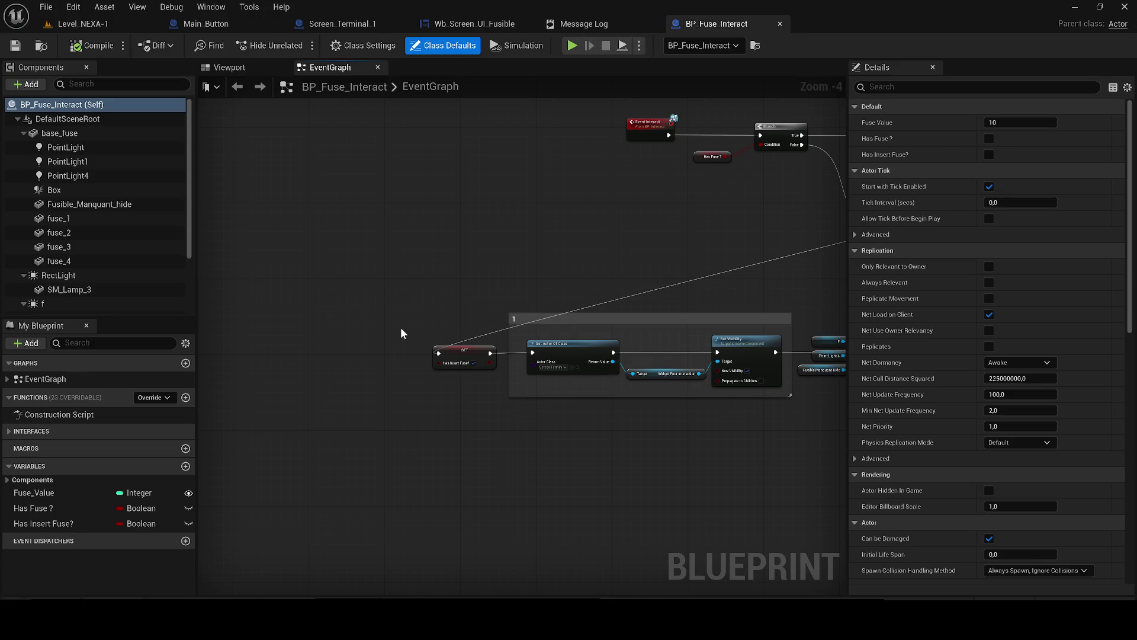
drag(359, 336, 273, 334)
scroll(273, 335, up, 2)
- Rearrange the Force Destroy Component node and Widget Foor Interaction getter after the SET node
drag(441, 341, 404, 442)
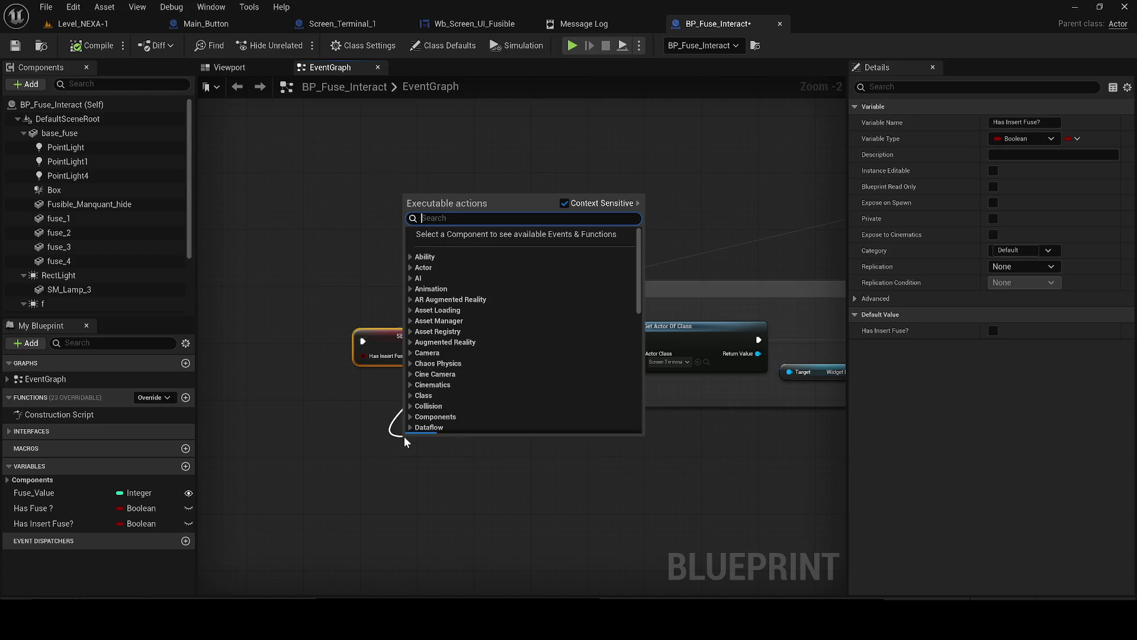
click(333, 394)
scroll(228, 363, down, 3)
scroll(504, 283, up, 1)
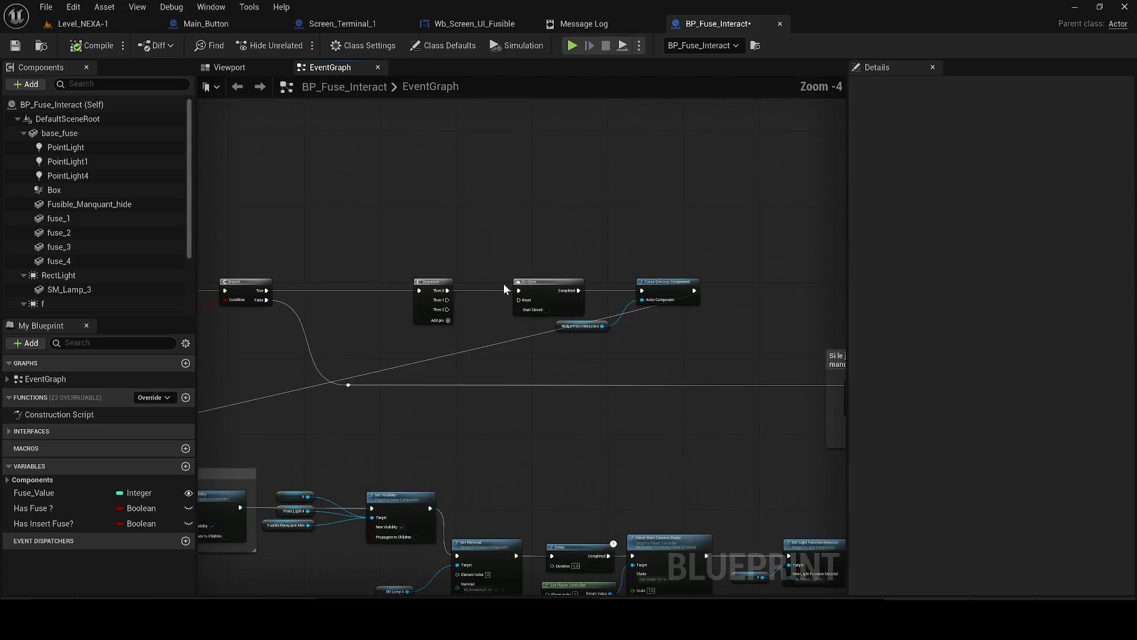
scroll(537, 319, up, 2)
mouse_move(702, 386)
mouse_down()
mouse_move(541, 282)
mouse_move(453, 316)
mouse_up()
drag(611, 282, 708, 283)
mouse_move(495, 341)
mouse_down()
mouse_move(649, 356)
mouse_move(629, 355)
mouse_up()
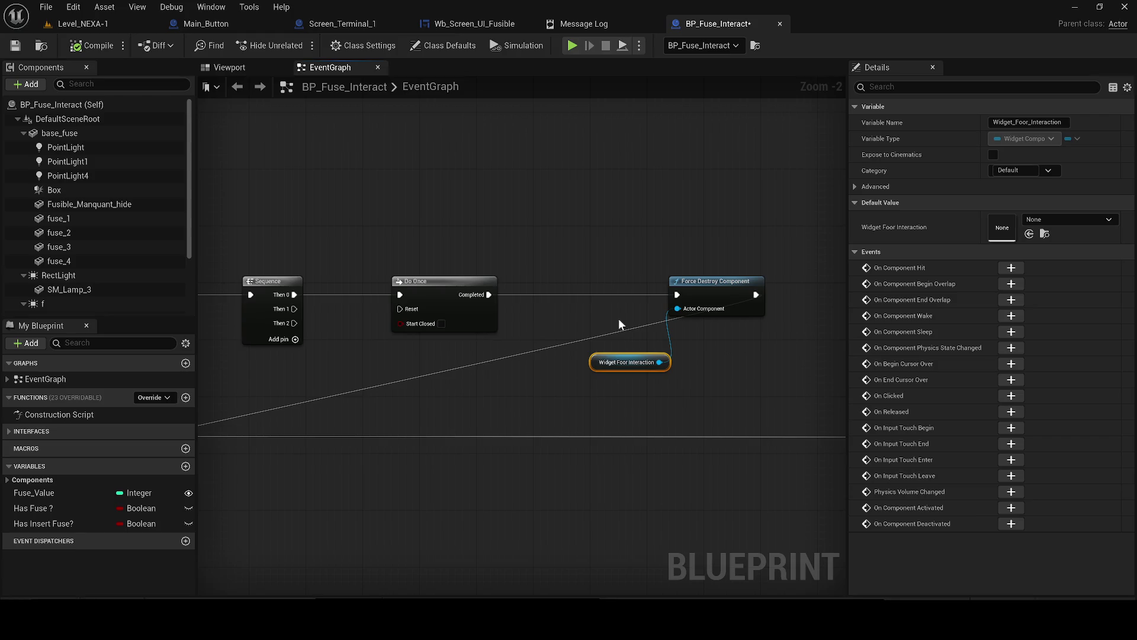
- Add a Box component getter node to the graph
scroll(75, 259, down, 3)
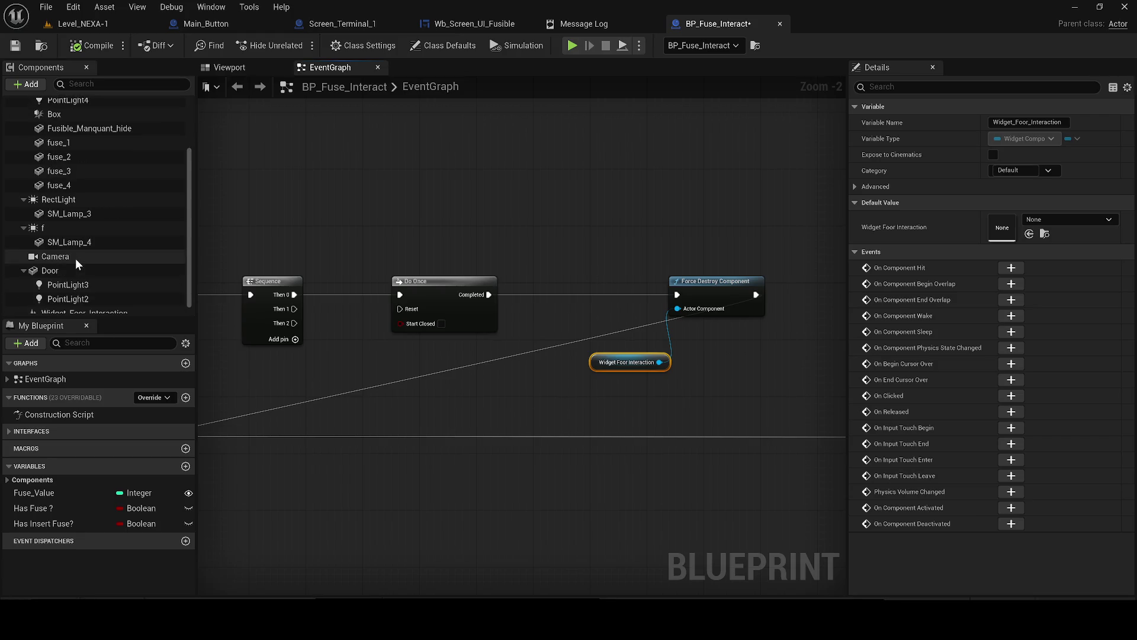
scroll(86, 249, up, 3)
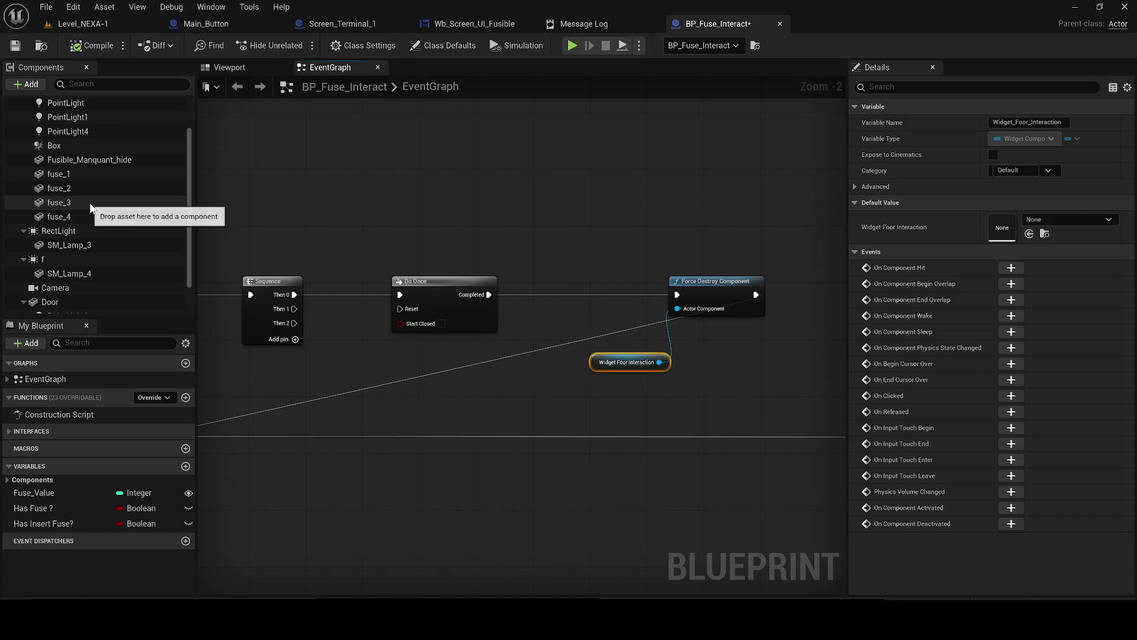
drag(77, 185, 716, 317)
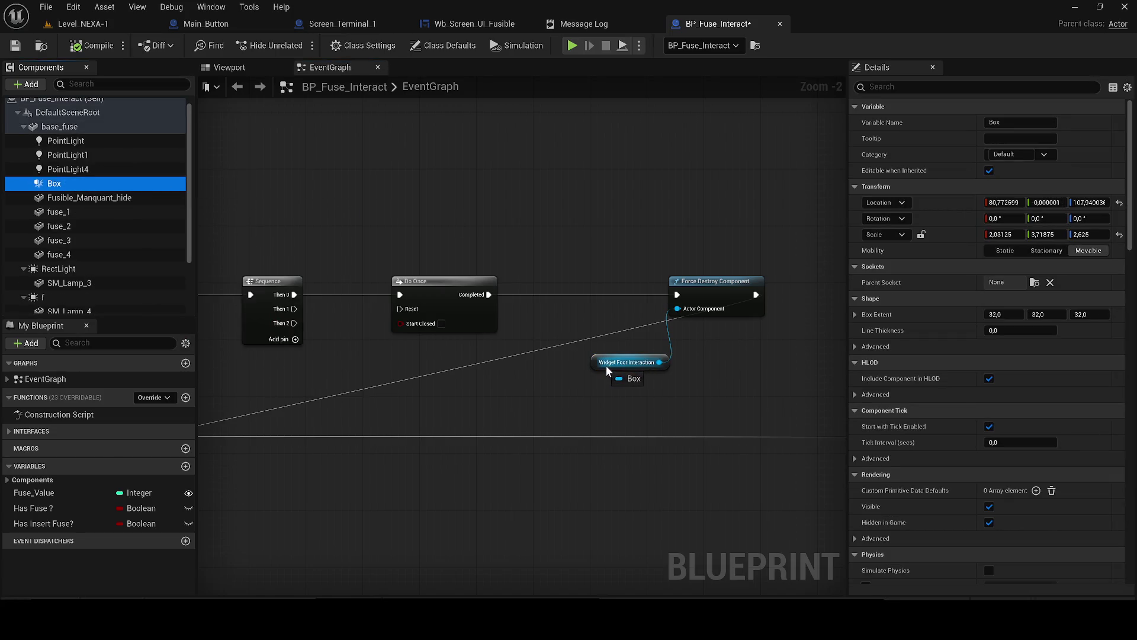
mouse_move(595, 364)
mouse_down()
mouse_move(553, 312)
mouse_move(599, 376)
mouse_move(690, 320)
mouse_move(552, 324)
mouse_up()
- Duplicate Force Destroy Component and wire Widget Foor Interaction into the new copy
click(697, 297)
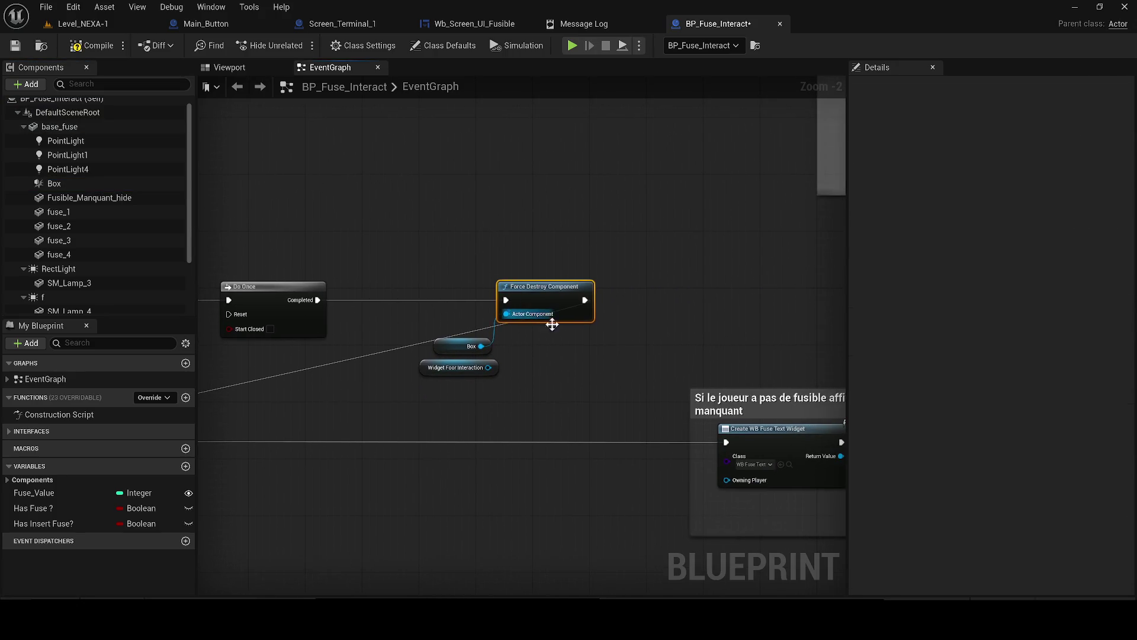
key(ctrl+c)
key(ctrl+v)
drag(535, 385, 489, 368)
mouse_move(565, 370)
mouse_down()
mouse_move(644, 291)
mouse_move(606, 353)
mouse_move(218, 378)
mouse_move(317, 388)
mouse_move(799, 365)
mouse_move(158, 496)
mouse_move(630, 525)
mouse_up()
- Wrap the SET node in a comment titled 'PLAYER HAS INSERED FUSE'
scroll(574, 365, down, 5)
scroll(799, 364, up, 3)
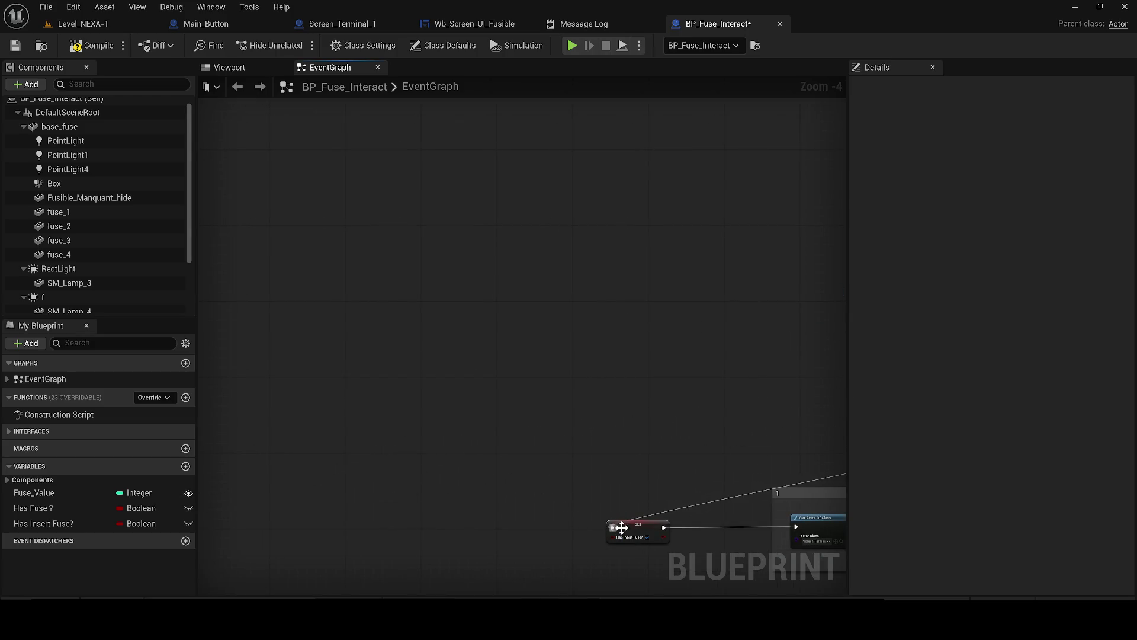
text(c)
text(PLAYER HAS I)
text(NSERED FUS)
text(E)
key(Return)
- Compile BP_Fuse_Interact, nudge the Widget Foor Interaction node right, and save
click(86, 47)
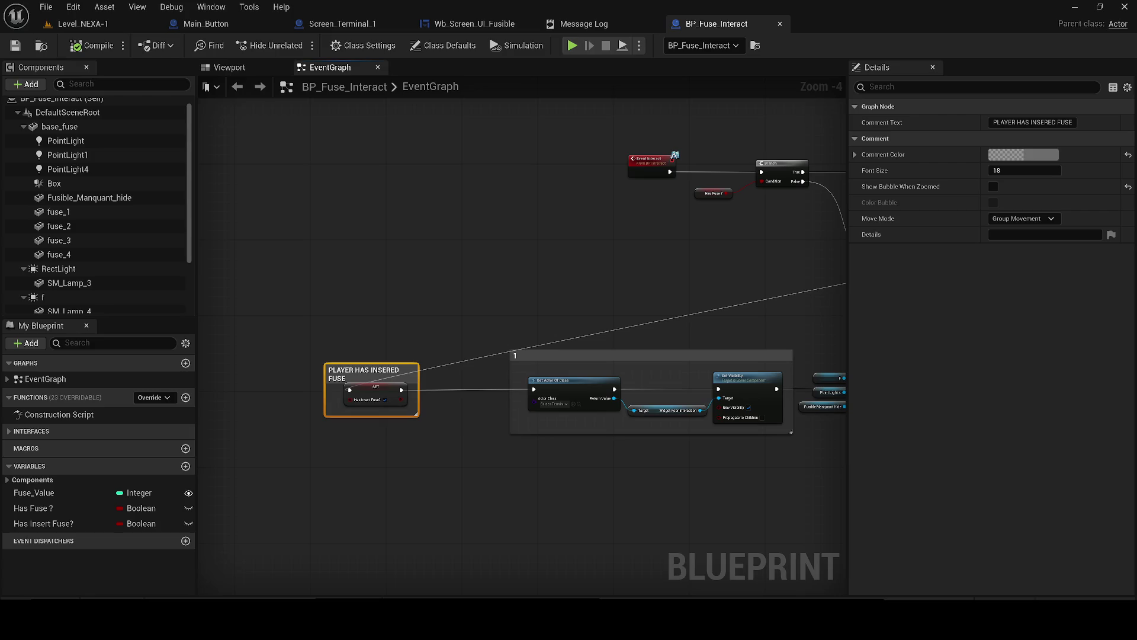
click(324, 243)
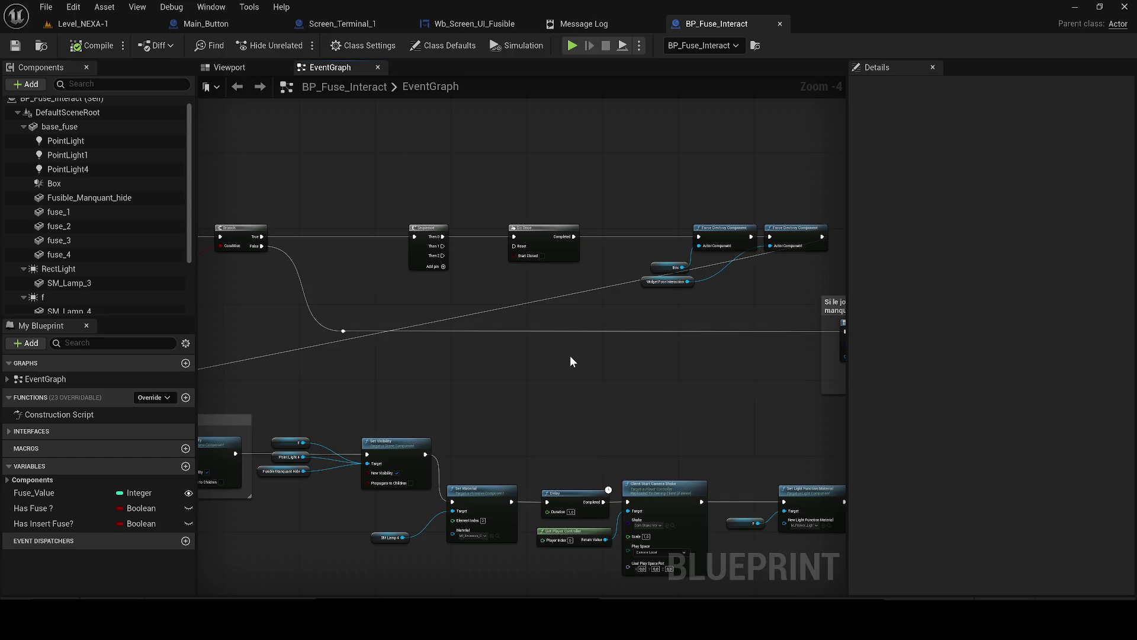
scroll(570, 355, up, 2)
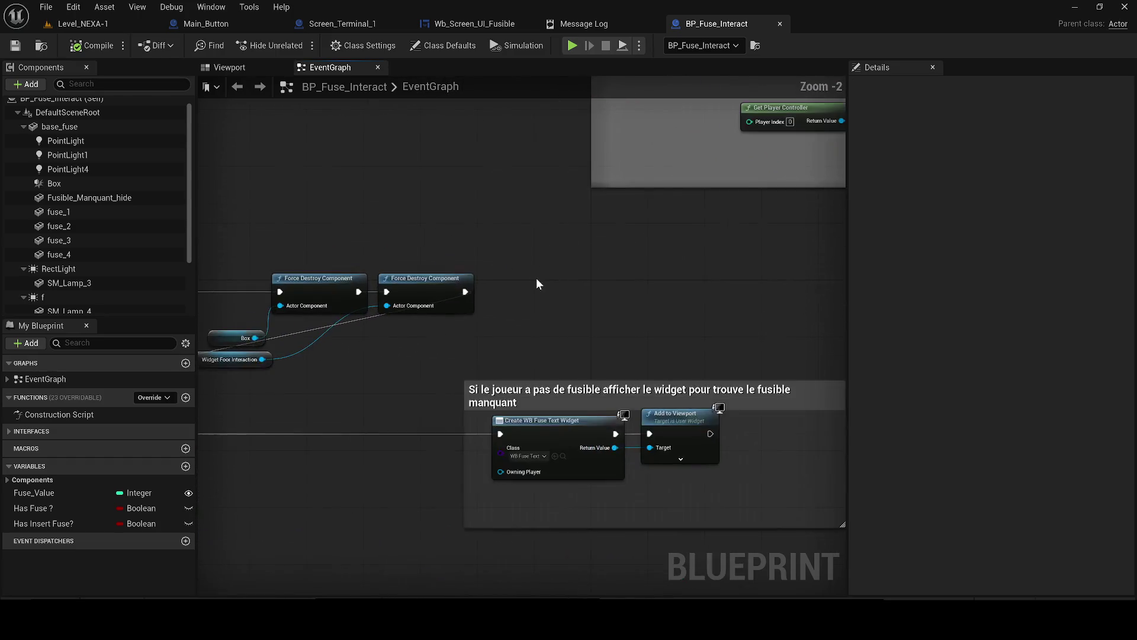
scroll(507, 290, down, 1)
drag(252, 345, 329, 339)
key(ctrl+s)
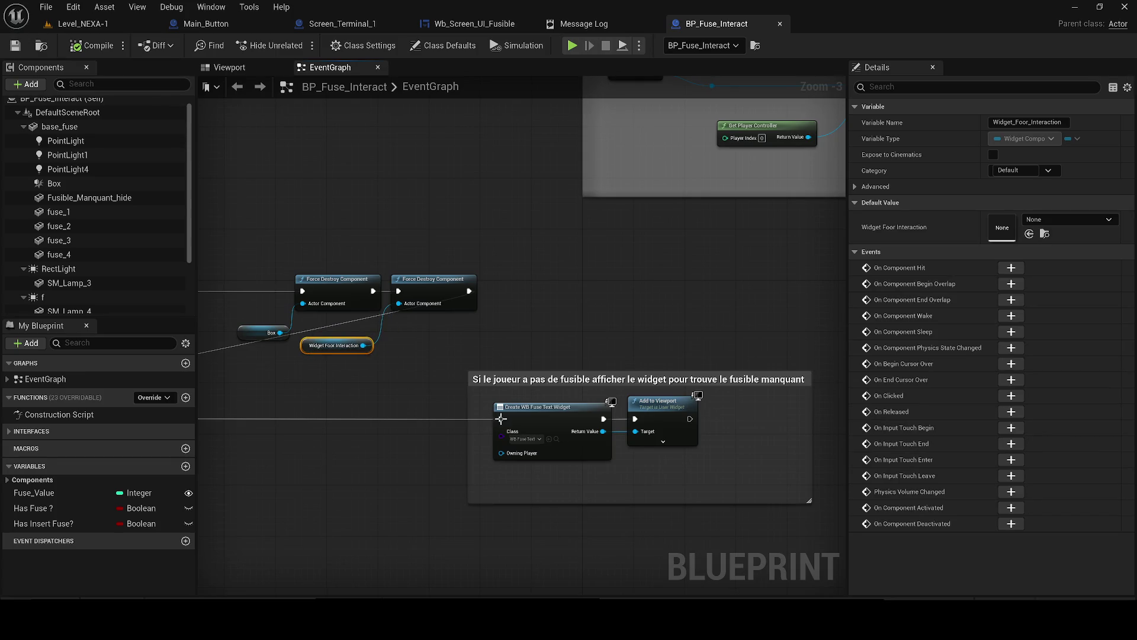
- Look over the rest of the graph, then switch to the Main_Button blueprint
scroll(491, 354, down, 2)
mouse_move(490, 355)
mouse_down()
mouse_move(472, 323)
mouse_move(367, 260)
mouse_move(472, 277)
mouse_move(381, 281)
mouse_move(361, 354)
mouse_move(462, 346)
mouse_move(439, 272)
mouse_move(521, 313)
mouse_move(495, 348)
mouse_move(531, 304)
mouse_up()
scroll(439, 271, down, 4)
scroll(439, 271, down, 1)
click(202, 26)
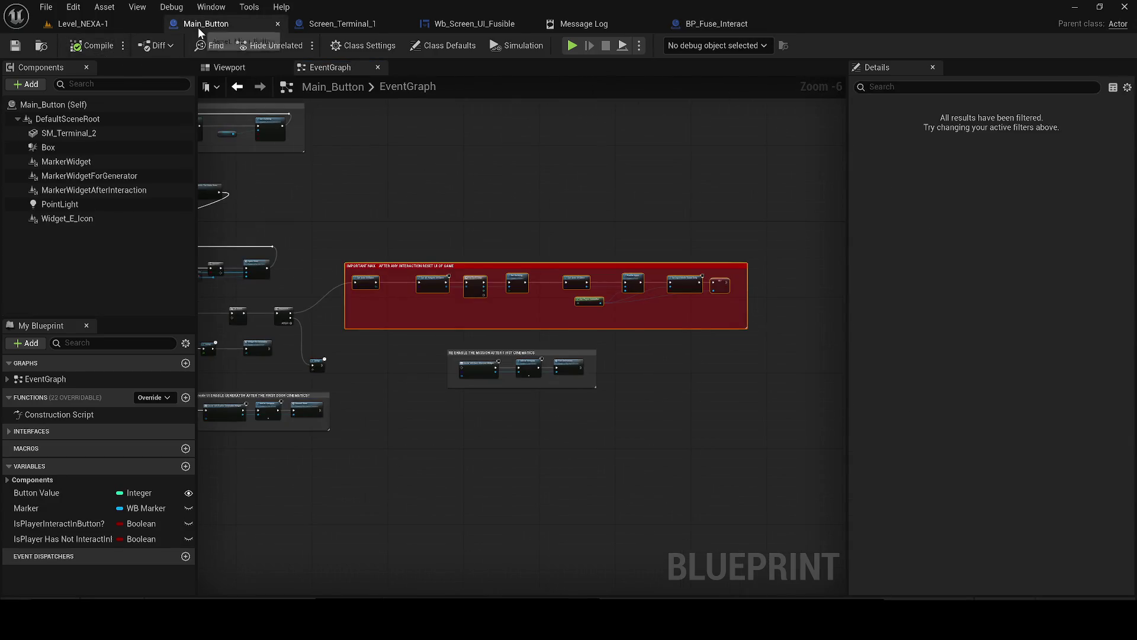
- Switch to Wb_Screen_UI_Fusible and bring its fuse-check section into view
drag(350, 233, 493, 220)
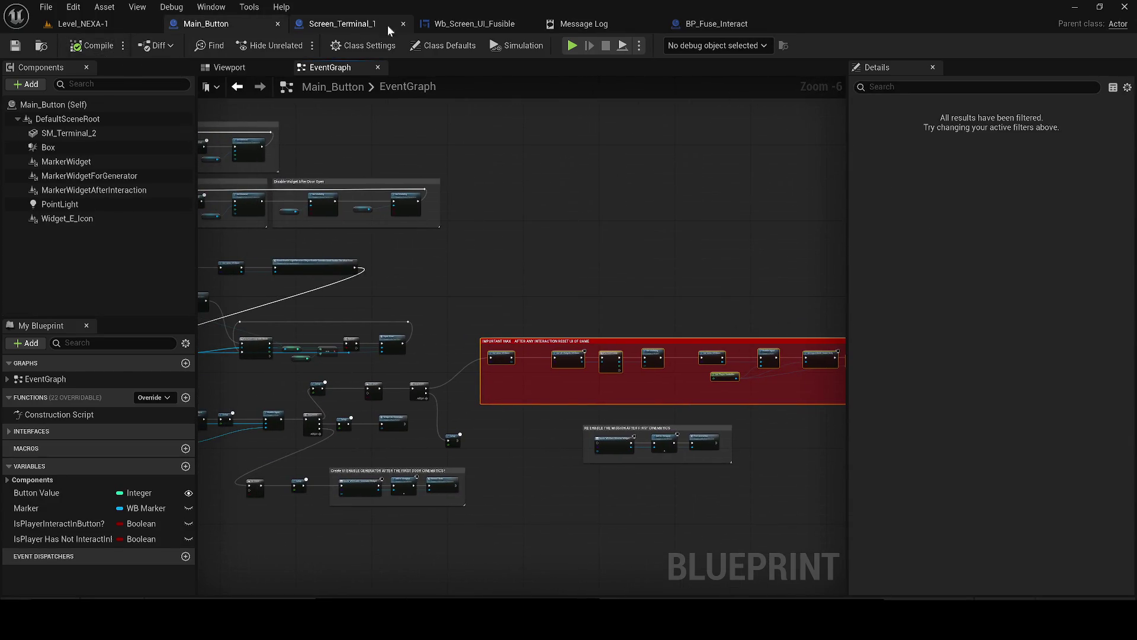
click(441, 26)
drag(678, 258, 401, 339)
scroll(401, 339, up, 4)
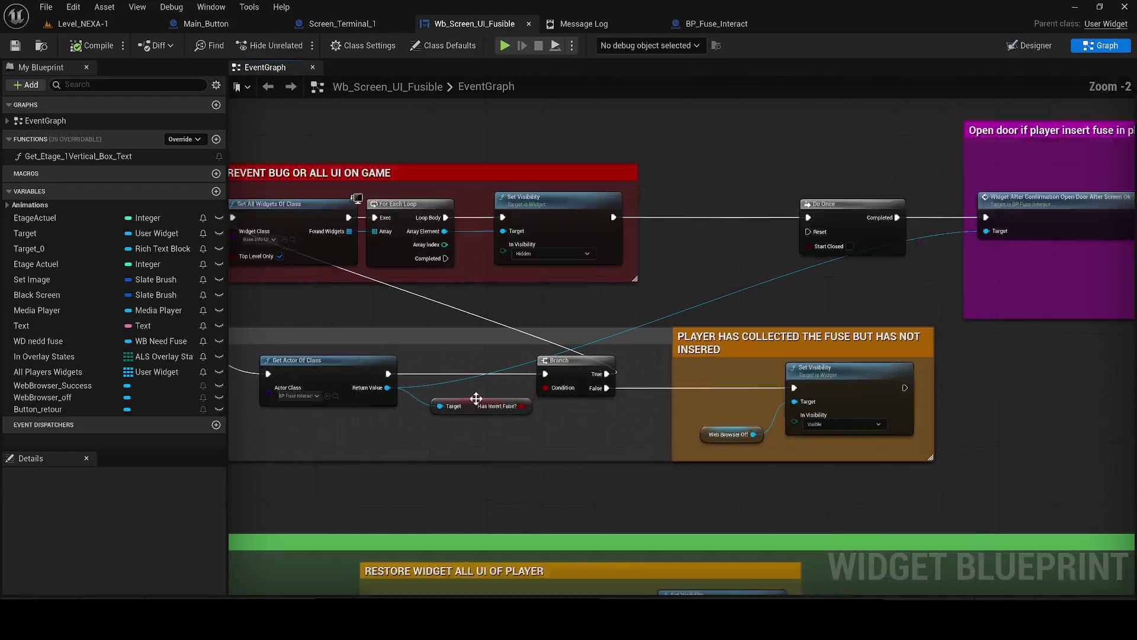
click(510, 406)
drag(851, 373, 670, 327)
- Inspect the Set Visibility node and the Web Browser Off variable
click(722, 325)
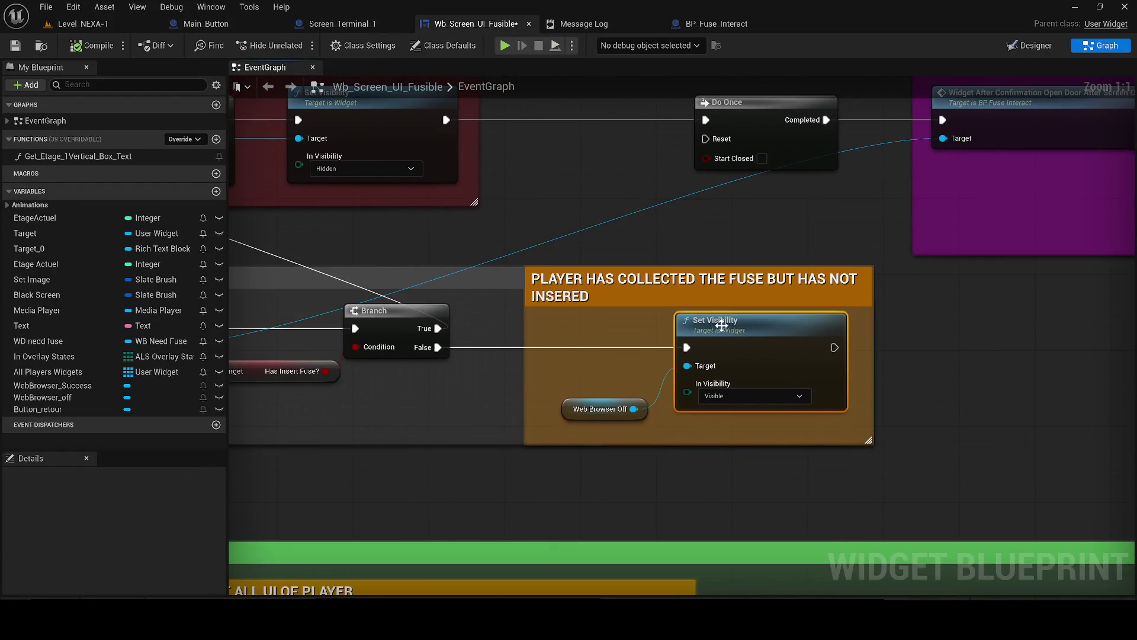
click(571, 409)
click(695, 358)
click(577, 404)
scroll(147, 524, down, 5)
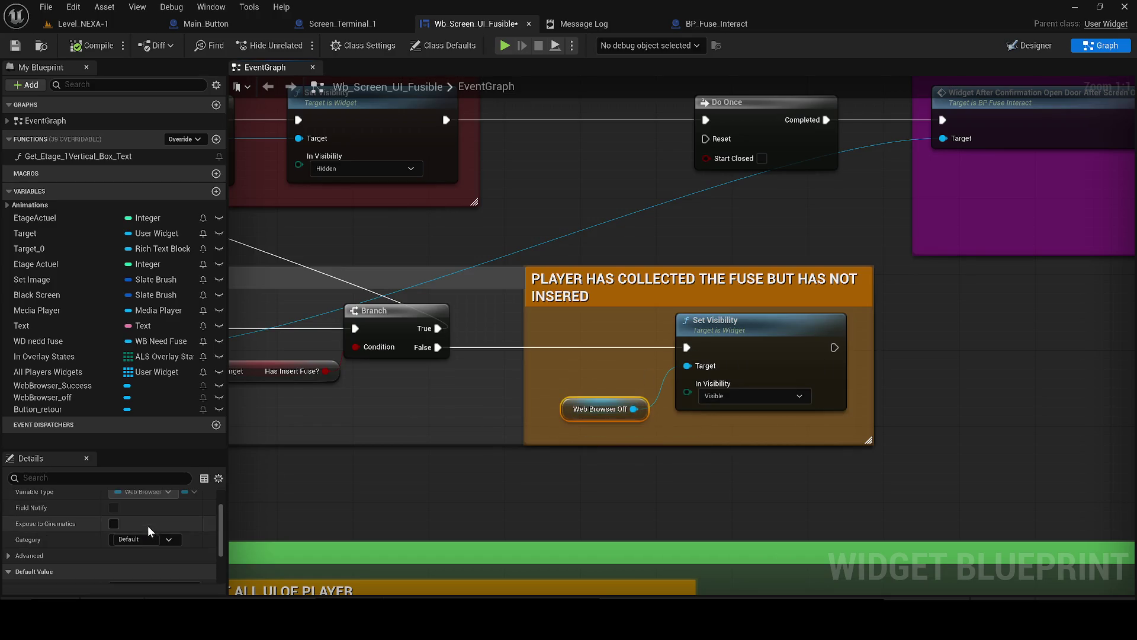
- Search 'set' actions from the Web Browser Off pin, dismiss, and flip to Designer and back
drag(561, 424, 624, 499)
text(set)
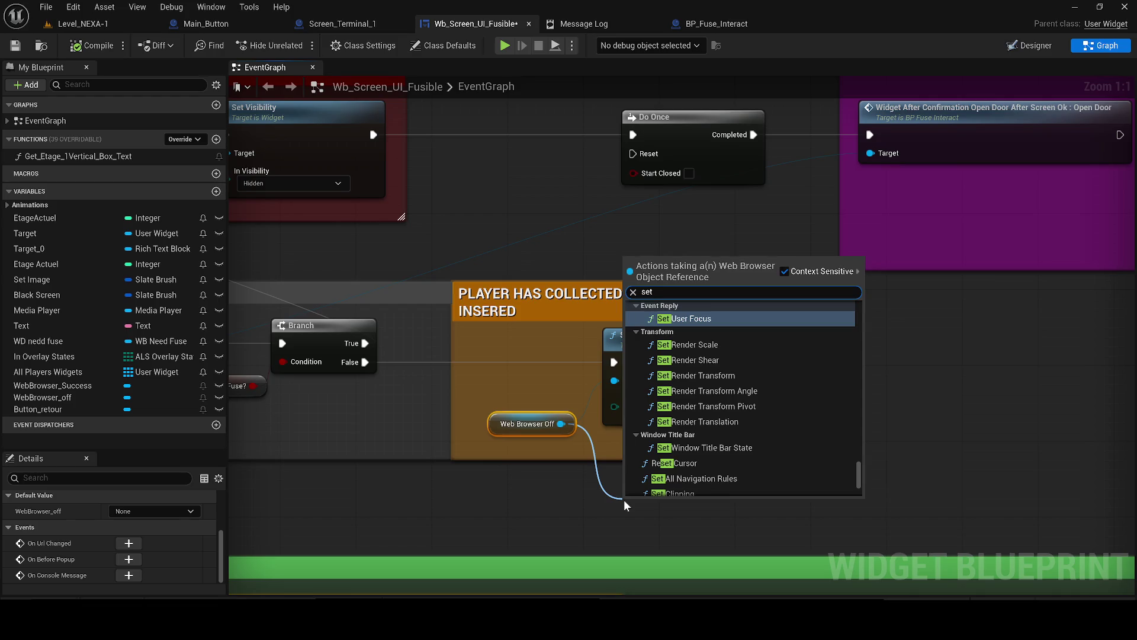
scroll(776, 407, down, 5)
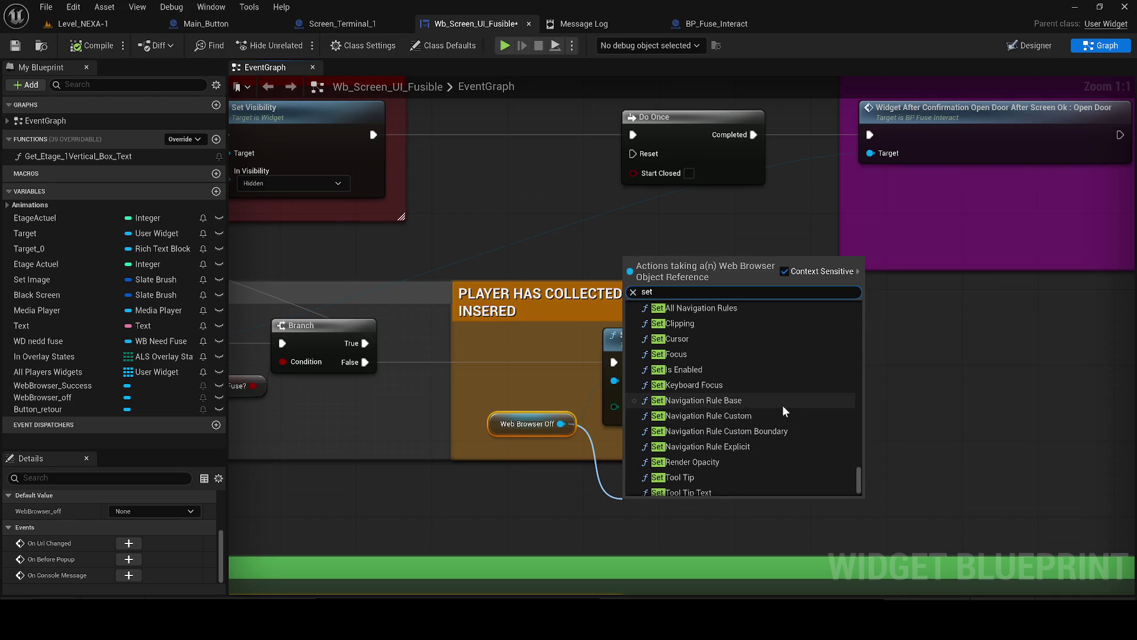
scroll(782, 403, down, 2)
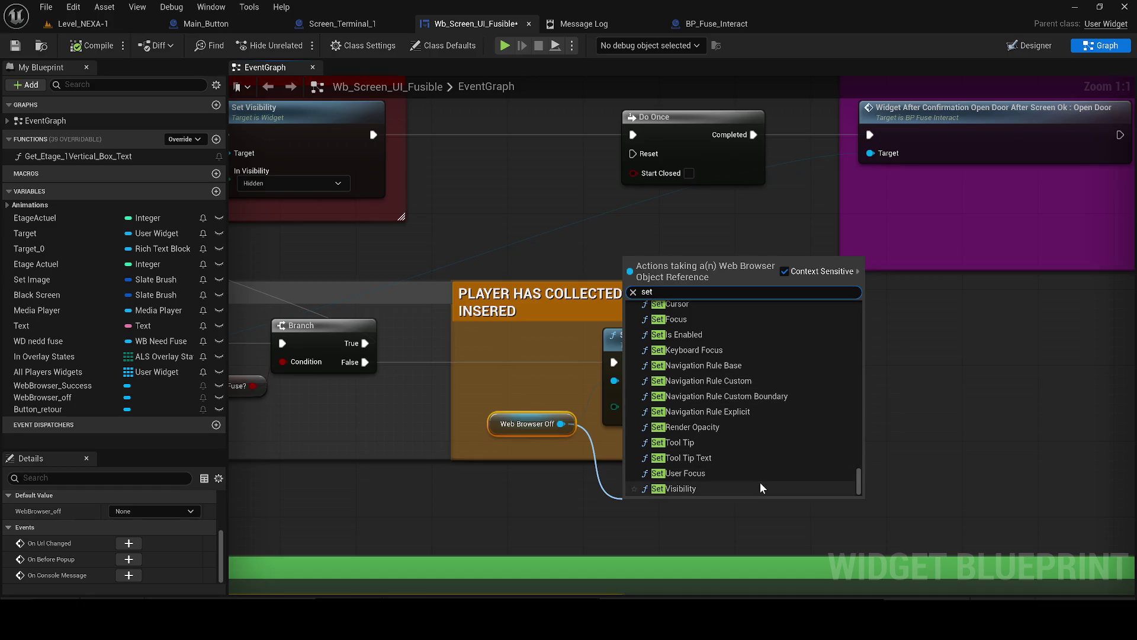
click(1019, 45)
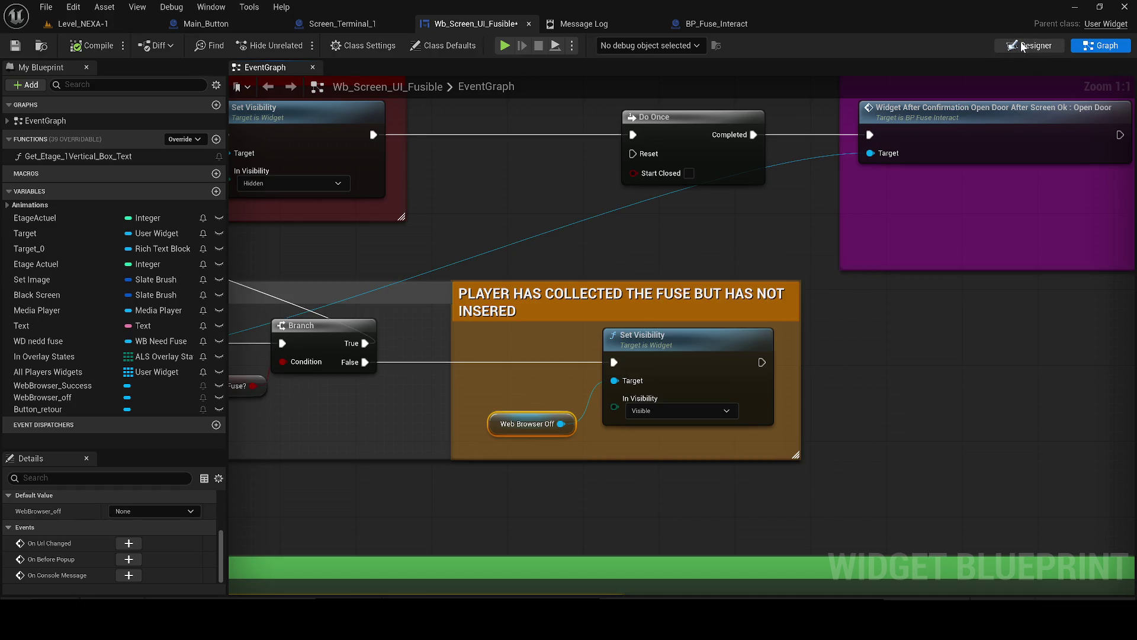
click(1022, 43)
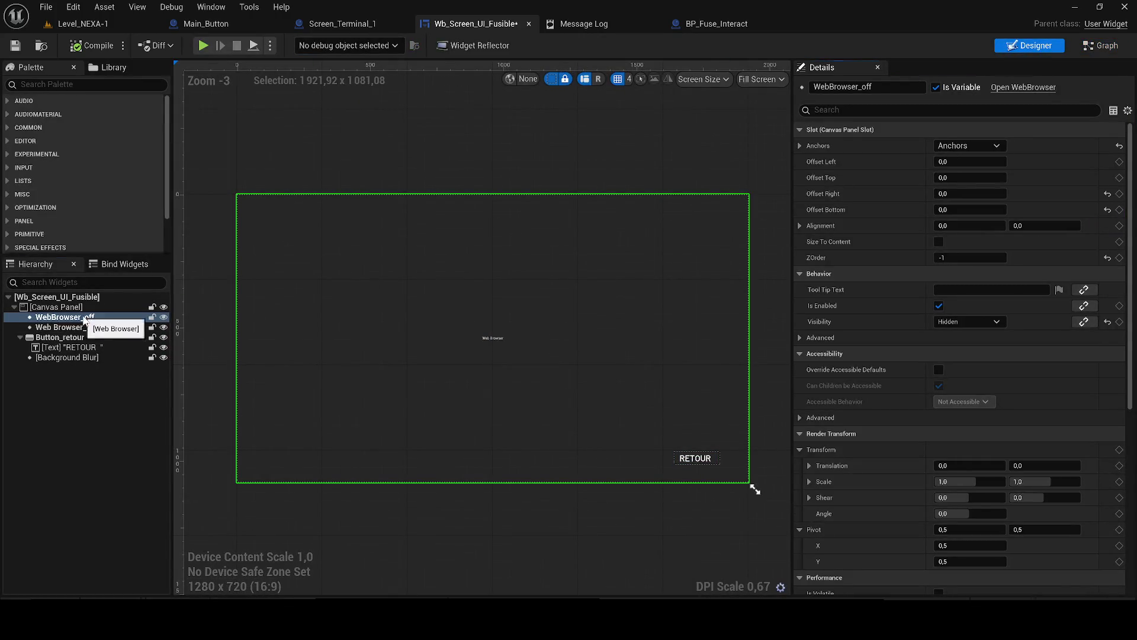
click(1029, 87)
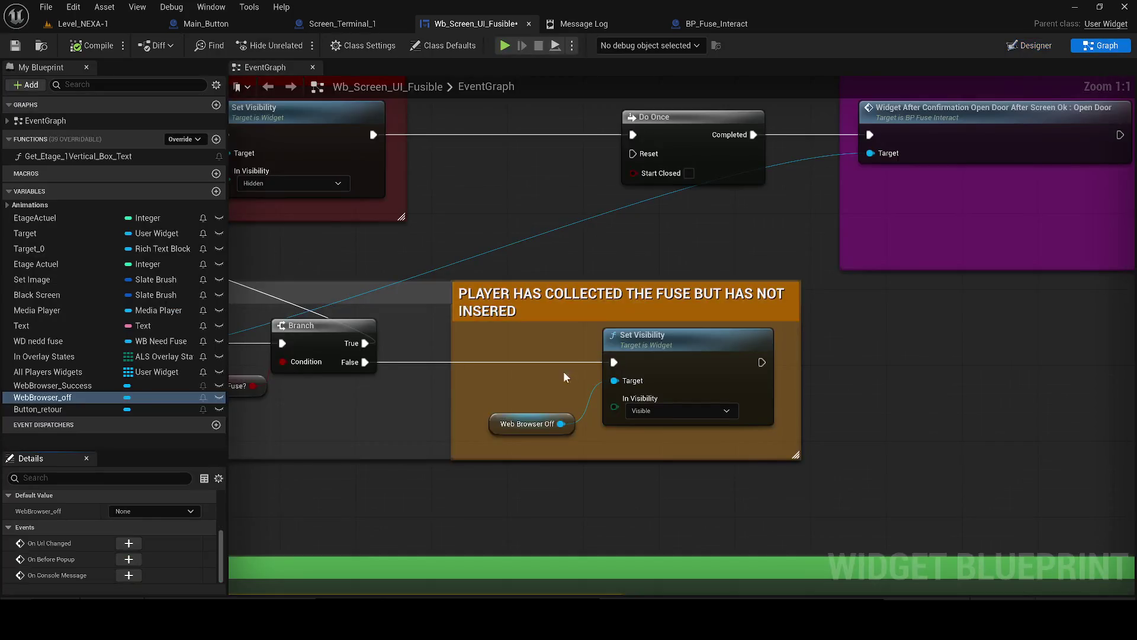
- Search 'get z-or' from Web Browser Off with Context Sensitive off, then cancel without adding nodes
drag(561, 423, 603, 500)
text(z)
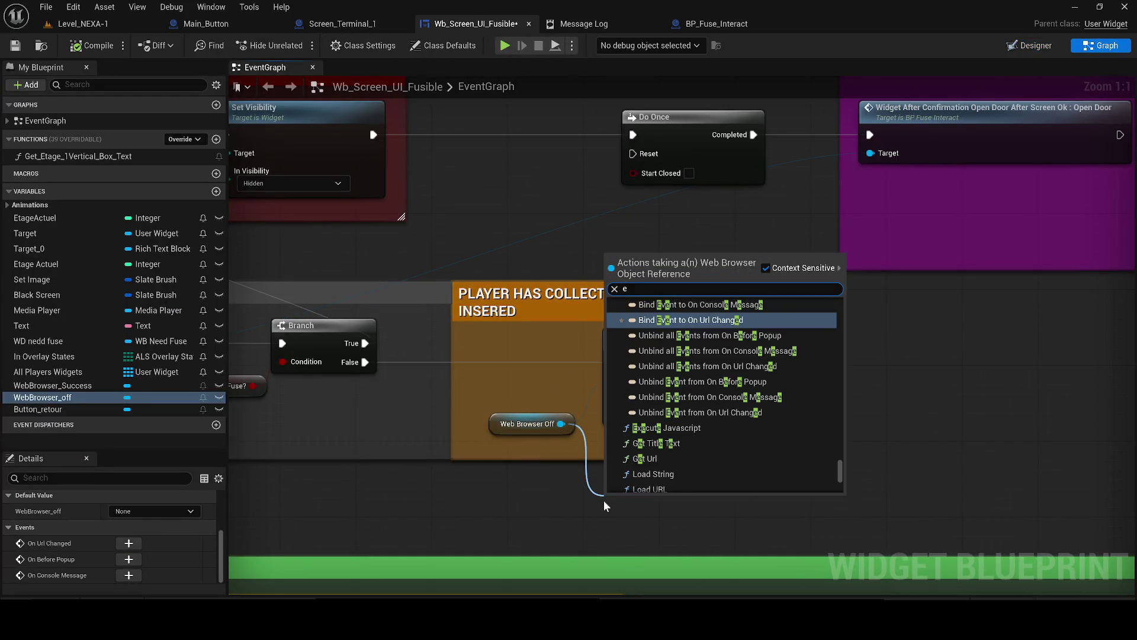
text(-)
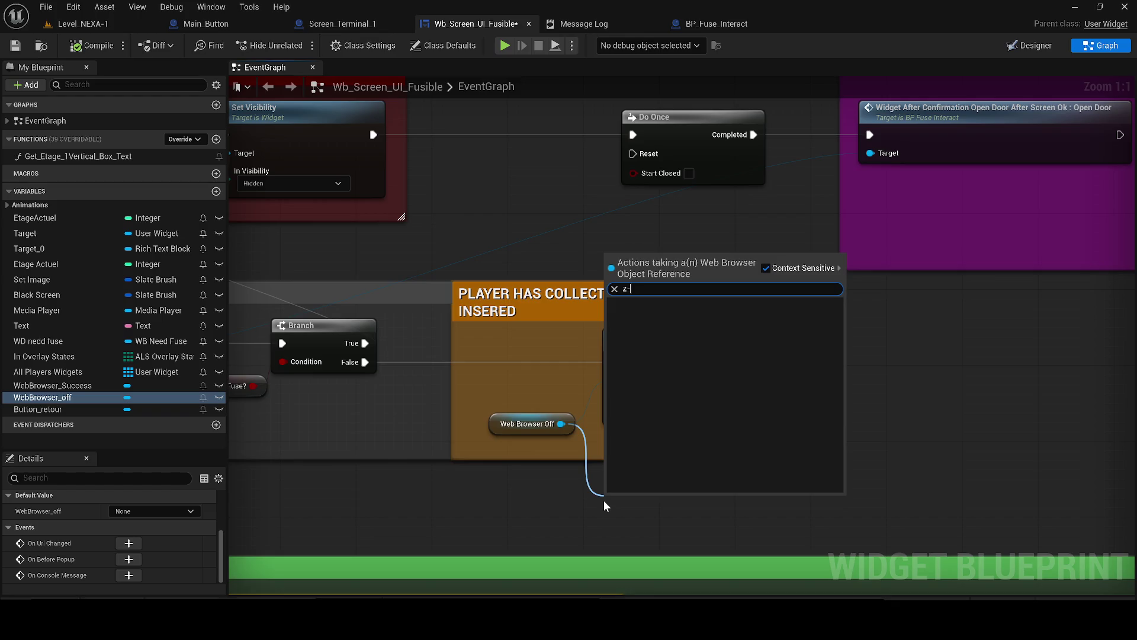
click(768, 268)
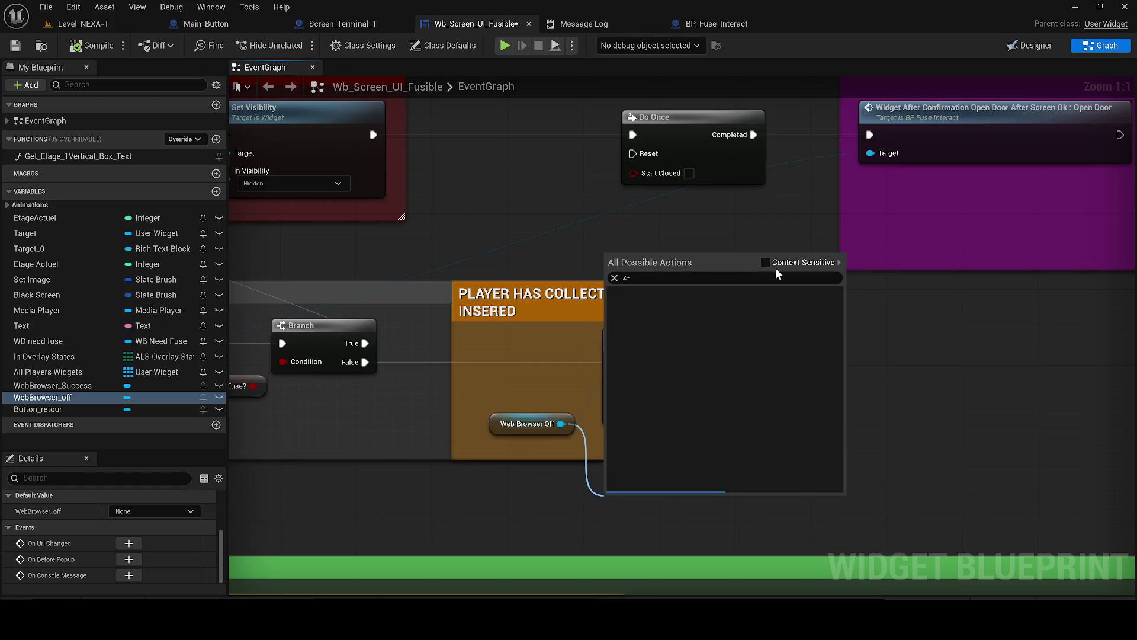
click(681, 278)
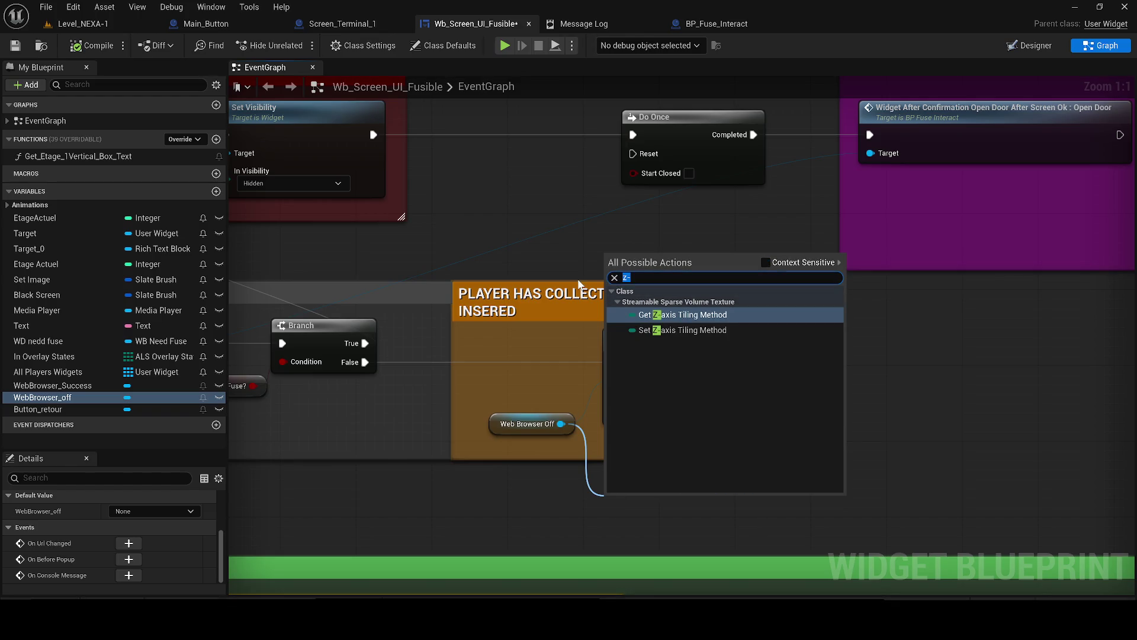
text(get z)
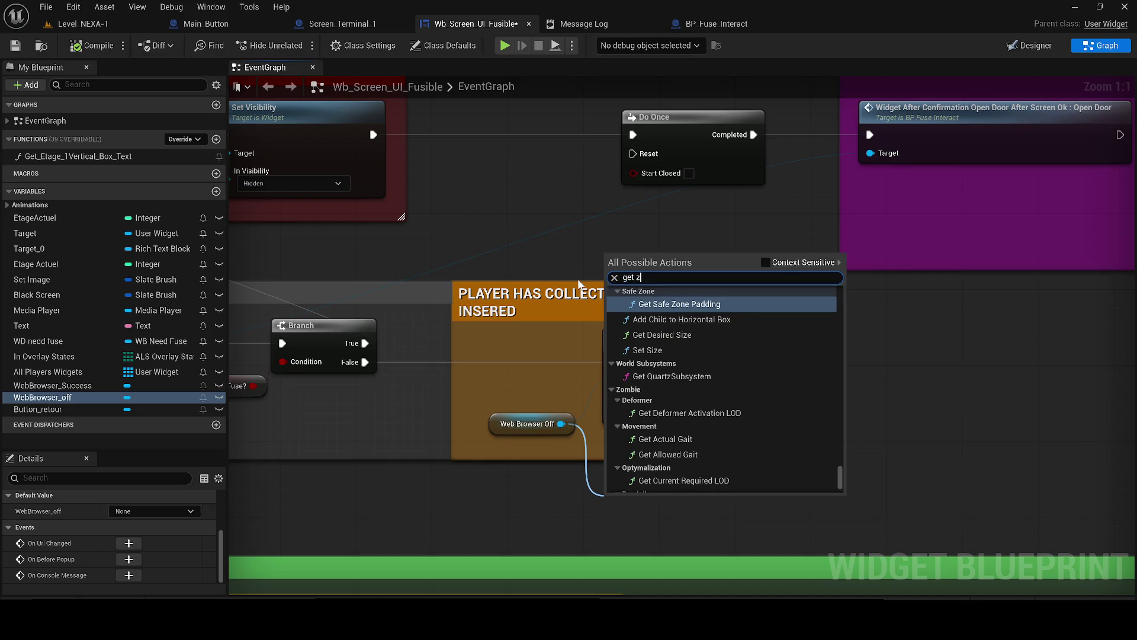
text(-order)
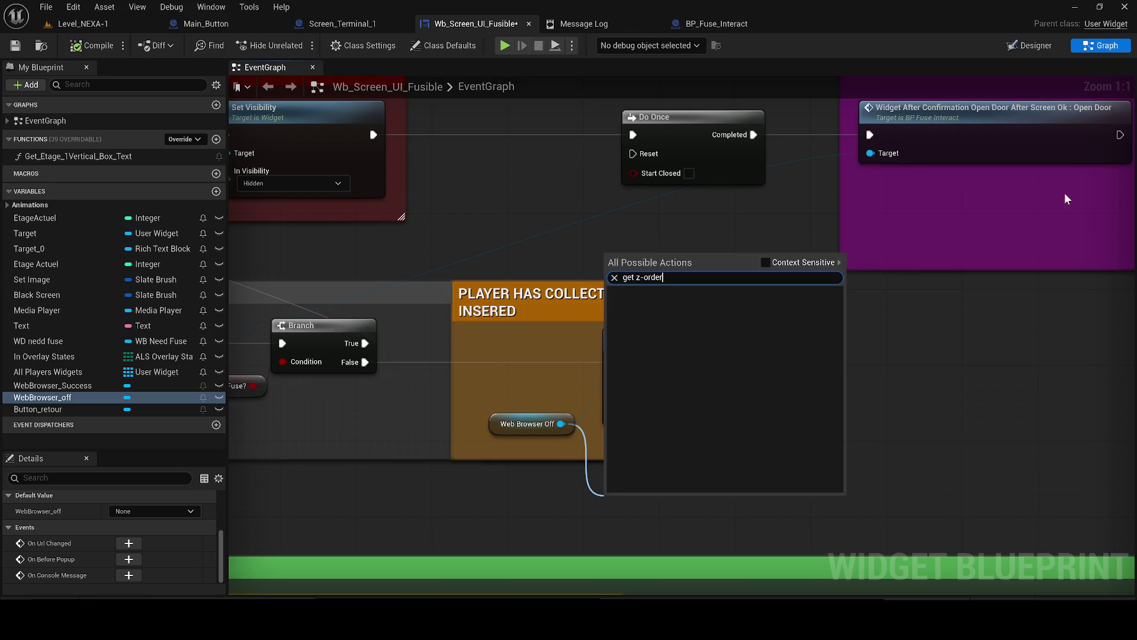
key(Escape)
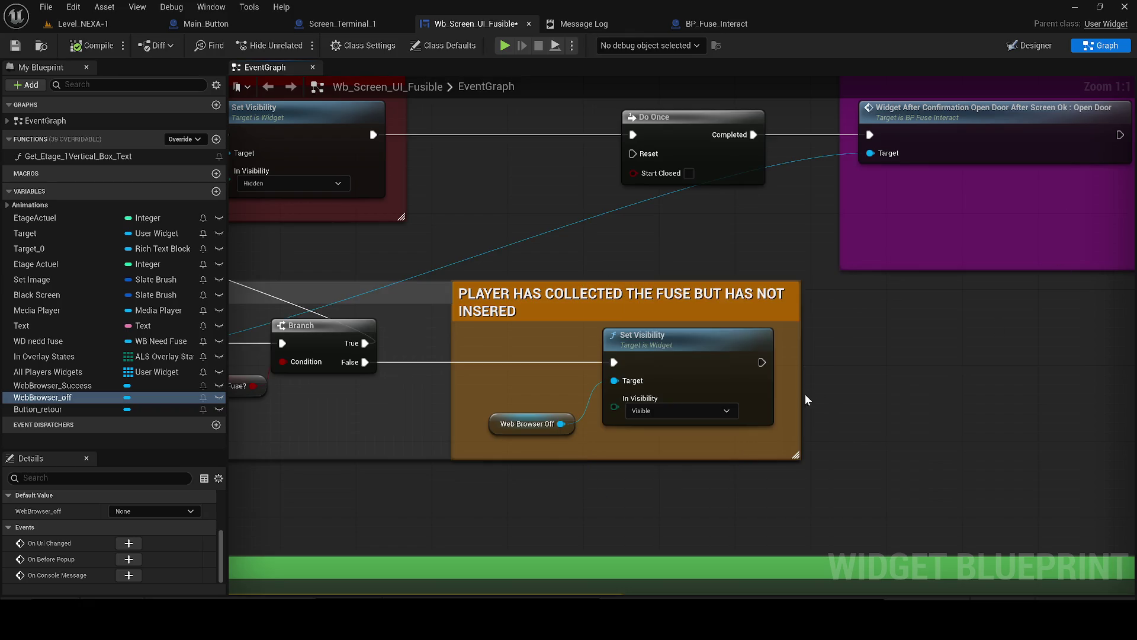
scroll(595, 424, down, 3)
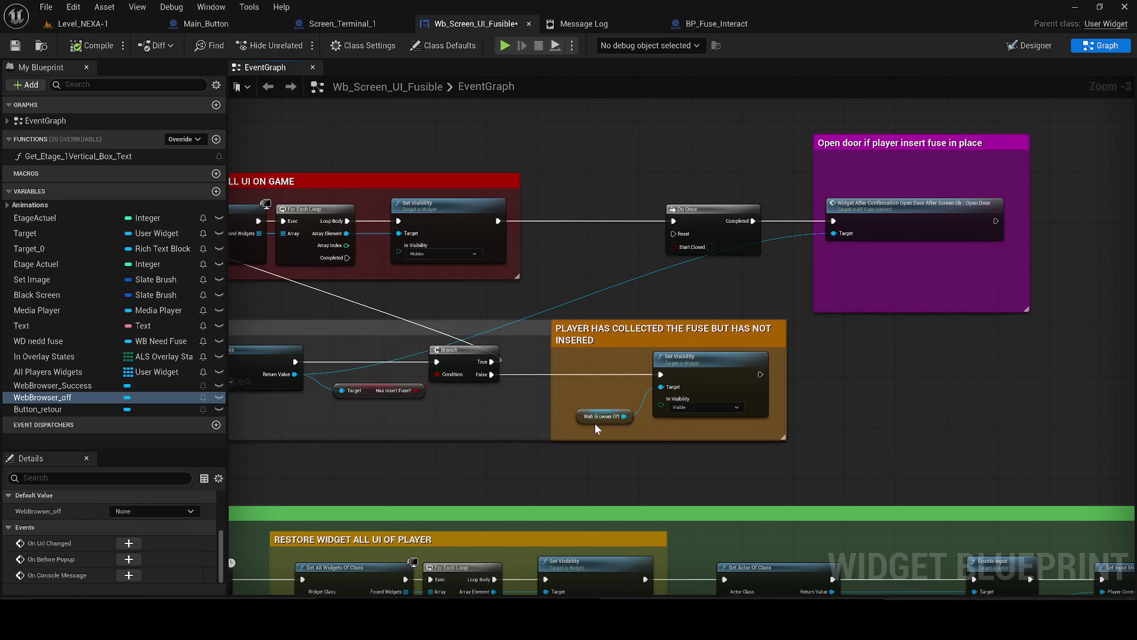
- Check the WebBrowser_off widget in the Designer hierarchy, then return to the event graph
click(1030, 46)
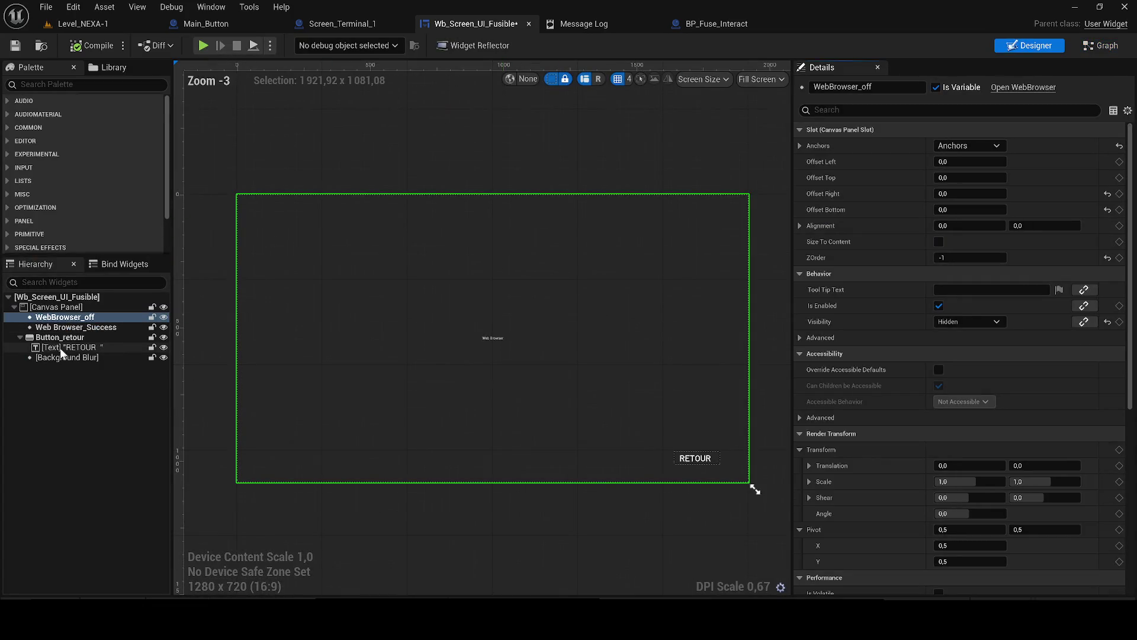
click(65, 317)
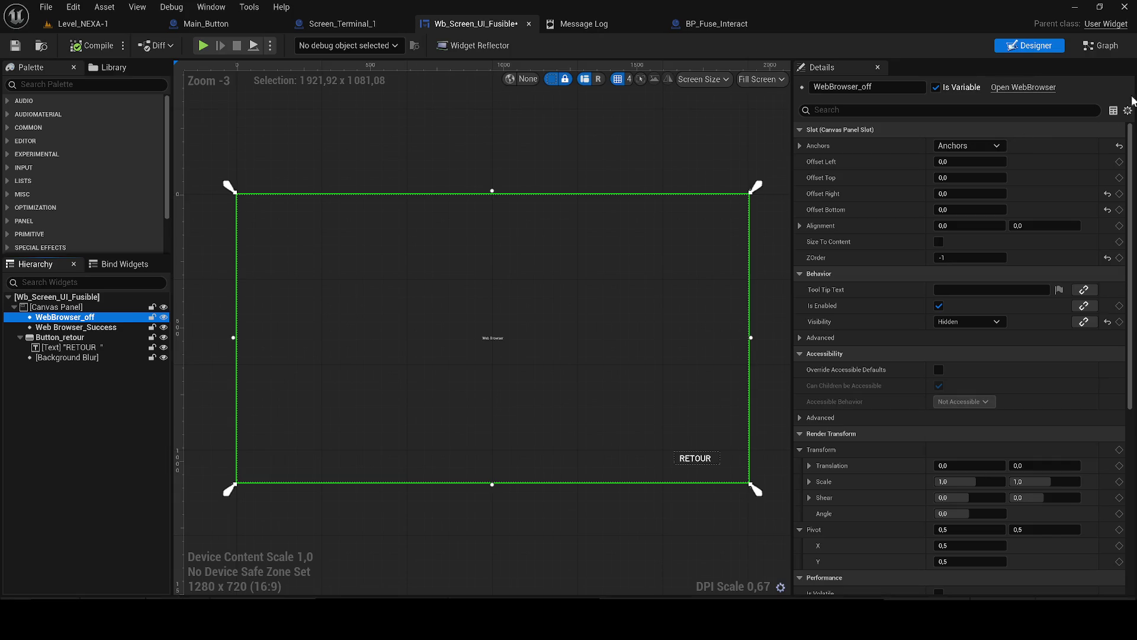
click(1039, 47)
click(1100, 46)
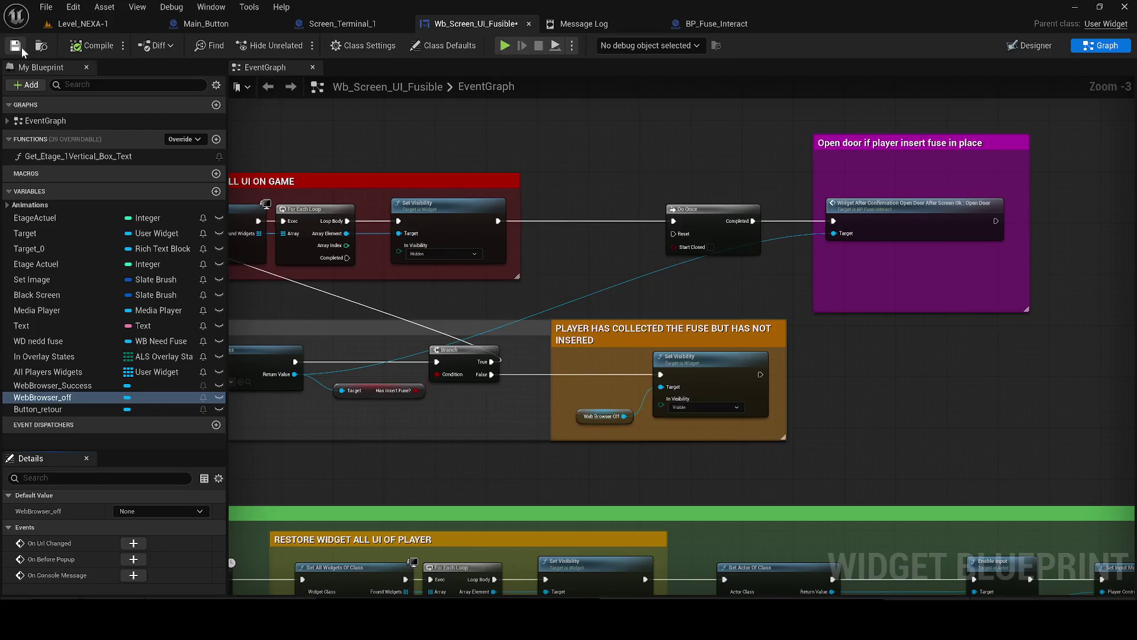
scroll(747, 404, down, 2)
scroll(747, 403, up, 2)
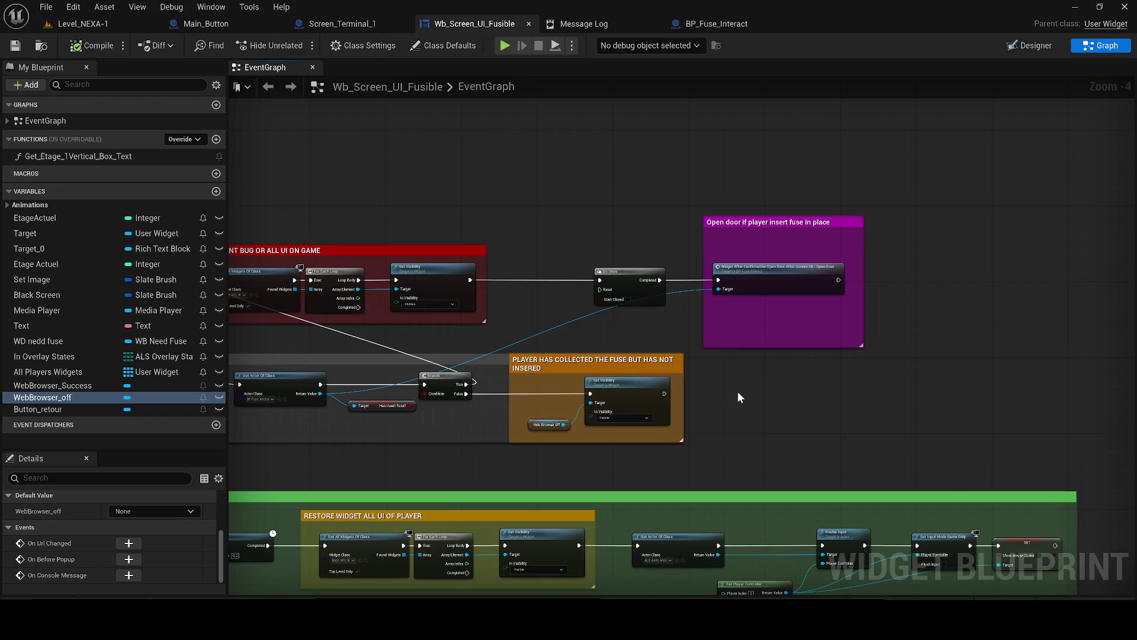
- Pan around the event graph to review the visibility, fuse-check and bug-prevention sections
drag(418, 413, 696, 419)
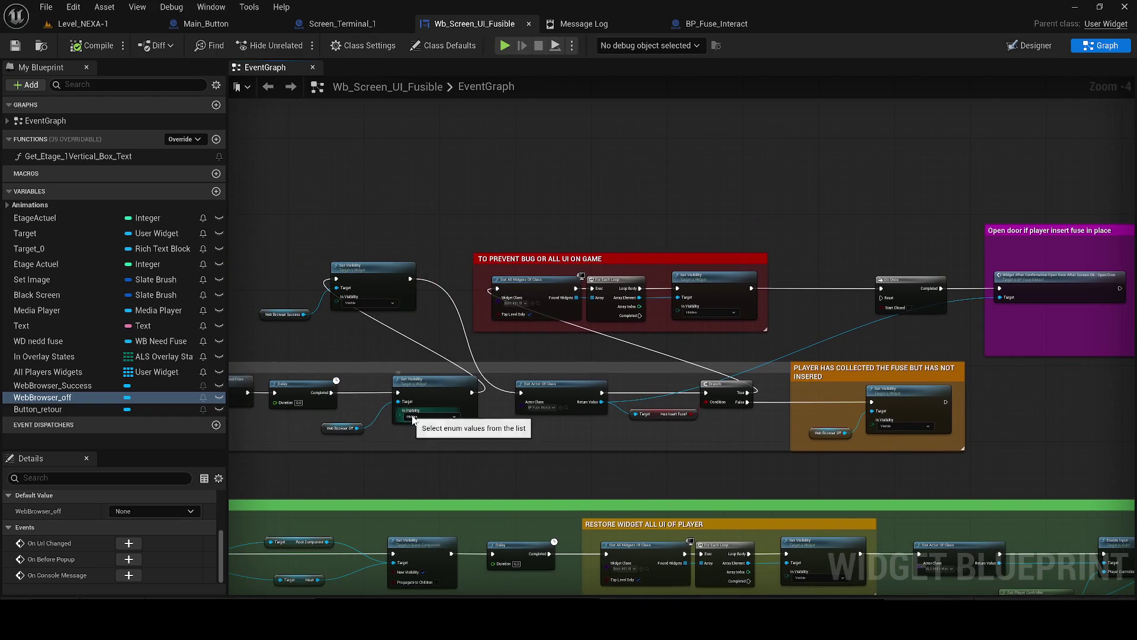
scroll(378, 343, up, 2)
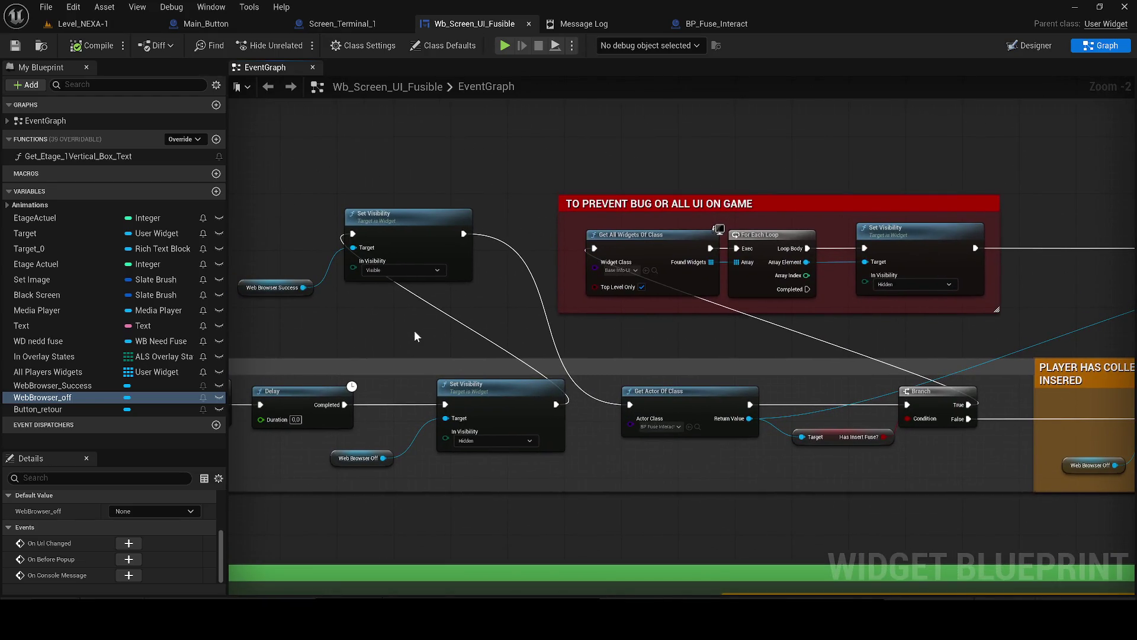
scroll(415, 331, down, 2)
drag(427, 329, 504, 448)
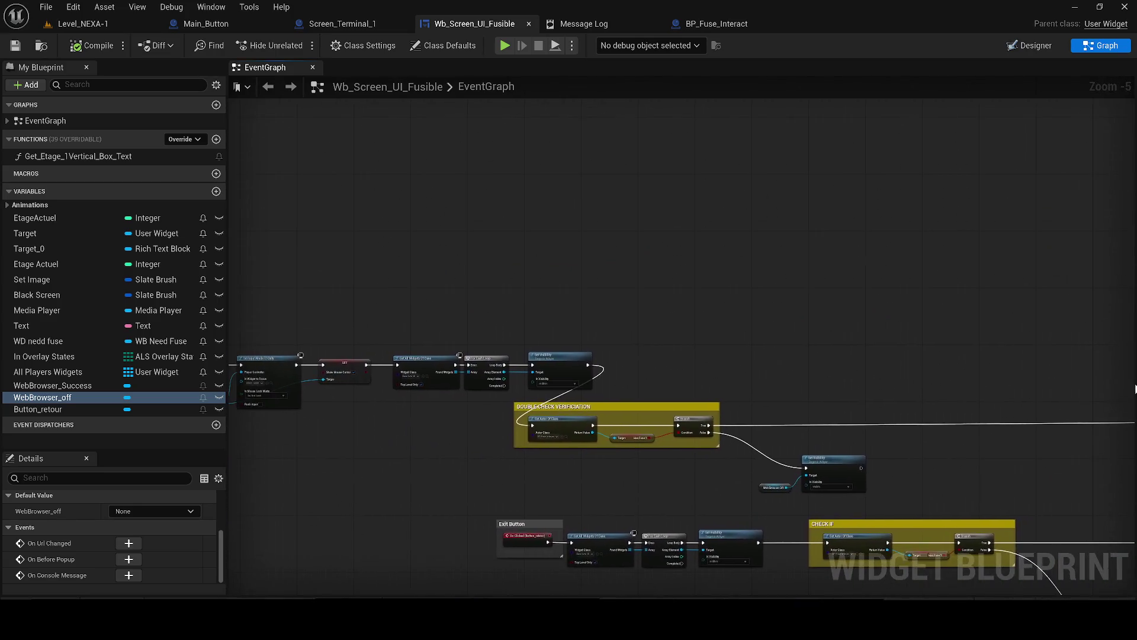
scroll(504, 448, up, 2)
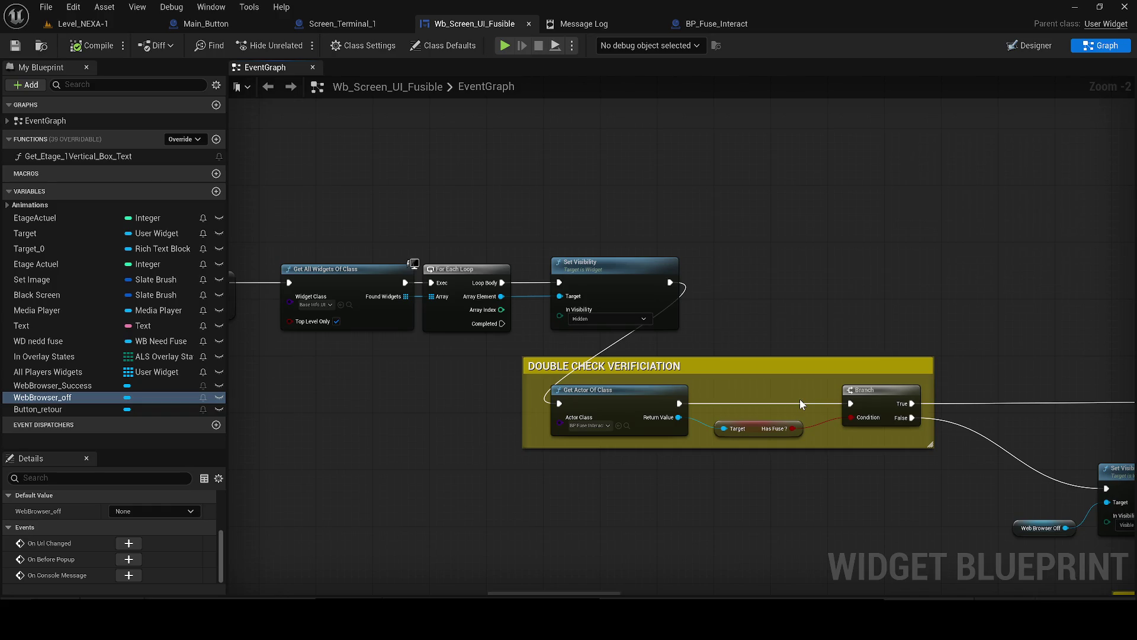
drag(800, 403, 426, 415)
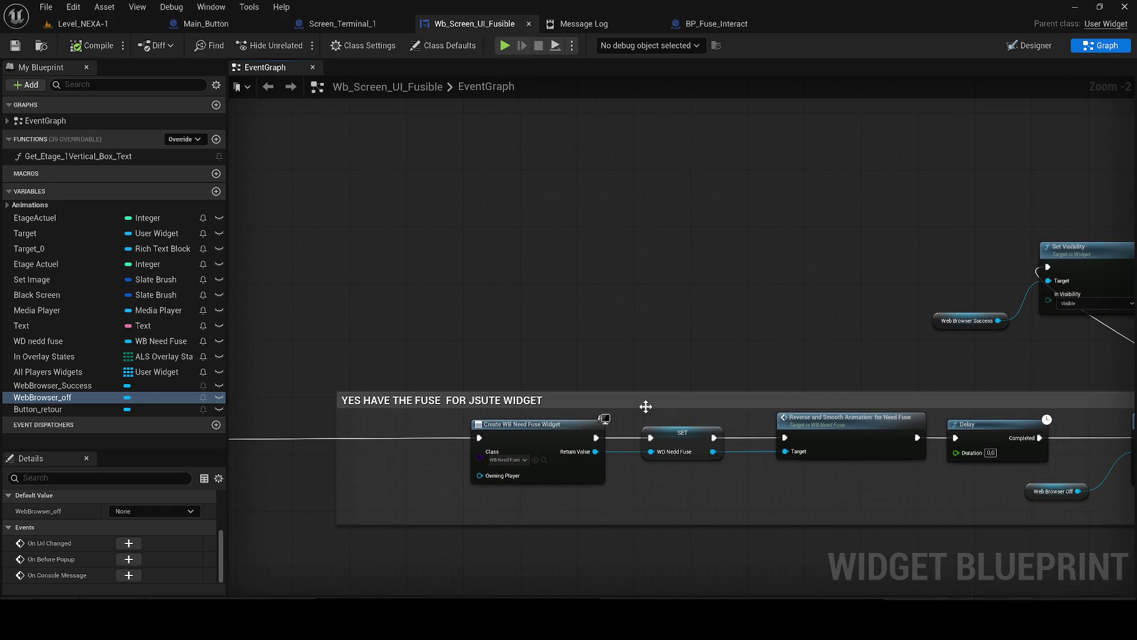
drag(620, 377, 559, 315)
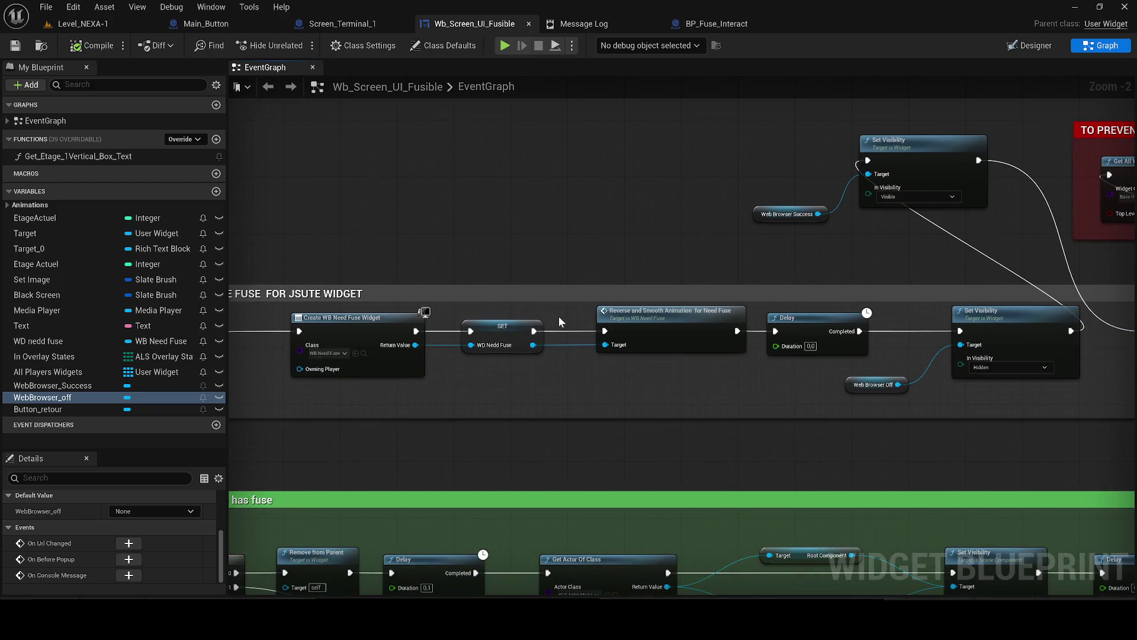
drag(769, 351, 534, 405)
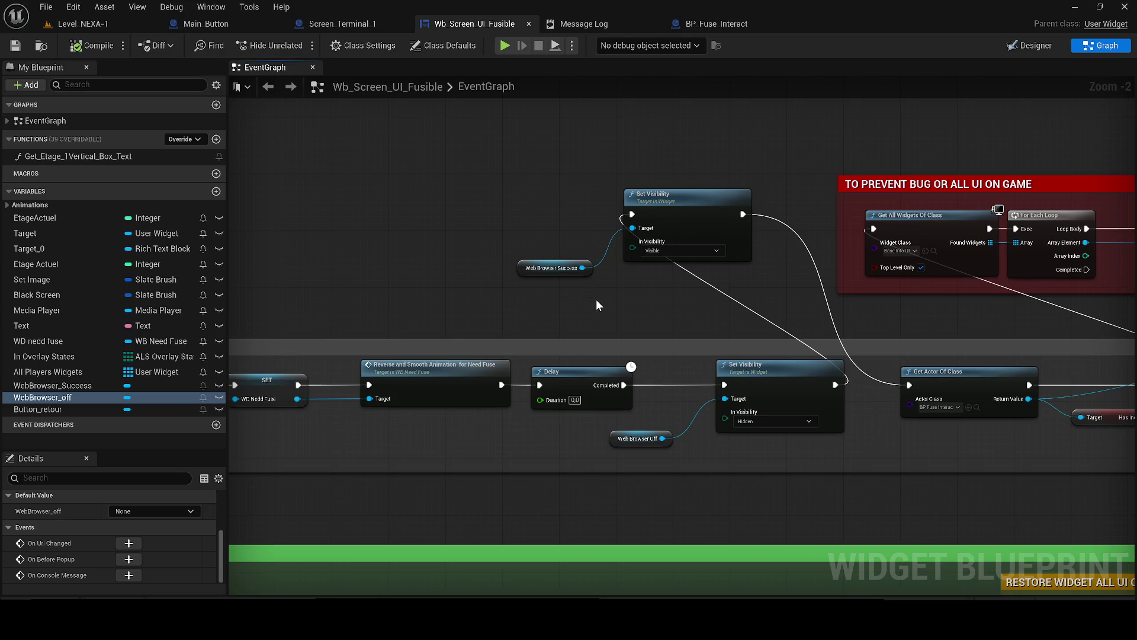
mouse_move(624, 302)
mouse_down()
mouse_move(534, 317)
mouse_move(255, 300)
mouse_move(292, 306)
mouse_up()
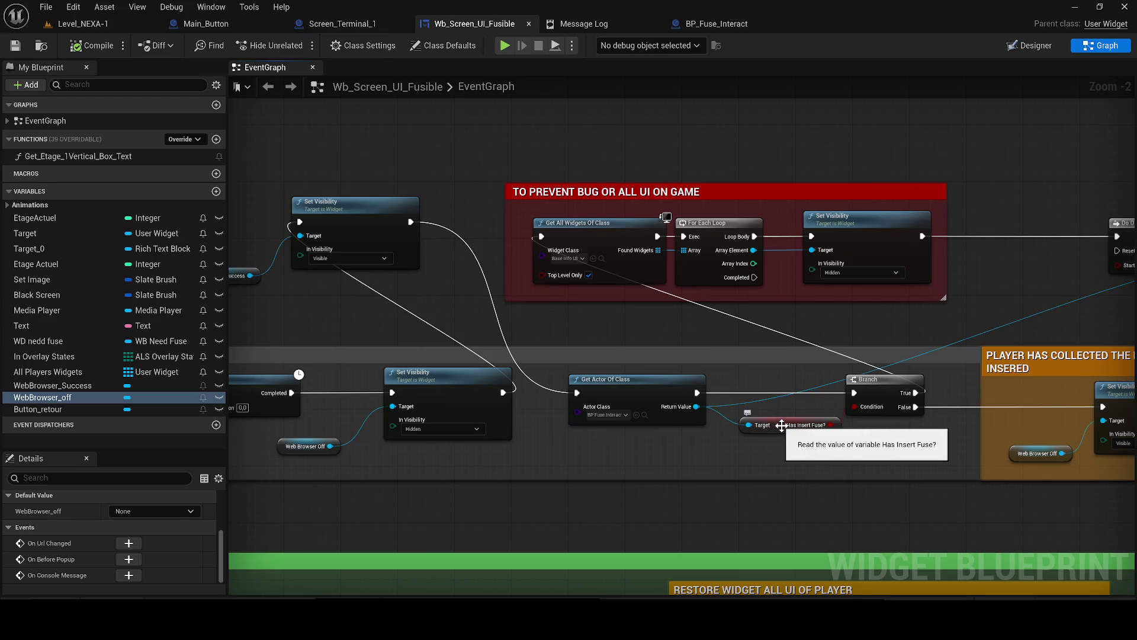
mouse_move(505, 313)
mouse_down()
mouse_move(580, 315)
mouse_move(499, 285)
mouse_move(320, 266)
mouse_up()
- Move the Web Browser Success Set Visibility nodes down-right and save the widget blueprint
drag(427, 229, 475, 249)
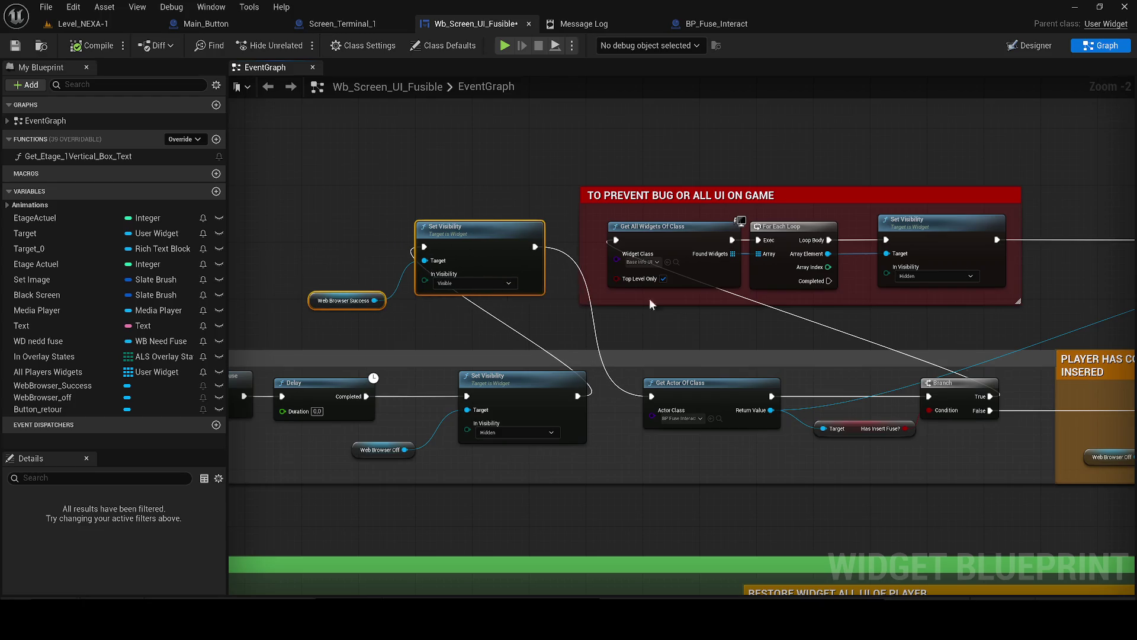
scroll(649, 303, down, 2)
drag(721, 320, 472, 297)
scroll(471, 299, up, 1)
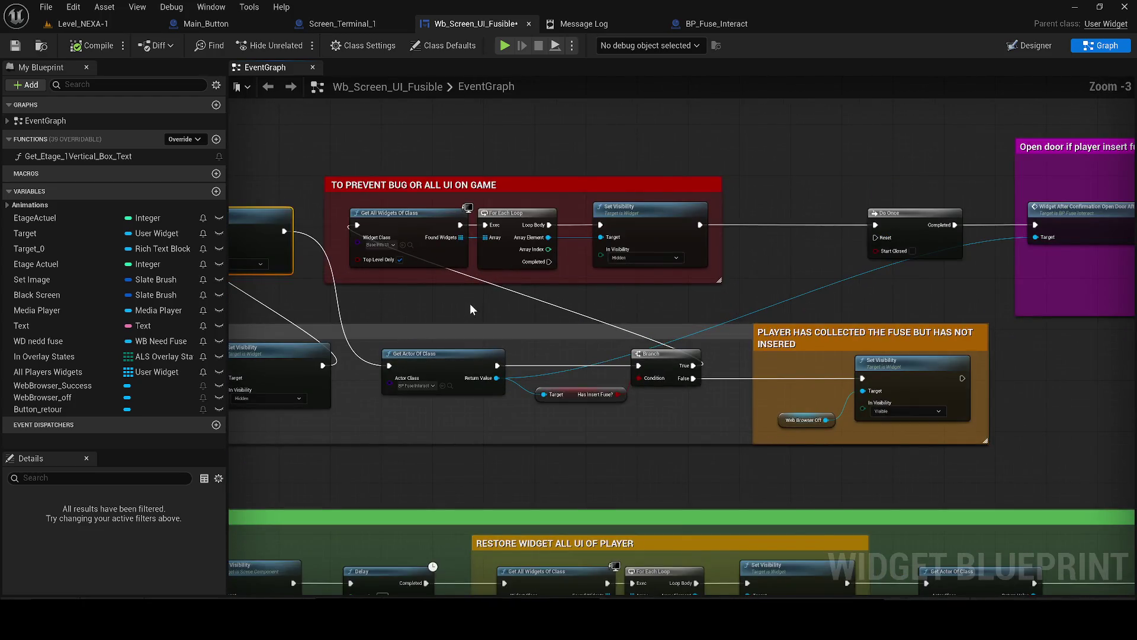
click(15, 45)
click(467, 289)
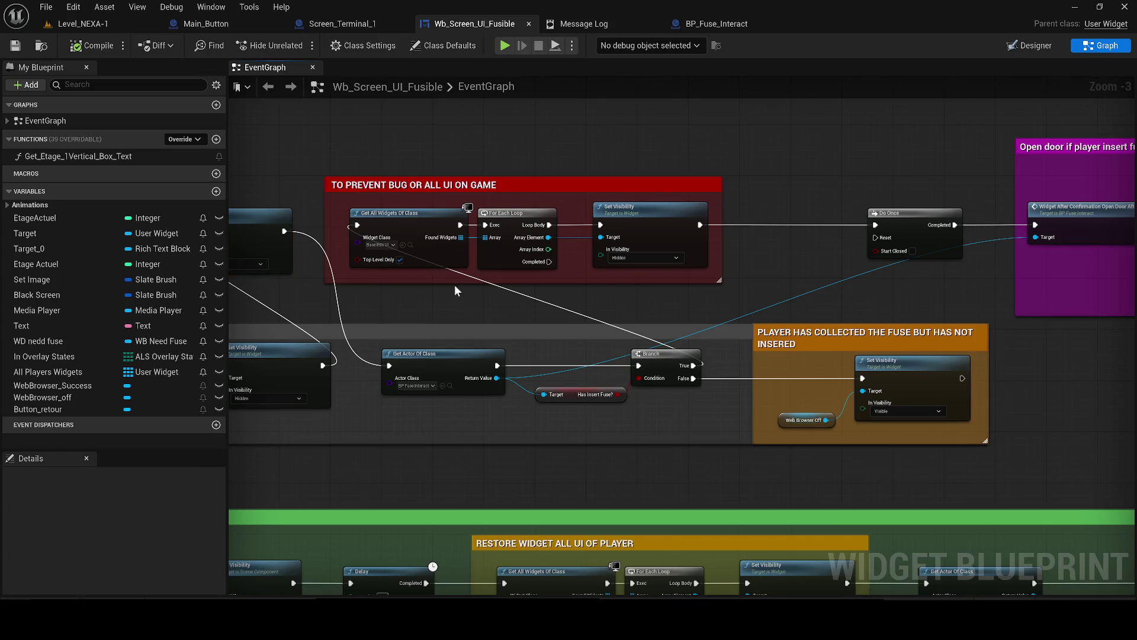
drag(753, 303, 487, 308)
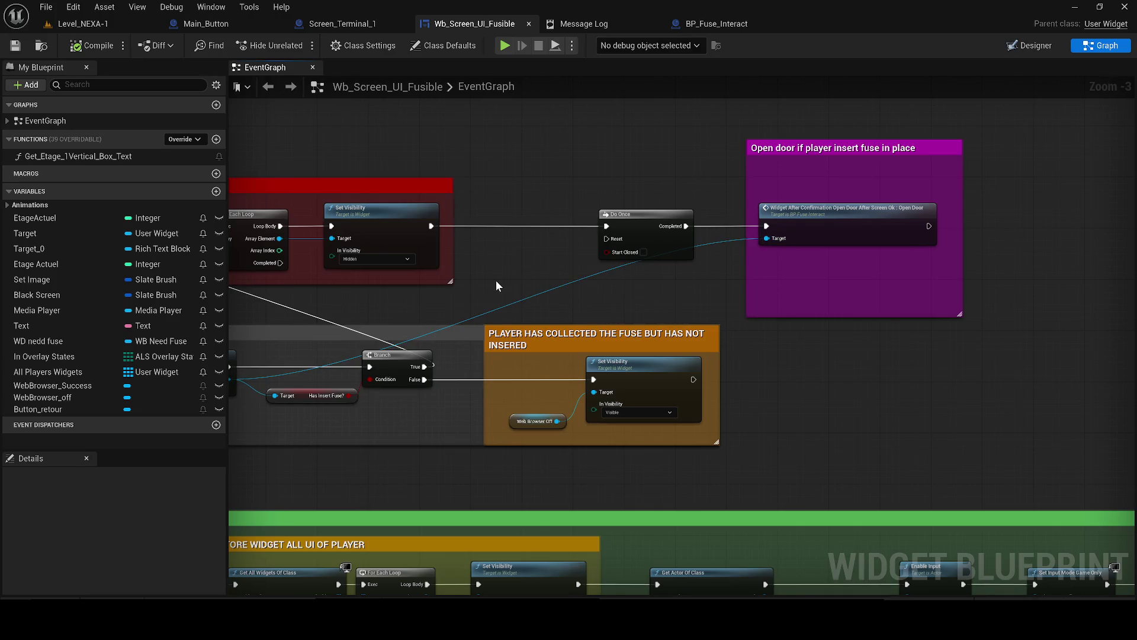
- Insert a 1.0-second Delay between the Branch's False output and the Web Browser Off visibility
scroll(379, 412, up, 2)
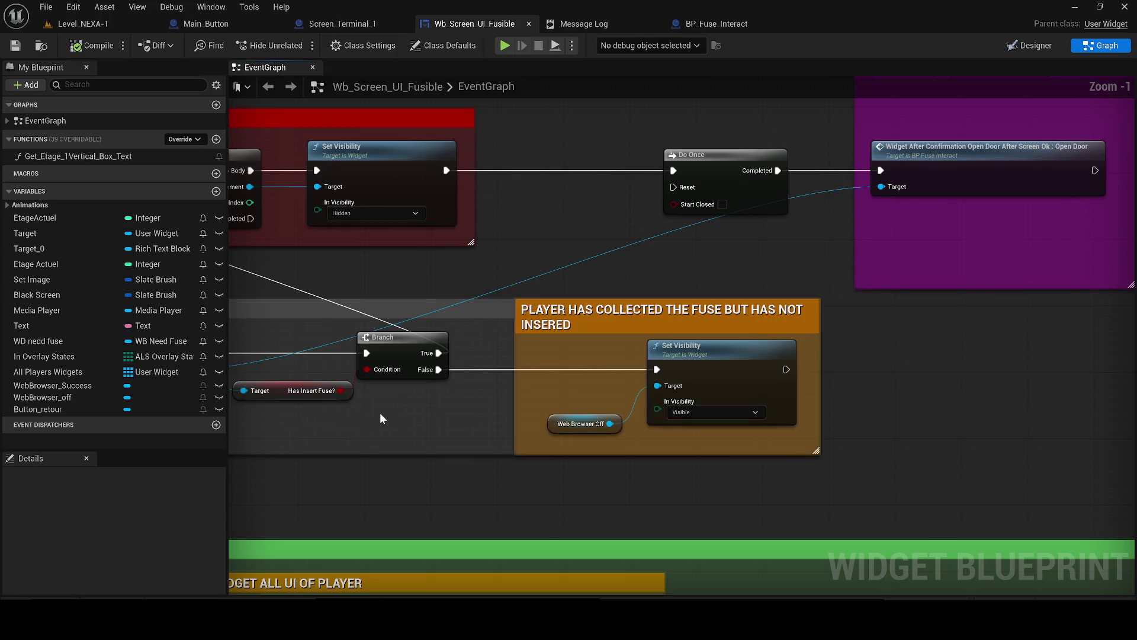
key(ctrl+v)
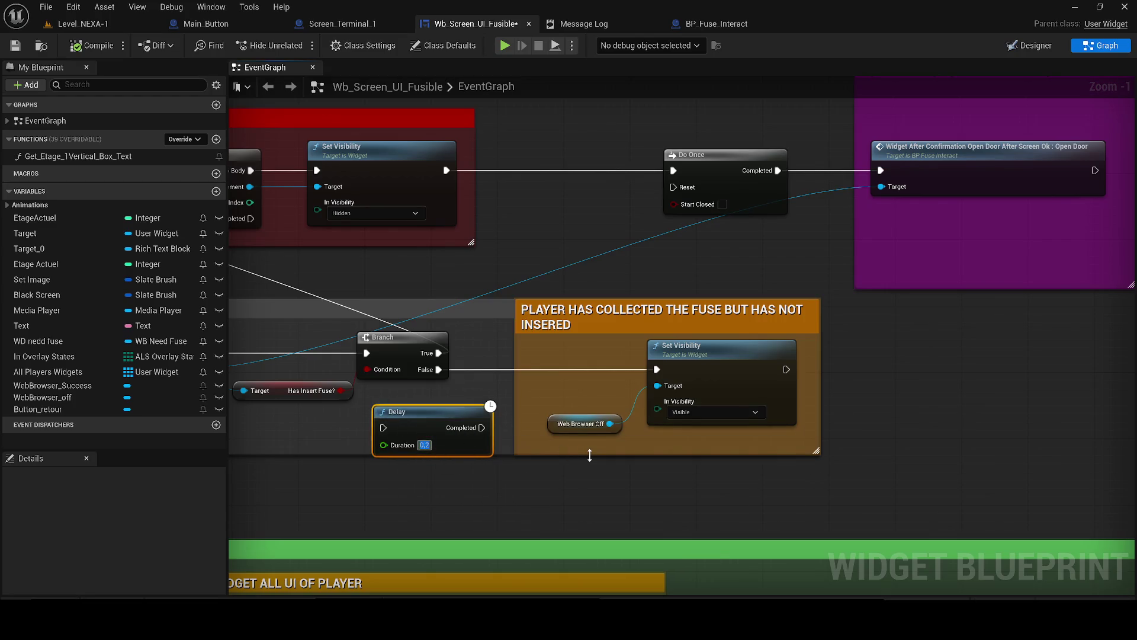
mouse_move(491, 423)
mouse_down()
mouse_move(674, 370)
mouse_move(475, 445)
mouse_move(481, 428)
mouse_up()
key(Escape)
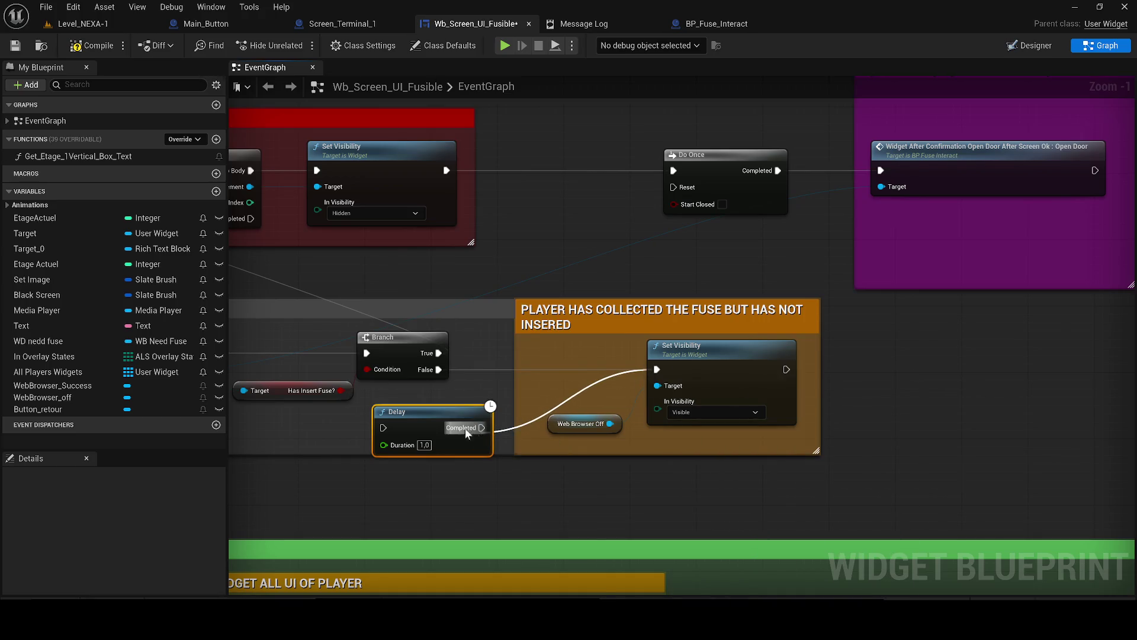
drag(384, 427, 438, 370)
mouse_move(455, 410)
mouse_down()
mouse_move(521, 363)
mouse_move(571, 352)
mouse_up()
- Shrink the grey comment, shift the fuse-collected comment left, and save the blueprint
mouse_move(855, 462)
mouse_down()
mouse_move(812, 432)
mouse_move(231, 299)
mouse_move(651, 325)
mouse_move(726, 433)
mouse_up()
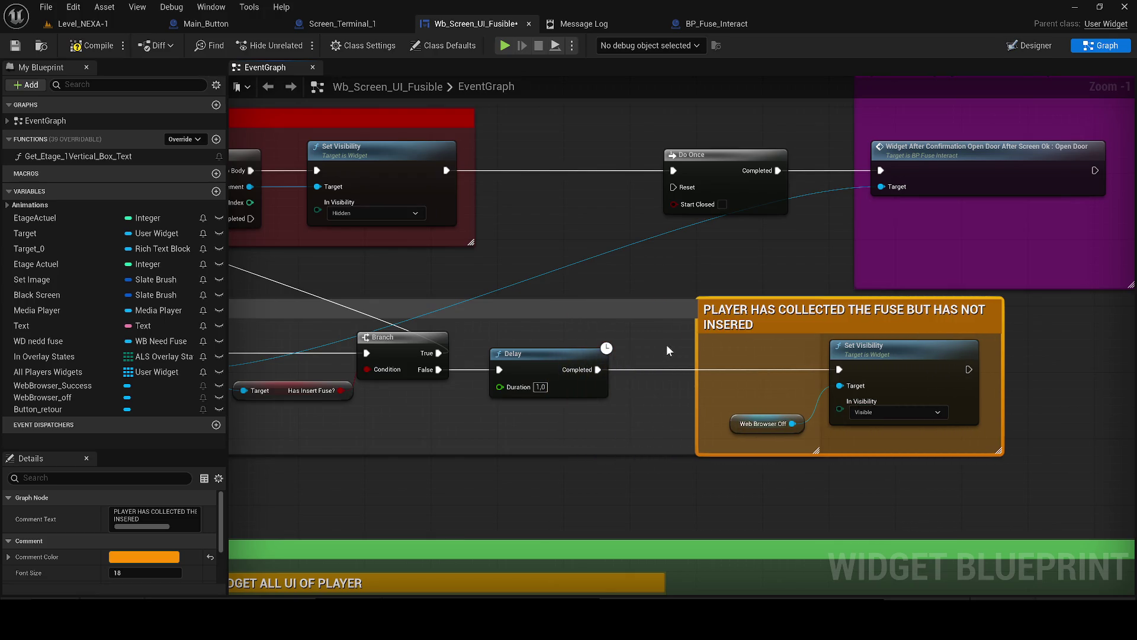
drag(812, 345, 359, 369)
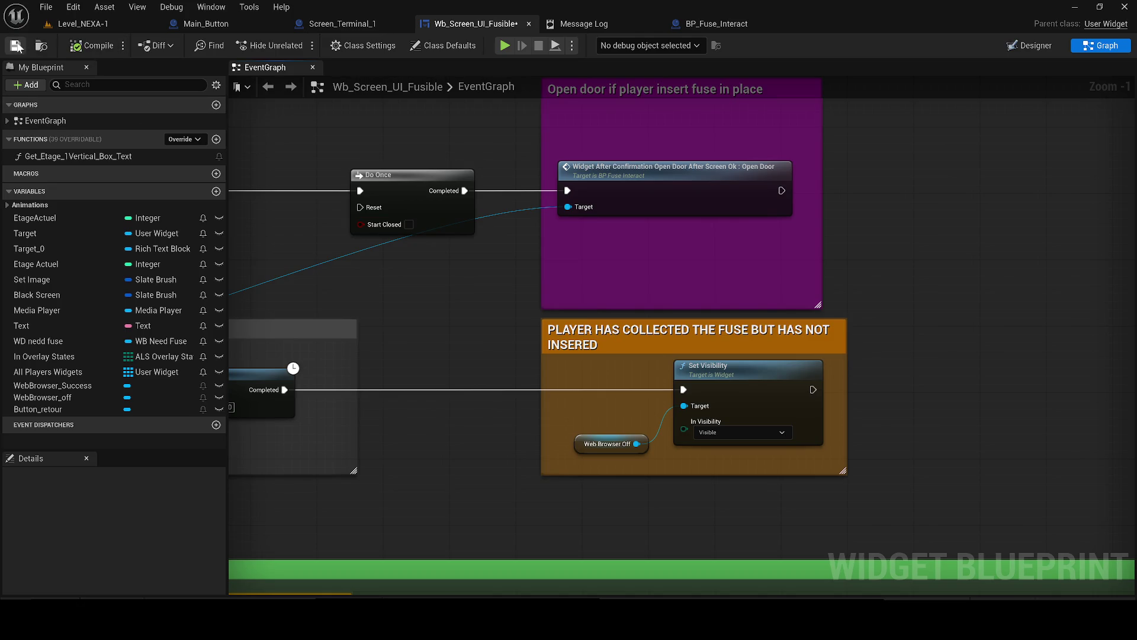
drag(543, 323, 517, 321)
key(ctrl+s)
click(434, 311)
scroll(435, 311, down, 8)
mouse_move(436, 311)
mouse_down()
mouse_move(774, 308)
mouse_move(648, 326)
mouse_move(939, 261)
mouse_move(644, 330)
mouse_up()
scroll(774, 308, down, 2)
- Play Level_NEXA-1 in the editor, try the locked door, and check the terminal's fuse status
click(95, 23)
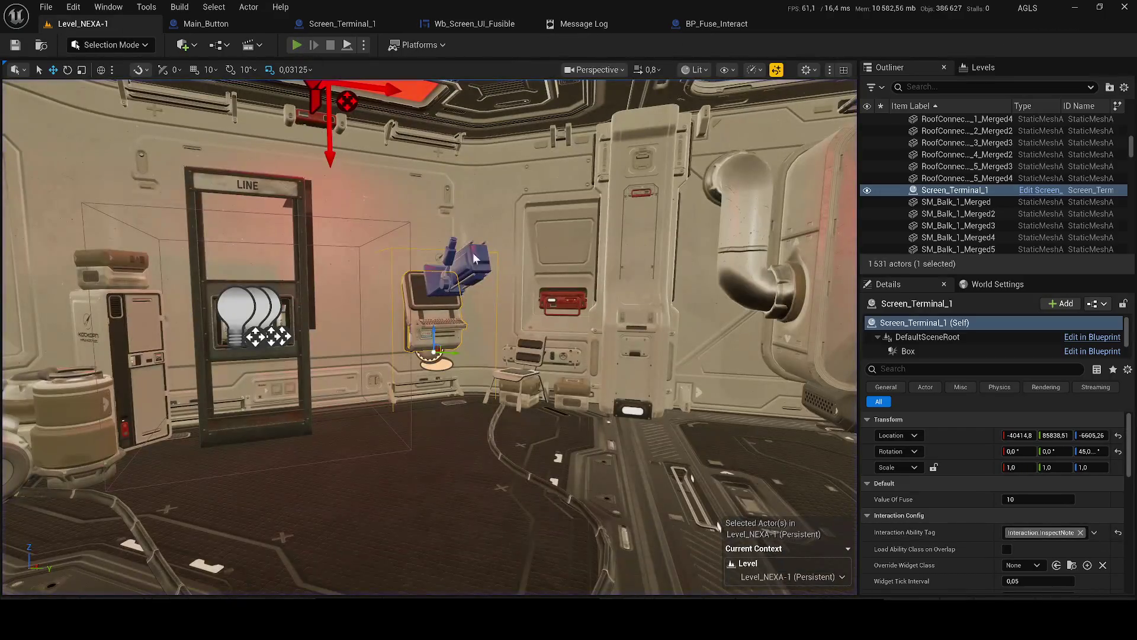
key(alt+p)
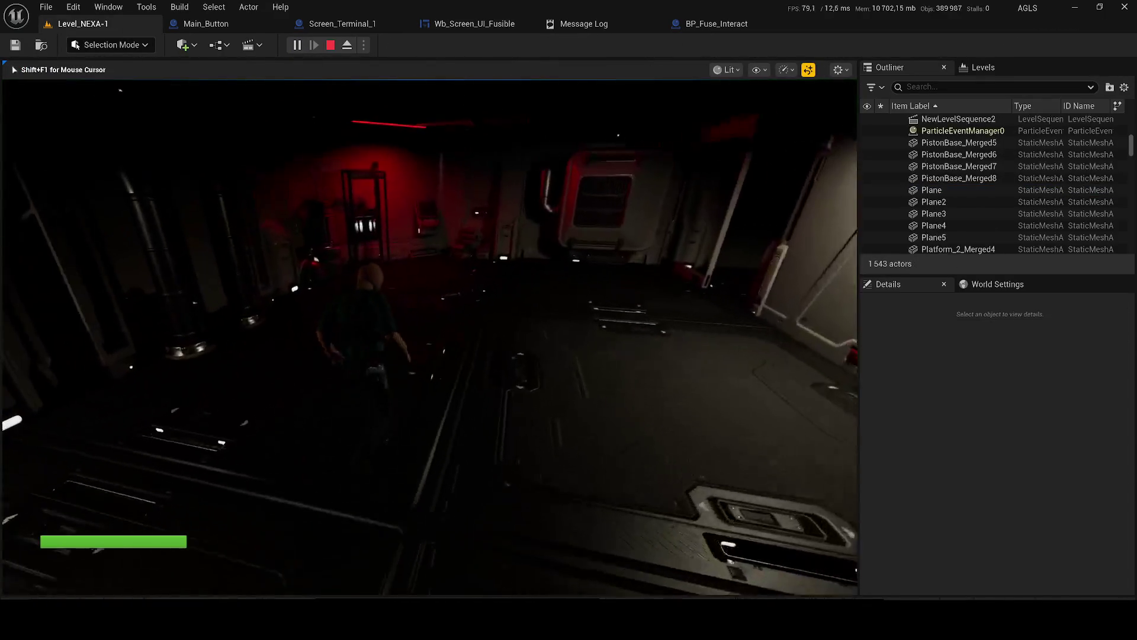
key(w)
key(e)
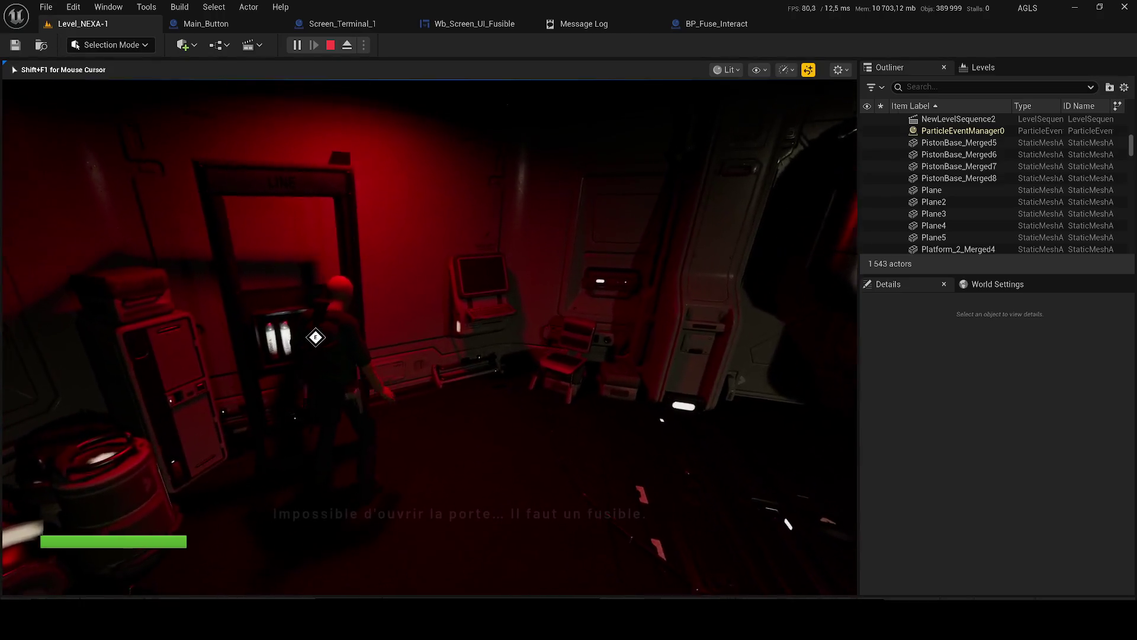
key(w)
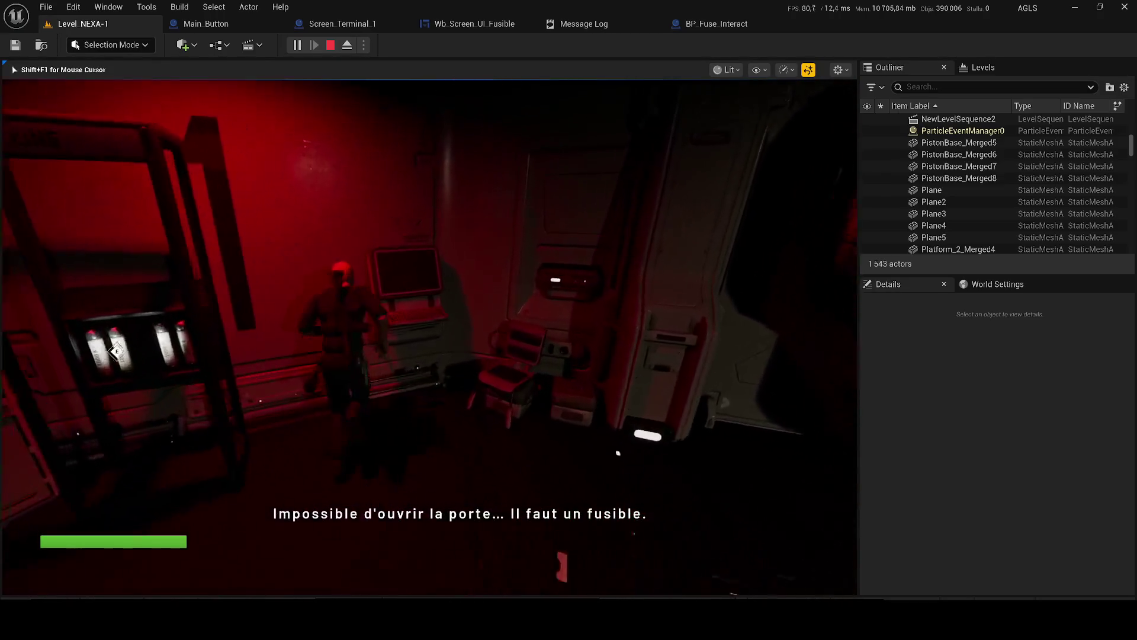
key(e)
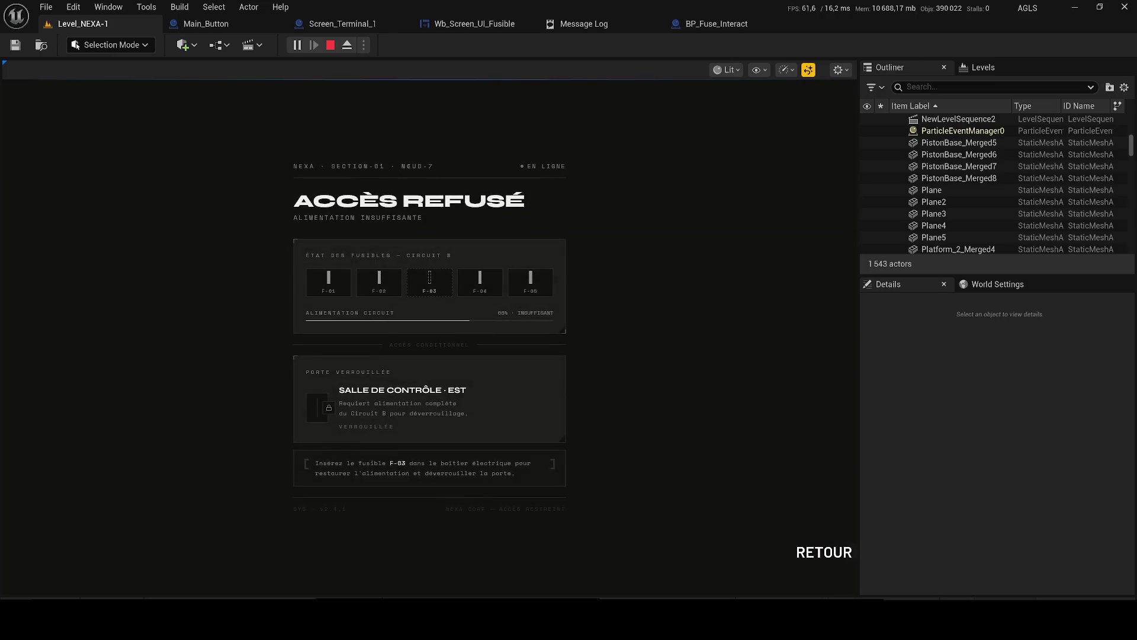
click(832, 559)
- Walk through the corridors to the wall terminal and view its access-granted screen
key(w)
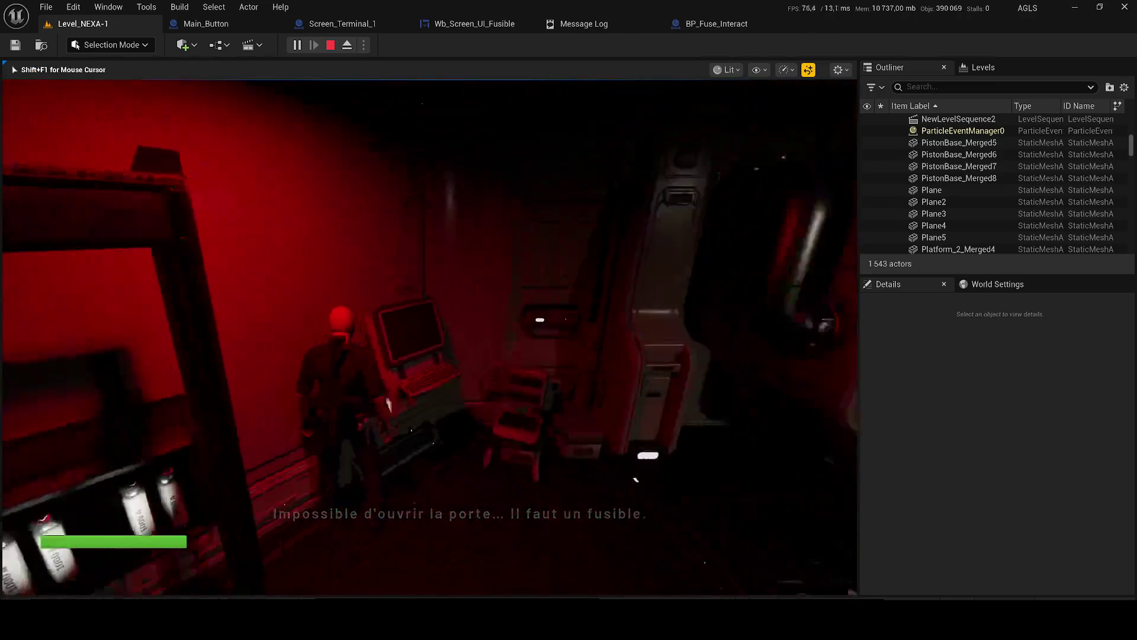
key(w)
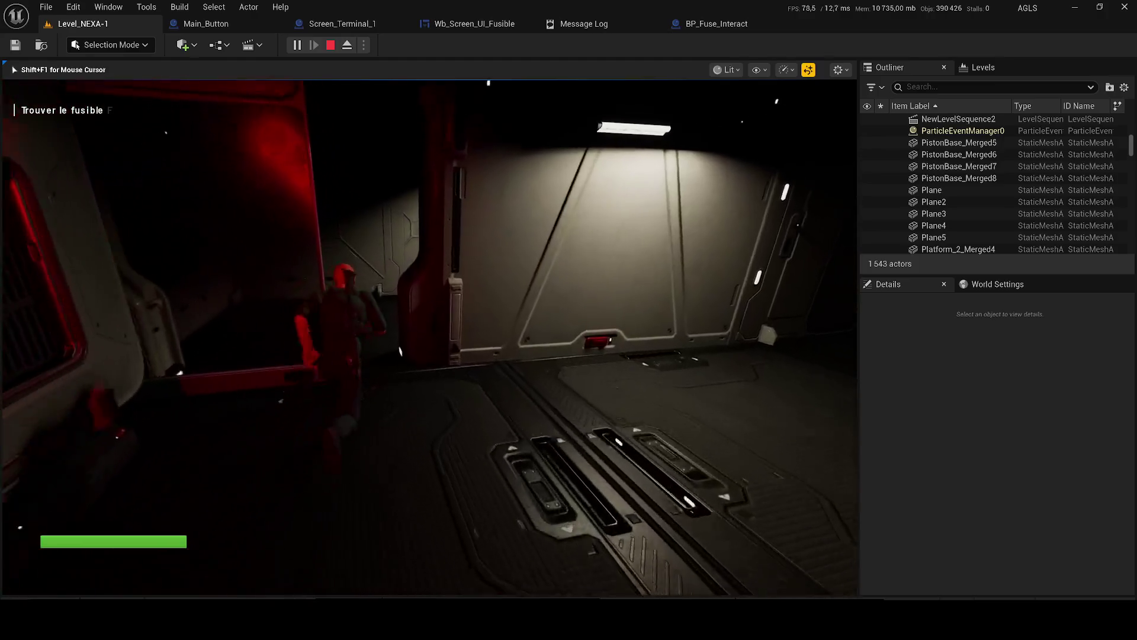
key(w)
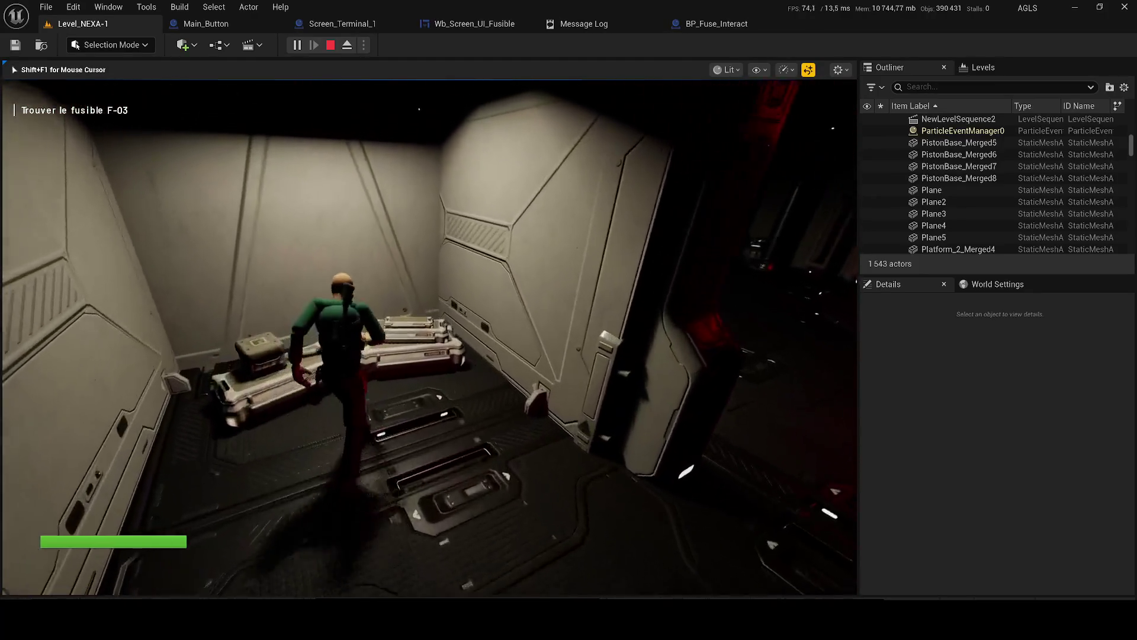
key(w)
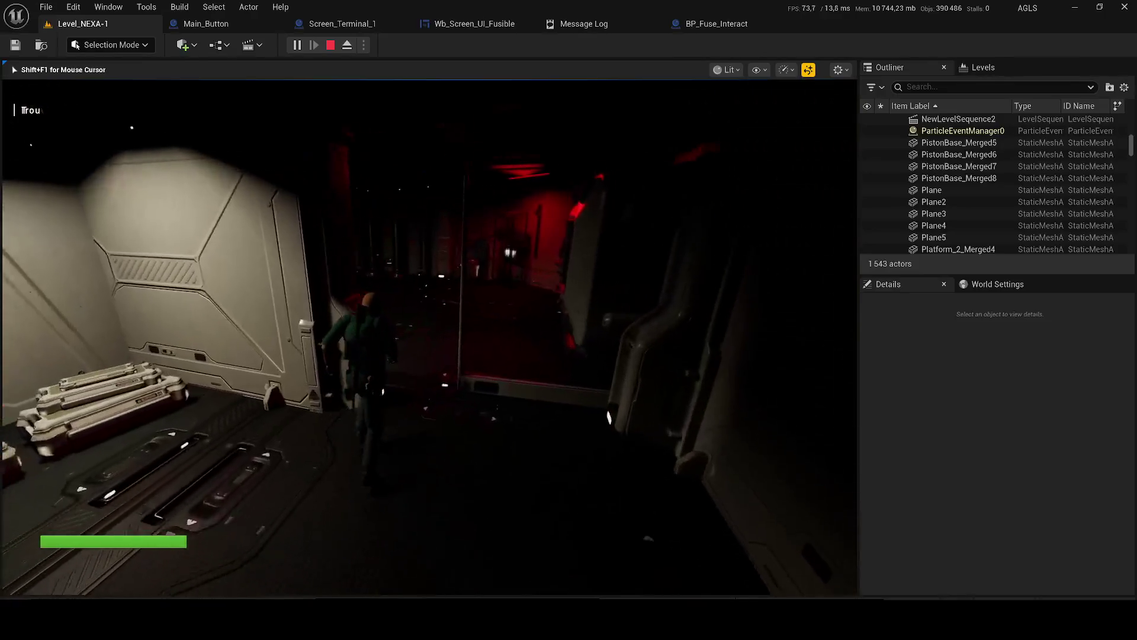
key(w)
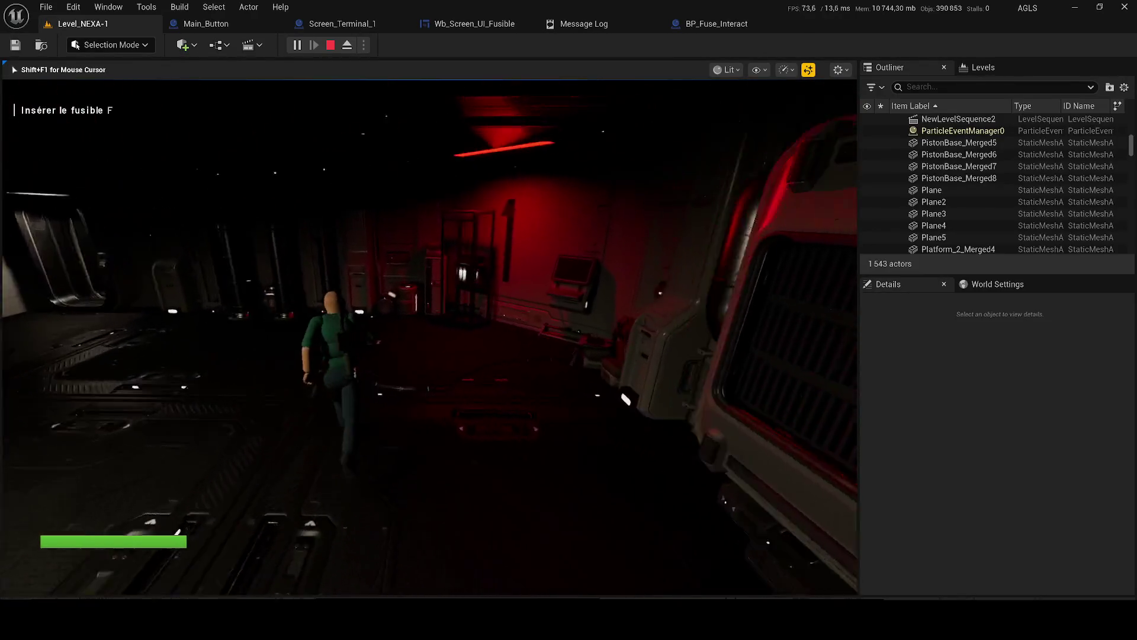
key(w)
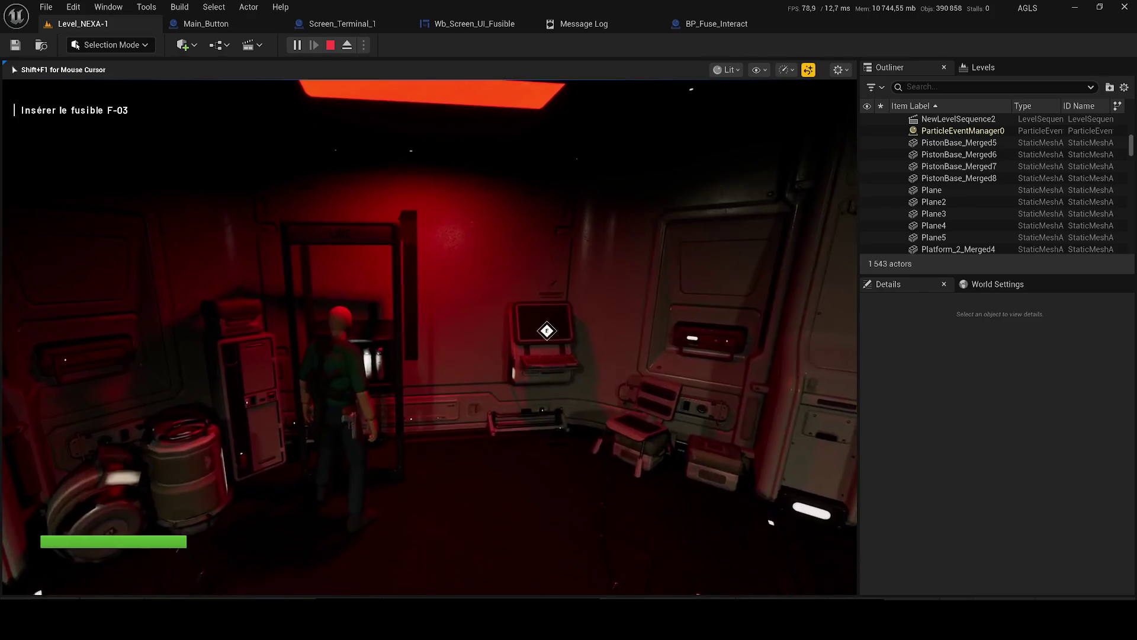
key(w)
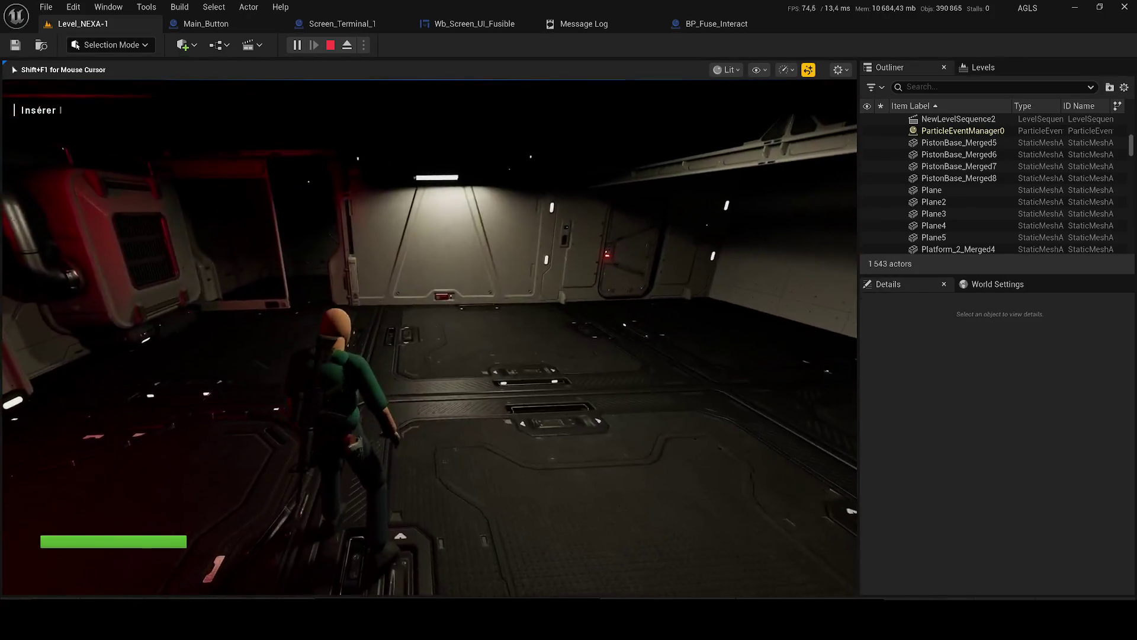
key(w)
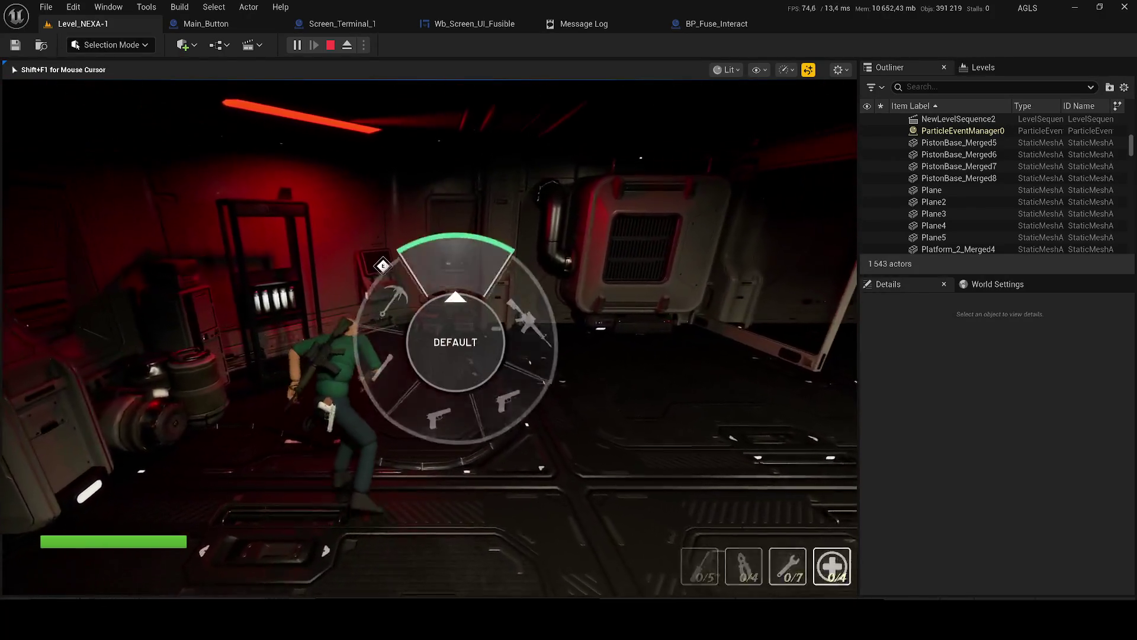
key(e)
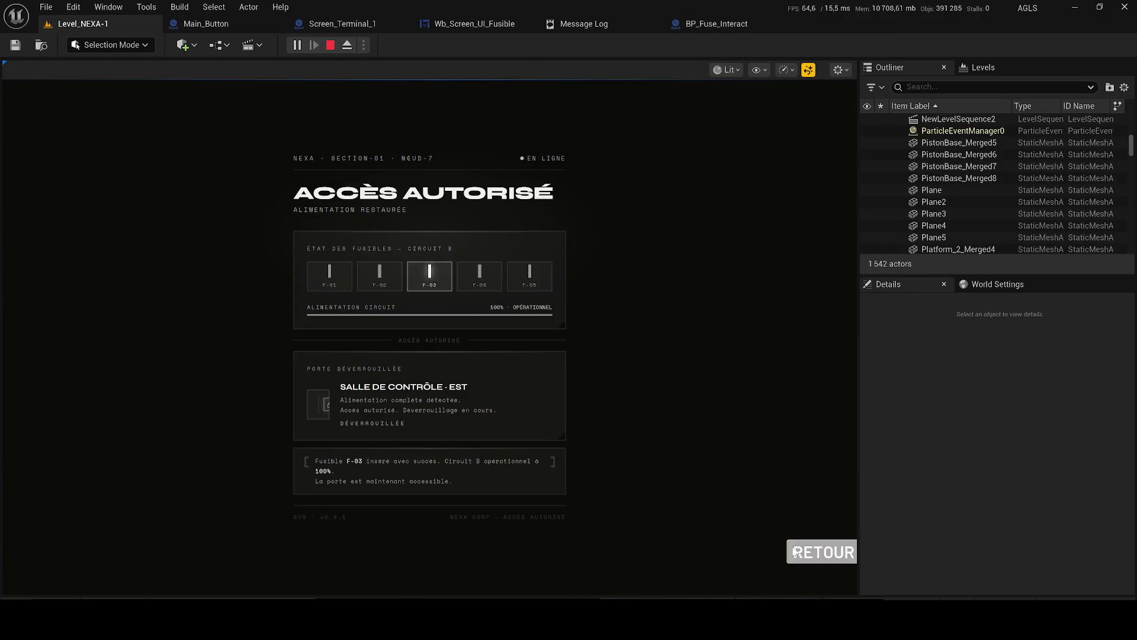
click(824, 552)
key(w)
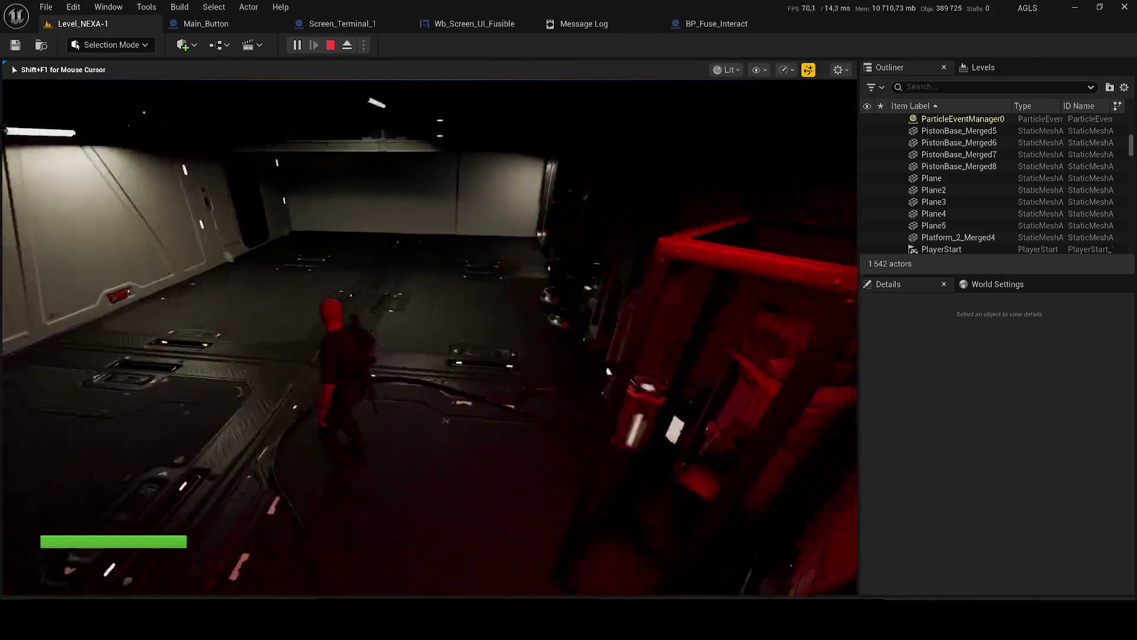
- Fire the rifle until its magazine is empty
key(Tab)
key(Tab)
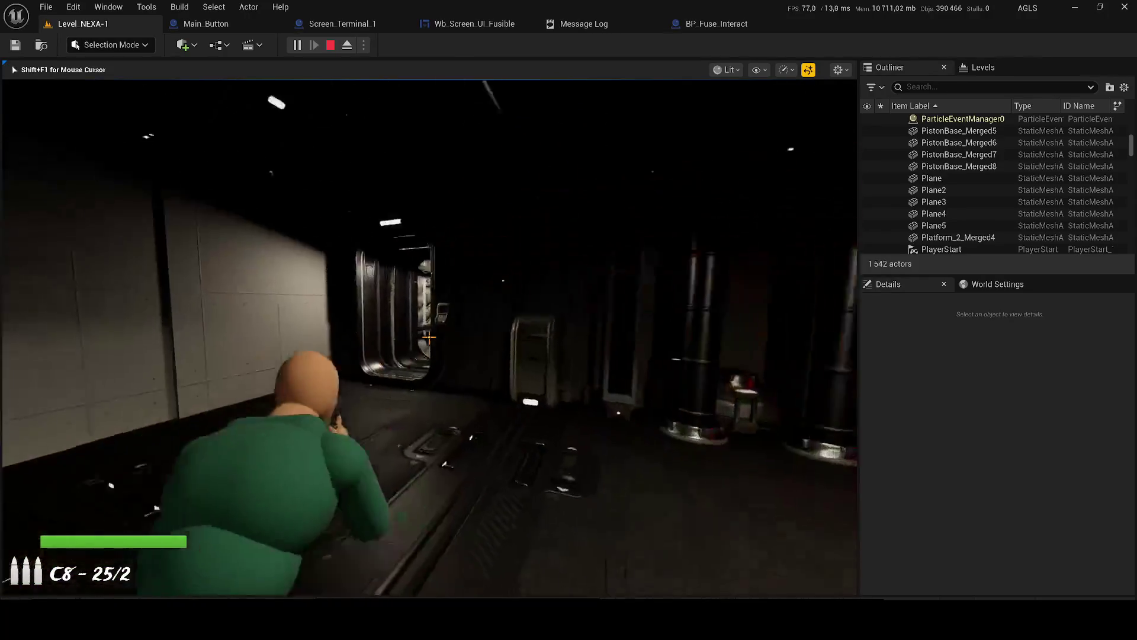
drag(429, 337, 429, 337)
click(429, 337)
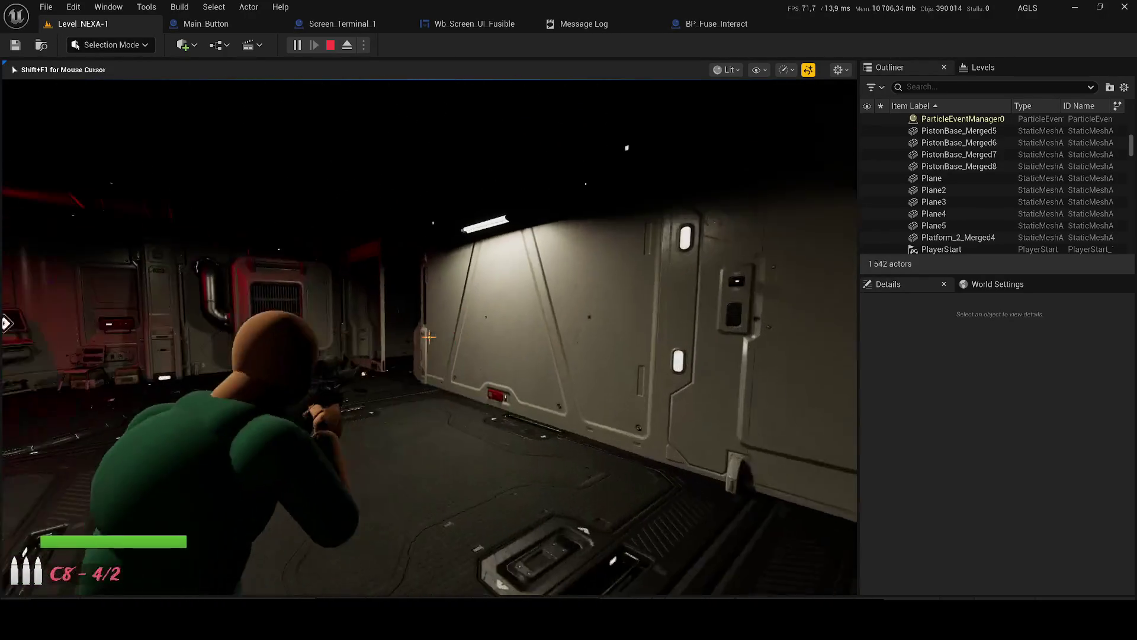
- Equip the pistol, fire it repeatedly at the wall, switch to the rope, and stop play
key(Tab)
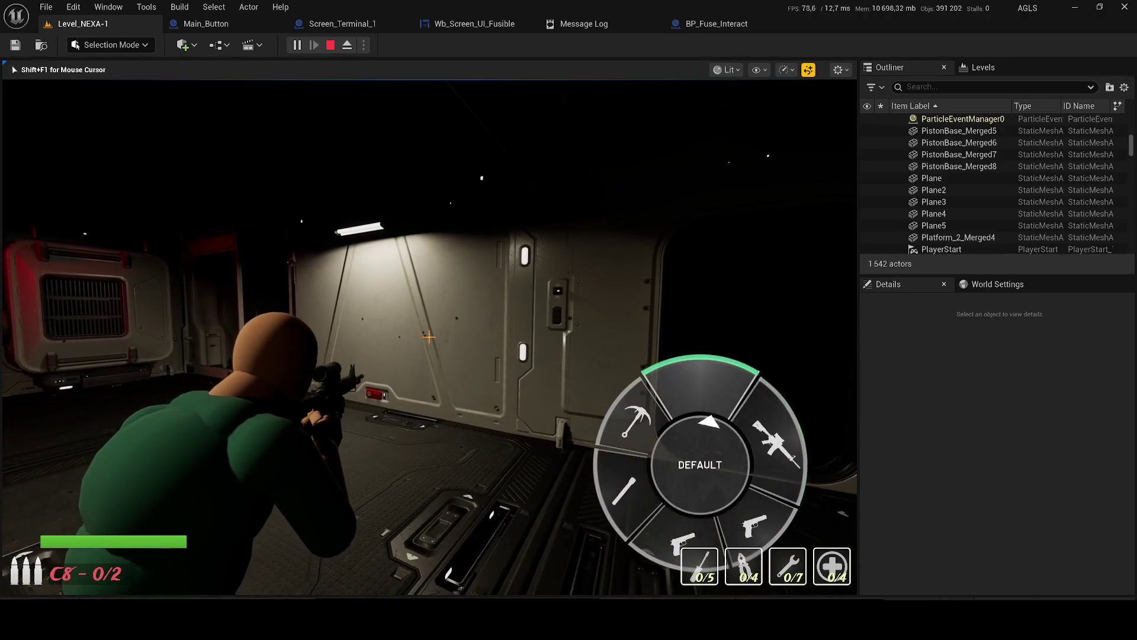
key(Tab)
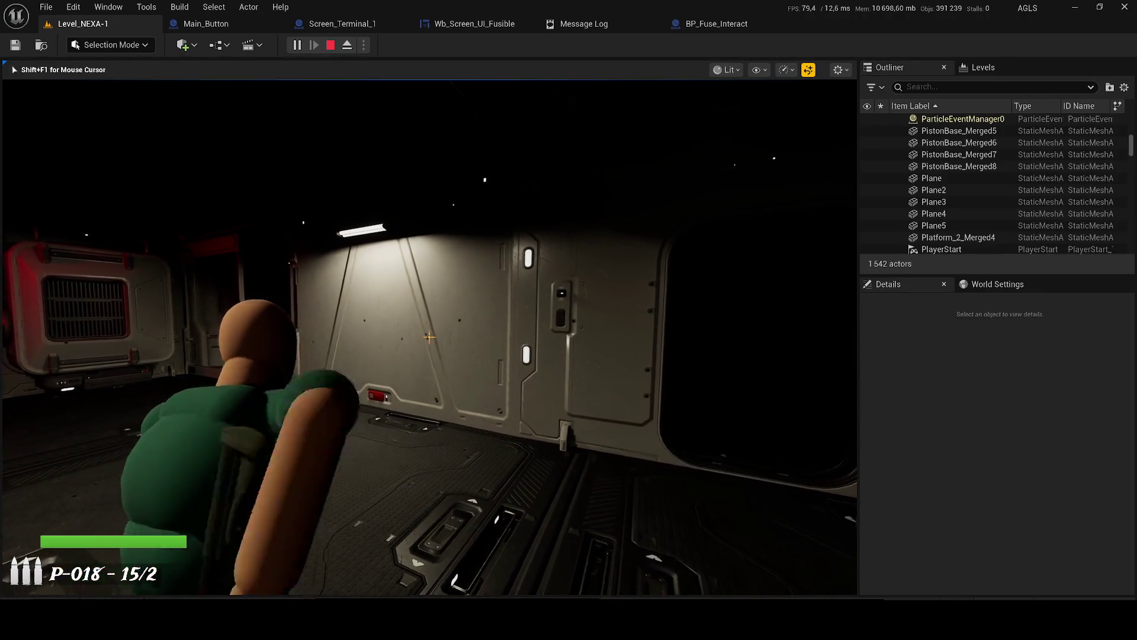
click(429, 337)
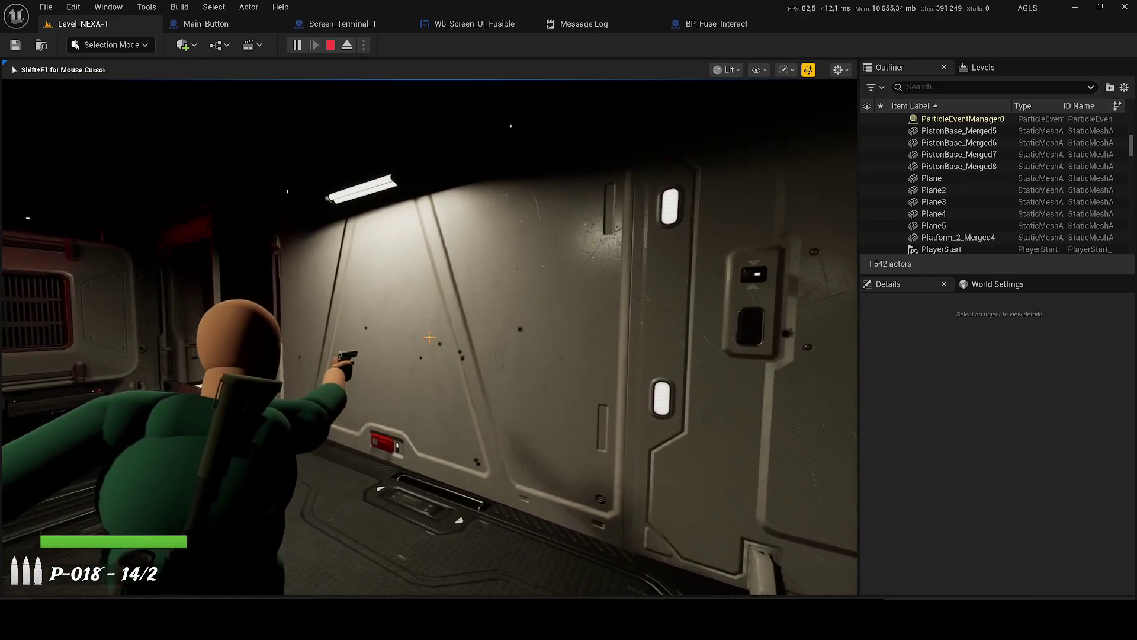
click(429, 337)
key(Tab)
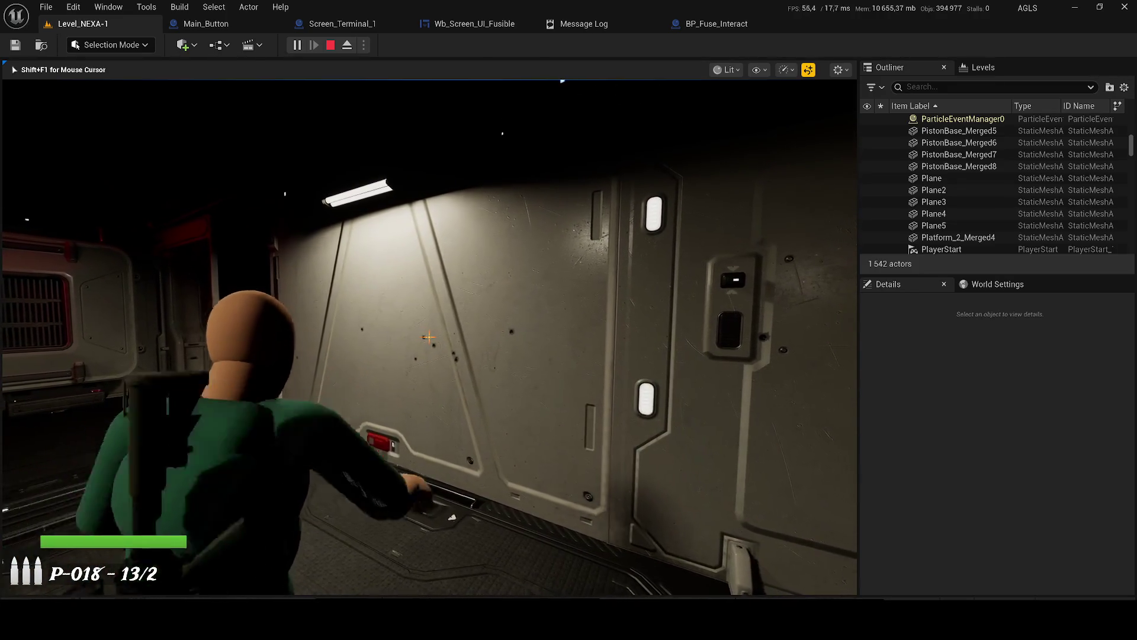
click(428, 337)
click(429, 338)
click(429, 337)
key(Tab)
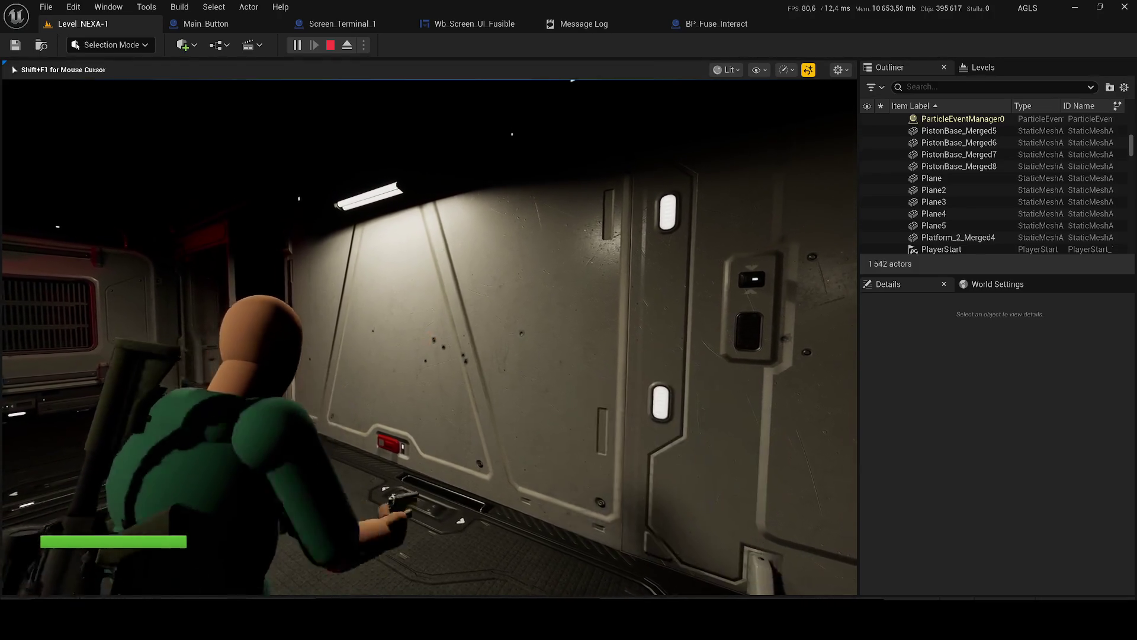
key(w)
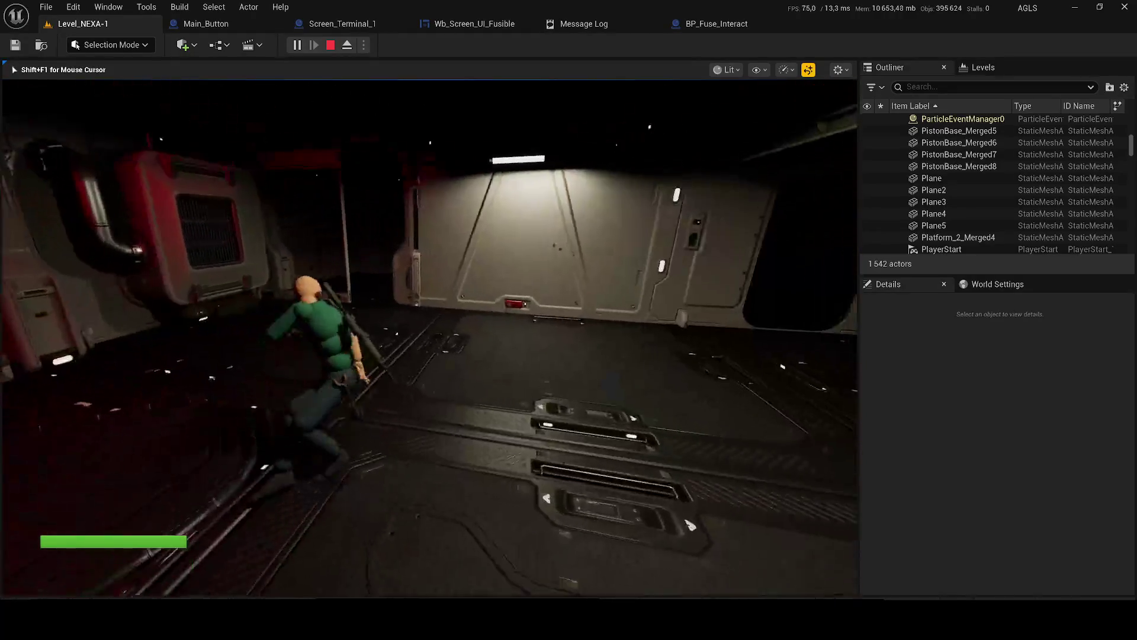
key(Escape)
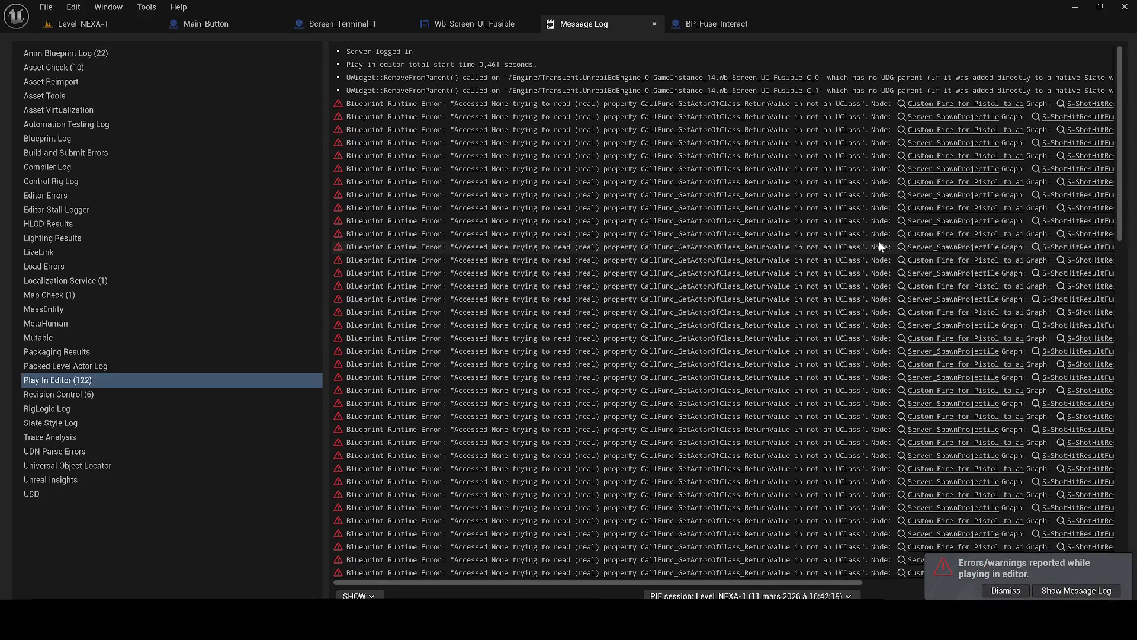
- Jump from the error to Server Spawn Projectile and dock the S-ShotHitResultFunction graph centrally
click(931, 197)
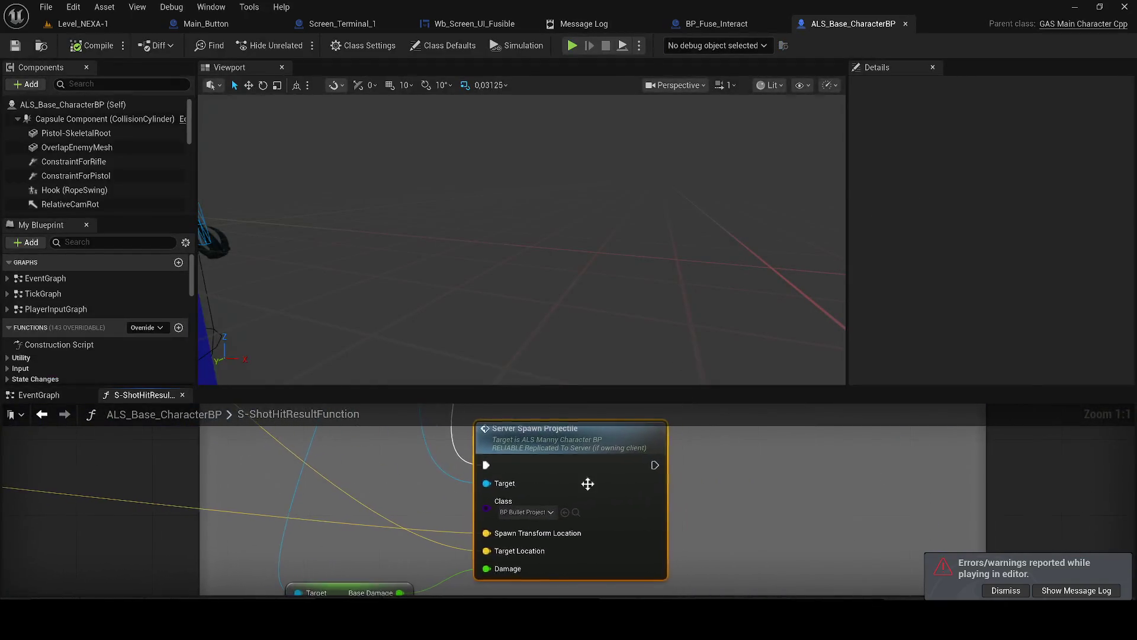
click(86, 395)
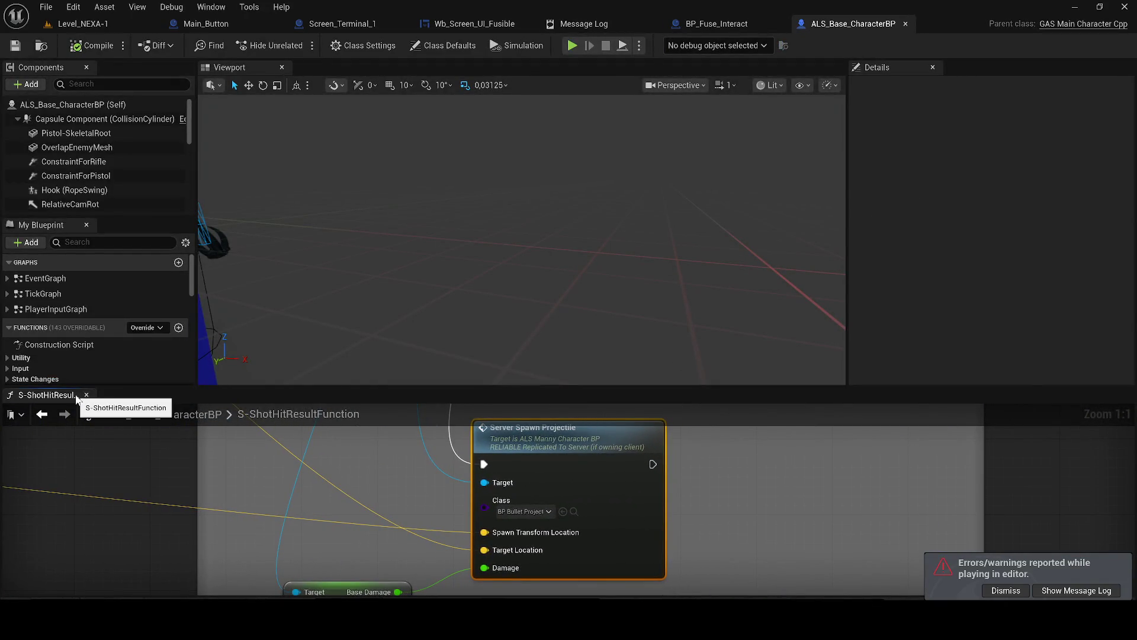
mouse_move(75, 397)
mouse_down()
mouse_move(403, 220)
mouse_move(438, 70)
mouse_up()
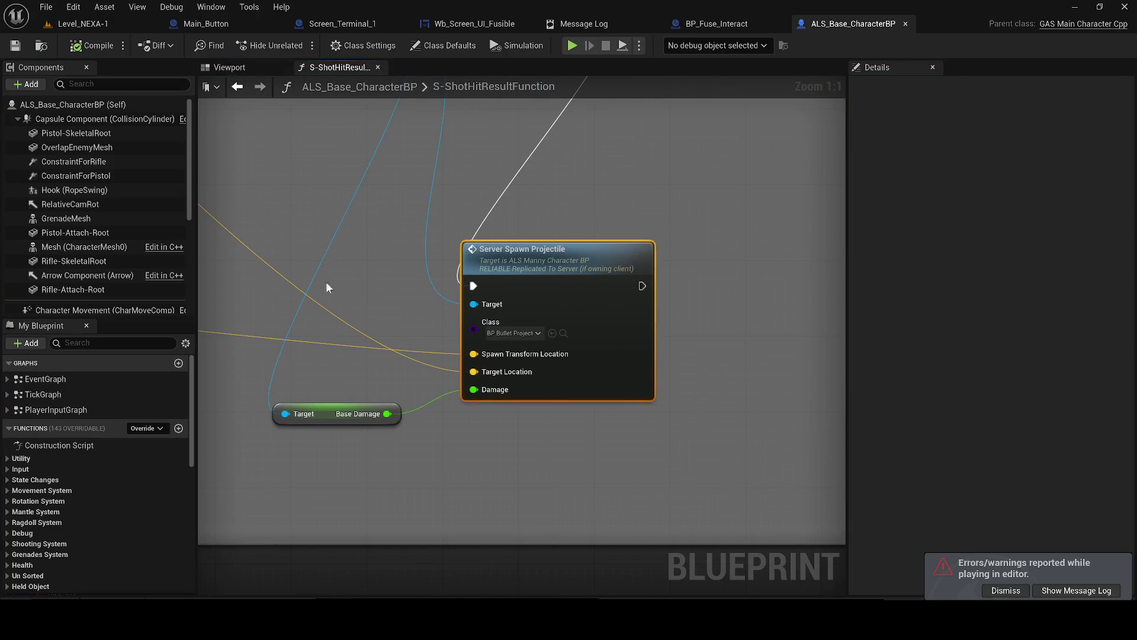
scroll(460, 333, down, 7)
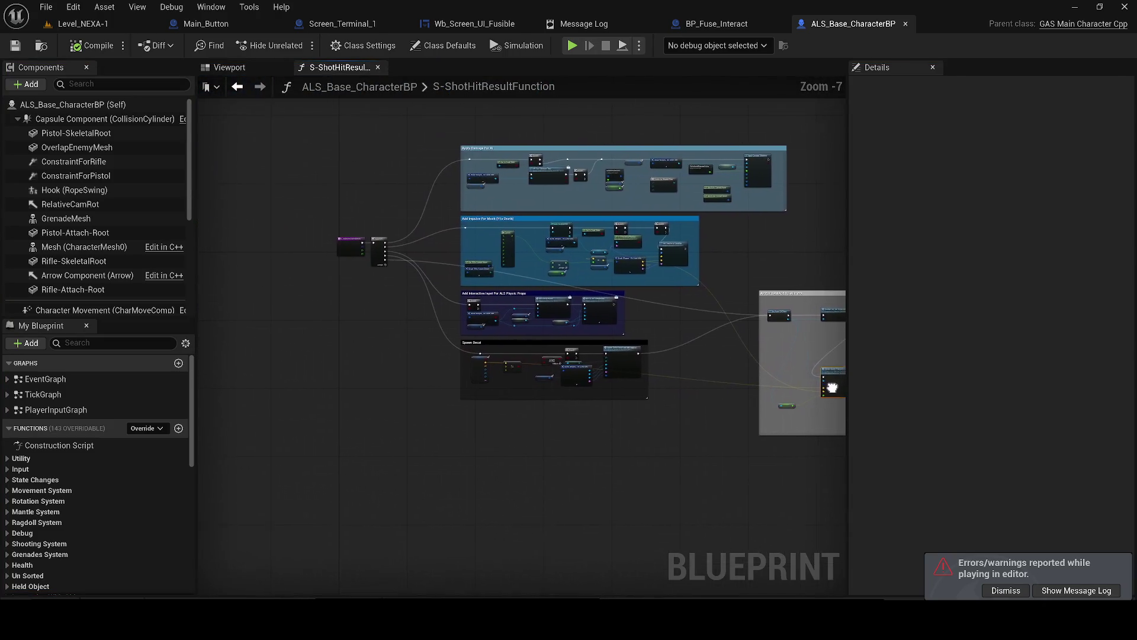
scroll(589, 391, up, 7)
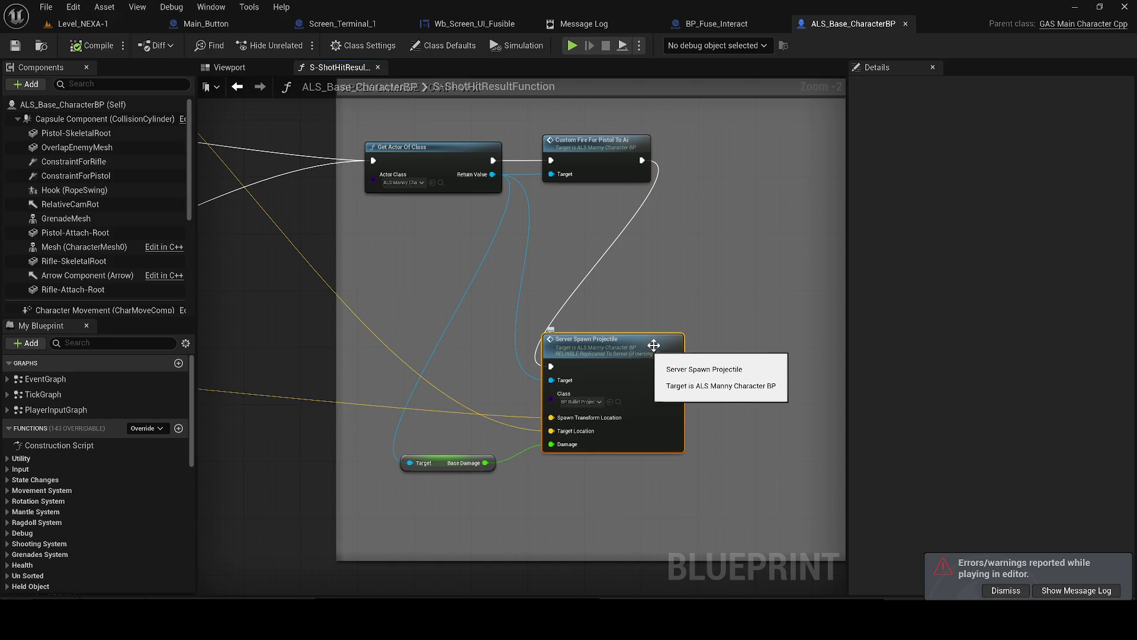
- Inspect the BP_BulletProjectile blueprint, close it, and return to the Message Log
click(618, 416)
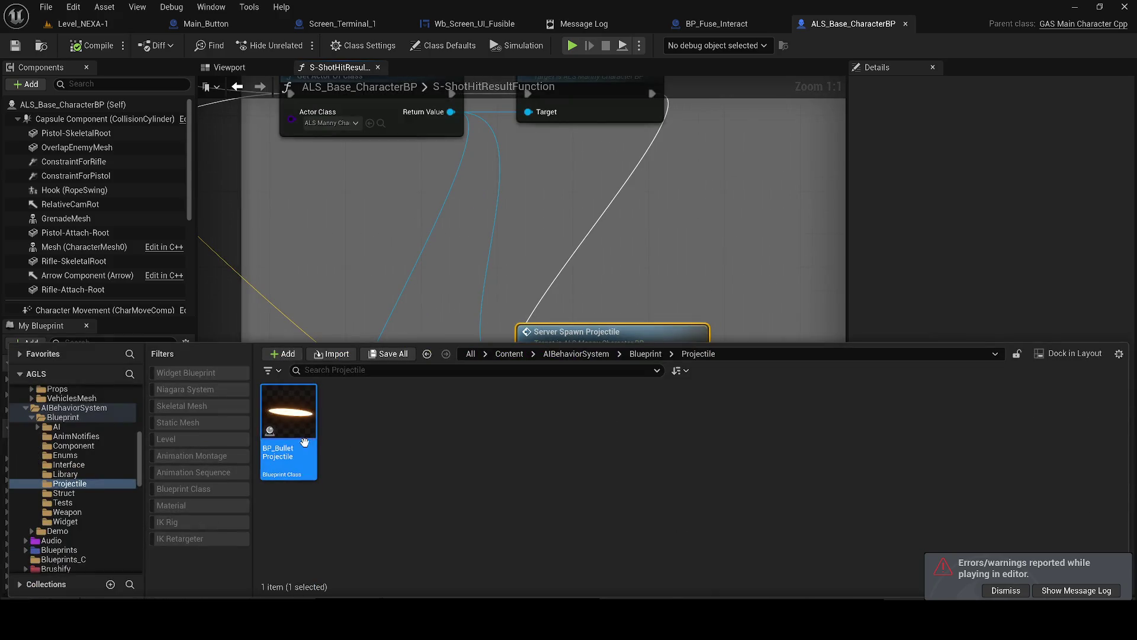
double_click(287, 446)
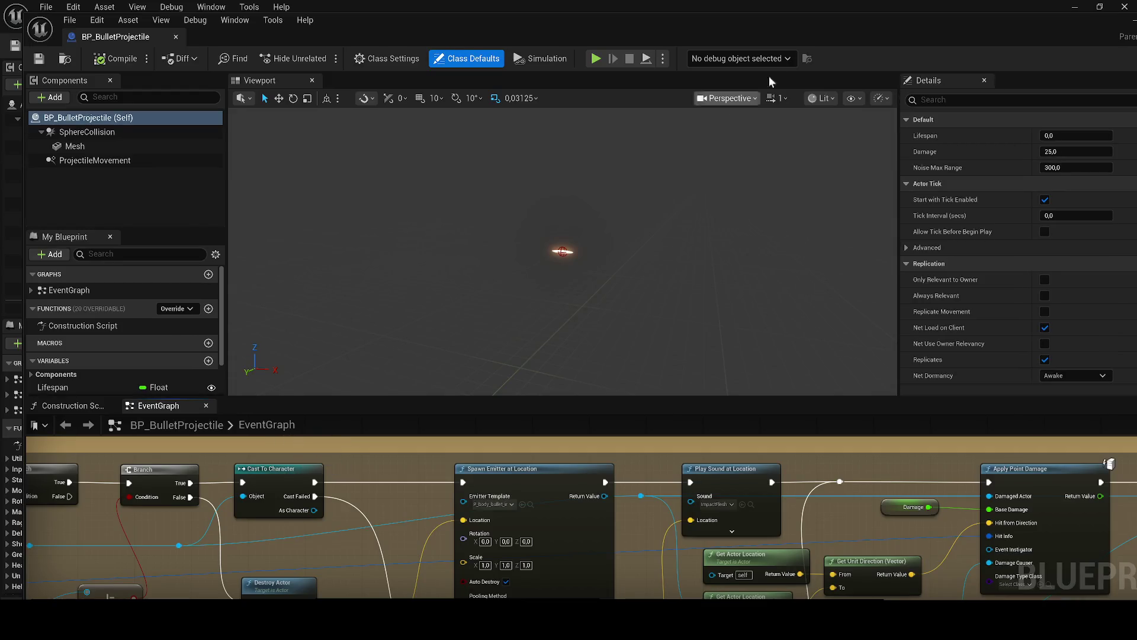
click(176, 38)
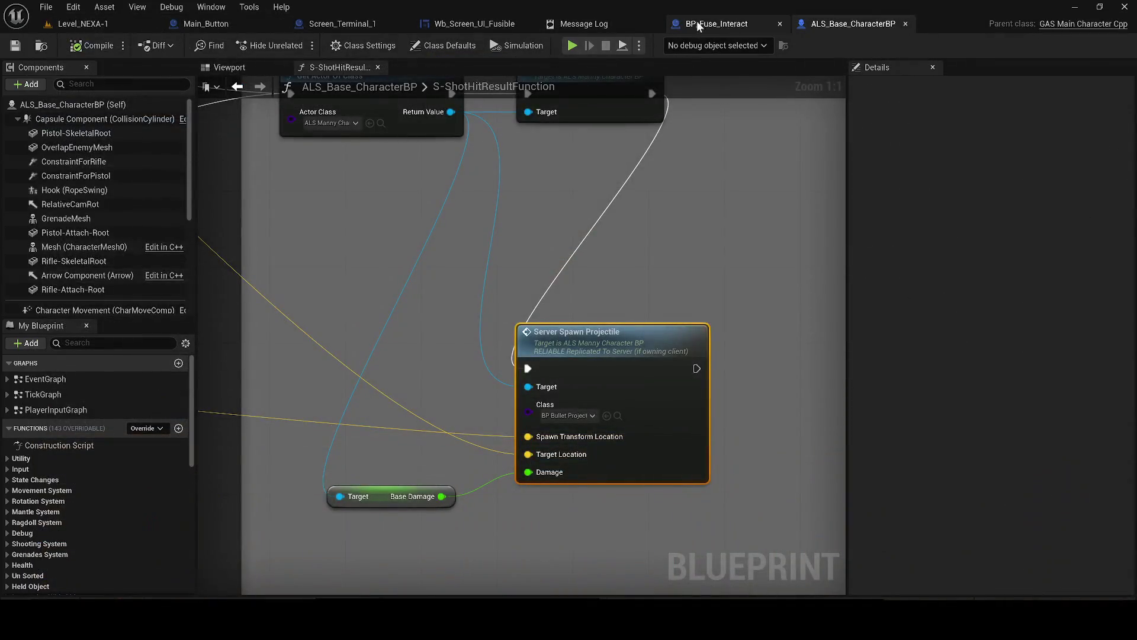
click(592, 24)
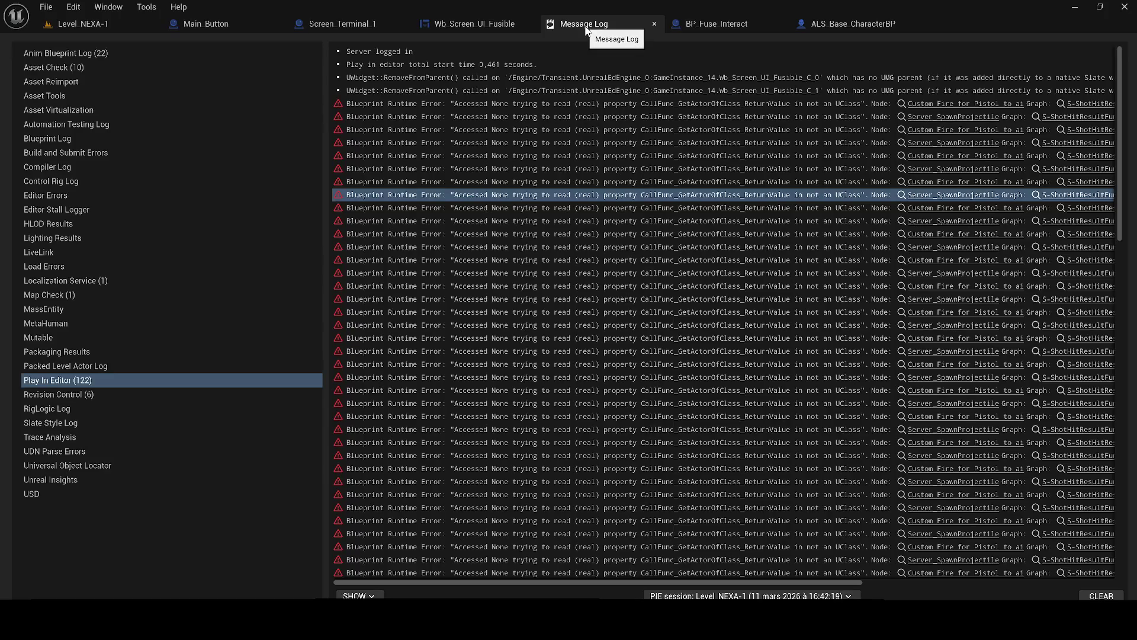
- Set the Server Spawn Projectile node's Class to None in ALS_Base_CharacterBP
click(830, 19)
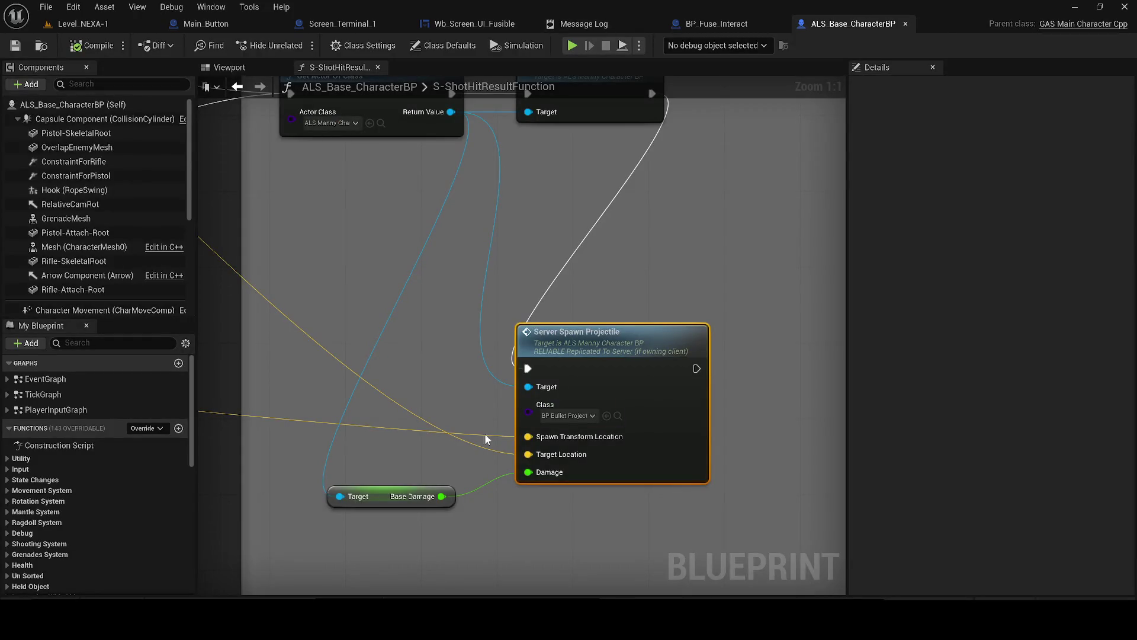
click(567, 416)
click(586, 448)
scroll(473, 315, down, 2)
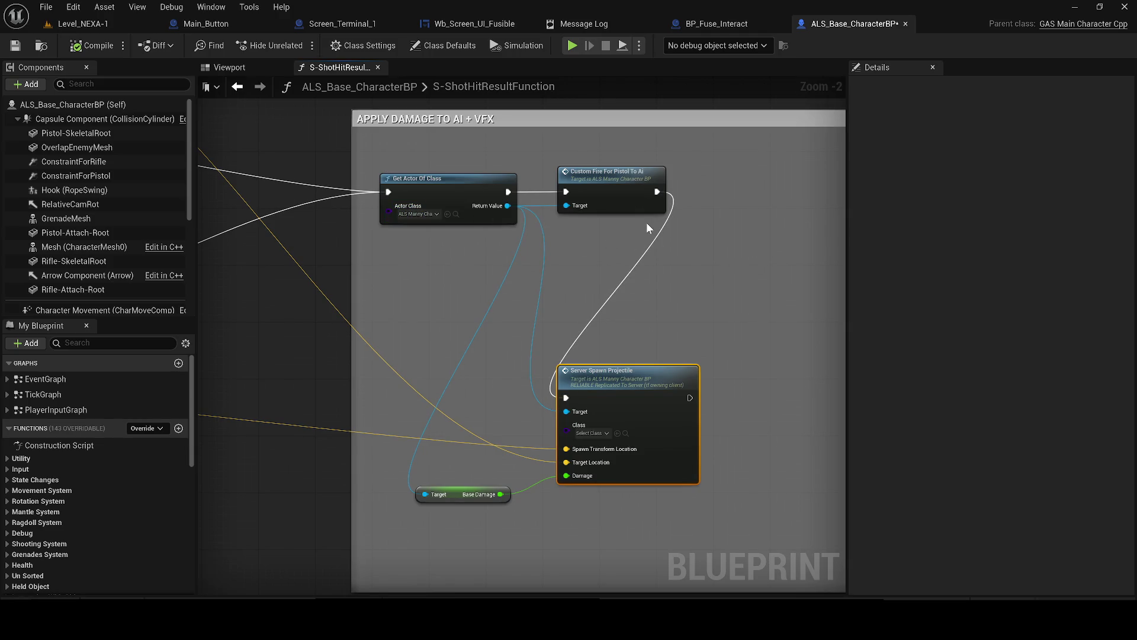
- Open the Custom Fire For Pistol To Ai event in ALS_Manny_CharacterBP, then return to Level_NEXA-1
click(637, 184)
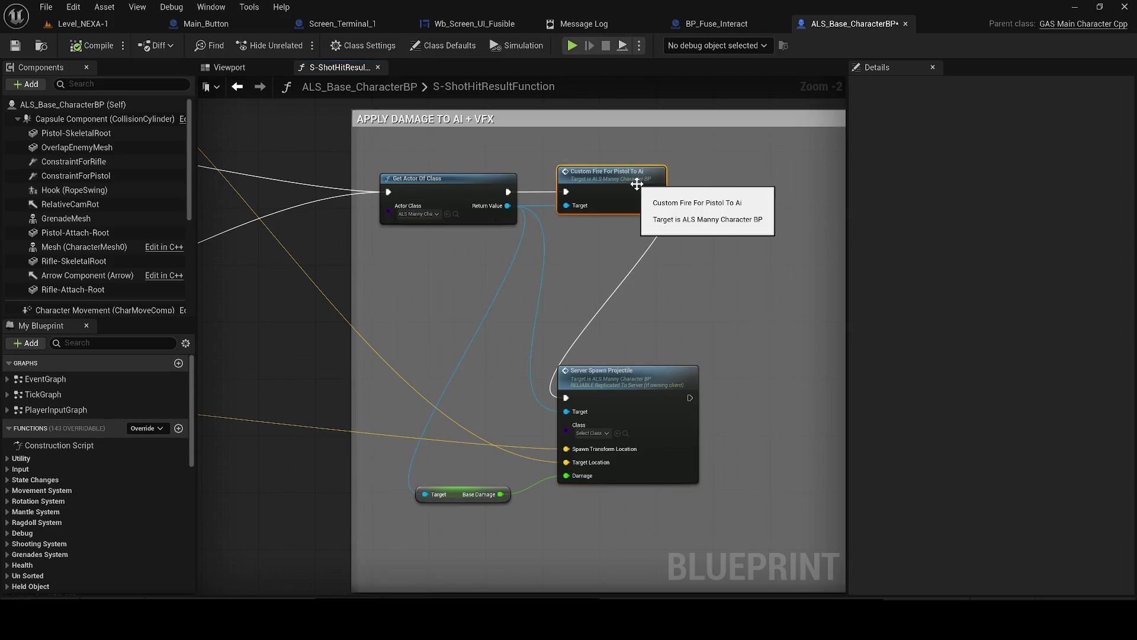
double_click(636, 184)
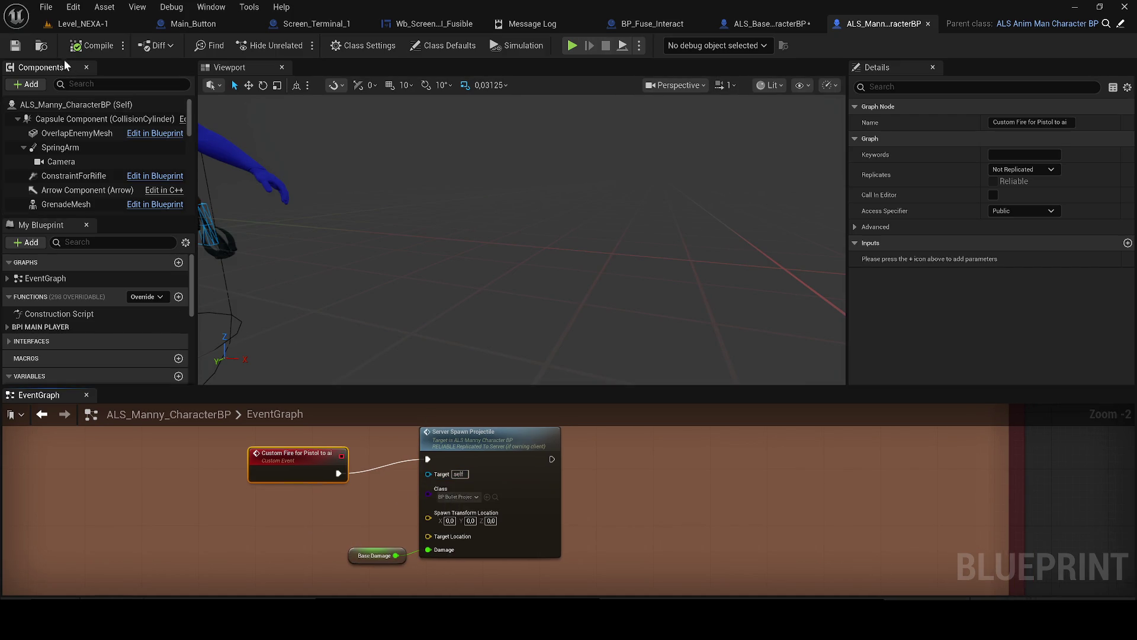
click(83, 24)
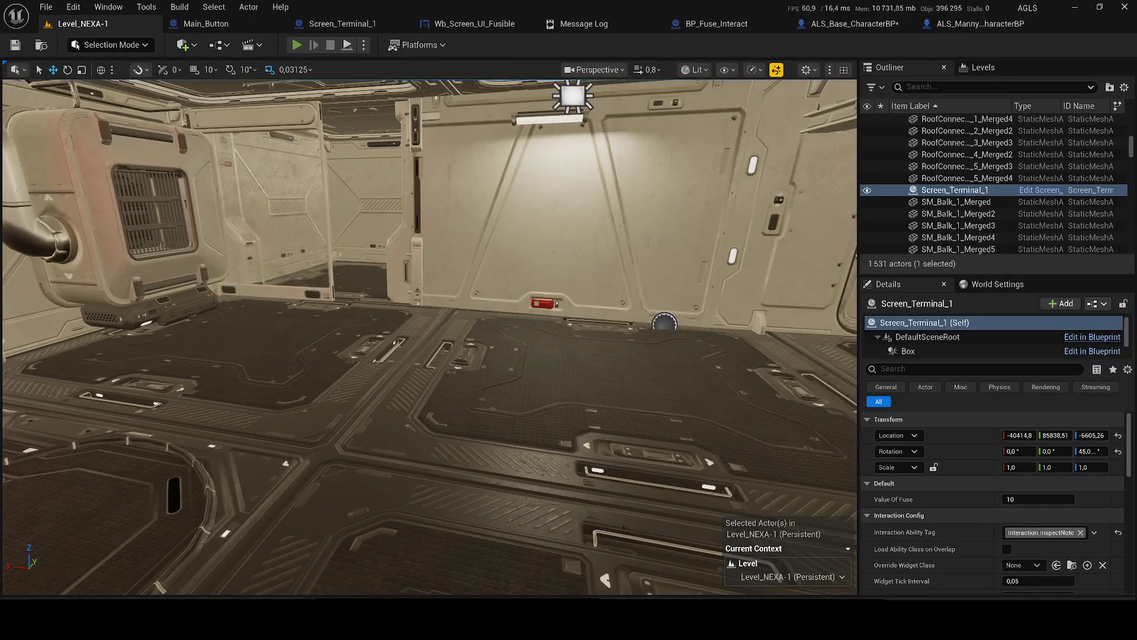
- Play-test again: equip the pistol, aim and fire three shots at the wall, then stop
key(alt+p)
key(Tab)
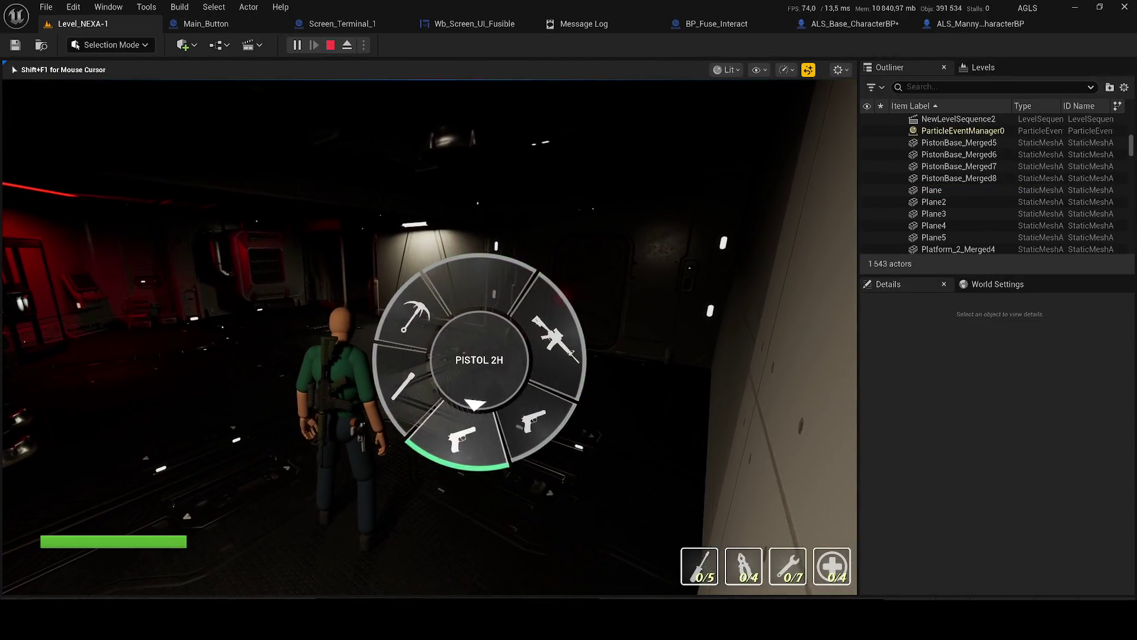
key(w)
right_click(429, 337)
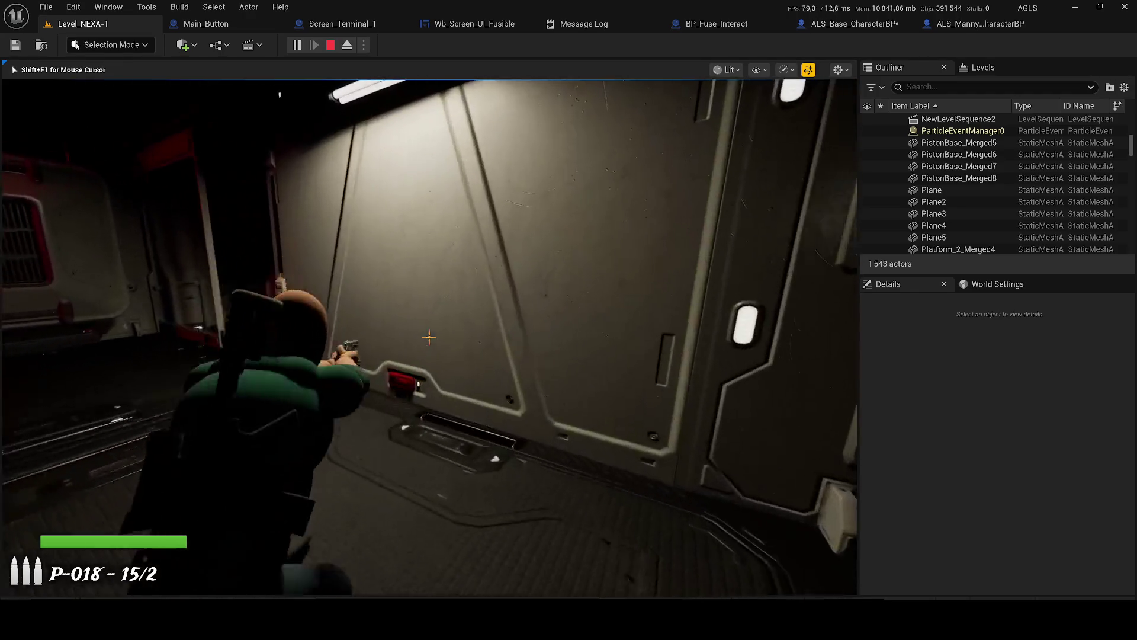
click(429, 337)
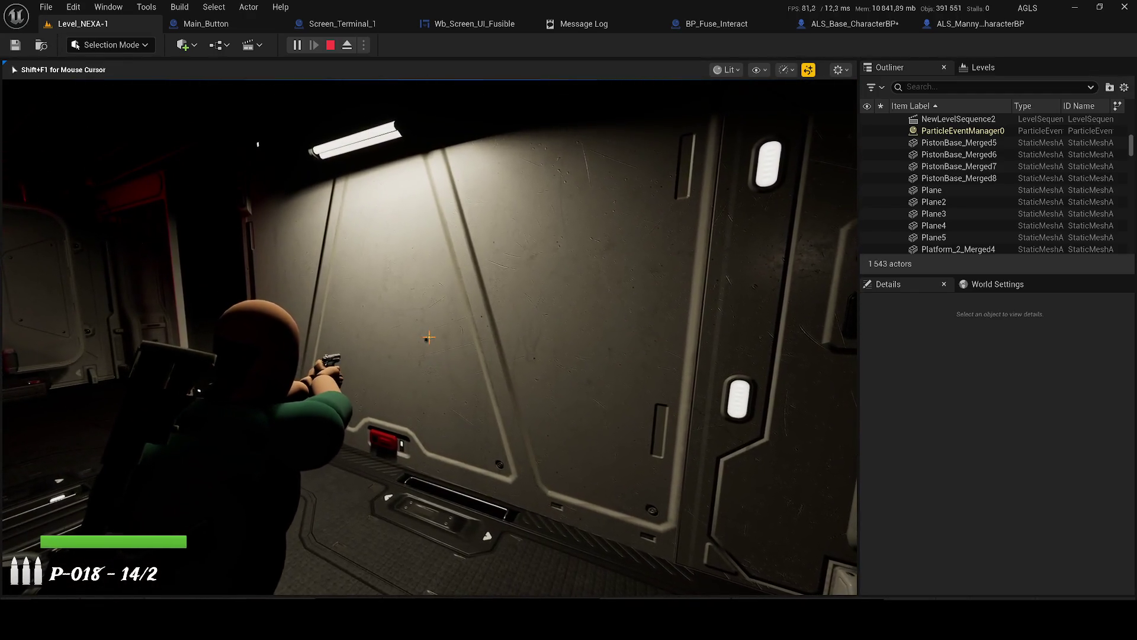
click(429, 337)
key(Tab)
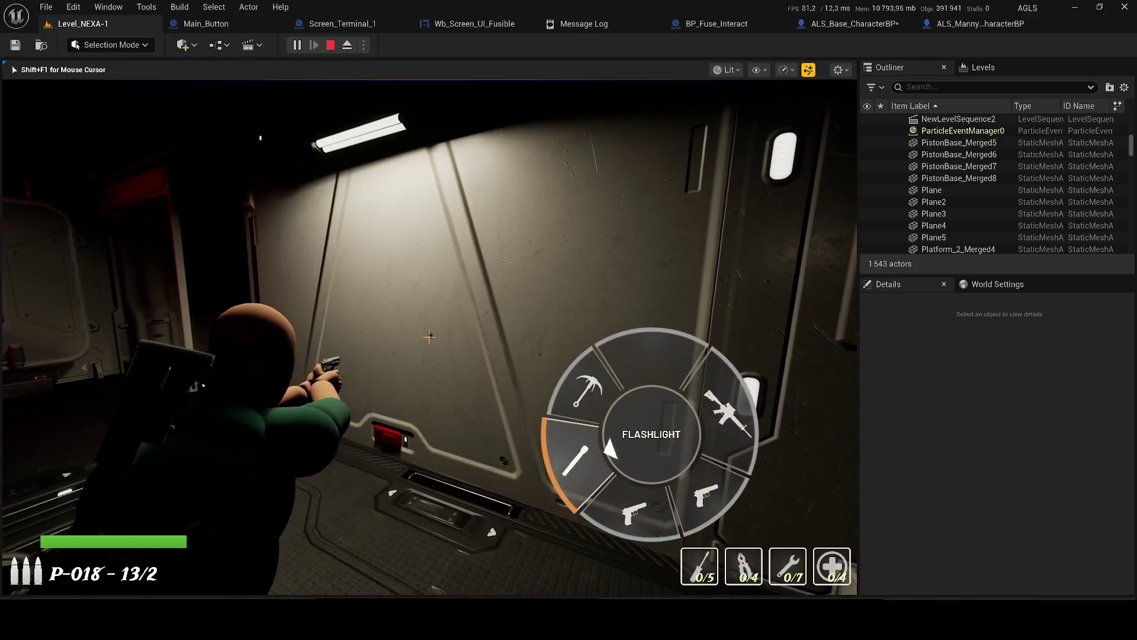
key(Tab)
click(429, 337)
key(Escape)
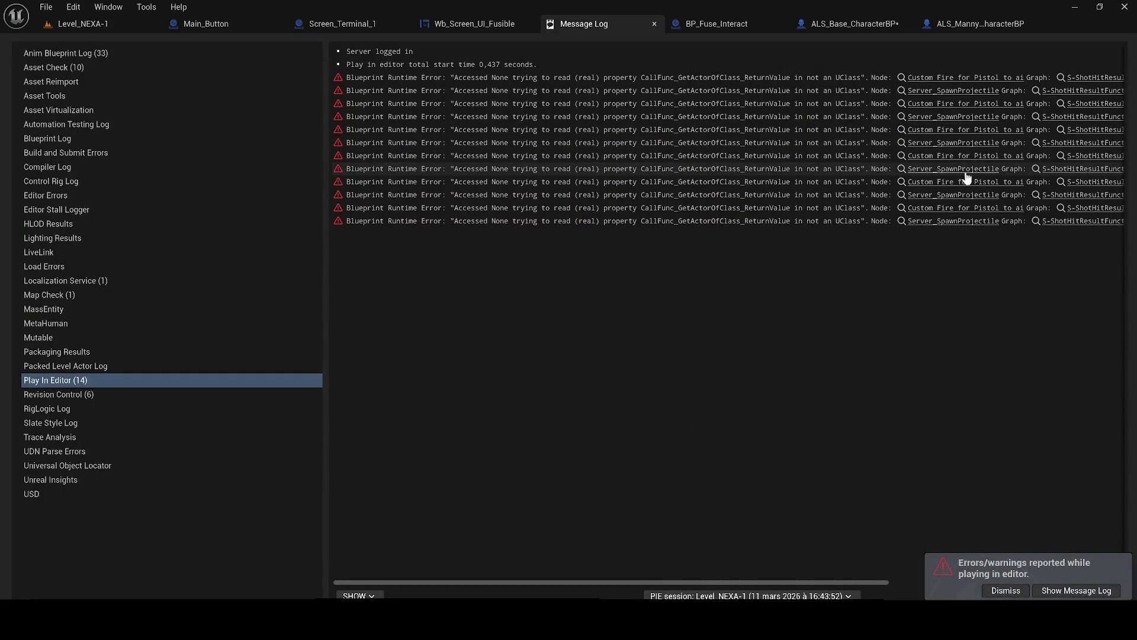
- Jump to Server Spawn Projectile from the error, check its projectile class list, and compile
click(966, 172)
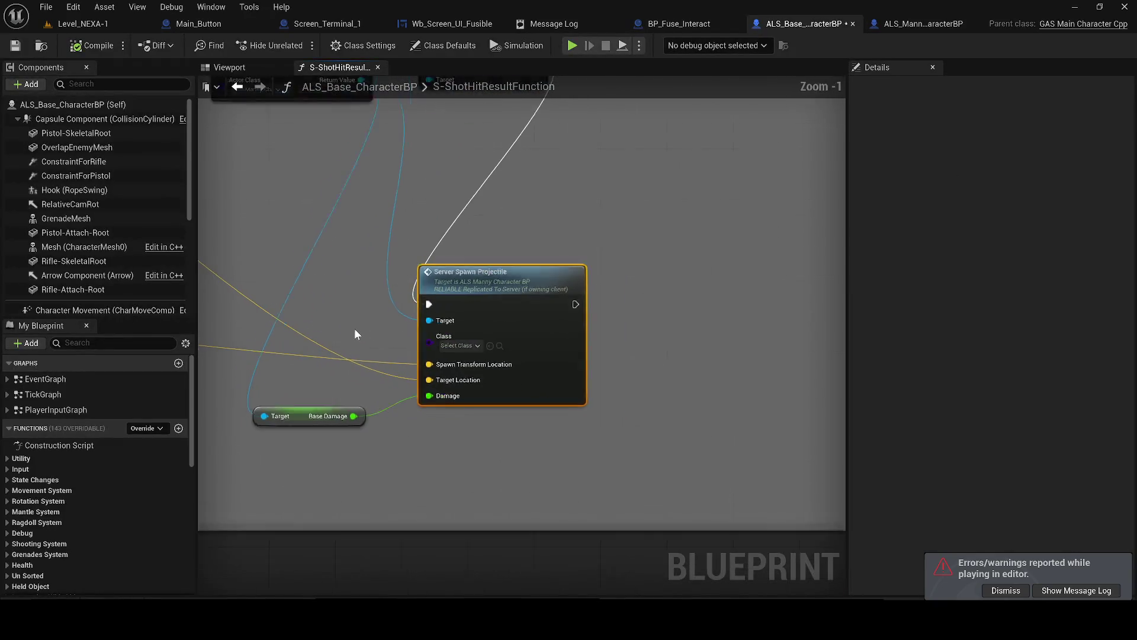
scroll(606, 376, down, 4)
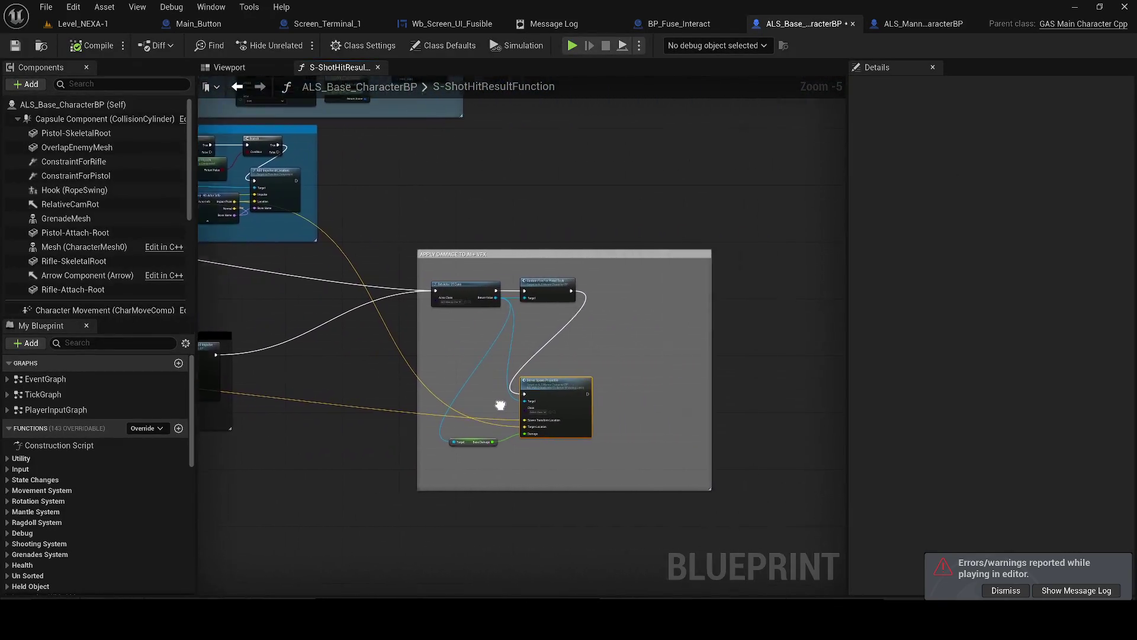
scroll(379, 389, up, 4)
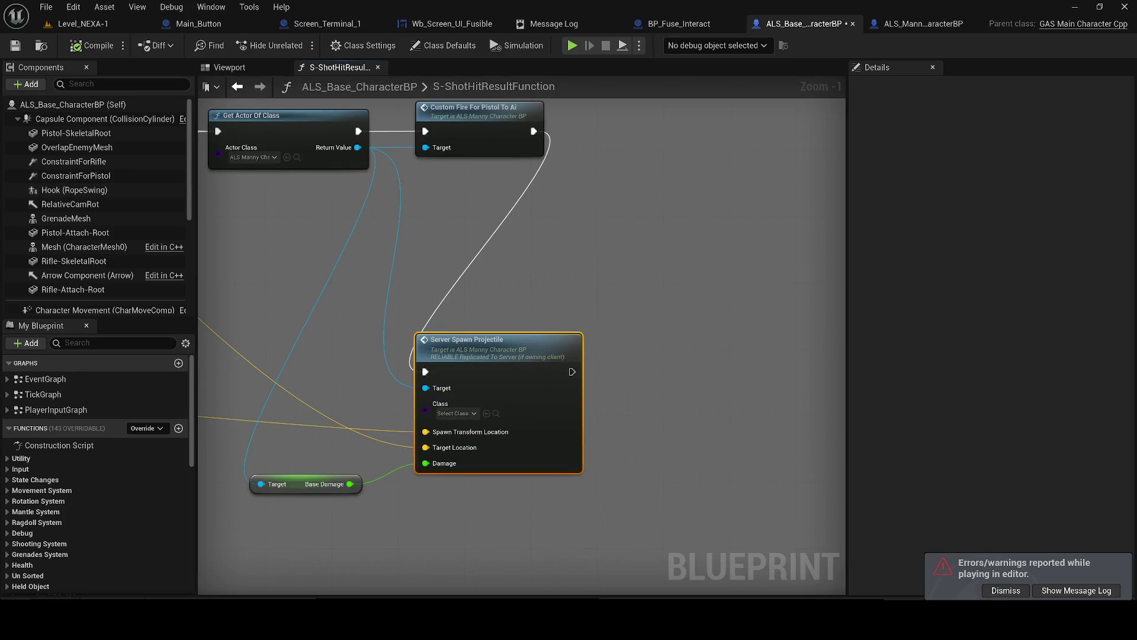
click(457, 414)
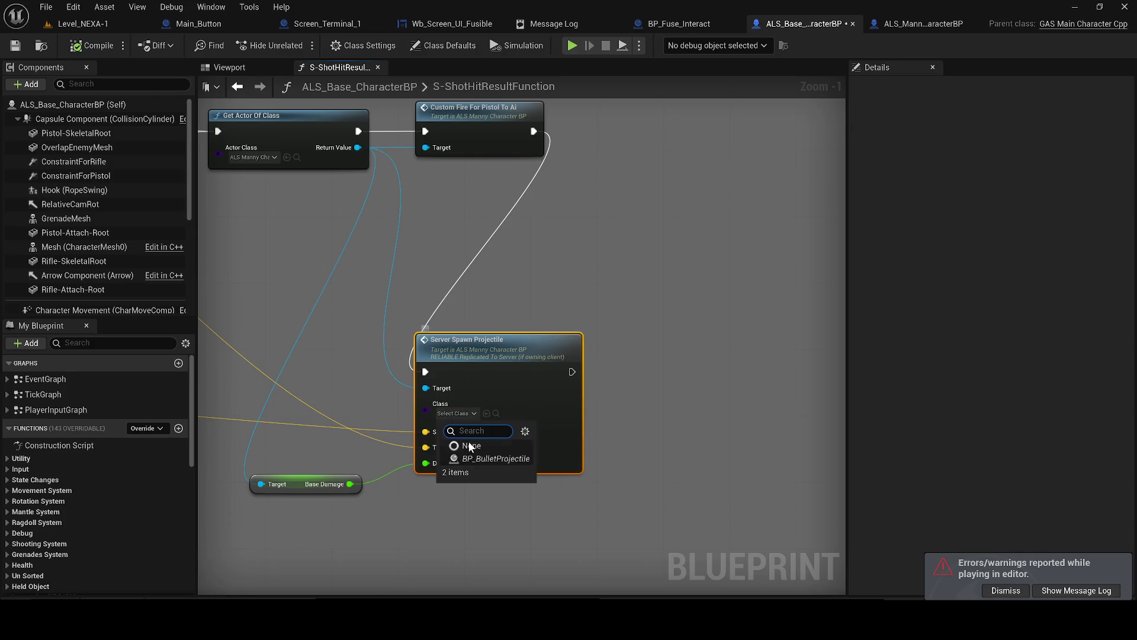
key(F7)
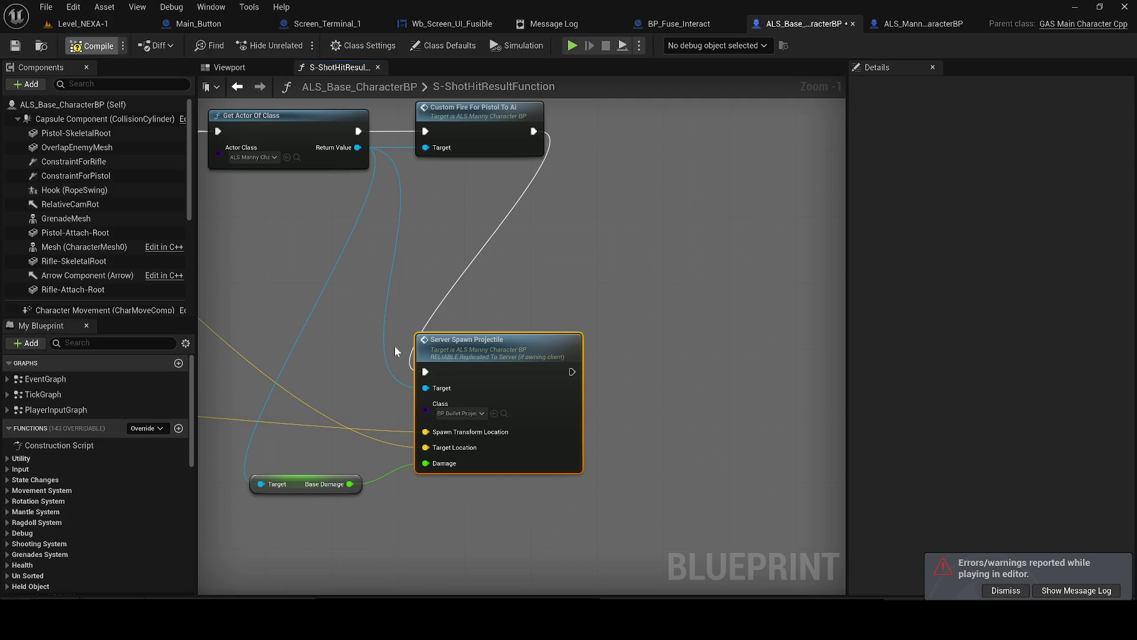
scroll(394, 346, down, 2)
right_click(375, 339)
click(392, 333)
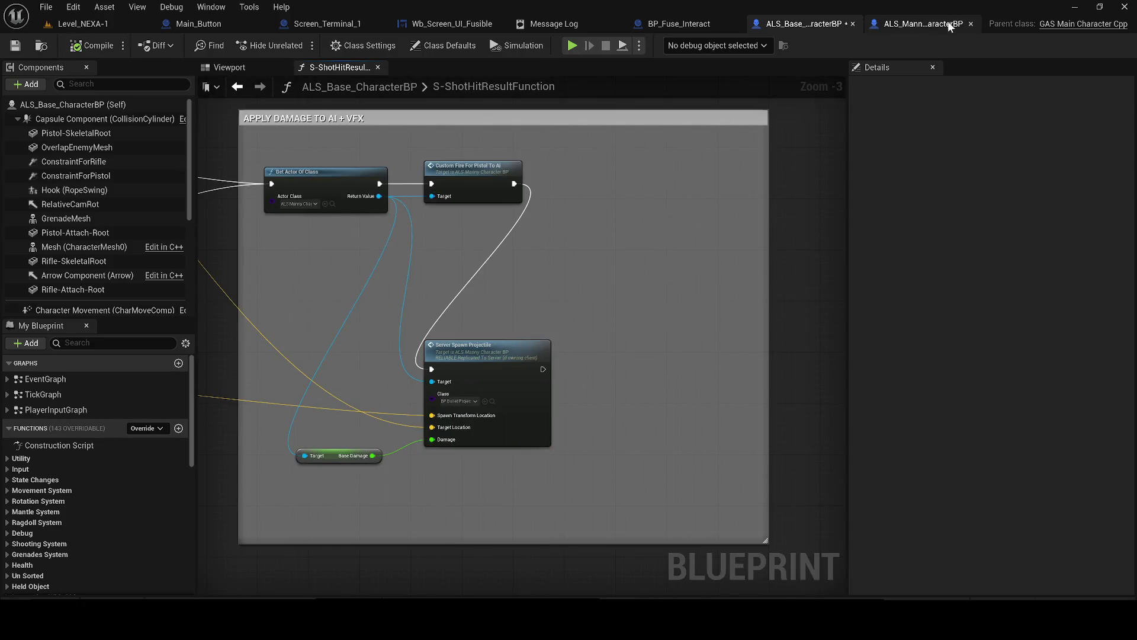
- Float ALS_Manny_CharacterBP into its own window and review its node's projectile class choices
mouse_move(960, 27)
mouse_down()
mouse_move(916, 53)
mouse_move(877, 25)
mouse_up()
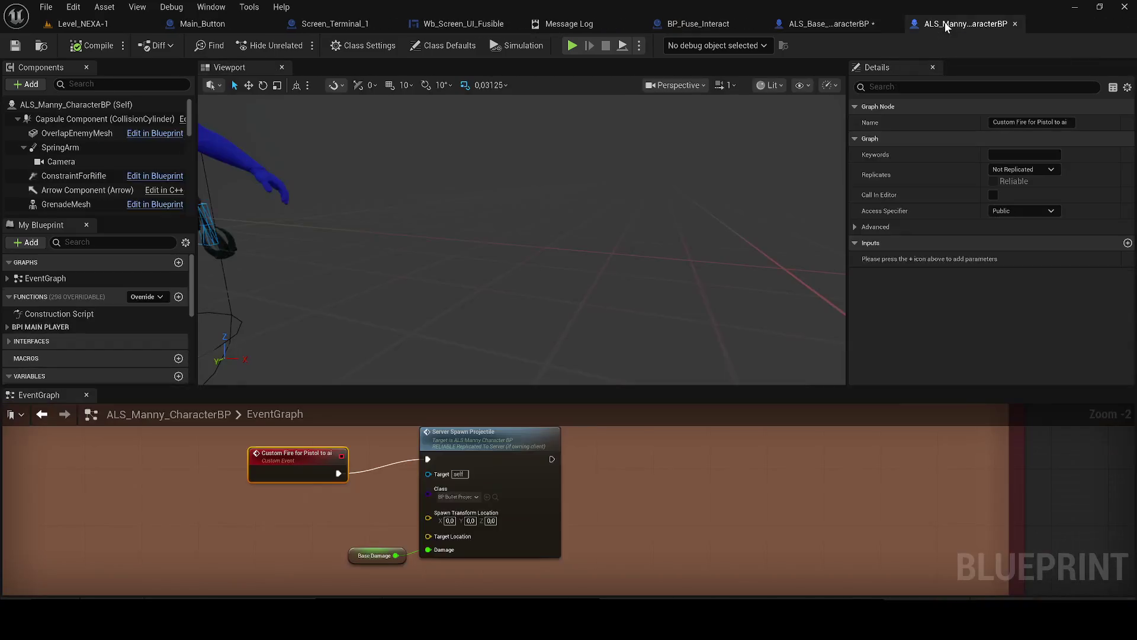
scroll(449, 506, up, 2)
click(461, 496)
click(511, 497)
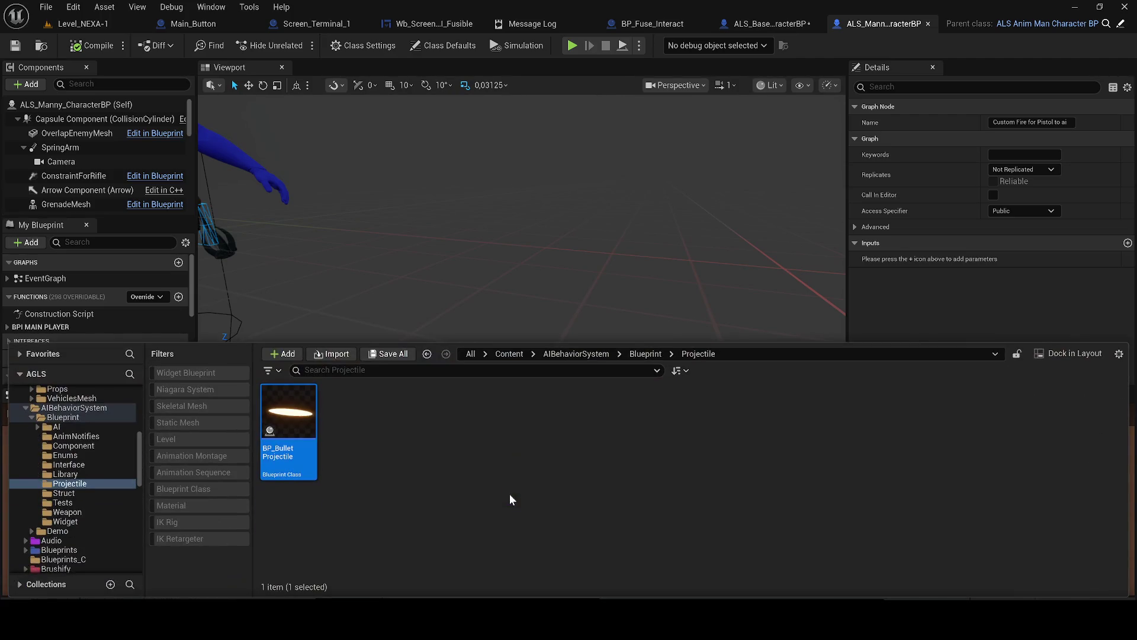
key(ctrl+space)
scroll(405, 470, down, 2)
click(353, 486)
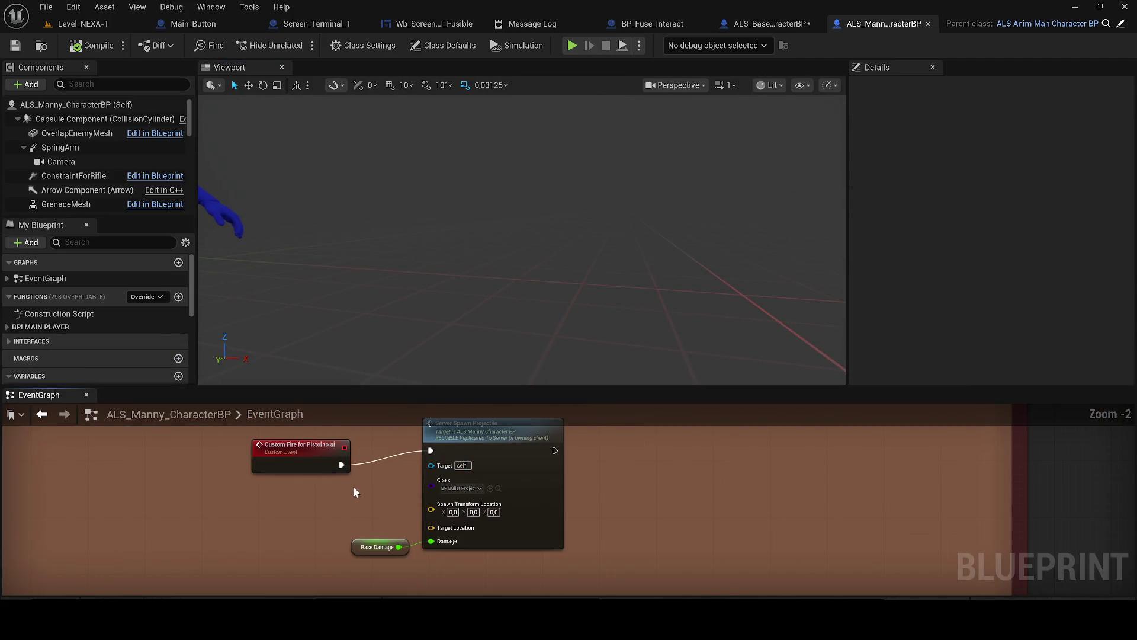
scroll(353, 485, down, 2)
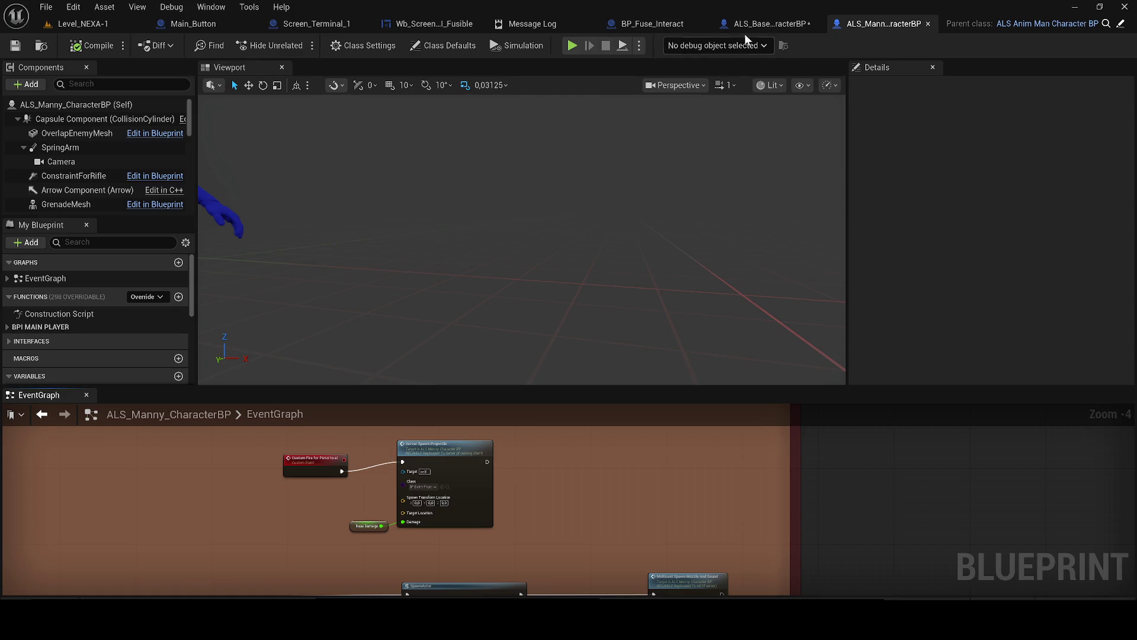
- Wire Get Actor Of Class straight into Server Spawn Projectile, bypassing Custom Fire For Pistol To Ai
click(760, 26)
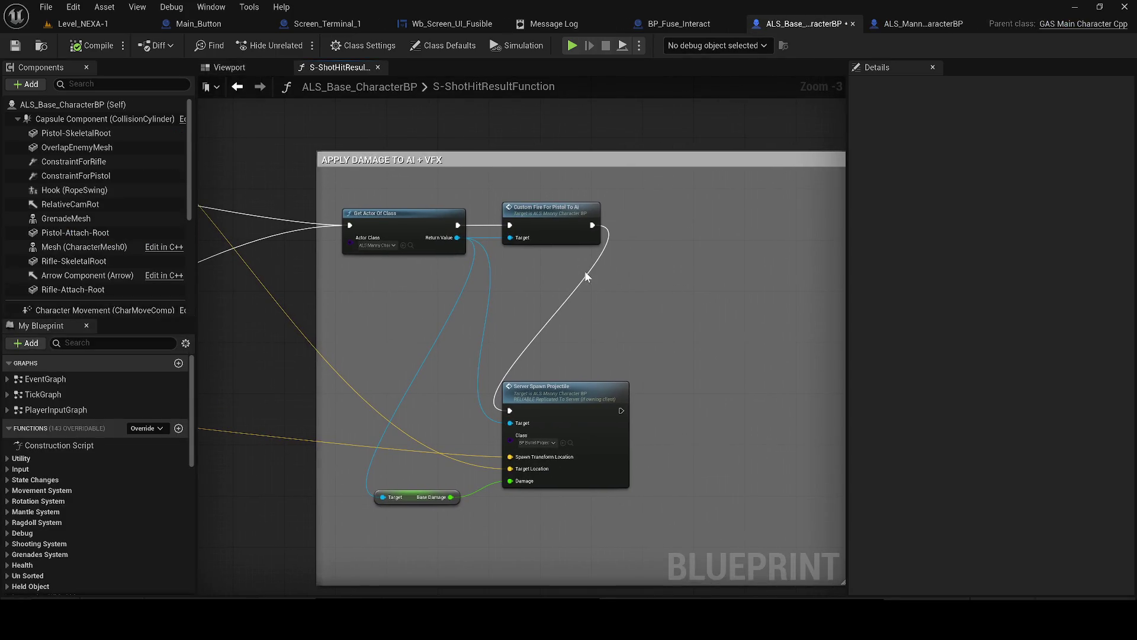
click(544, 229)
key(Delete)
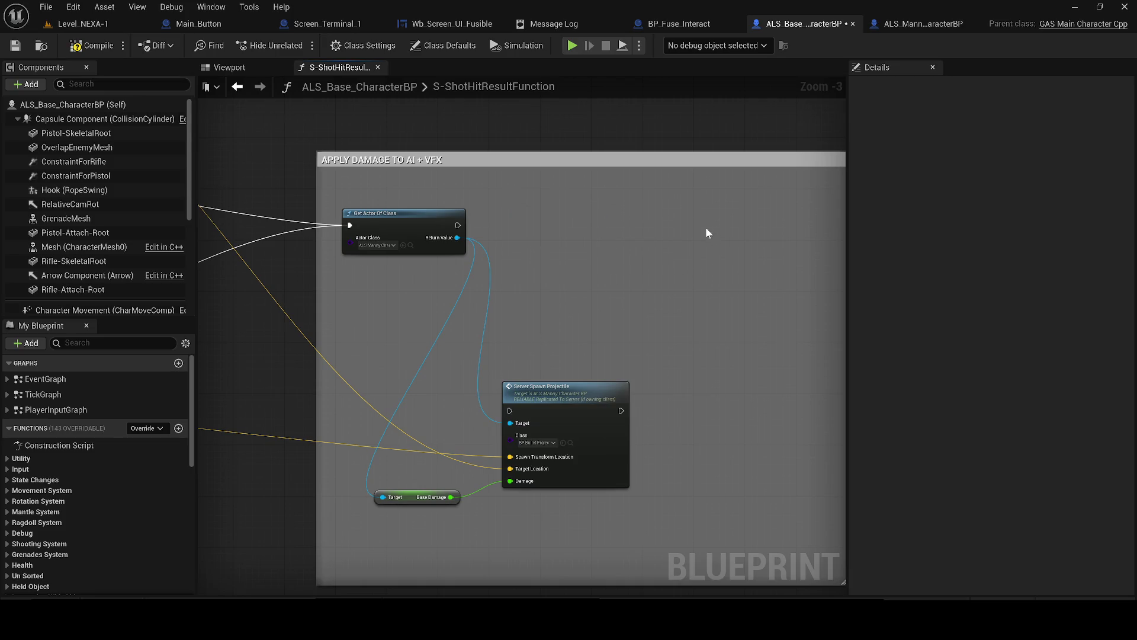
key(ctrl+v)
mouse_move(458, 226)
mouse_down()
mouse_move(508, 419)
mouse_move(592, 272)
mouse_move(564, 237)
mouse_up()
drag(421, 499, 446, 332)
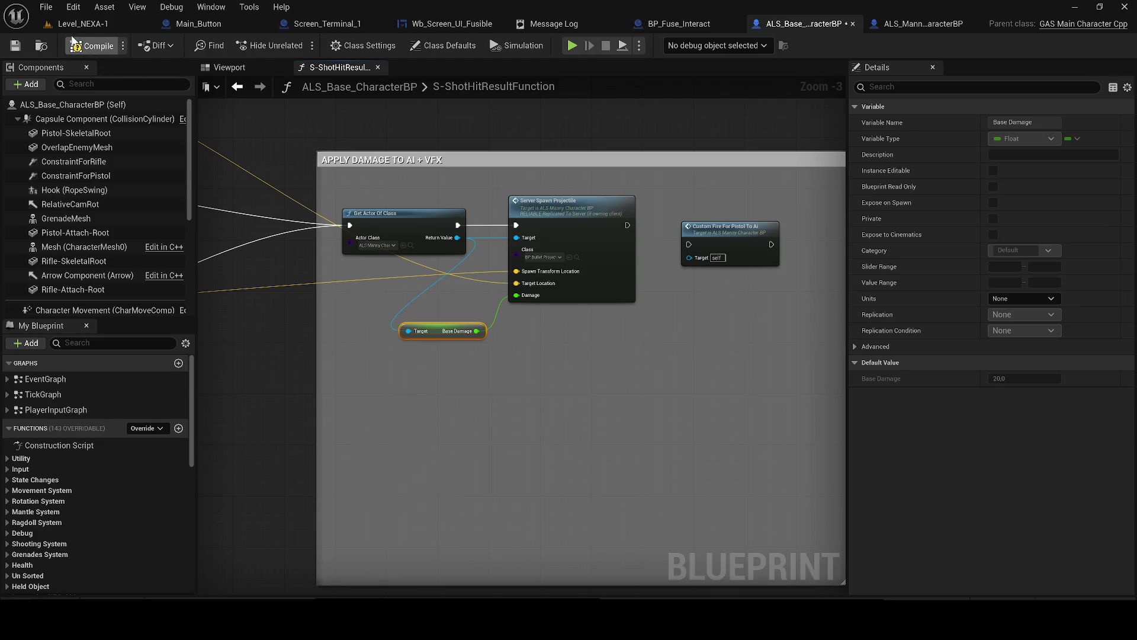
click(102, 22)
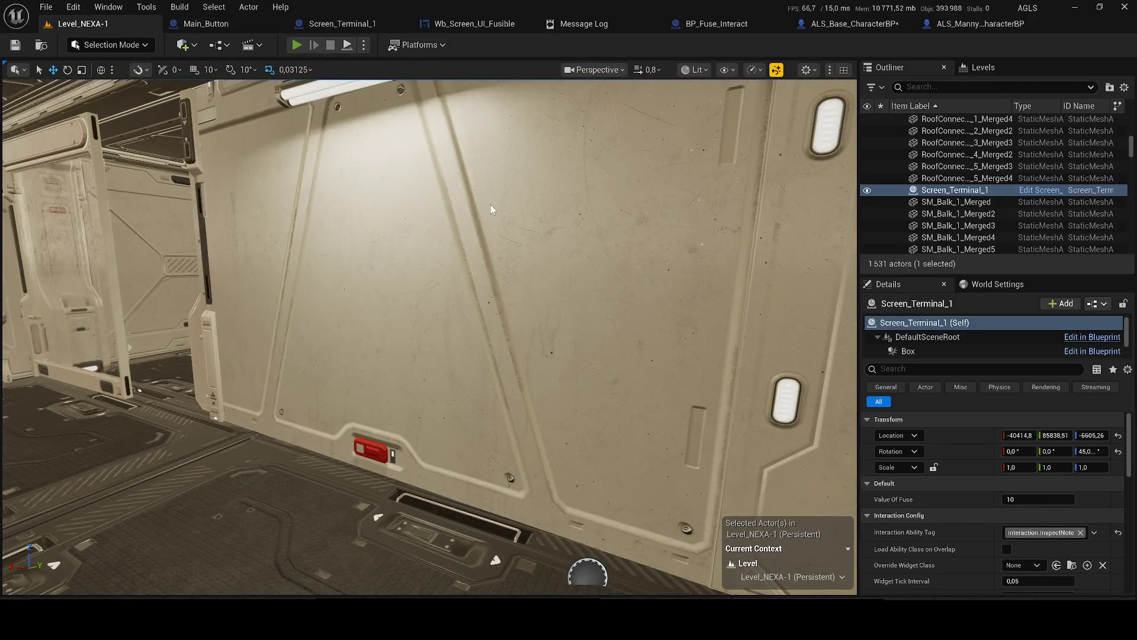
- Play-test the pistol with five shots at the wall, then jump to the failing Server Spawn Projectile node
key(alt+p)
key(Tab)
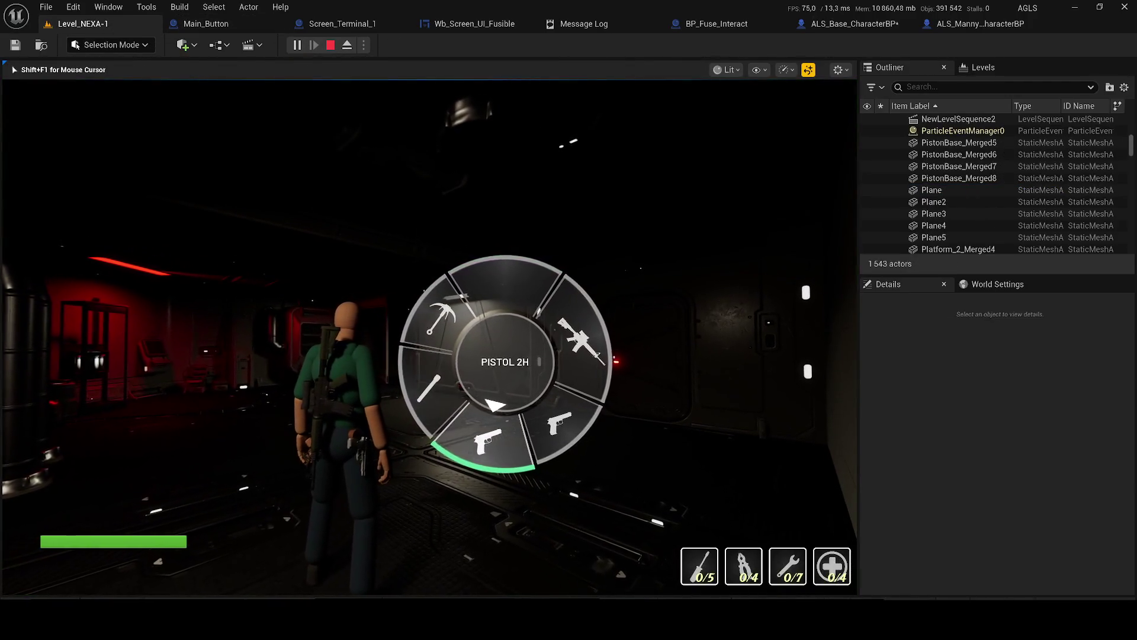
click(428, 337)
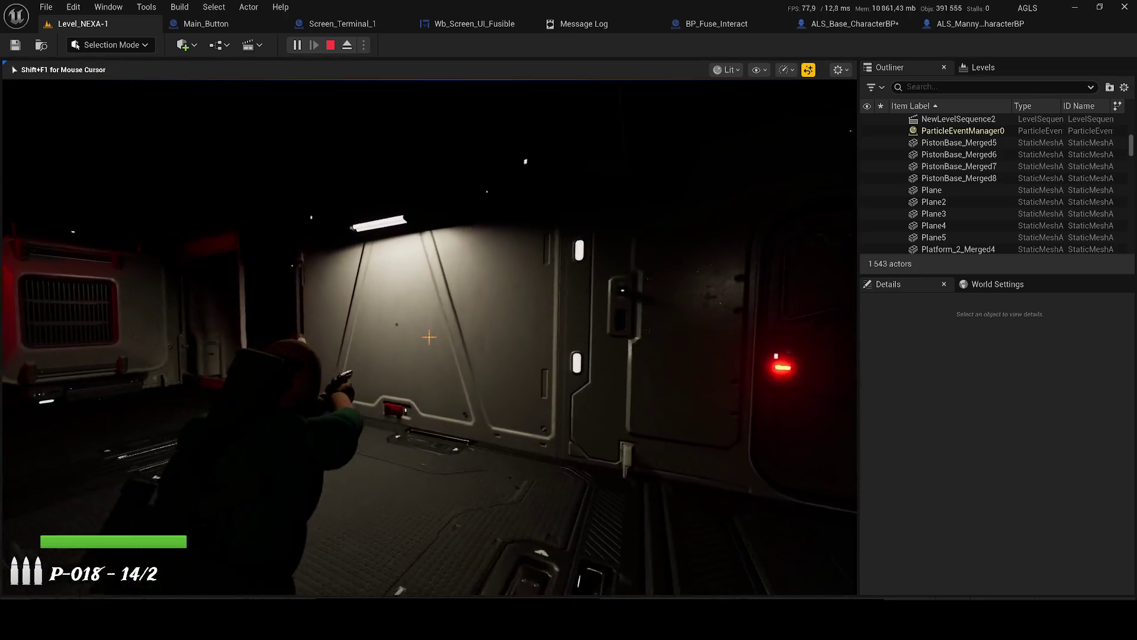
click(429, 337)
click(429, 337)
click(429, 337)
click(429, 338)
click(429, 337)
key(Tab)
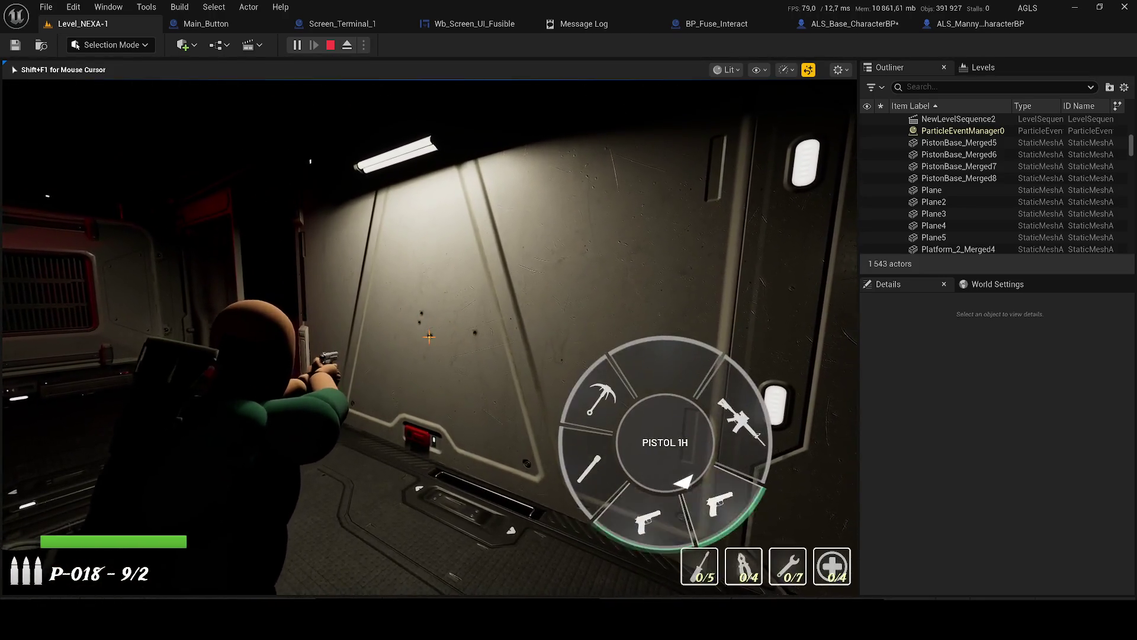
click(429, 337)
click(429, 337)
click(429, 337)
key(Escape)
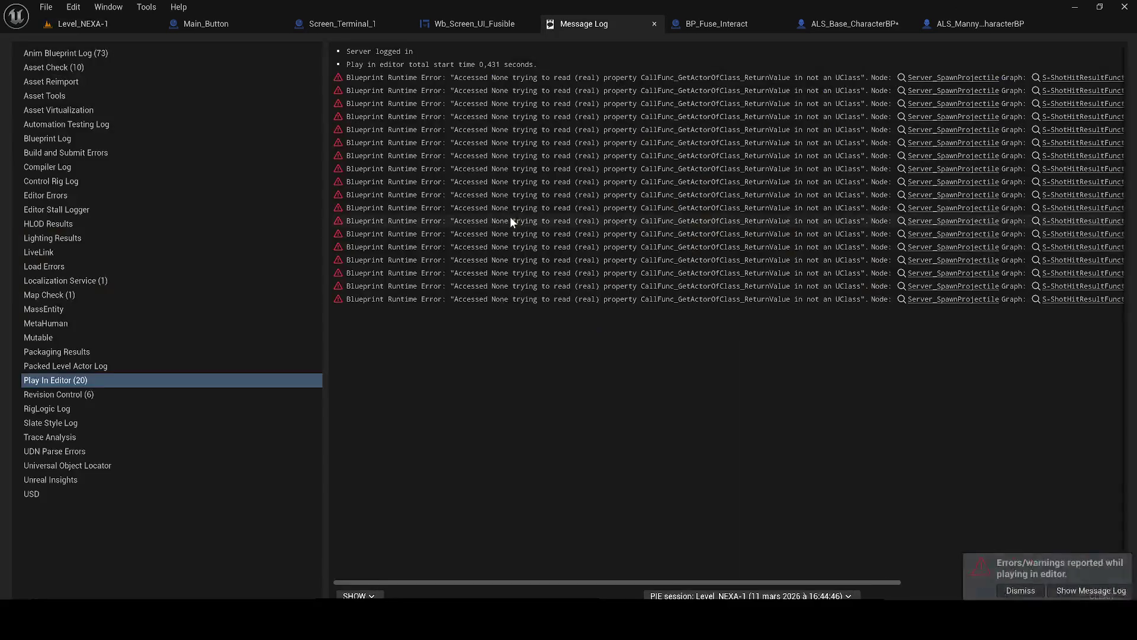
click(942, 272)
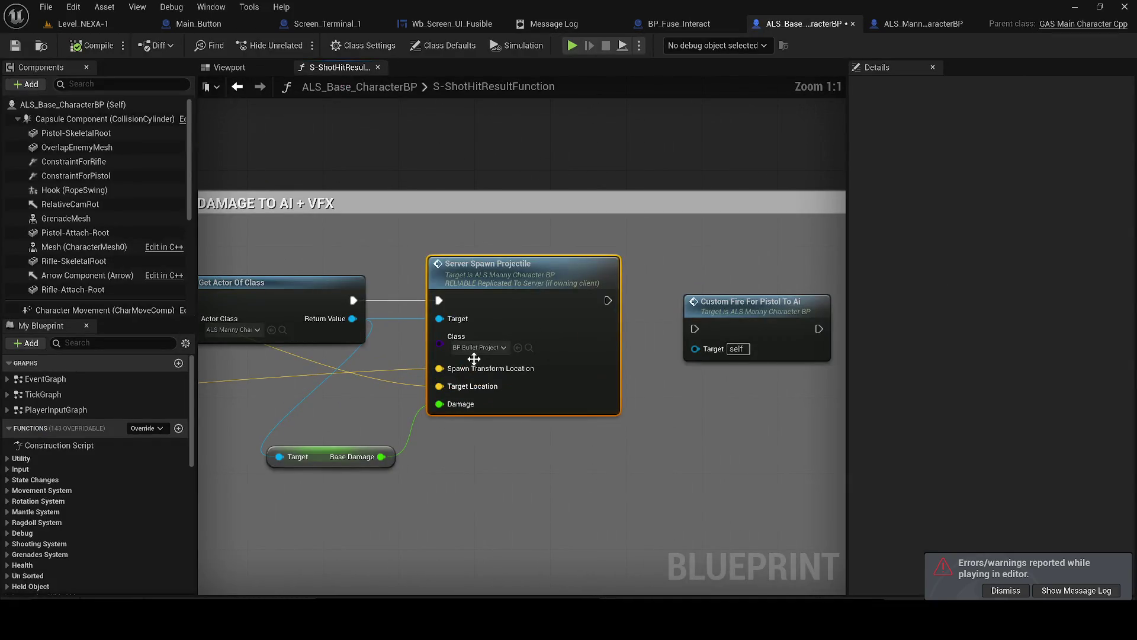
- Open the Server_SpawnProjectile event in ALS_Manny_CharacterBP and dock its event graph full-size
double_click(531, 266)
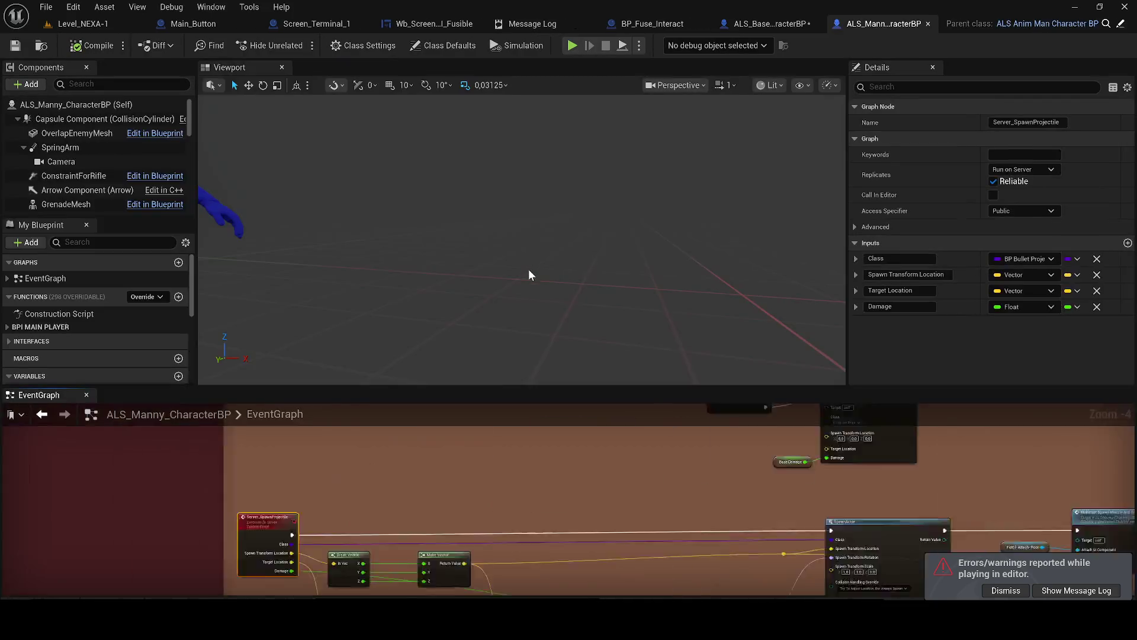
mouse_move(65, 401)
mouse_down()
mouse_move(447, 172)
mouse_move(333, 67)
mouse_up()
scroll(306, 301, down, 7)
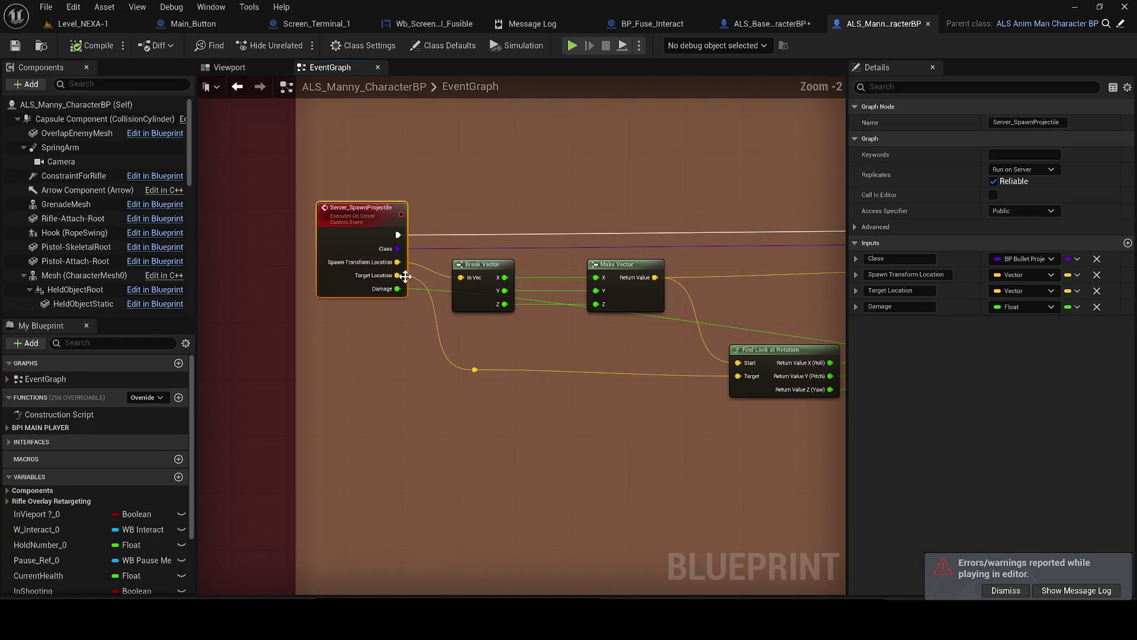
scroll(436, 348, down, 3)
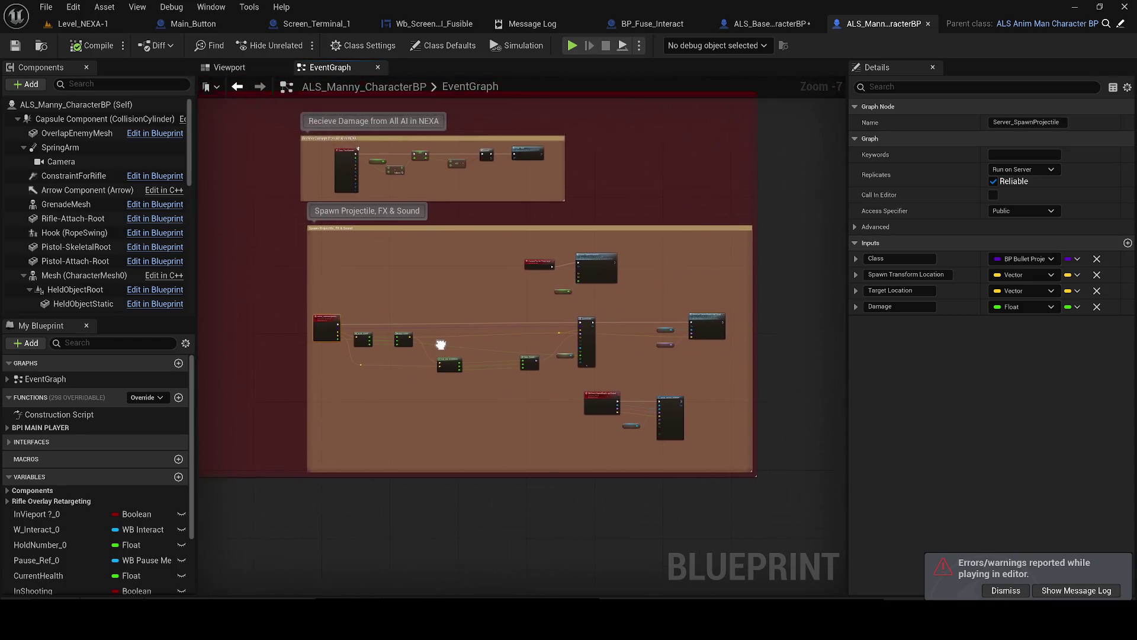
- Save the ALS_Base_CharacterBP blueprint
click(757, 26)
click(12, 39)
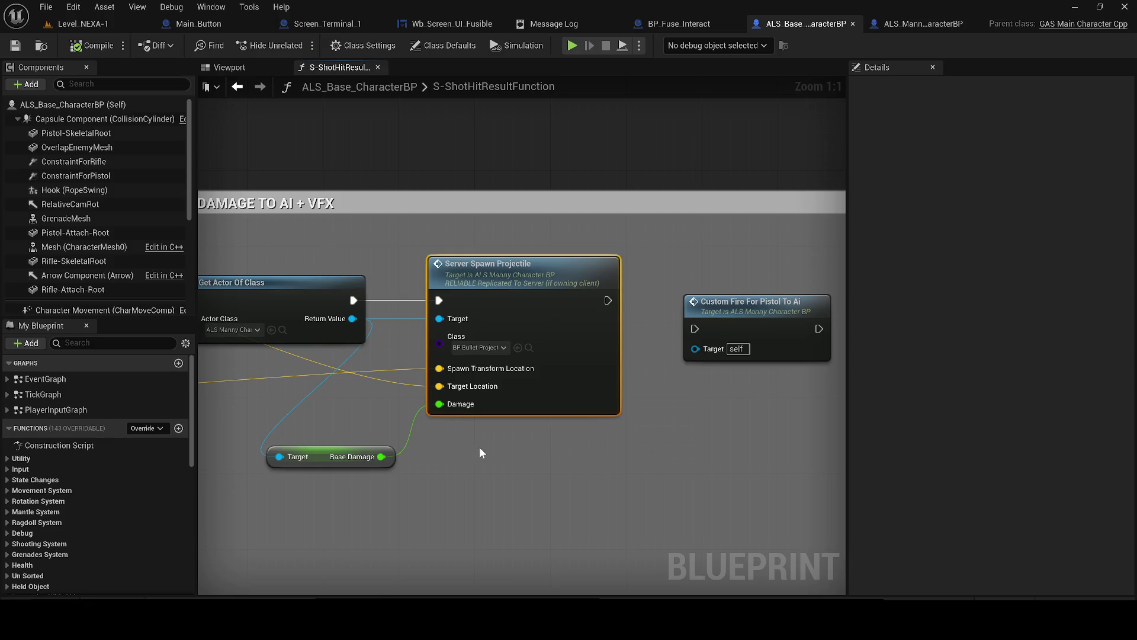
scroll(479, 446, down, 2)
- Return to the Manny event graph and pan to the OLD TO DESTROY comment area
click(906, 25)
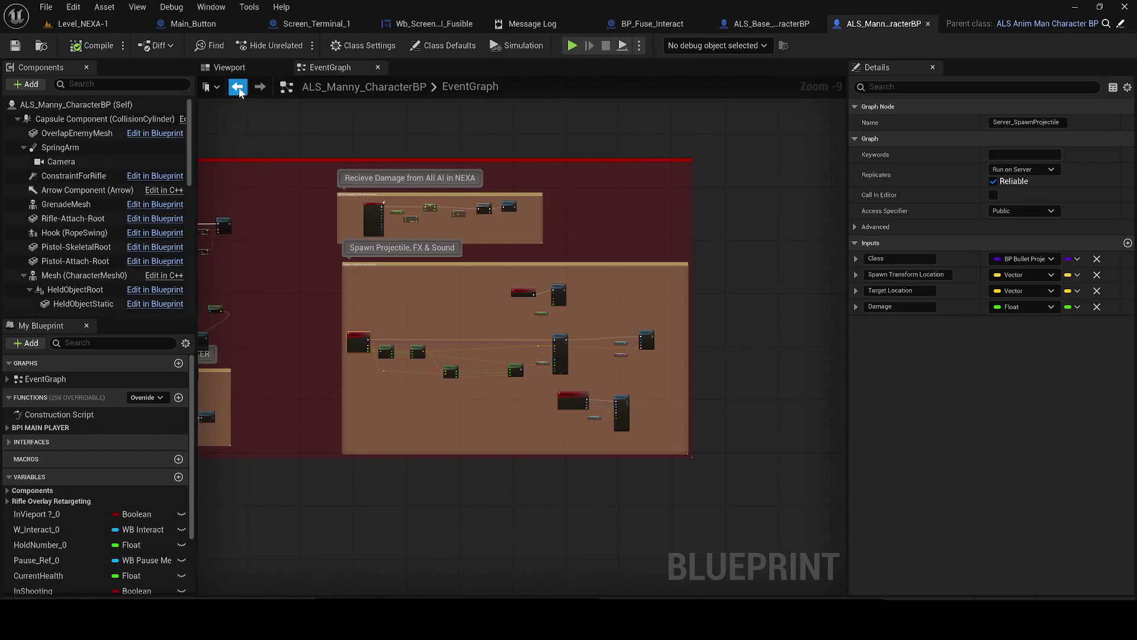
click(239, 89)
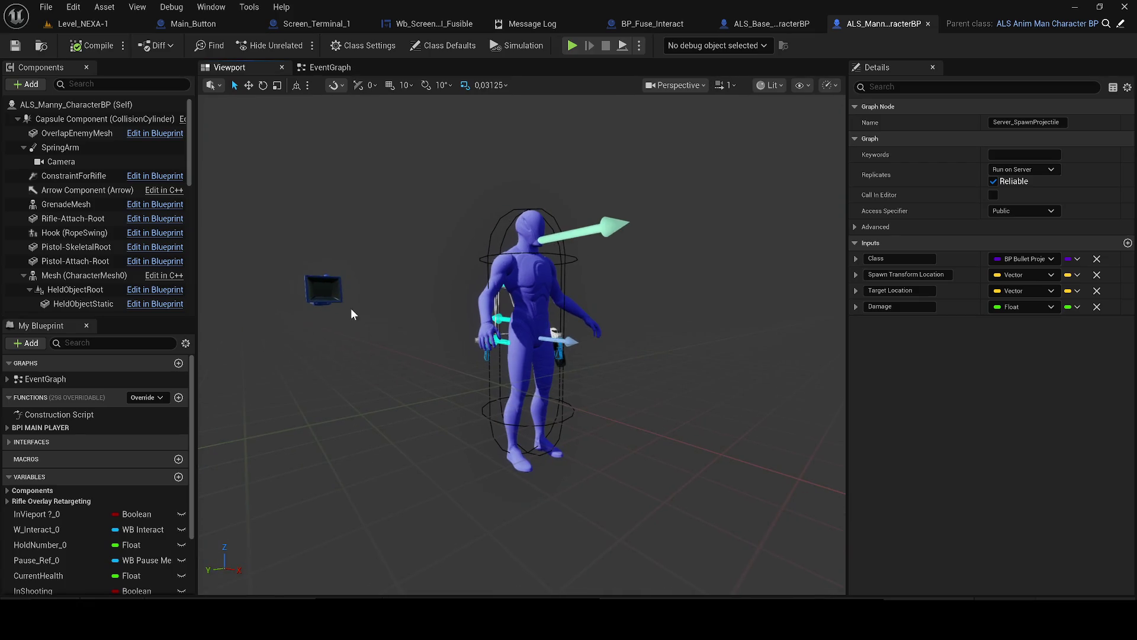
scroll(110, 257, down, 5)
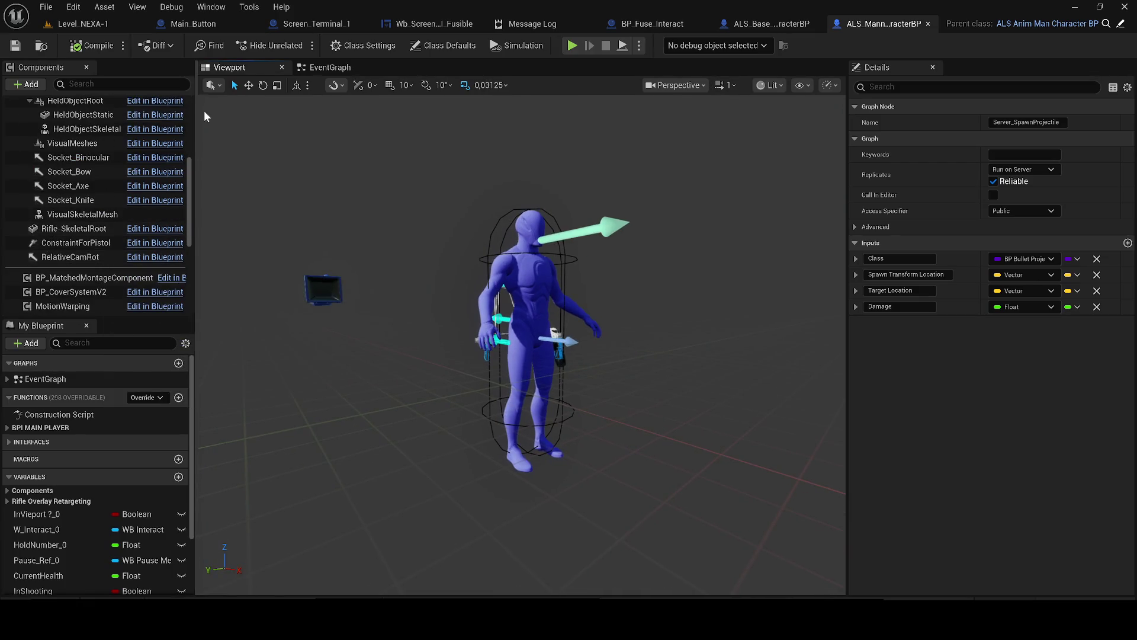
click(329, 69)
scroll(95, 474, down, 3)
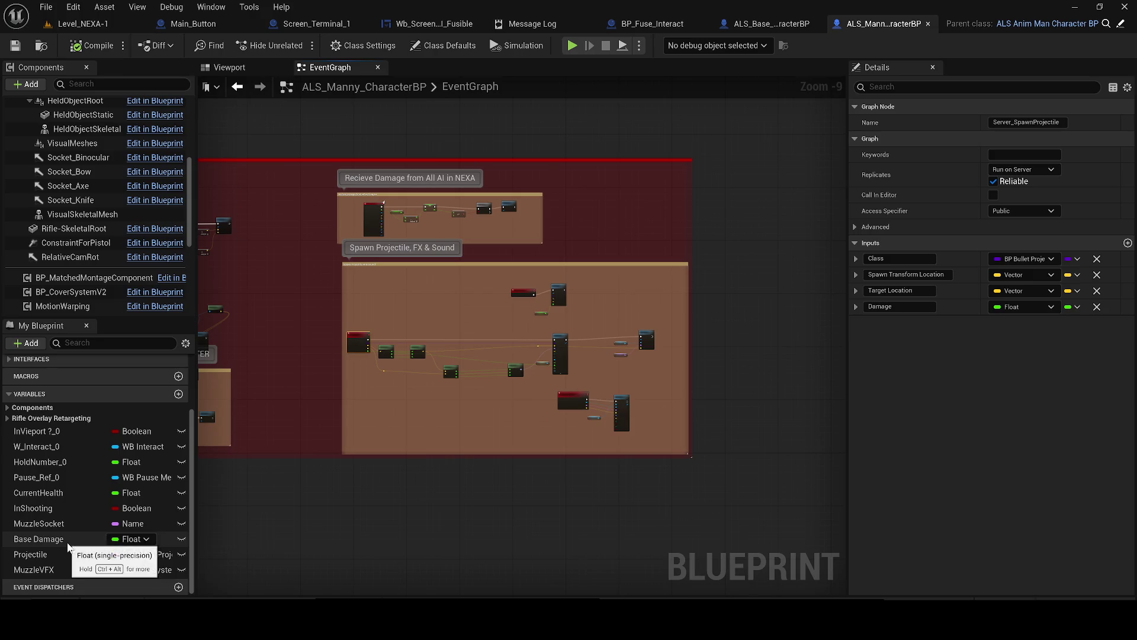
scroll(652, 363, down, 3)
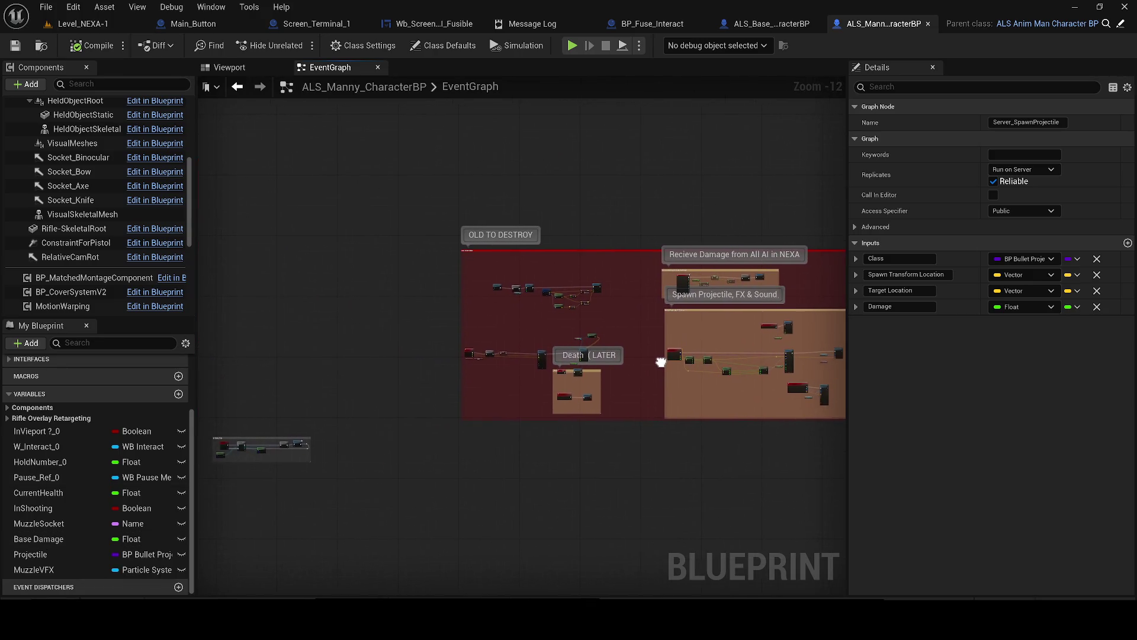
drag(652, 363, 400, 382)
scroll(462, 390, up, 3)
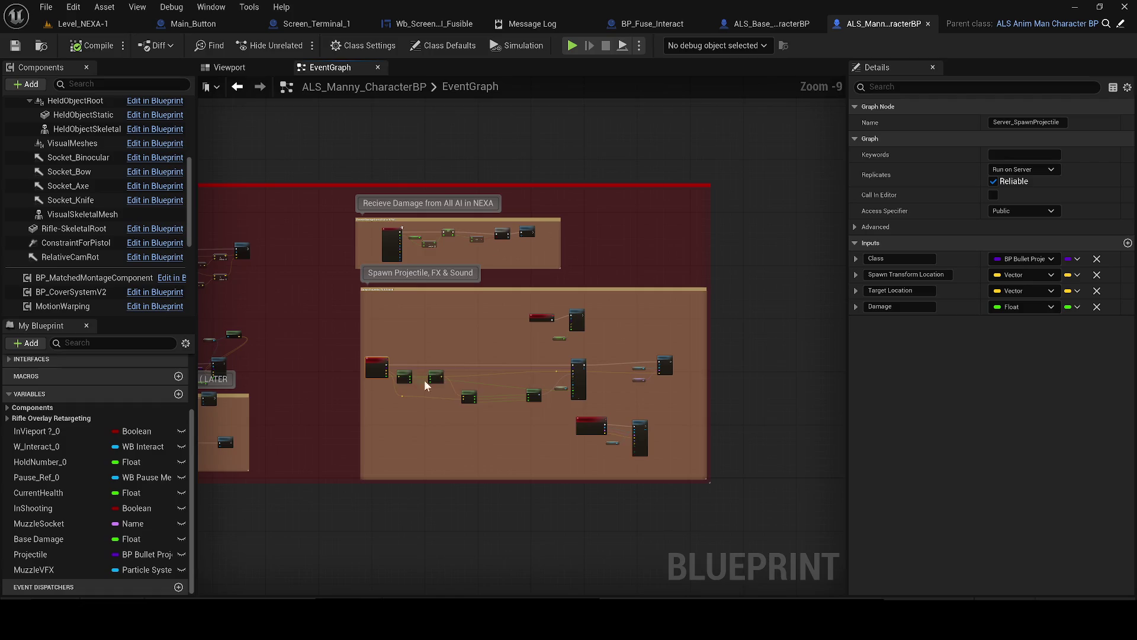
scroll(405, 379, up, 1)
scroll(403, 380, up, 5)
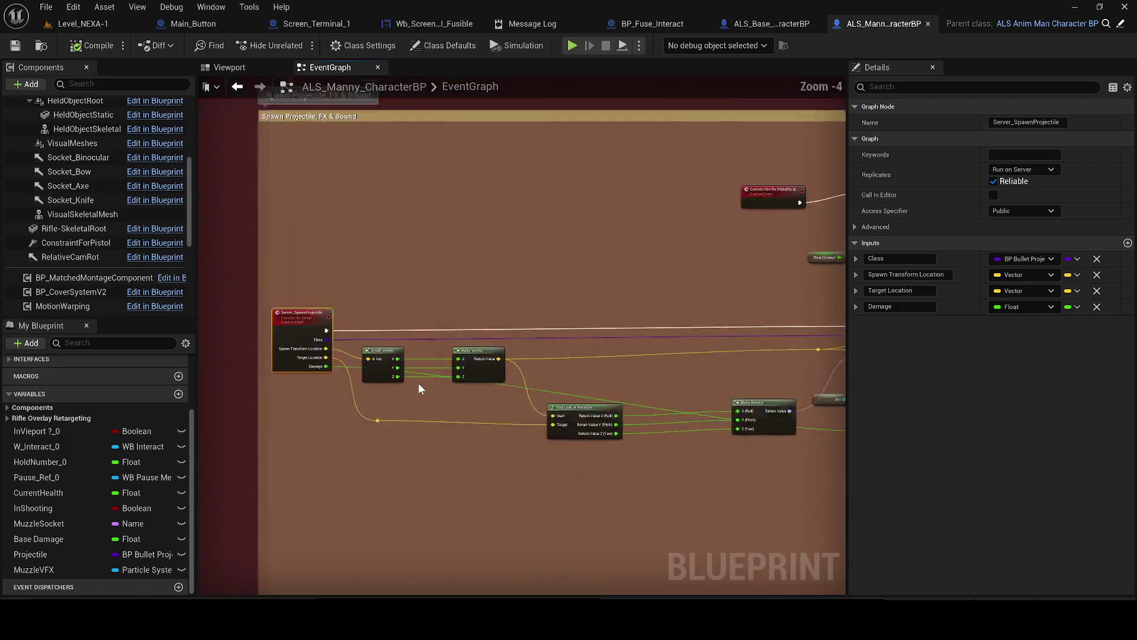
- Save ALS_Manny_CharacterBP and pan to the Multicast_SpawnMuzzle muzzle-effect nodes
drag(524, 340, 55, 320)
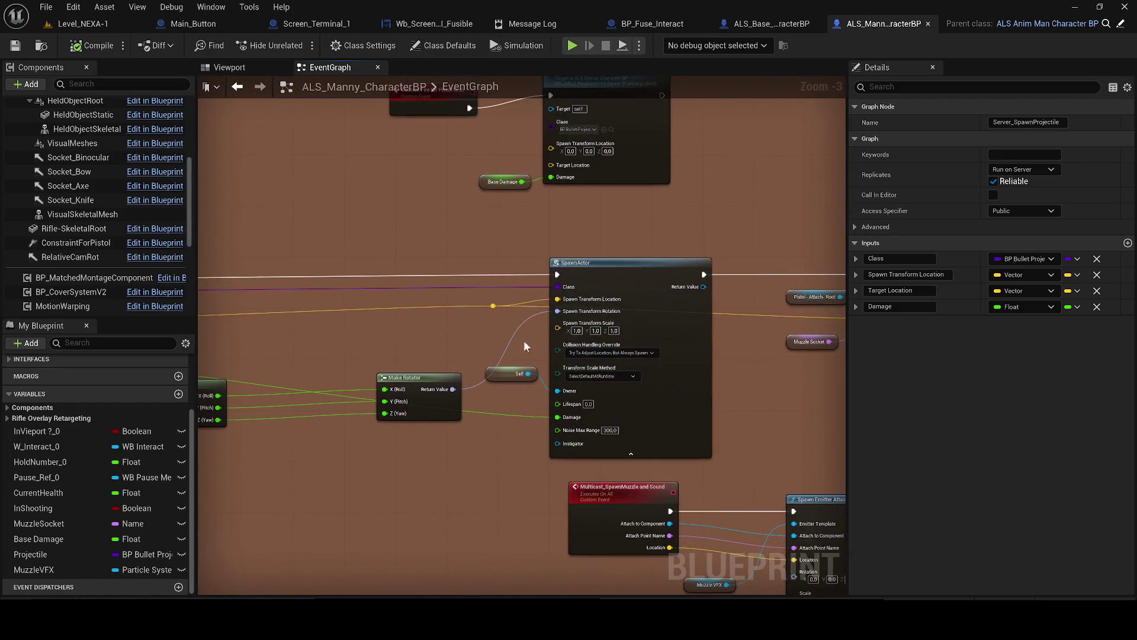
drag(495, 397, 360, 378)
click(360, 378)
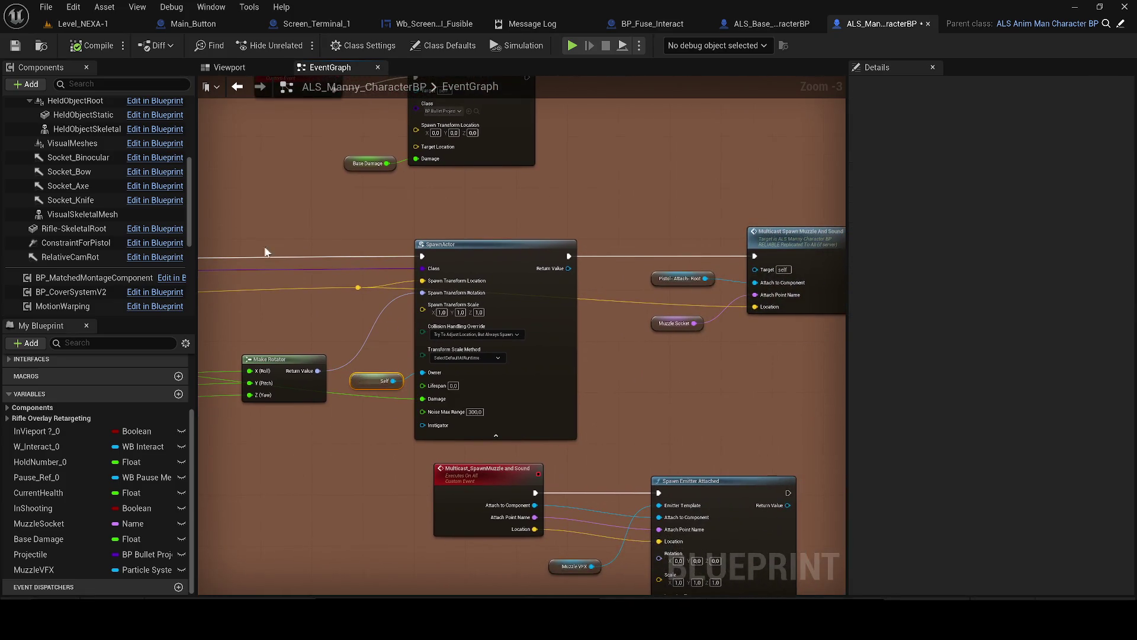
click(14, 47)
mouse_move(364, 325)
mouse_down()
mouse_move(831, 310)
mouse_move(718, 314)
mouse_move(553, 369)
mouse_move(573, 349)
mouse_move(510, 352)
mouse_move(500, 240)
mouse_up()
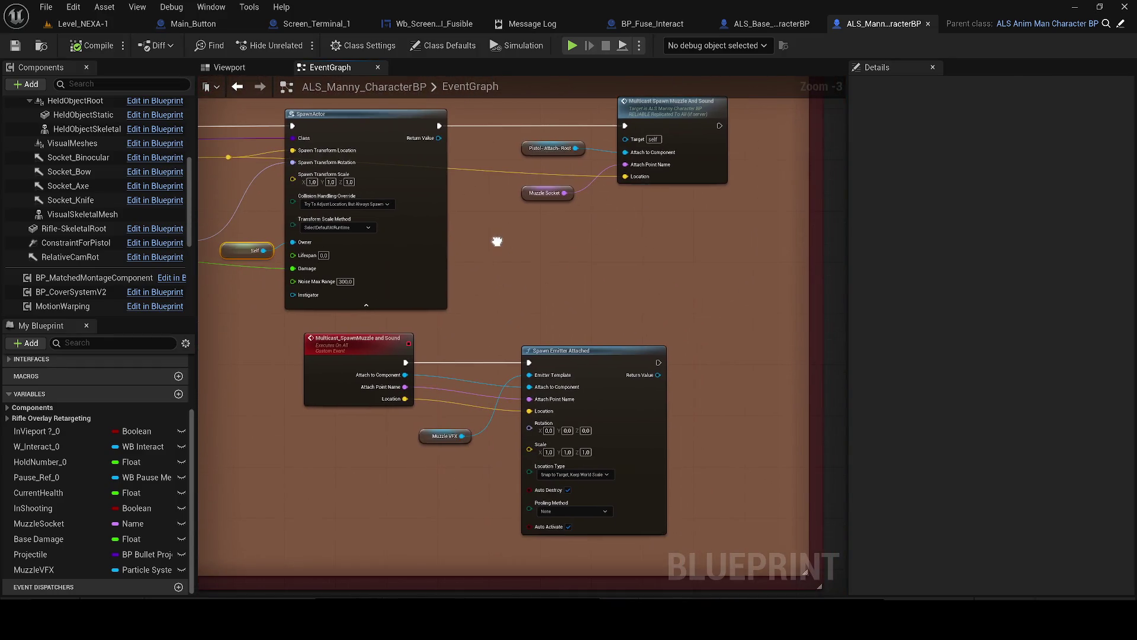
scroll(422, 450, up, 2)
- Inspect the Muzzle VFX variable's current BulletFX particle effect, then close it
click(430, 432)
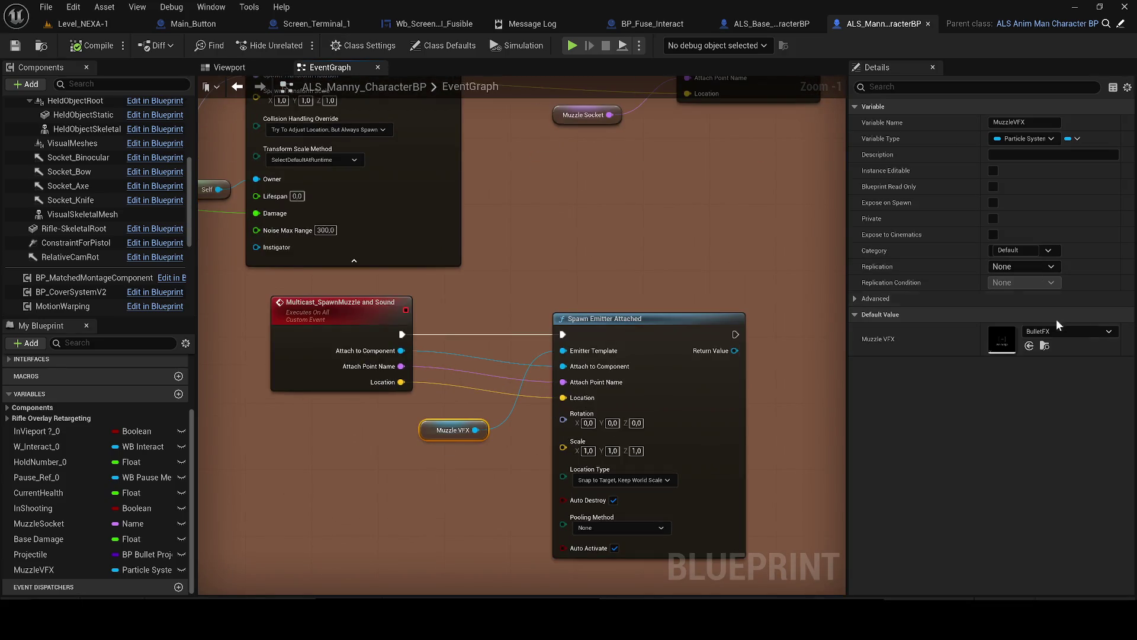
click(1061, 333)
click(1045, 346)
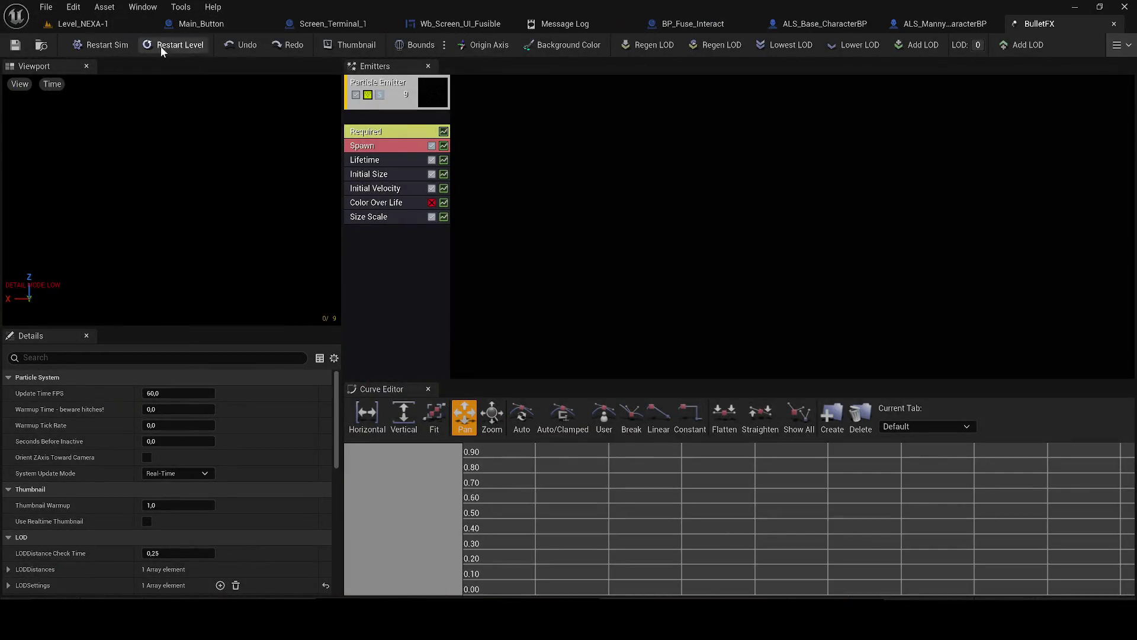
click(180, 222)
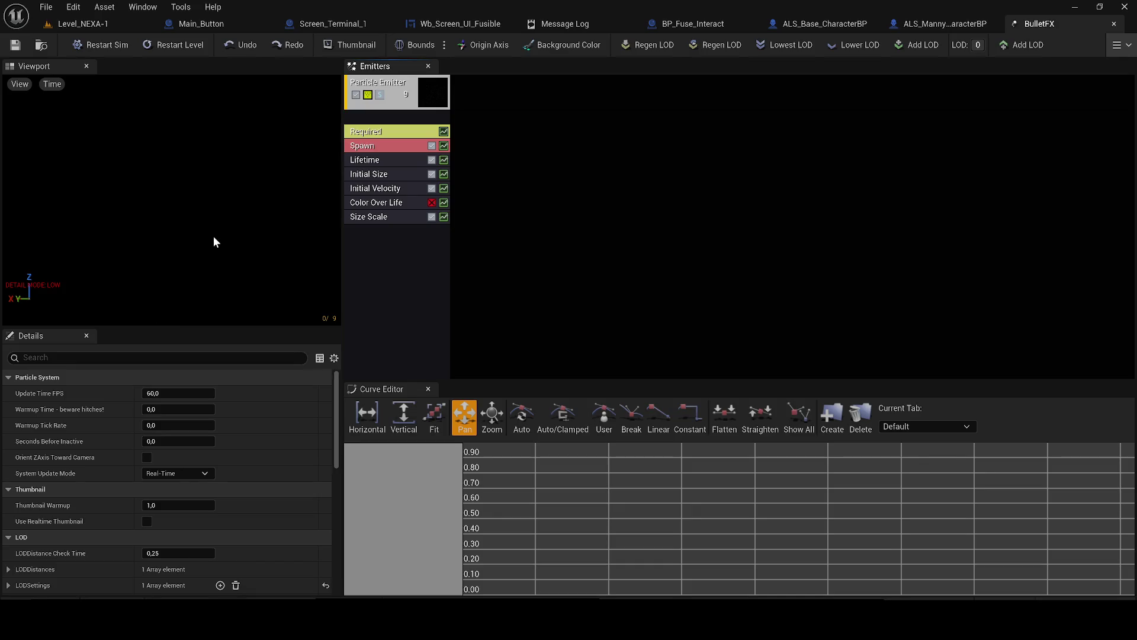
click(1114, 24)
- Set the Muzzle VFX default value to GrenadeEXP_air from the Content Drawer
drag(645, 366, 611, 332)
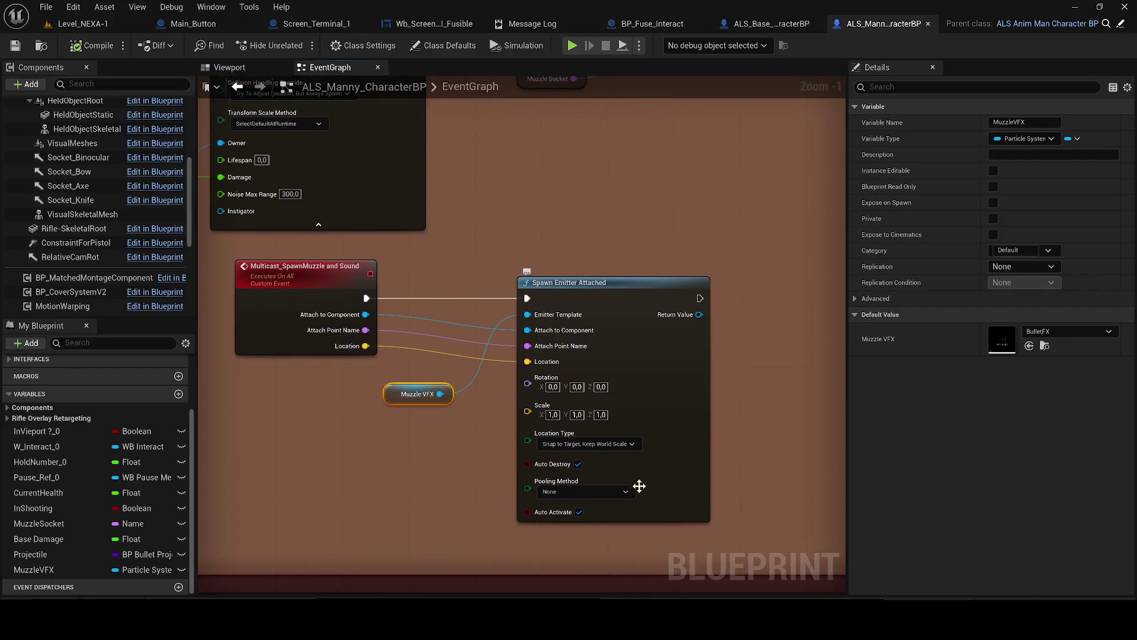
click(1046, 347)
mouse_move(542, 465)
mouse_down()
mouse_move(1036, 330)
mouse_move(1041, 348)
mouse_up()
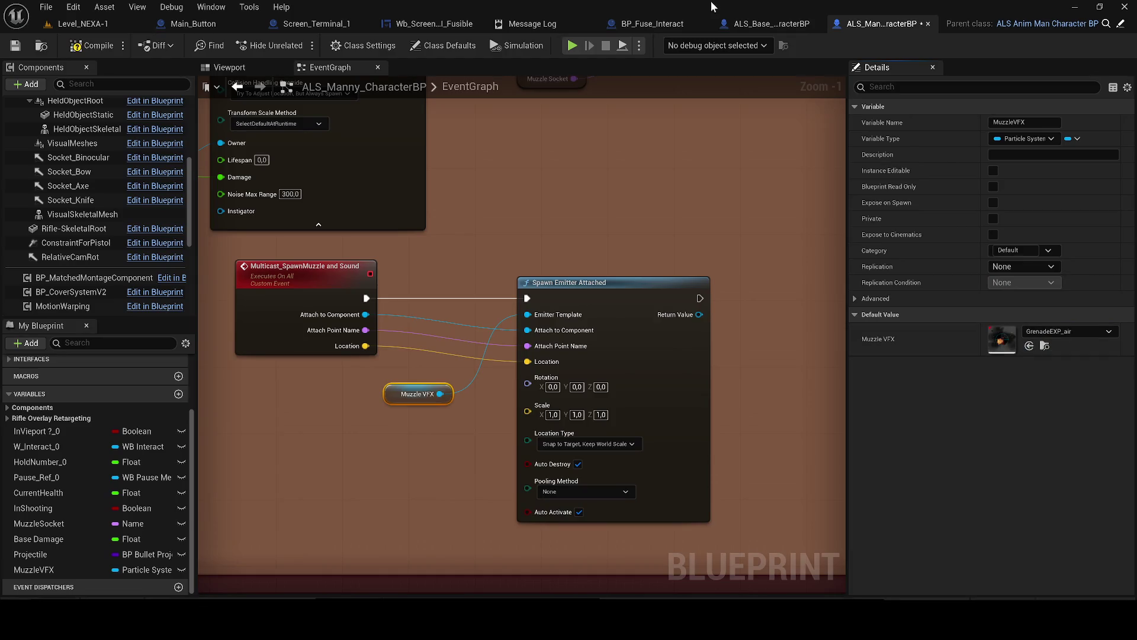
- Close the Main_Button, Screen_Terminal_1, Wb_Screen_UI_Fusible and Message Log tabs
click(252, 24)
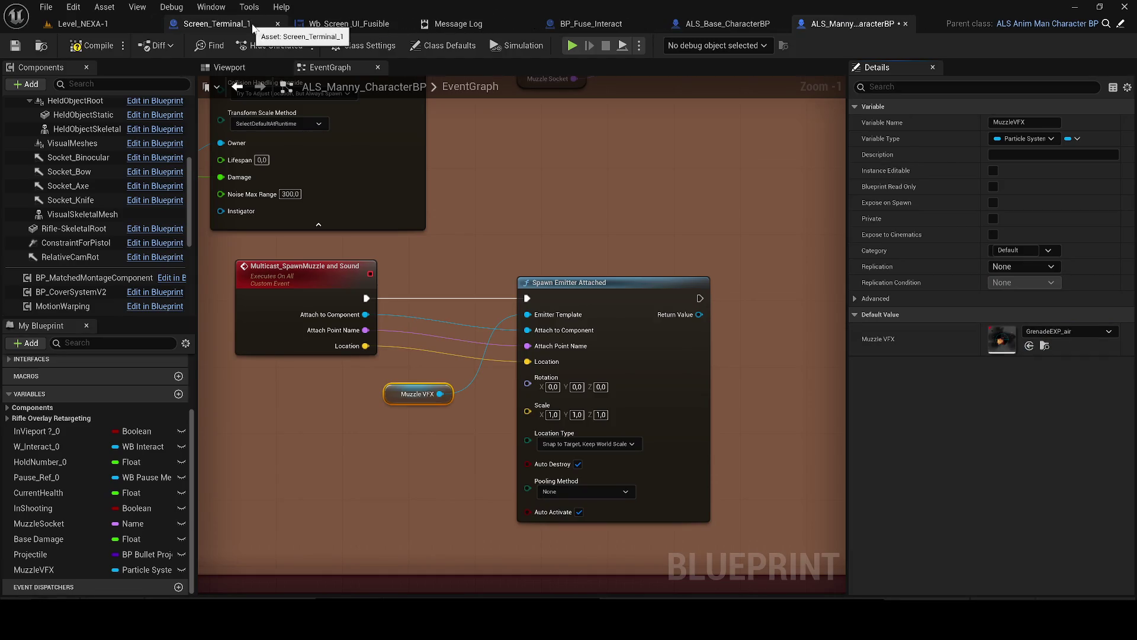
click(276, 23)
click(276, 24)
click(277, 24)
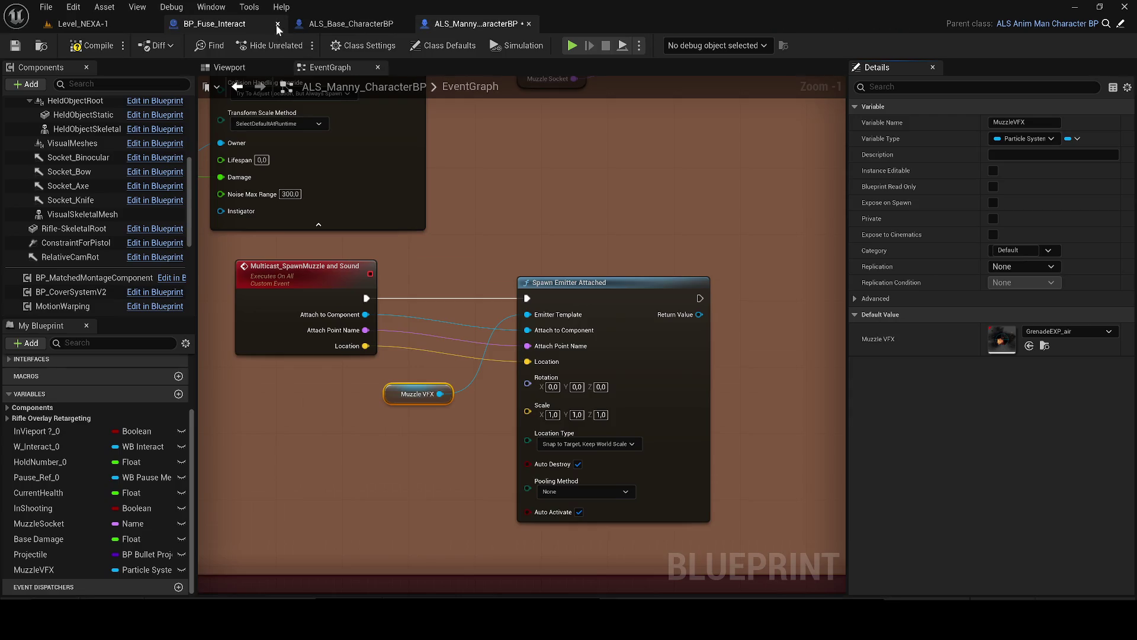
- Start a Level_NEXA-1 play test and fire the pistol at the lit wall panel
click(80, 24)
key(alt+p)
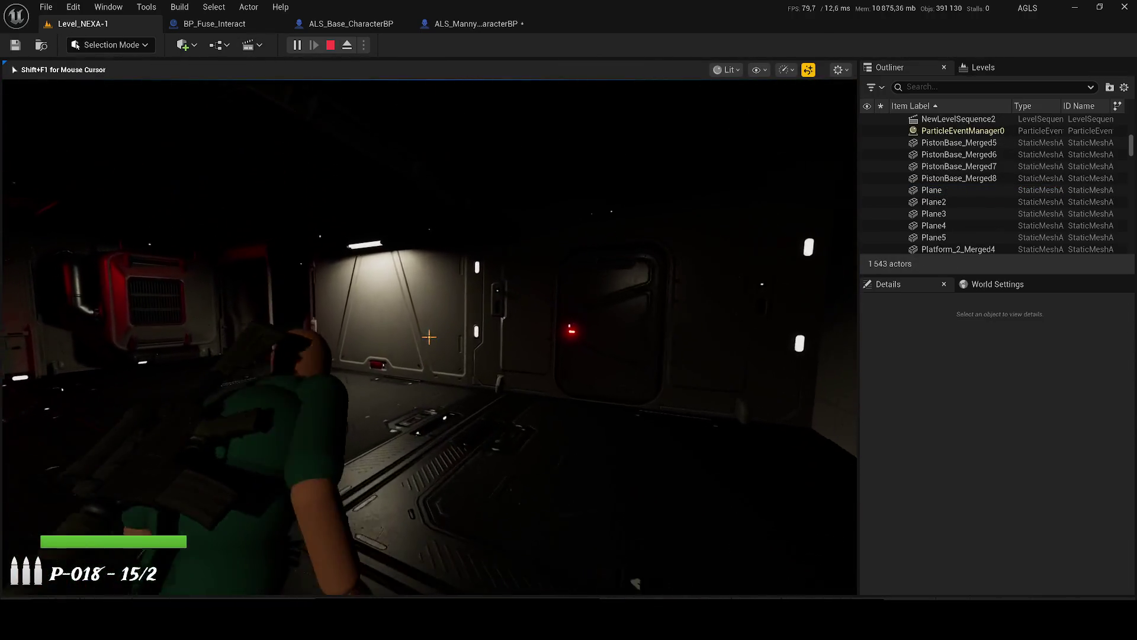
click(429, 337)
key(w)
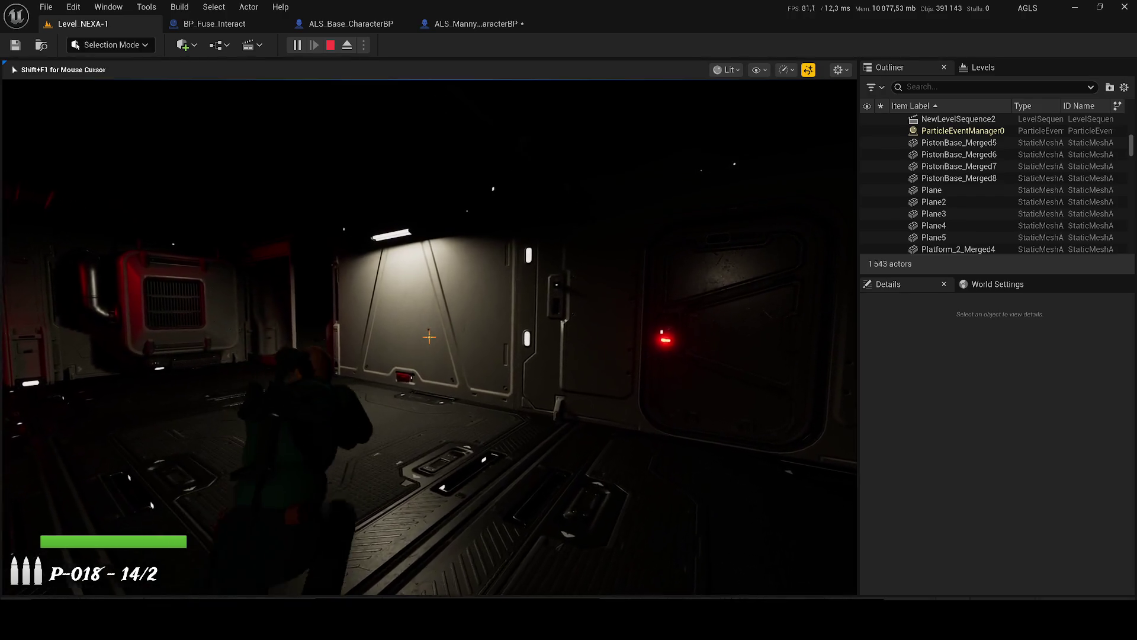
click(429, 337)
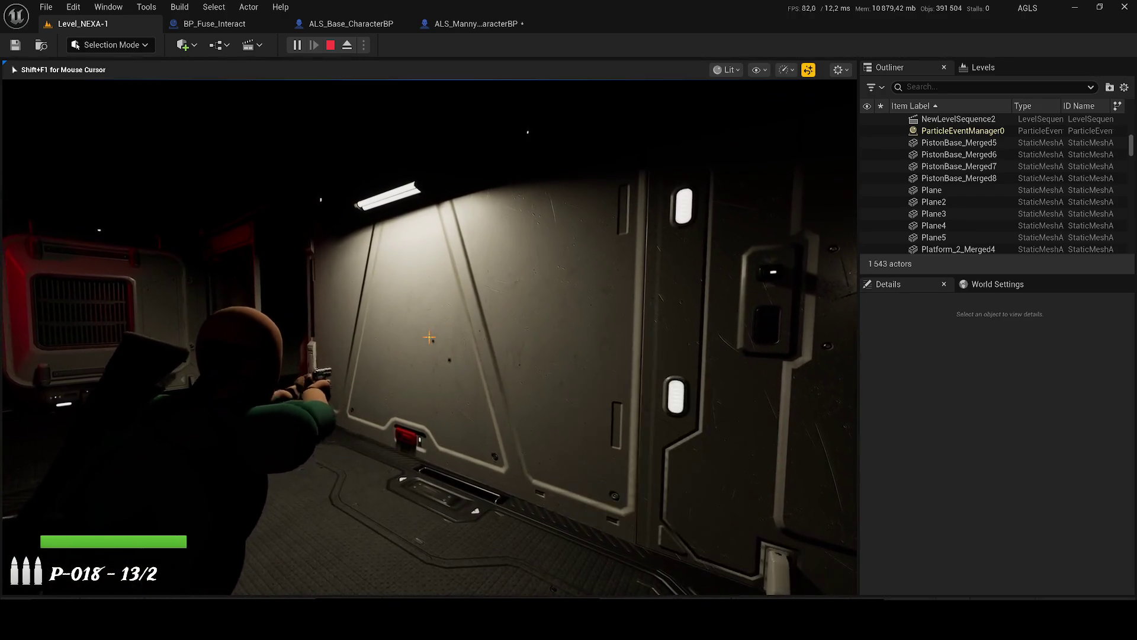
- Keep firing the pistol until the clip runs low, toggling view modes, then end the play test
click(430, 337)
click(429, 337)
click(429, 338)
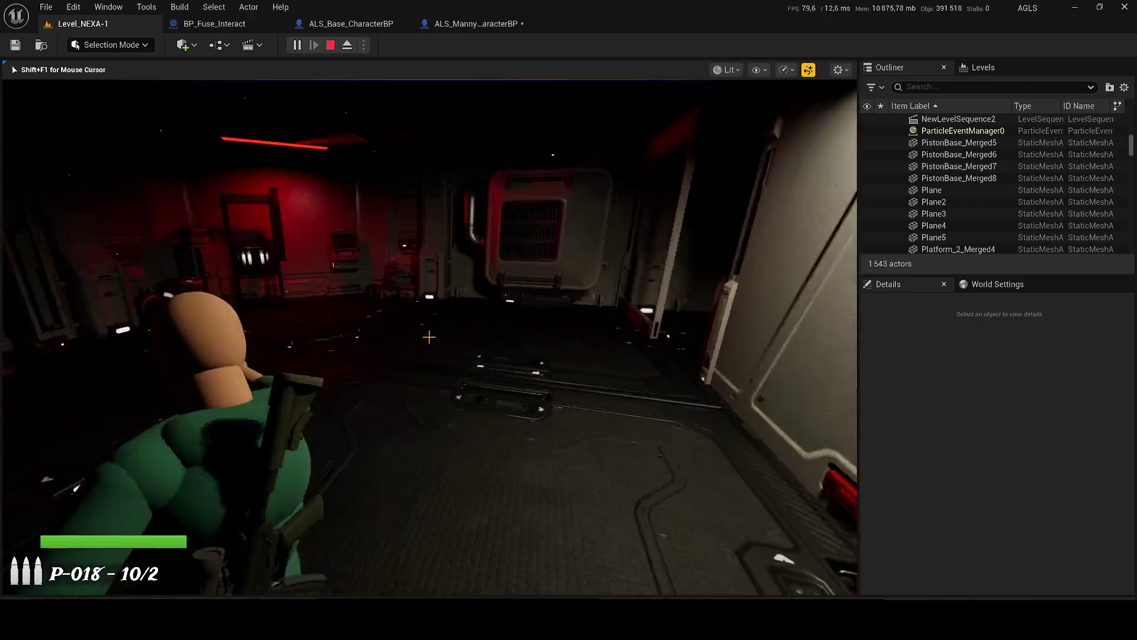
click(429, 338)
click(429, 337)
click(429, 337)
click(429, 338)
click(429, 338)
click(429, 338)
click(430, 337)
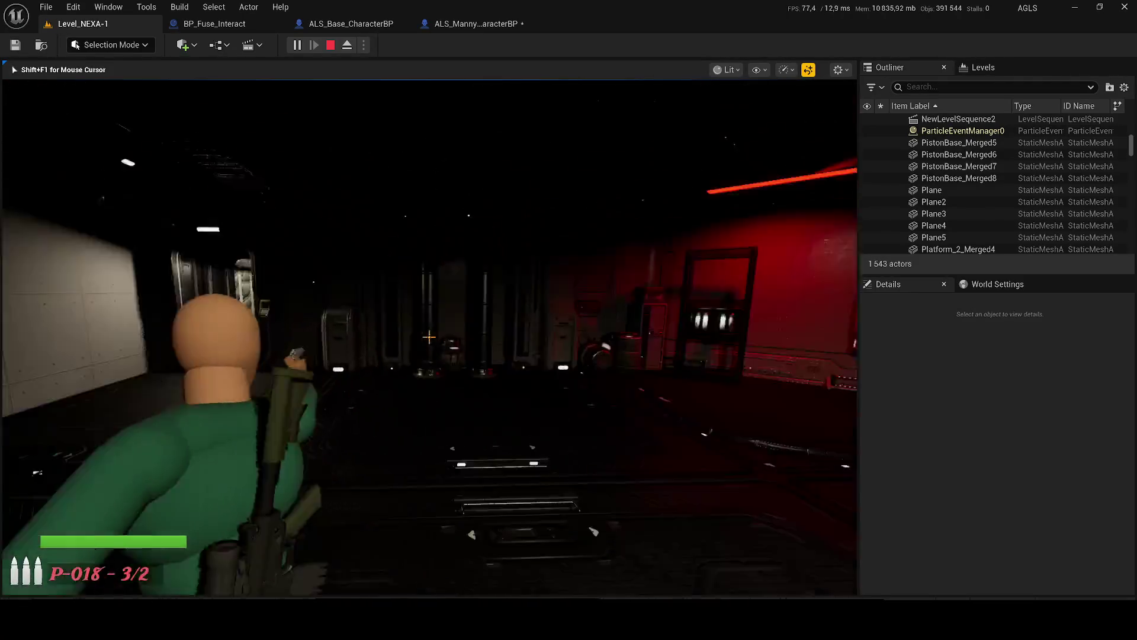
click(430, 338)
click(429, 338)
key(F1)
key(F2)
click(429, 338)
key(F1)
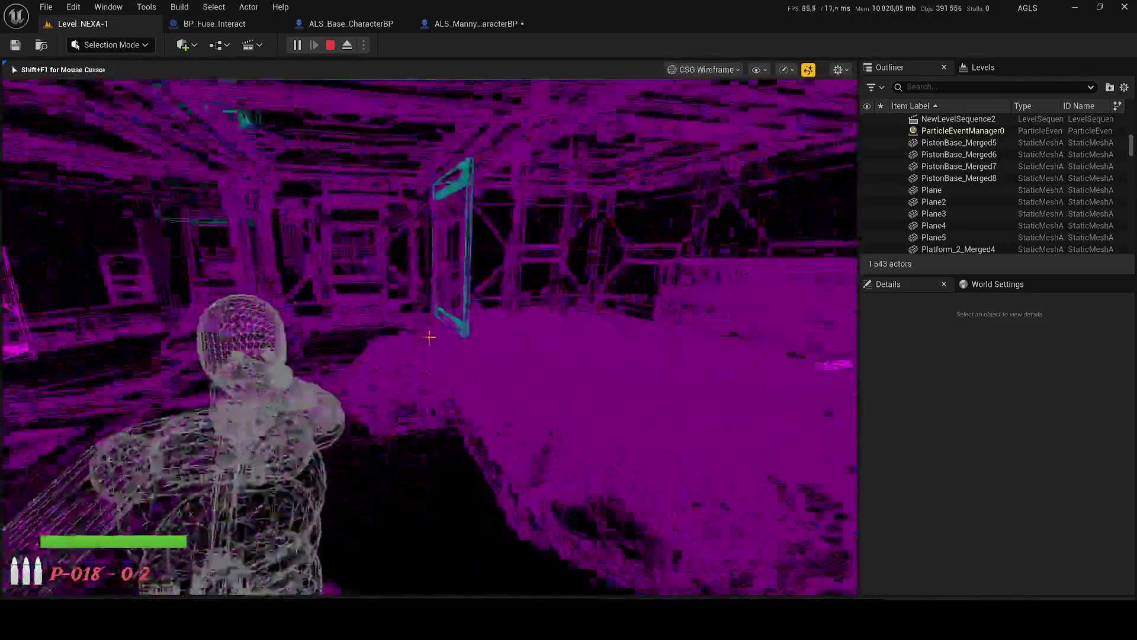
key(Escape)
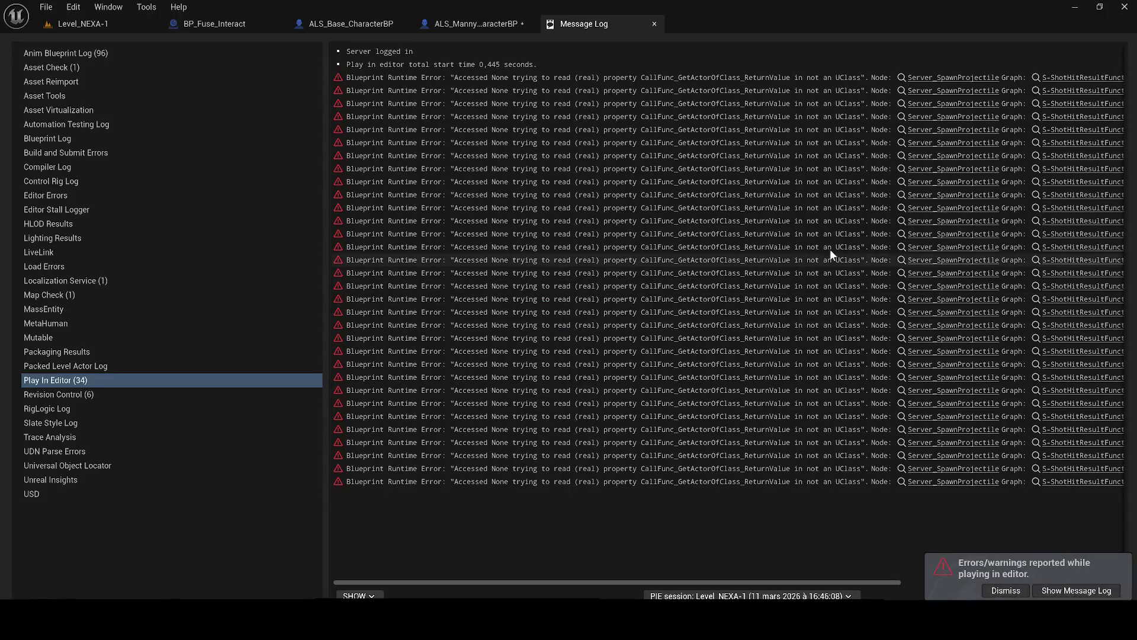
- From the error link, set Server Spawn Projectile's Muzzle VFX default to BulletFX and compile
click(920, 210)
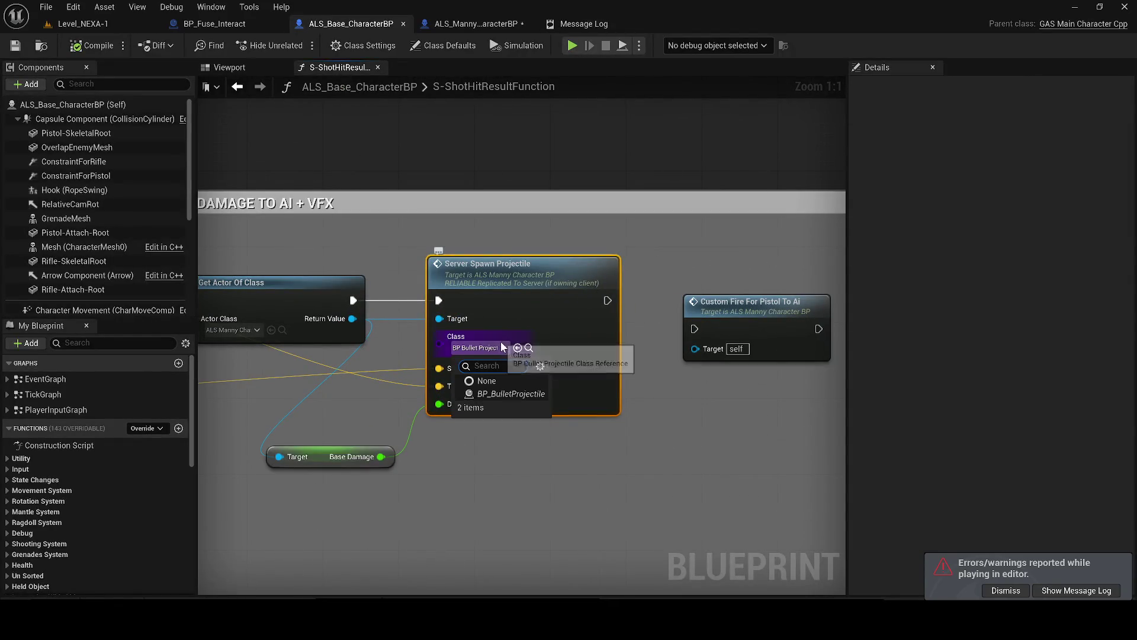
double_click(500, 343)
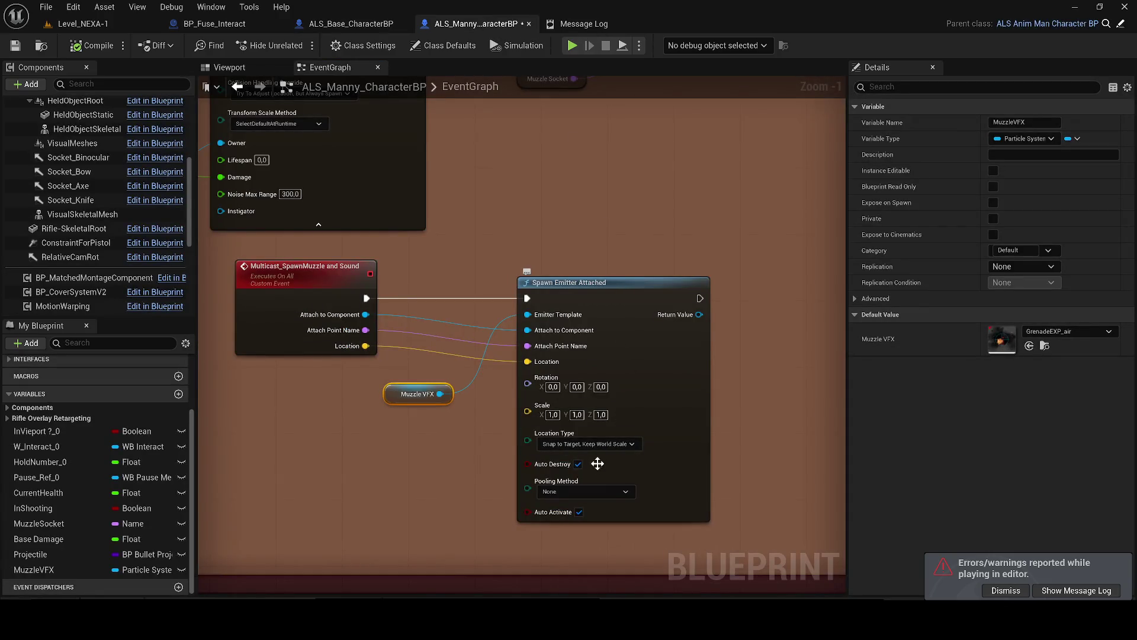
click(1066, 331)
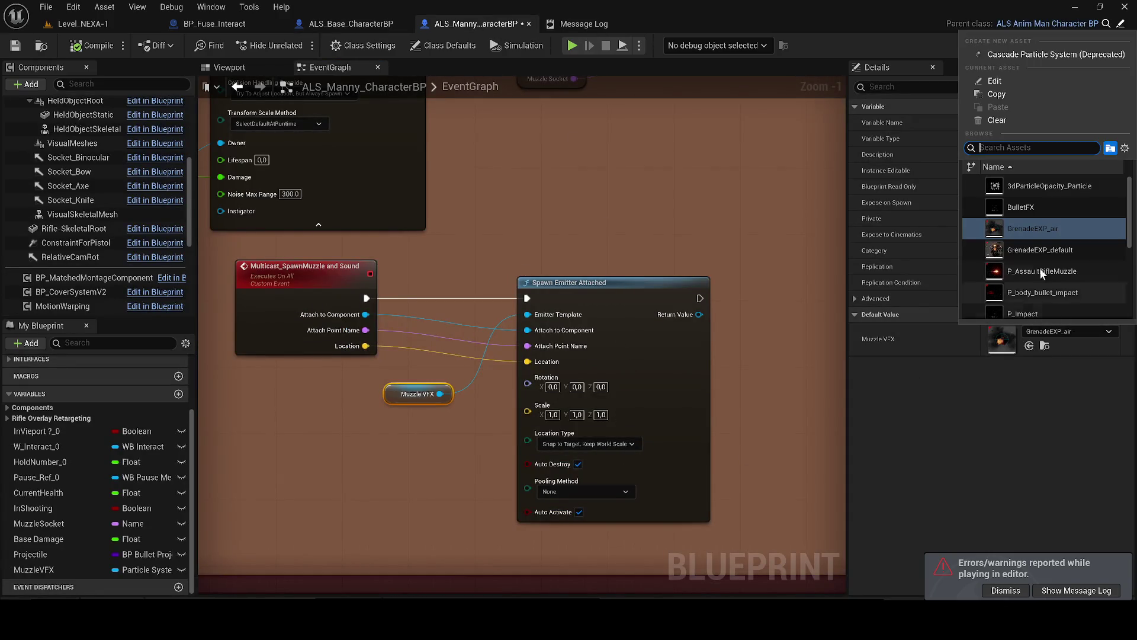
click(1031, 206)
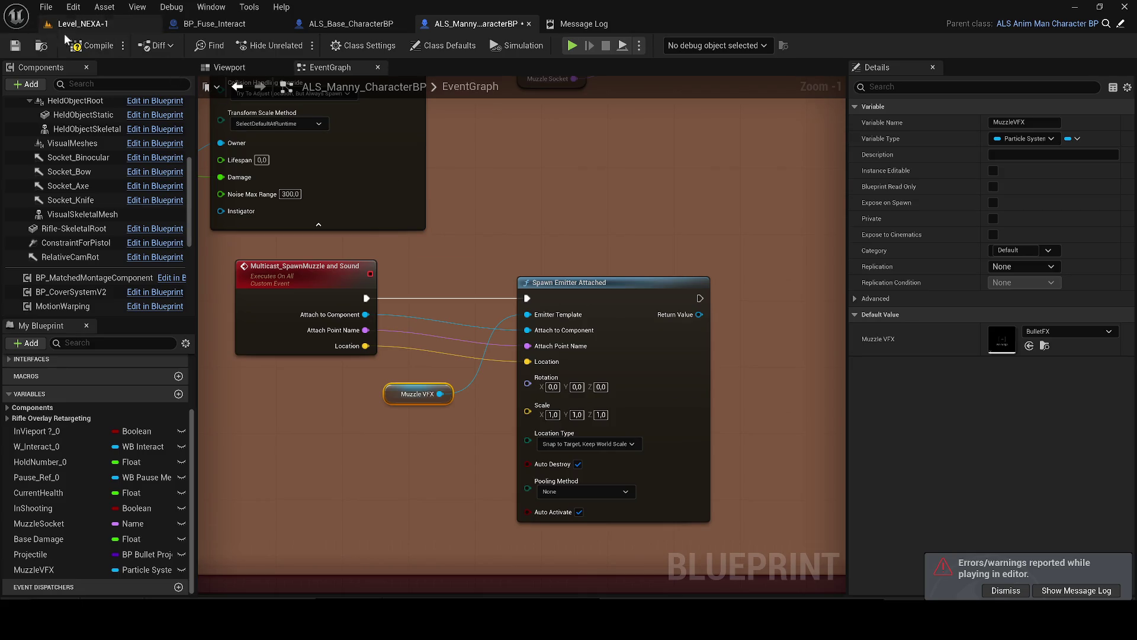
click(91, 45)
- Bring the Message Log back up and review its runtime error entries
click(391, 25)
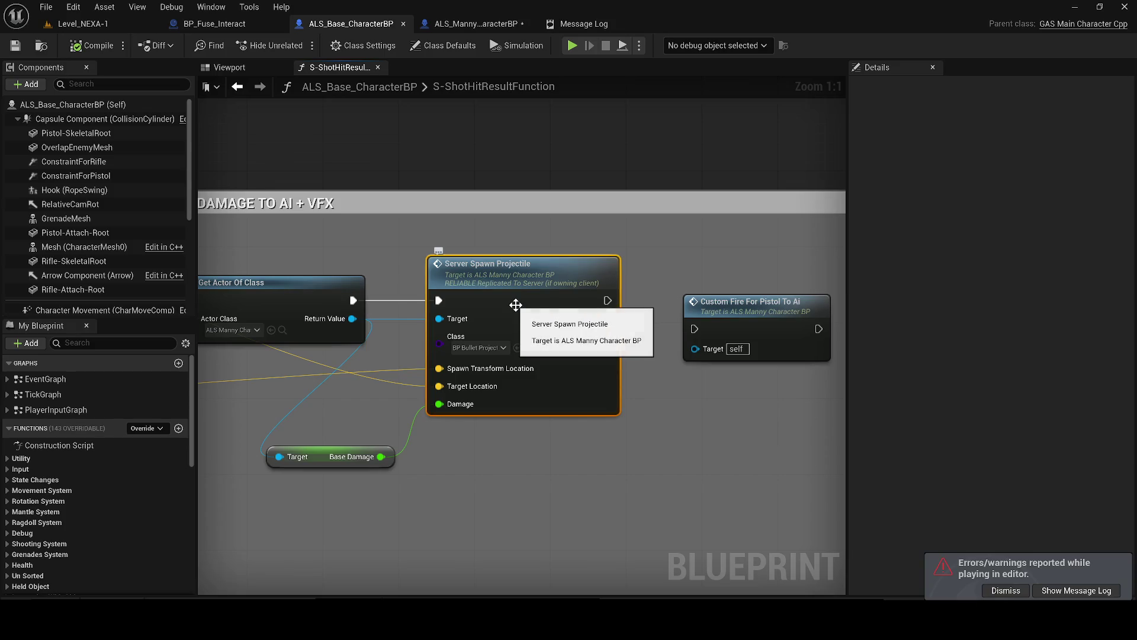
click(606, 23)
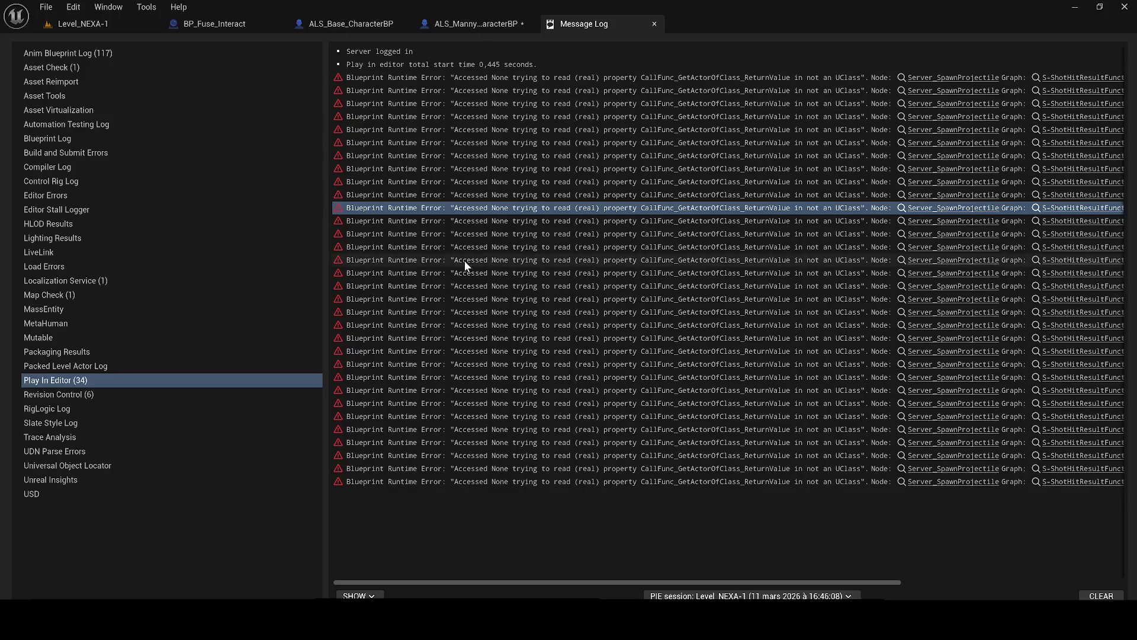
click(560, 249)
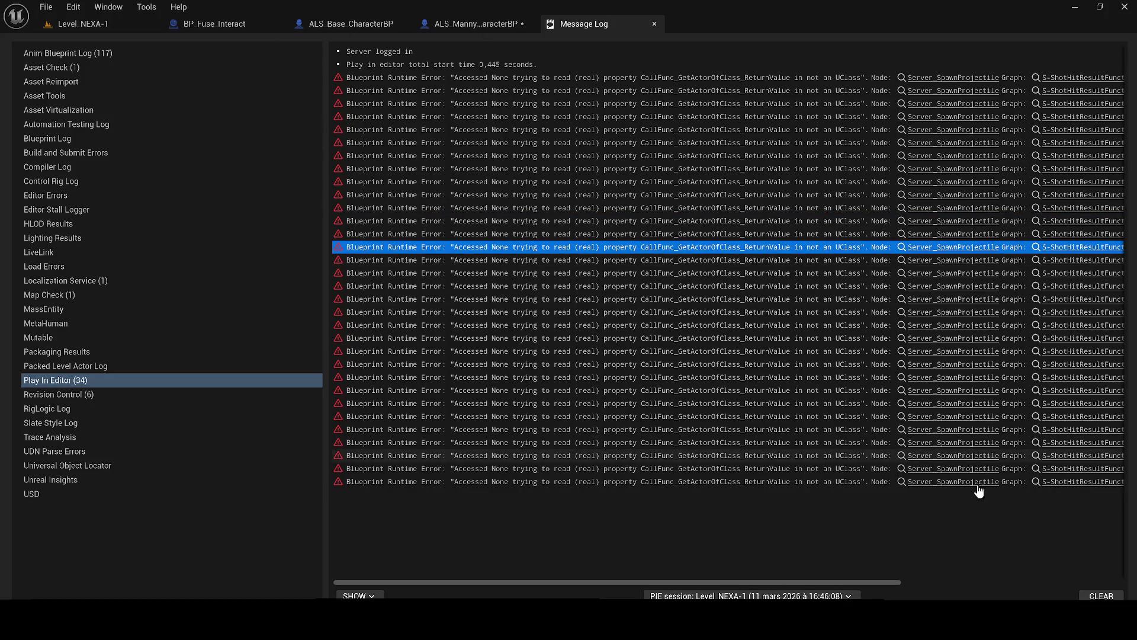
mouse_move(752, 583)
mouse_down()
mouse_move(1026, 558)
mouse_move(712, 535)
mouse_up()
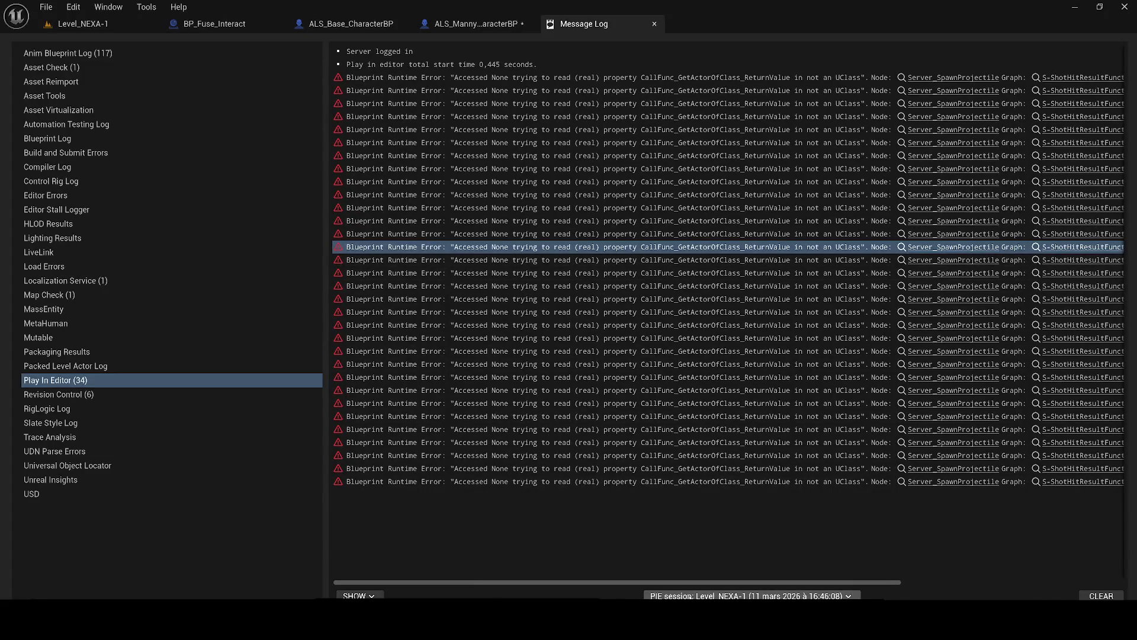
click(869, 578)
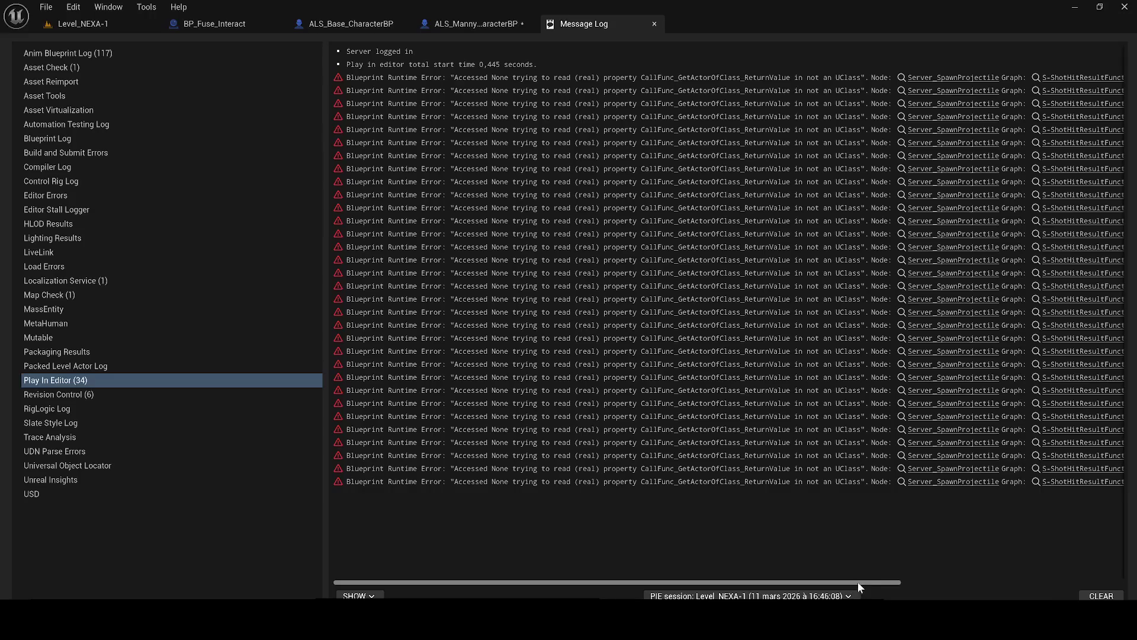
click(828, 595)
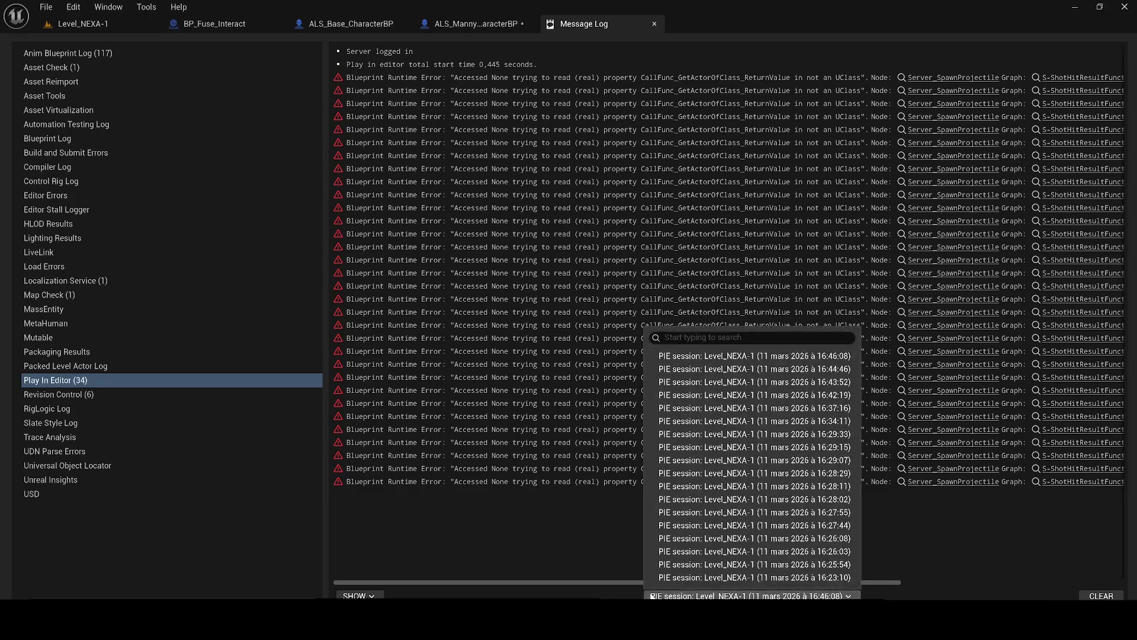
click(592, 581)
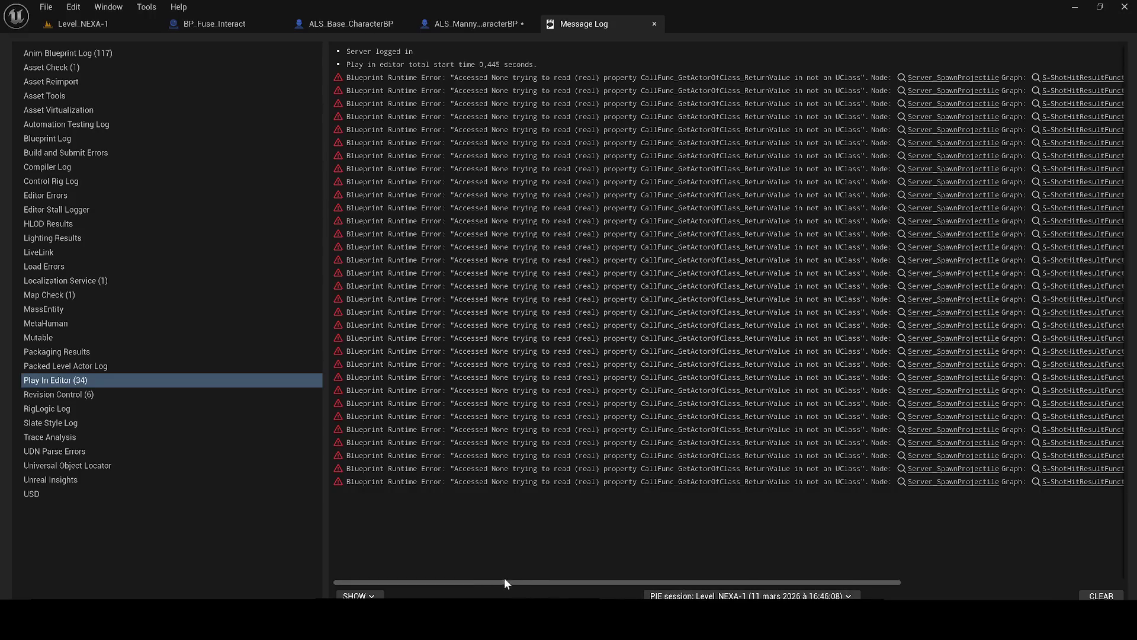
drag(689, 582, 769, 571)
- Snip the Message Log region with Snipping Tool, minimize it, and return to Level_NEXA-1
key(super)
text(c)
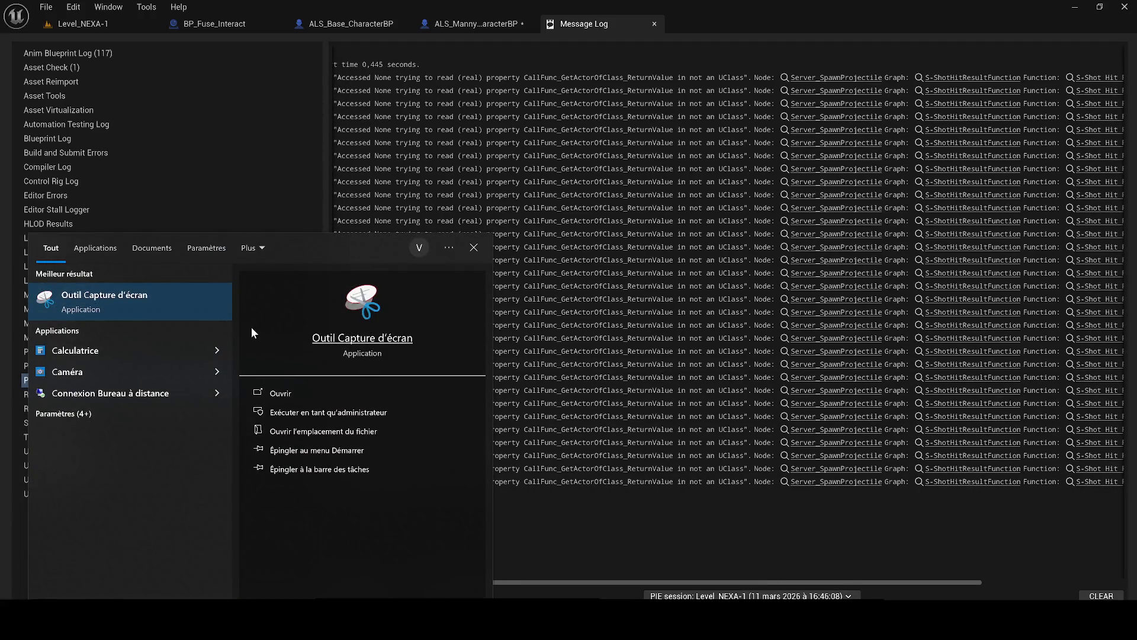
click(179, 309)
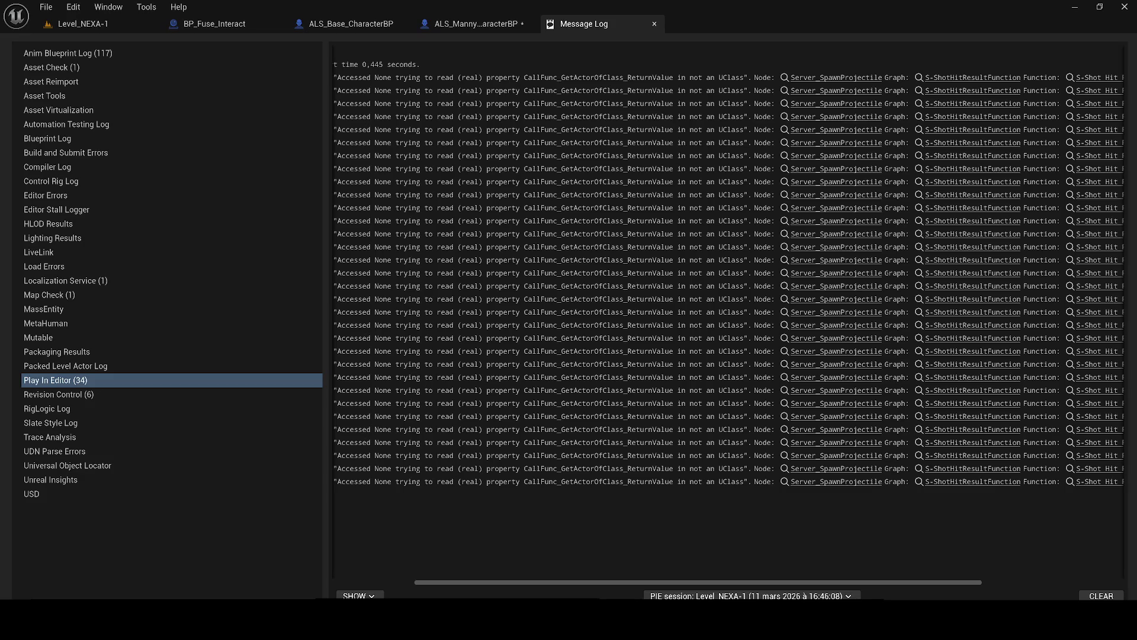
mouse_move(286, 25)
mouse_down()
mouse_move(1136, 398)
mouse_move(1136, 600)
mouse_up()
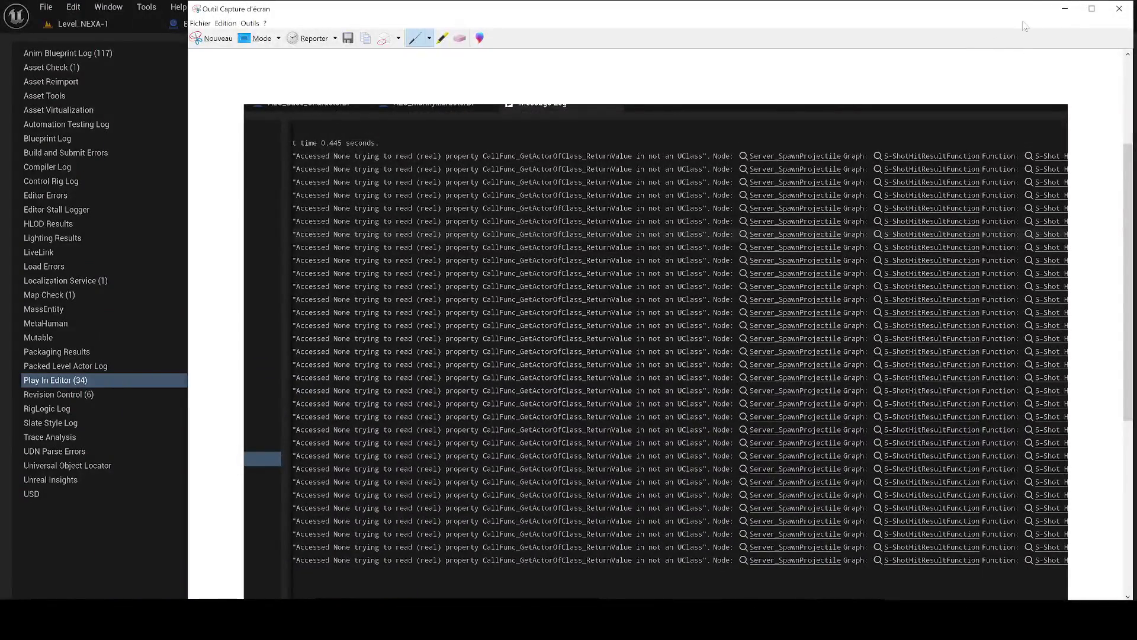
click(1064, 8)
click(83, 23)
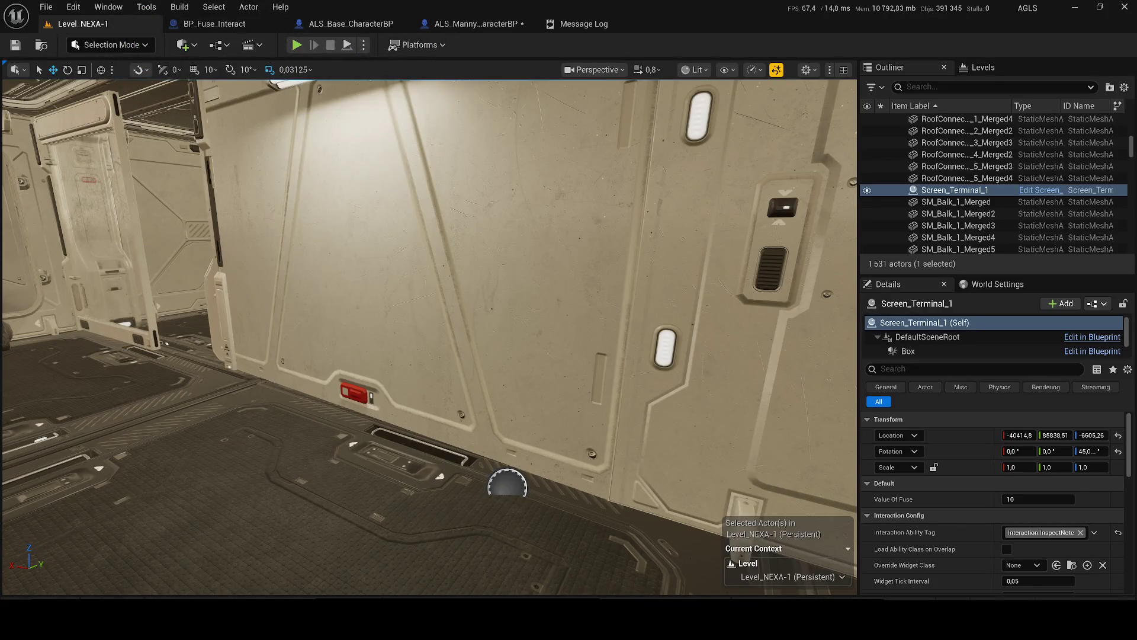
- Pull the level viewport camera back and turn it toward the corridor
drag(73, 193, 51, 251)
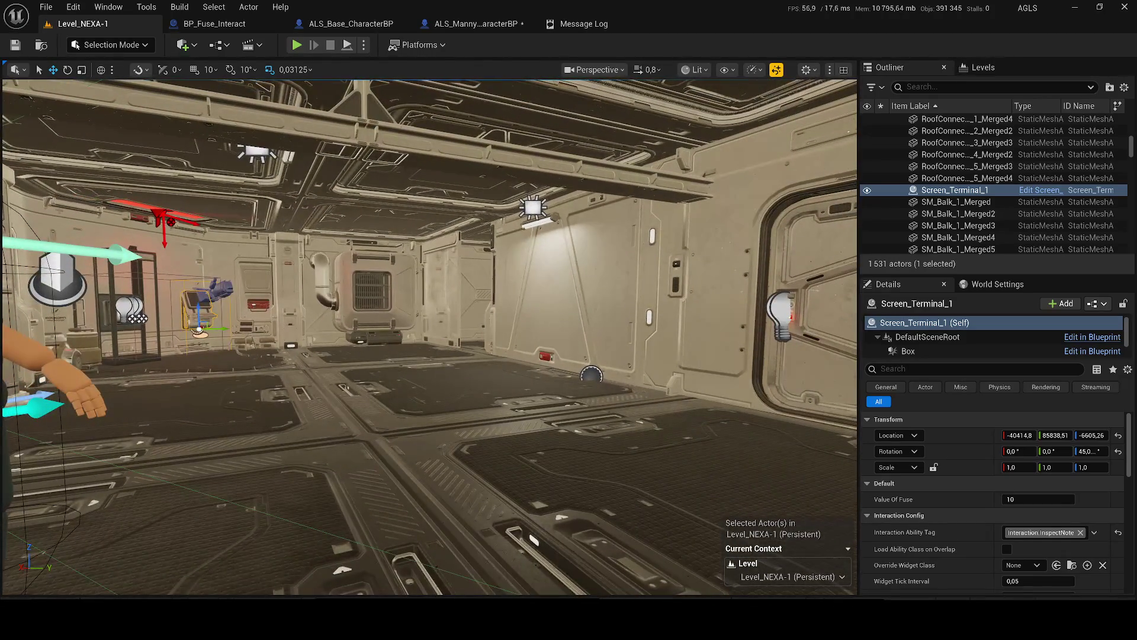
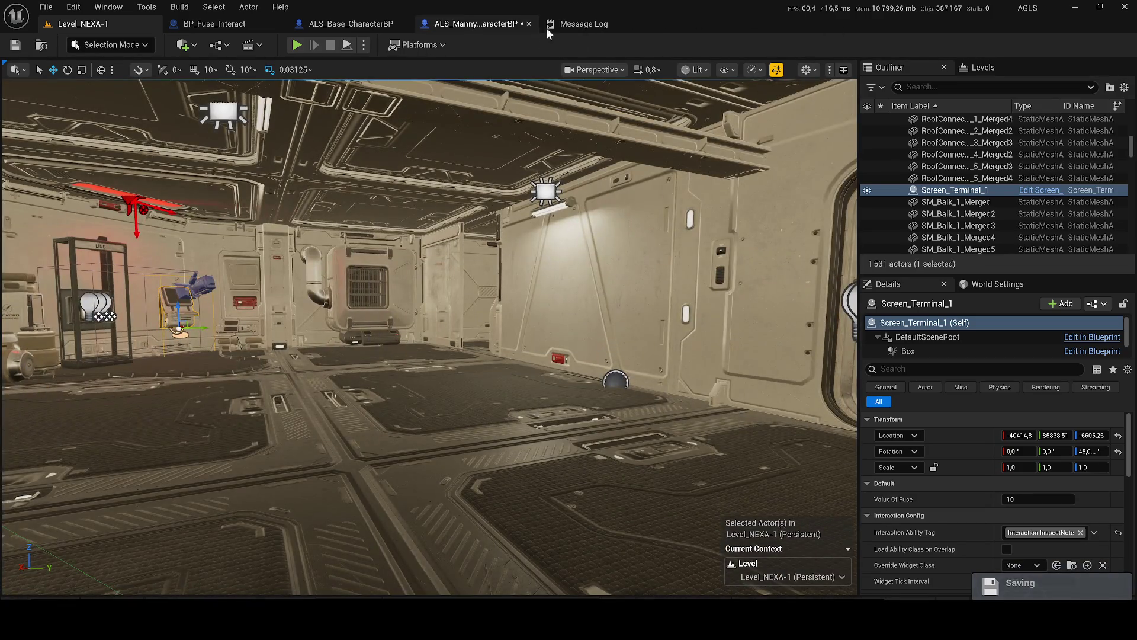
- From the Message Log, open S-ShotHitResultFunction, move Custom Fire For Pistol To Ai upward, and save
click(546, 28)
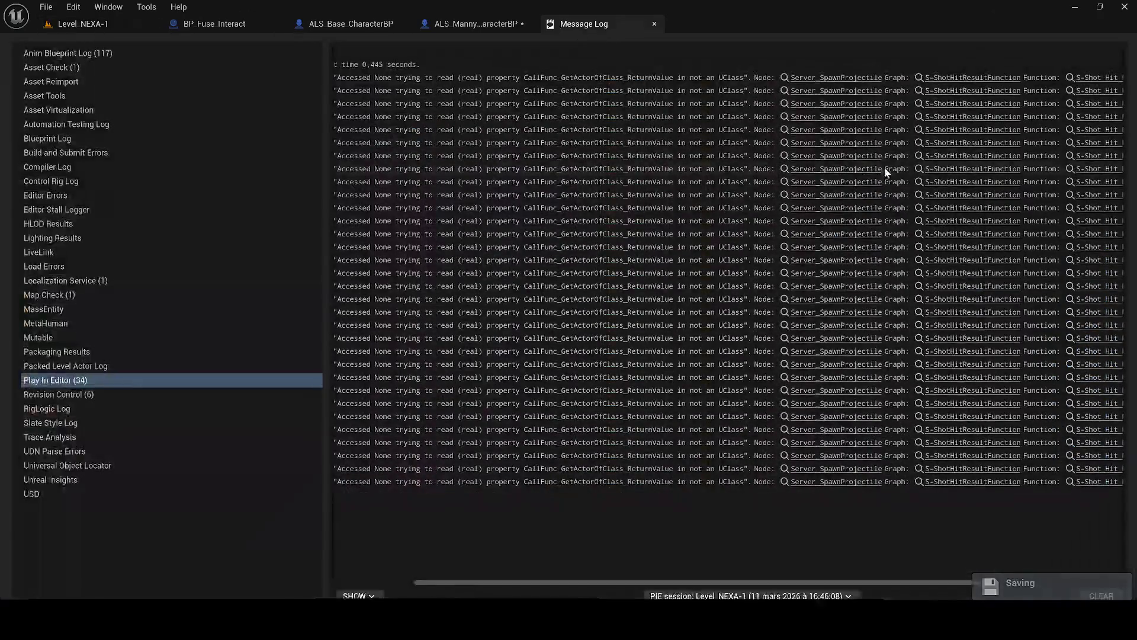
click(1080, 184)
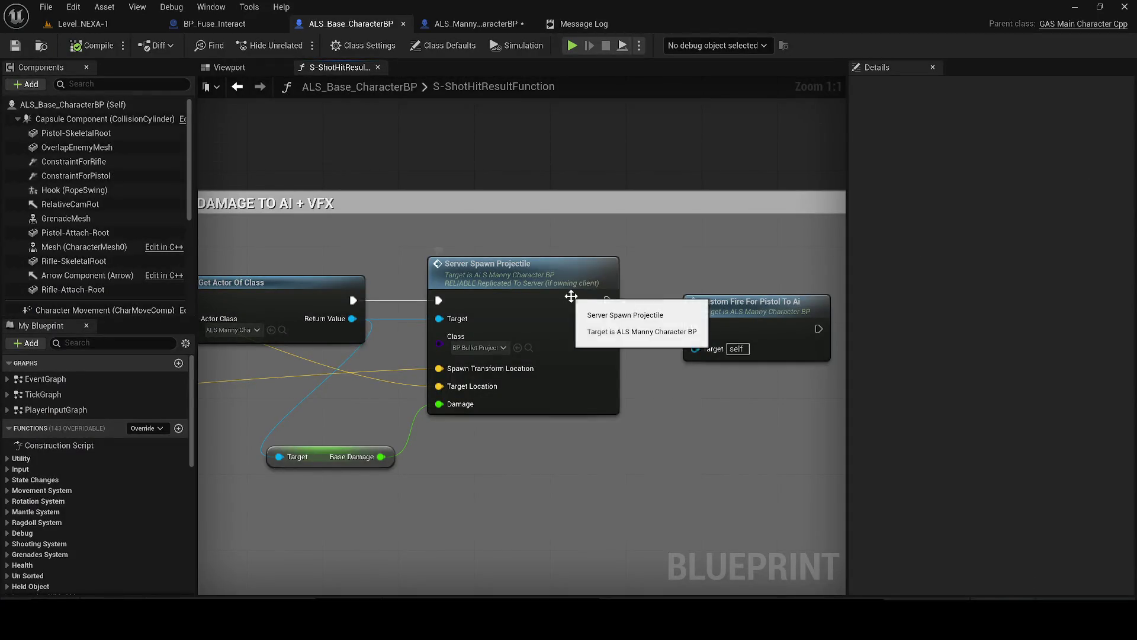
mouse_move(747, 320)
mouse_down()
mouse_move(669, 150)
mouse_move(642, 140)
mouse_up()
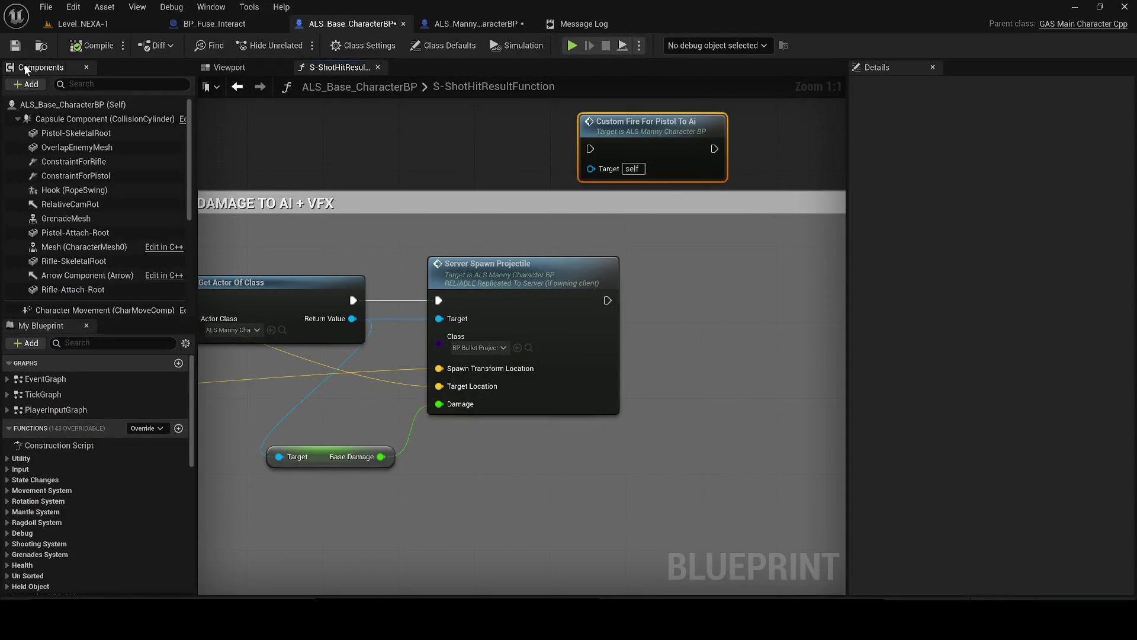
click(15, 46)
- Pan the graph to bring the APPLY DAMAGE TO AI + VFX section into view
scroll(400, 220, down, 4)
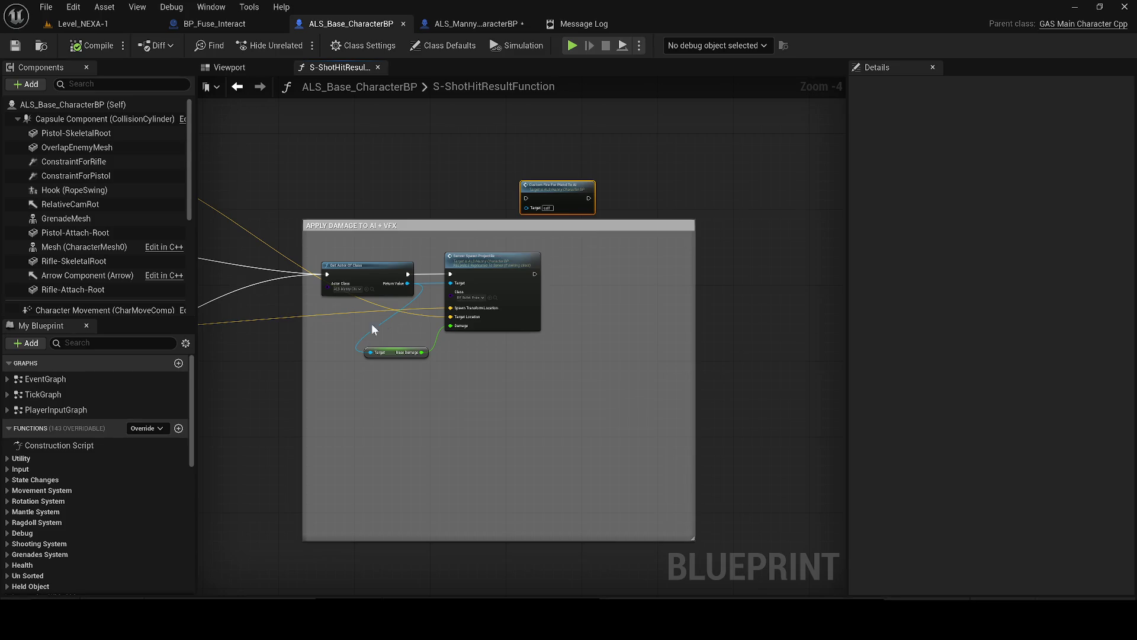
drag(362, 332, 834, 345)
scroll(617, 406, up, 1)
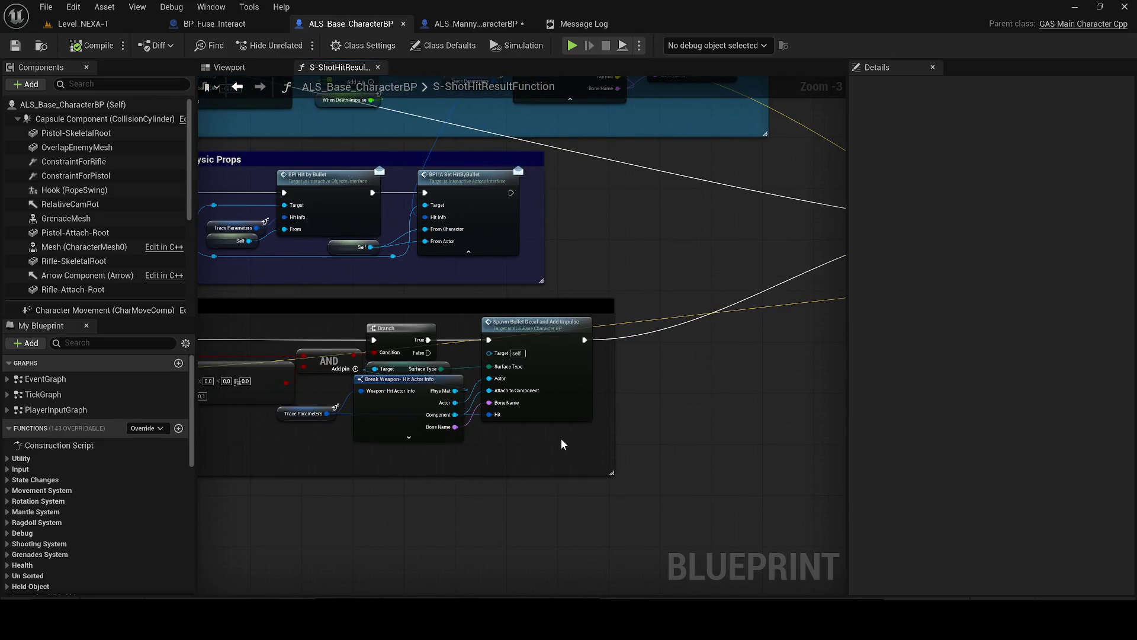
mouse_move(563, 443)
mouse_down()
mouse_move(301, 411)
mouse_move(745, 415)
mouse_up()
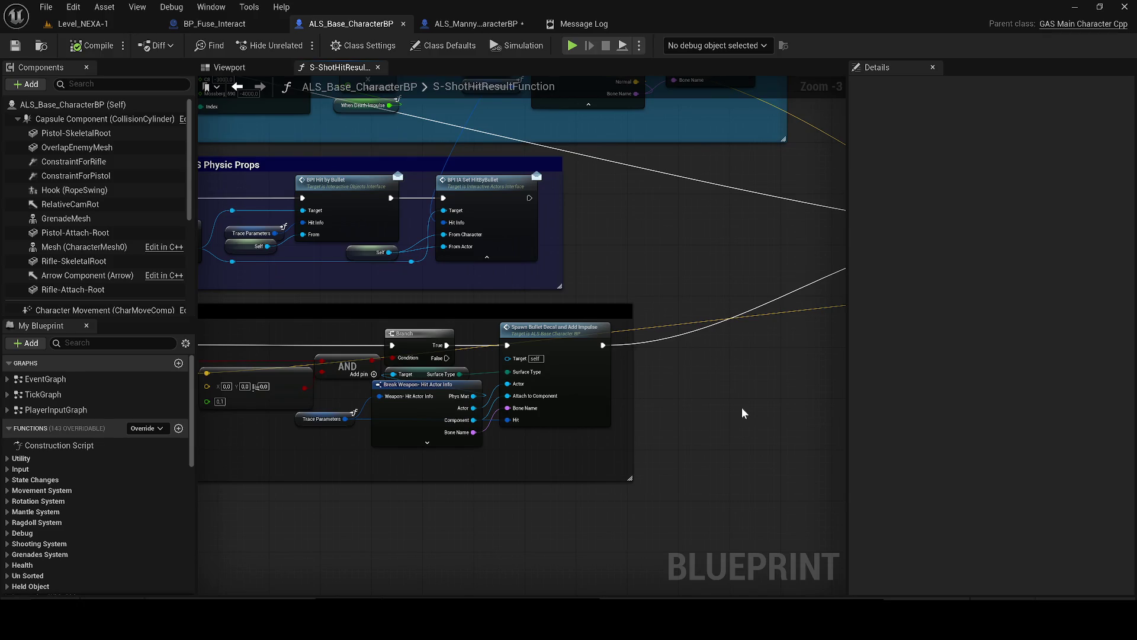
drag(744, 413, 170, 511)
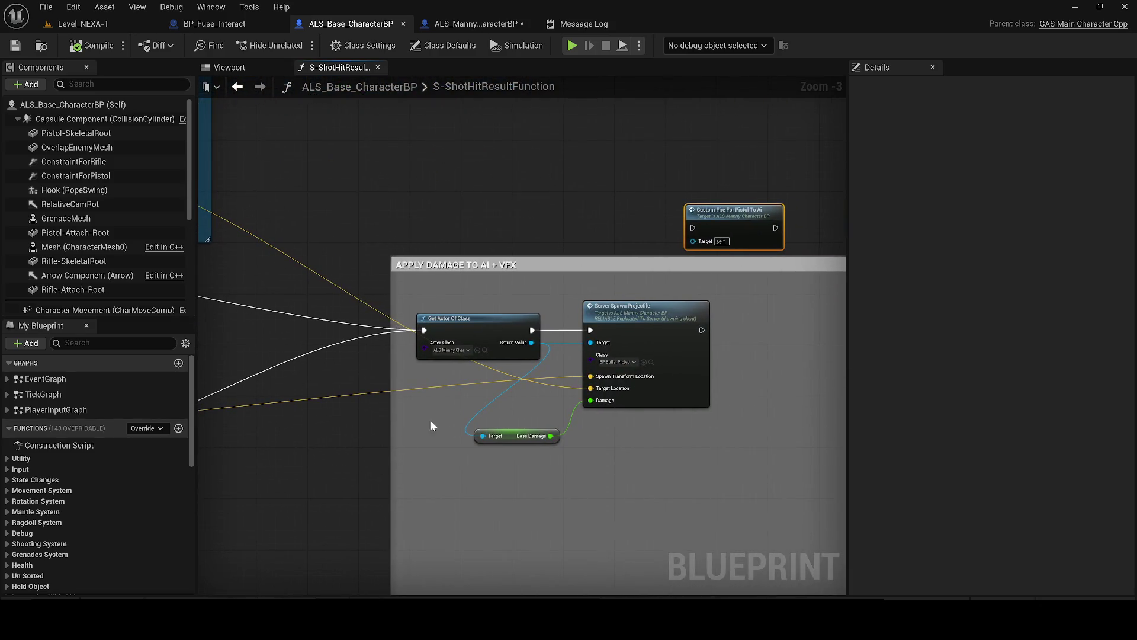
- Add an Is Valid node off Get Actor Of Class's Return Value
drag(431, 420, 363, 426)
drag(461, 352, 545, 472)
text(is vlaid)
key(BackSpace)
key(BackSpace)
key(BackSpace)
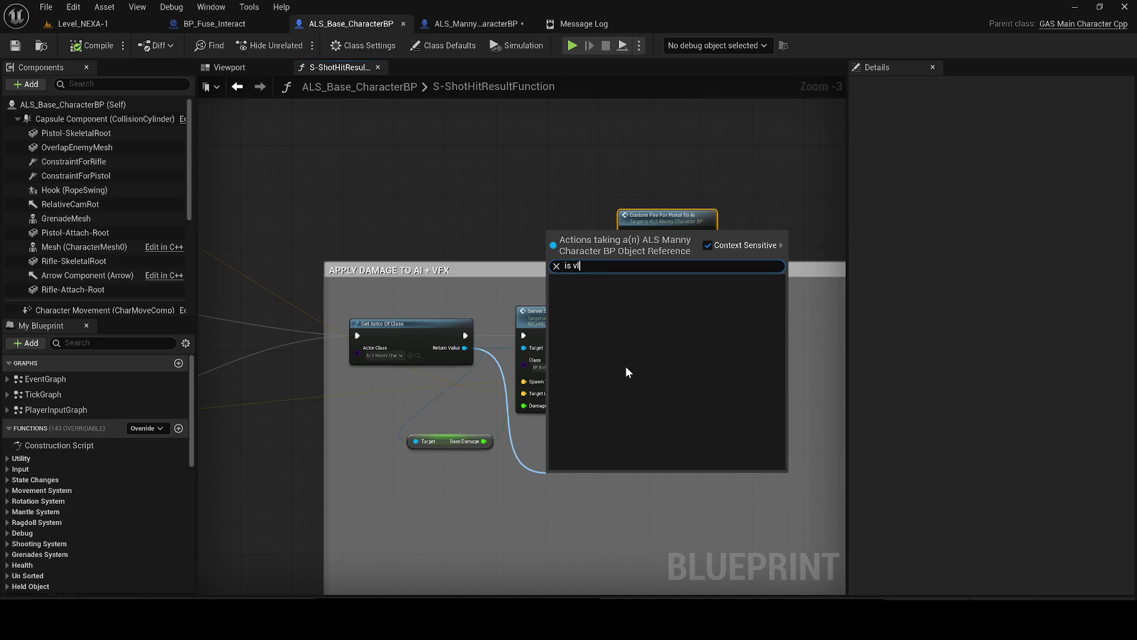
text(valid)
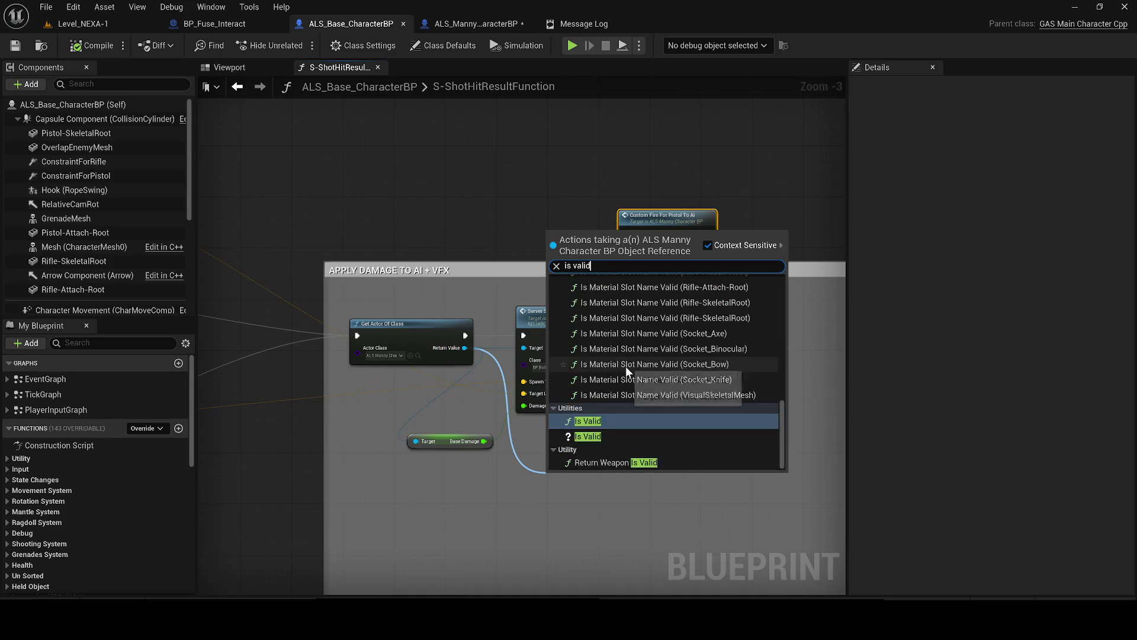
click(603, 443)
- Place Is Valid beside Get Actor Of Class and route execution through it into Server Spawn Projectile
drag(587, 346, 706, 331)
scroll(619, 426, up, 3)
mouse_move(553, 502)
mouse_down()
mouse_move(554, 383)
mouse_move(500, 279)
mouse_up()
mouse_move(389, 290)
mouse_down()
mouse_move(457, 300)
mouse_move(493, 273)
mouse_up()
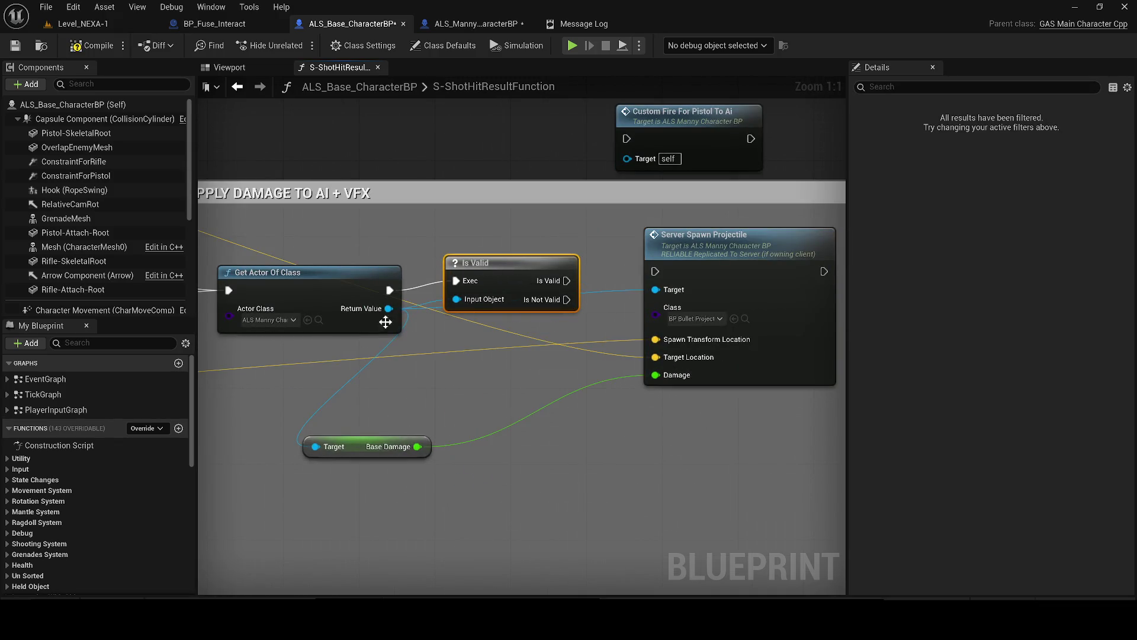
click(318, 320)
mouse_move(495, 425)
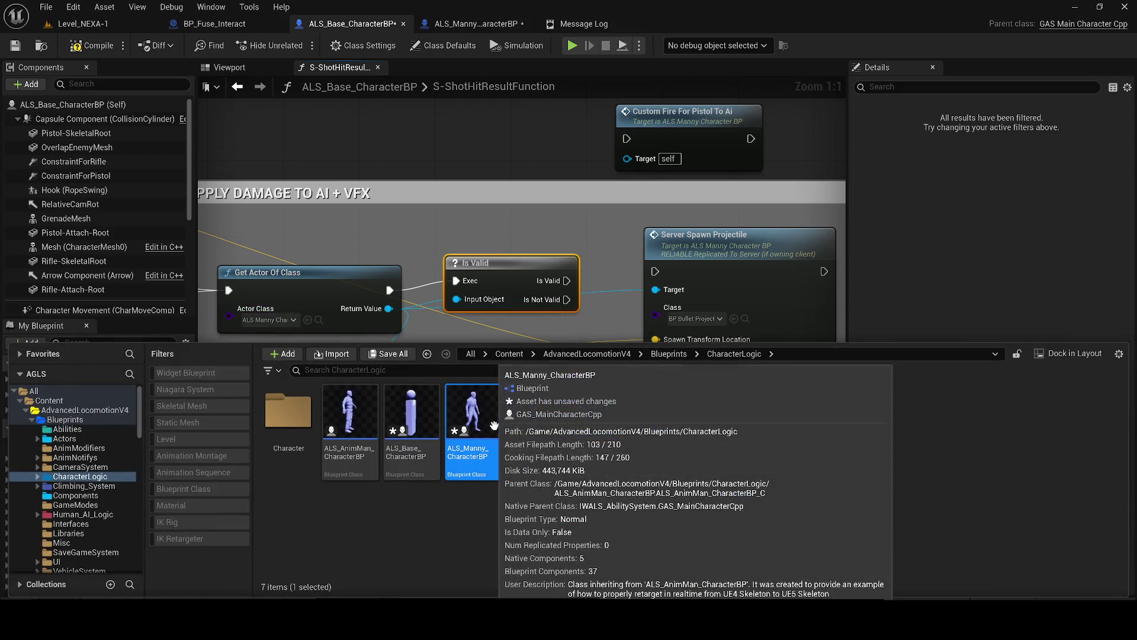
click(264, 321)
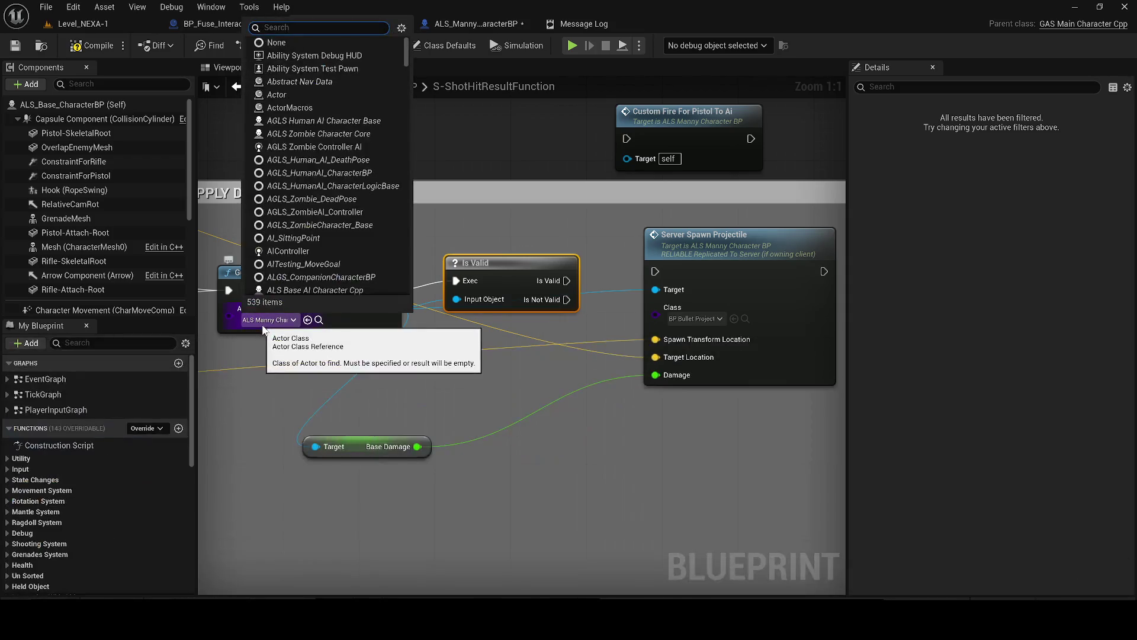
click(354, 335)
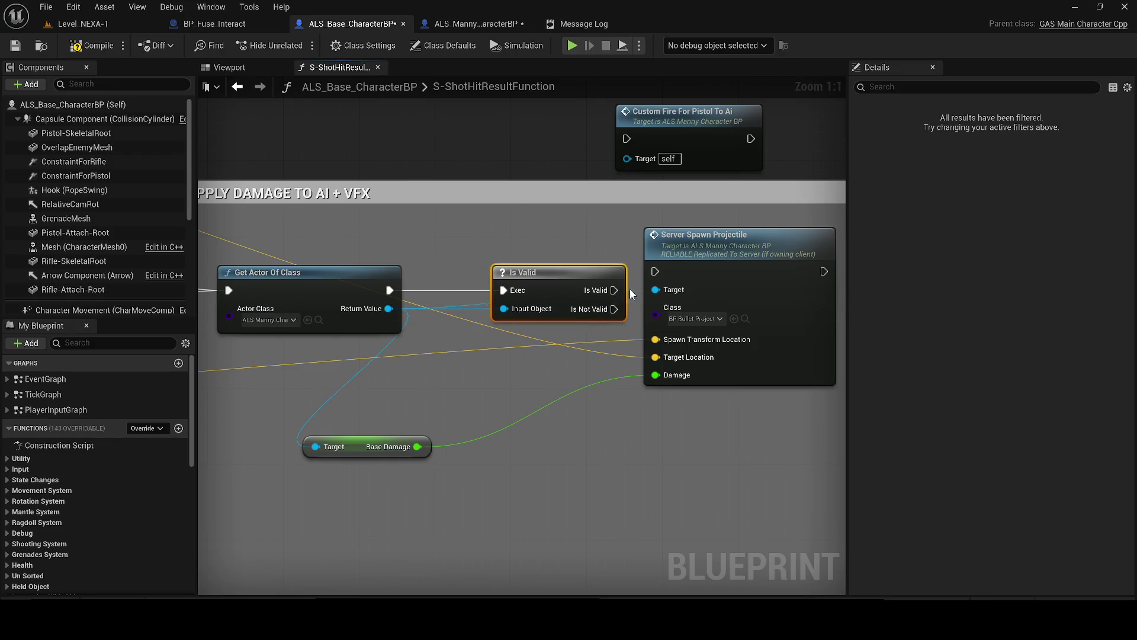
mouse_move(574, 283)
mouse_down()
mouse_move(555, 282)
mouse_move(655, 271)
mouse_up()
drag(734, 468, 454, 283)
- Set Actor Class to ALS_AnimMan_CharacterBP, save, and open the Server_SpawnProjectile event
click(269, 320)
text(als)
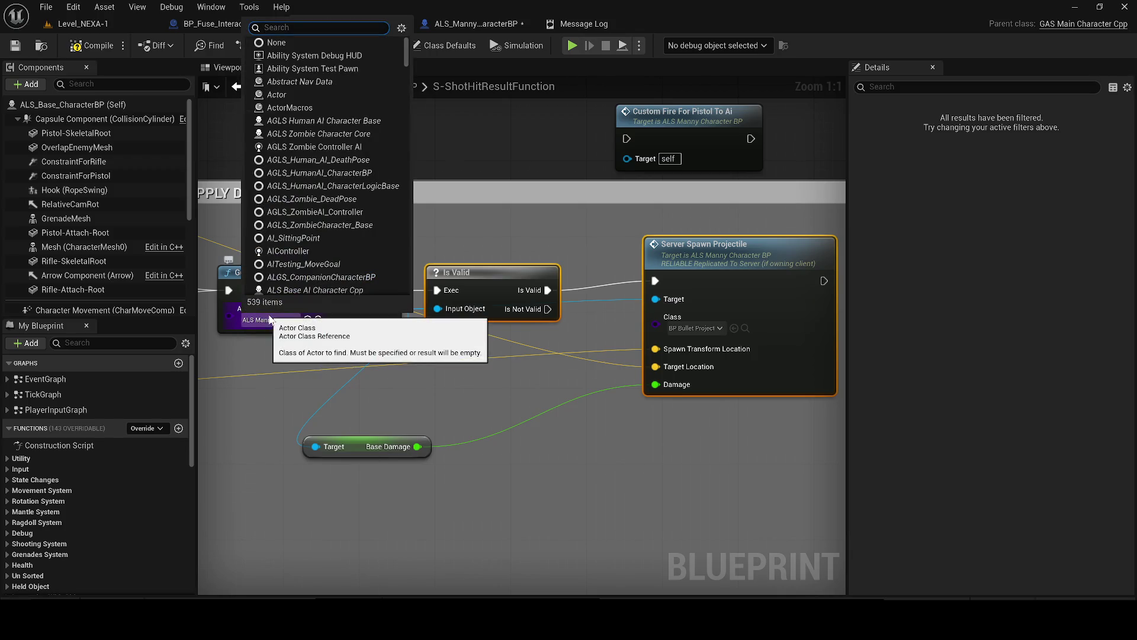
text(_an)
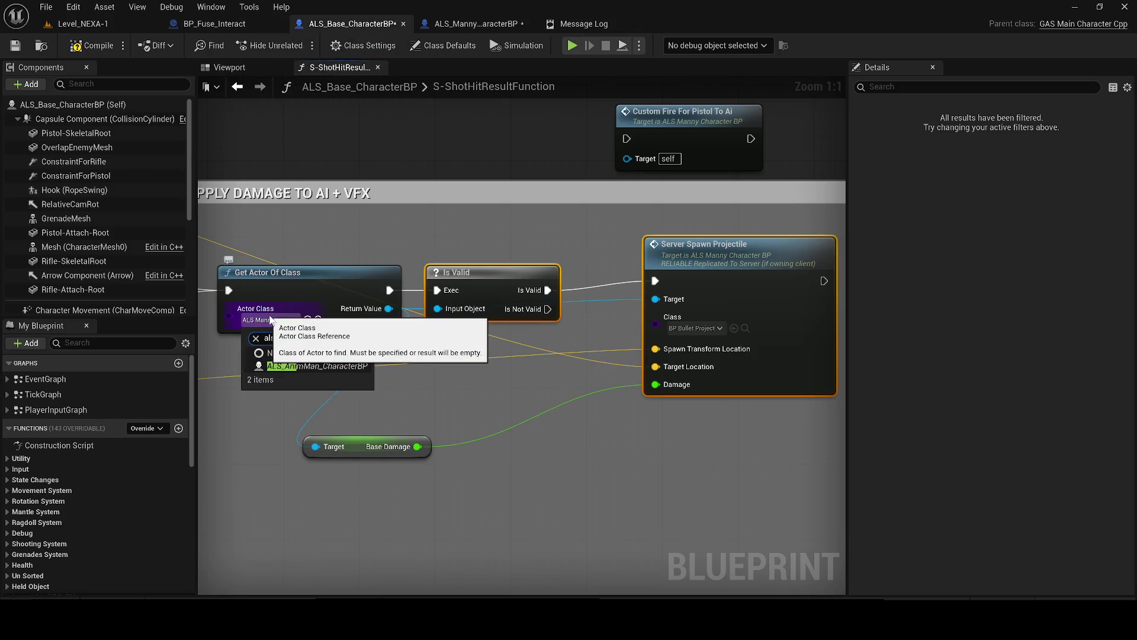
click(290, 364)
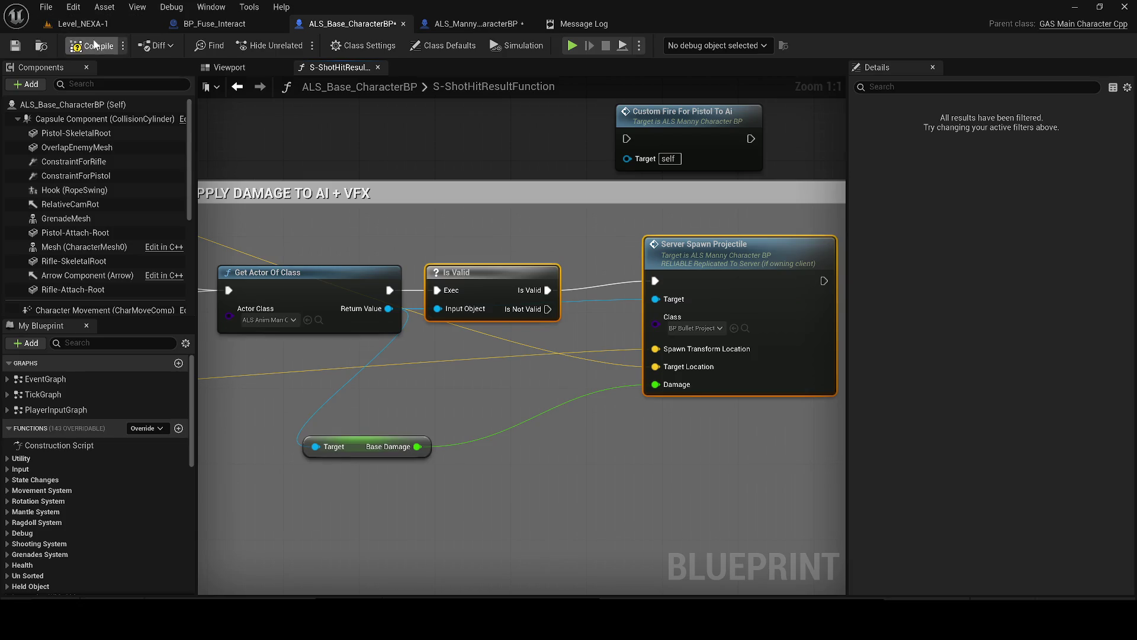
key(ctrl+s)
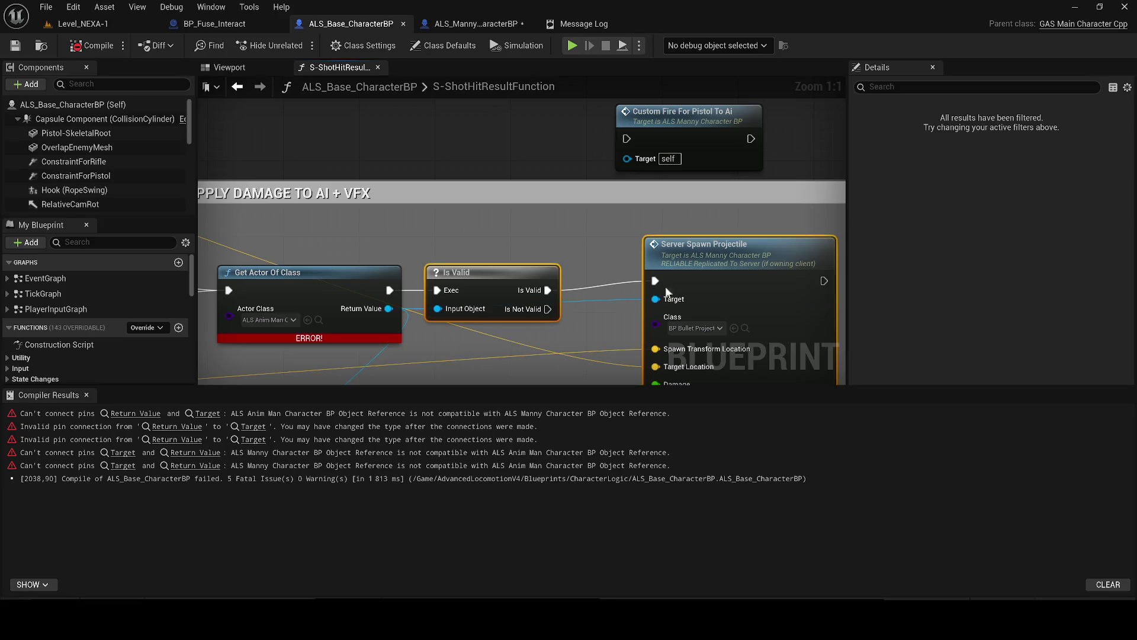
double_click(719, 259)
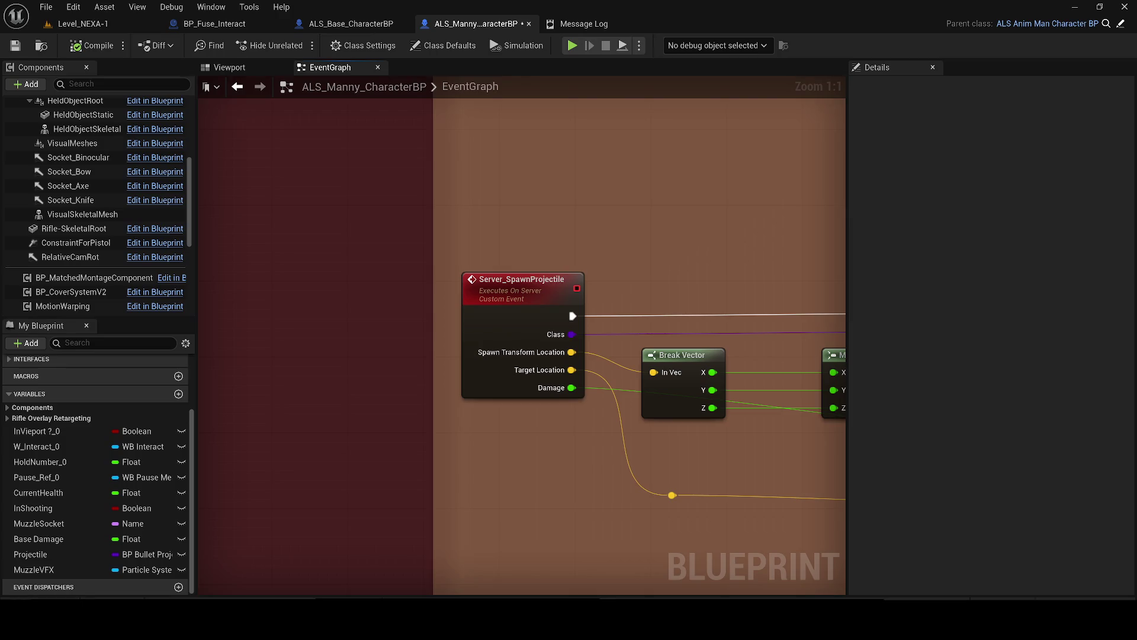
- Move the damage and projectile comment groups up and right in the Manny blueprint, then save
scroll(693, 280, down, 9)
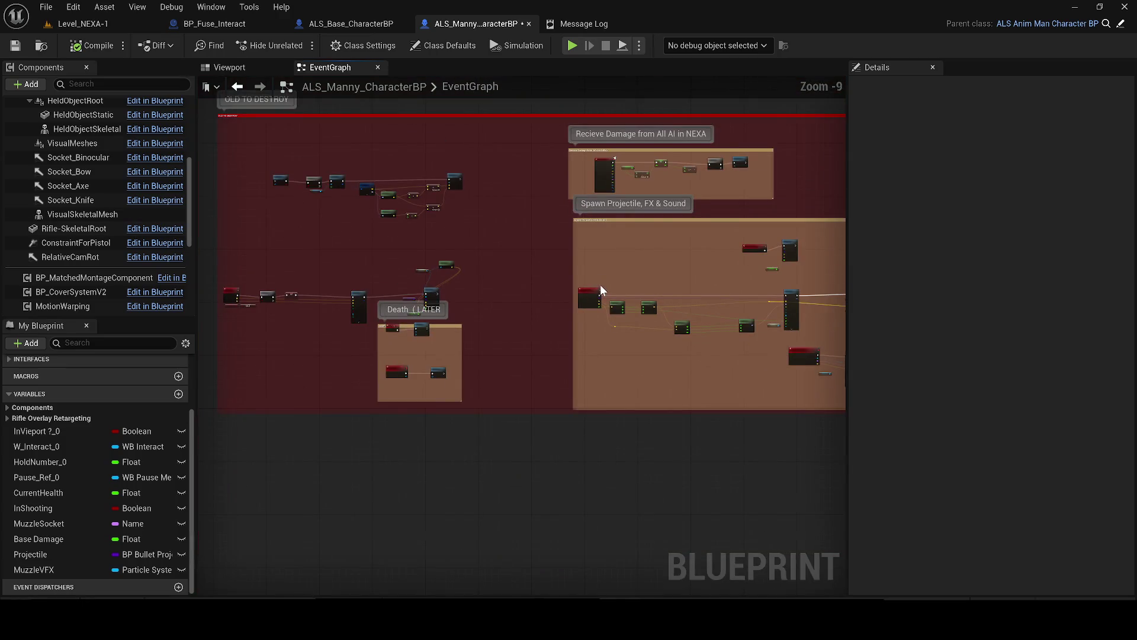
scroll(693, 280, down, 3)
mouse_move(692, 280)
mouse_down()
mouse_move(599, 315)
mouse_move(367, 336)
mouse_up()
mouse_move(338, 247)
mouse_down()
mouse_move(519, 357)
mouse_move(550, 400)
mouse_up()
scroll(351, 279, up, 8)
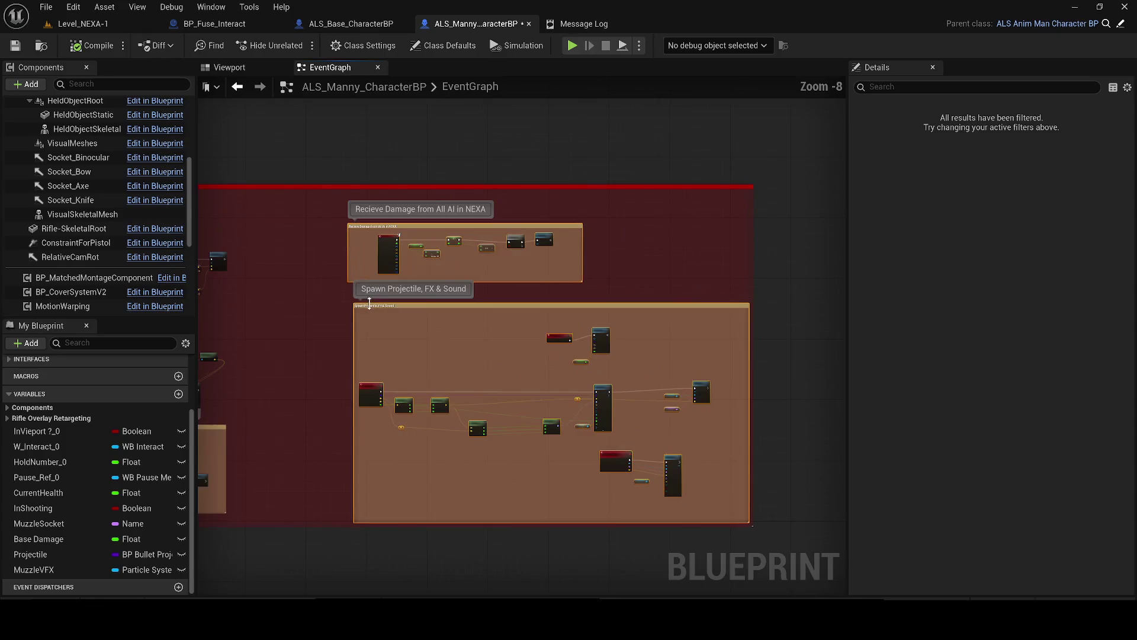
scroll(361, 305, down, 7)
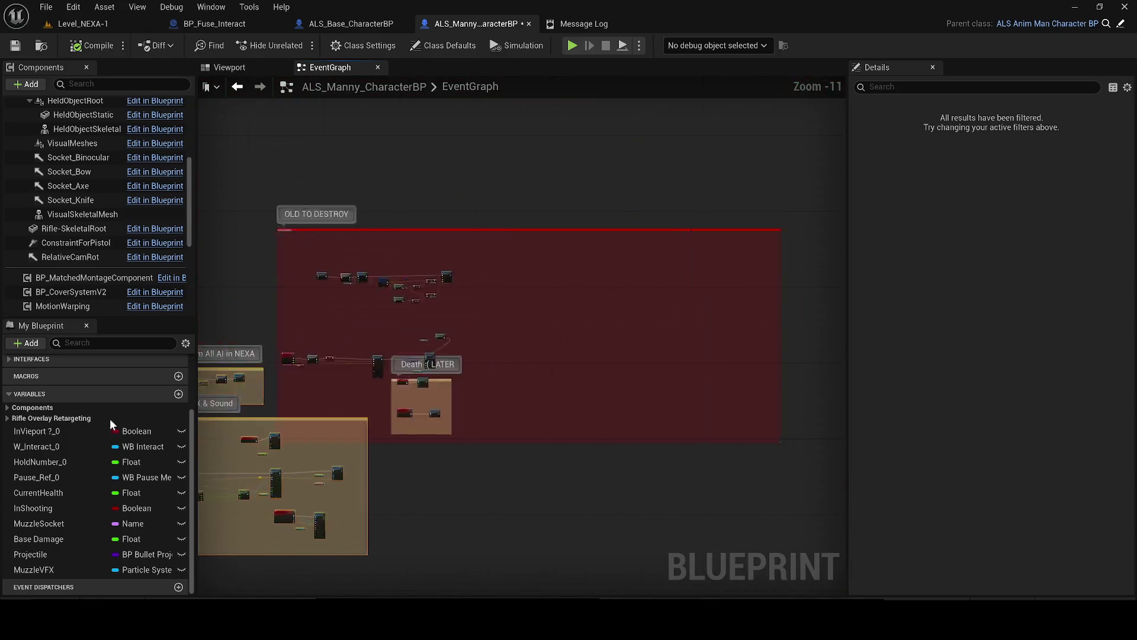
mouse_move(336, 372)
mouse_down()
mouse_move(494, 222)
mouse_move(481, 228)
mouse_up()
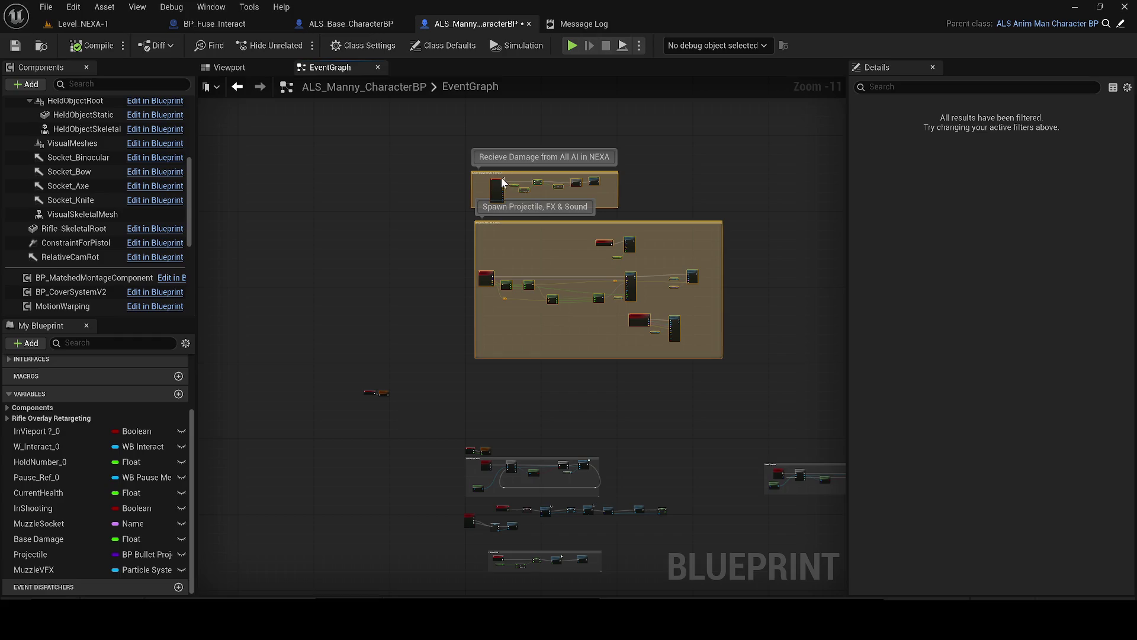
mouse_move(739, 385)
mouse_down()
mouse_move(474, 160)
mouse_move(418, 128)
mouse_up()
click(15, 46)
- Return to Level_NEXA-1 and frame the placed ALS_AnimMan_CharacterBP character
click(336, 23)
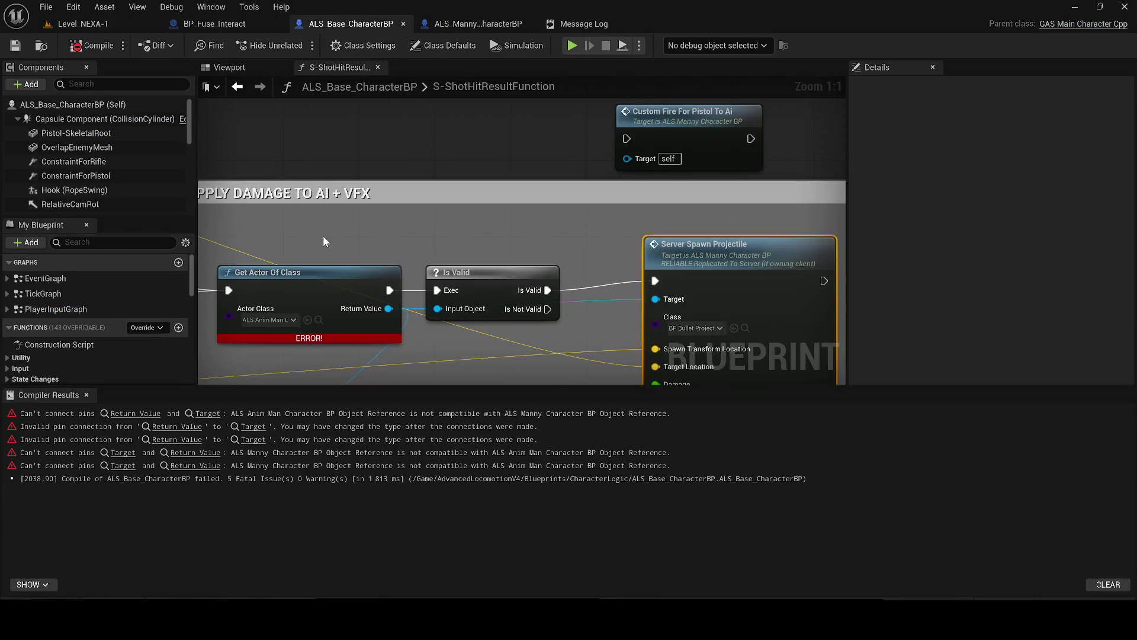
scroll(323, 236, down, 4)
click(229, 67)
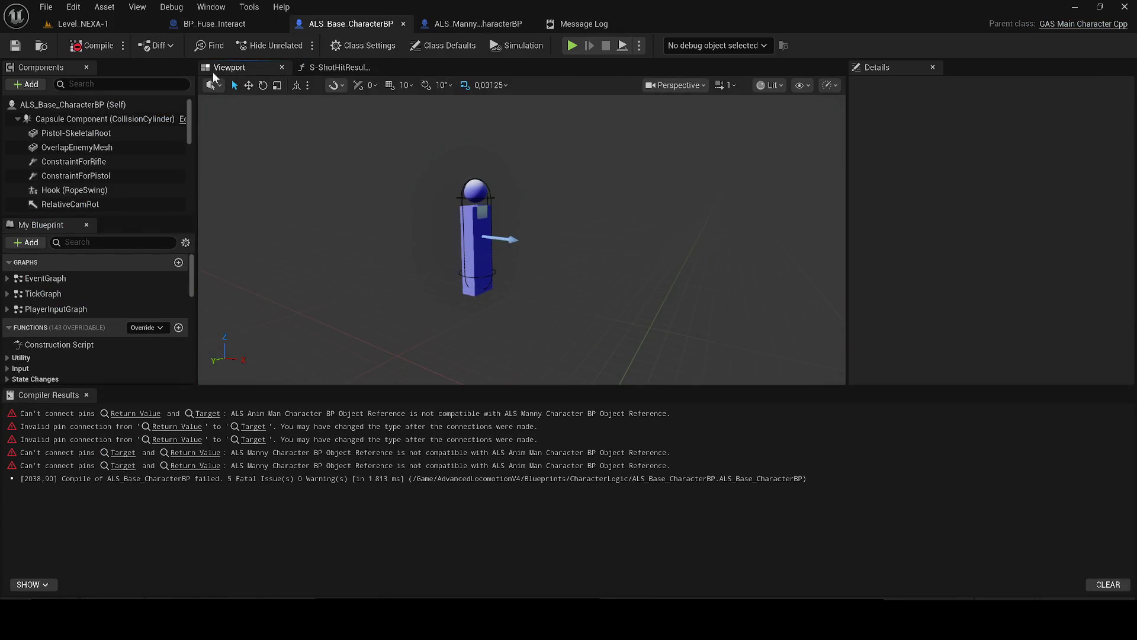
click(83, 23)
scroll(978, 190, up, 5)
double_click(965, 190)
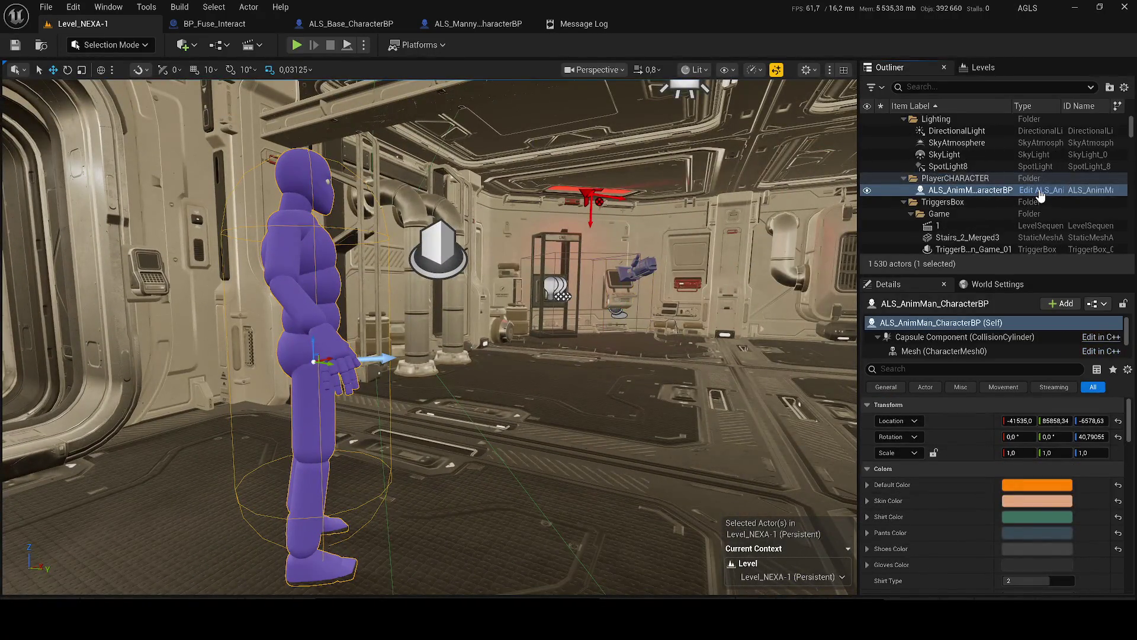
- Open ALS_AnimMan_CharacterBP and paste the copied comment groups into its event graph
click(1039, 195)
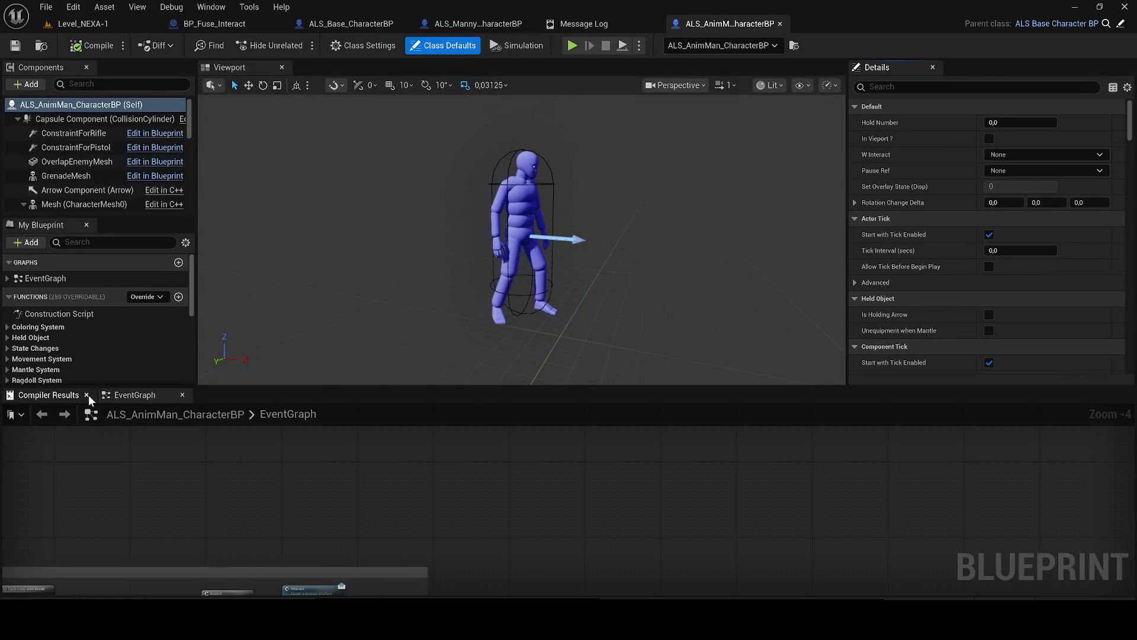
scroll(536, 251, down, 12)
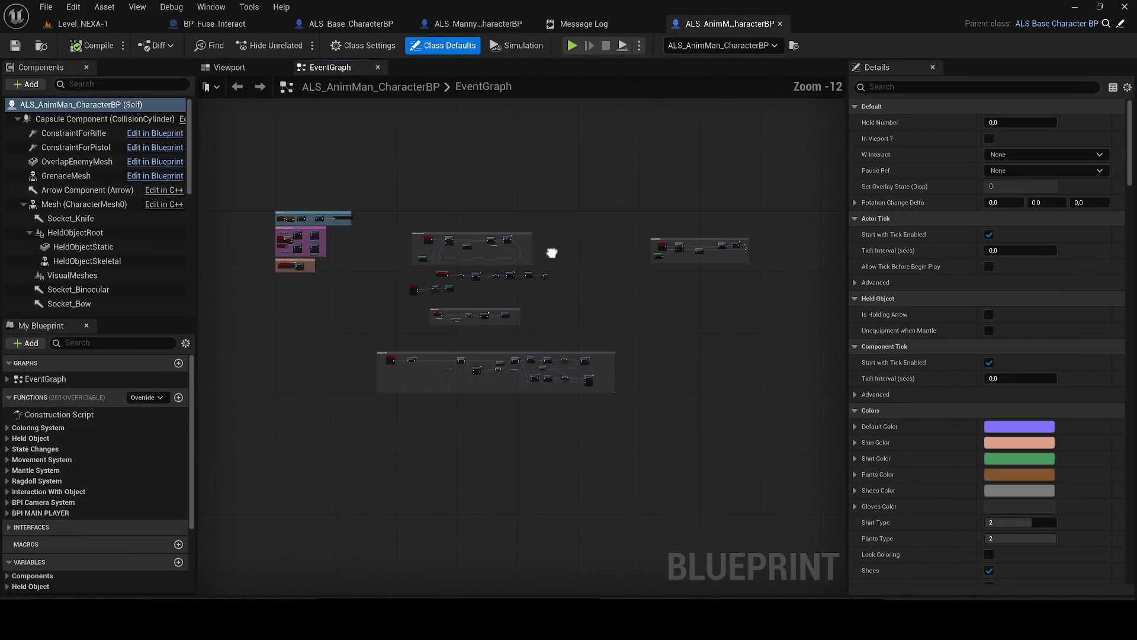
mouse_move(593, 315)
mouse_down()
mouse_move(516, 320)
mouse_move(628, 353)
mouse_move(431, 215)
mouse_up()
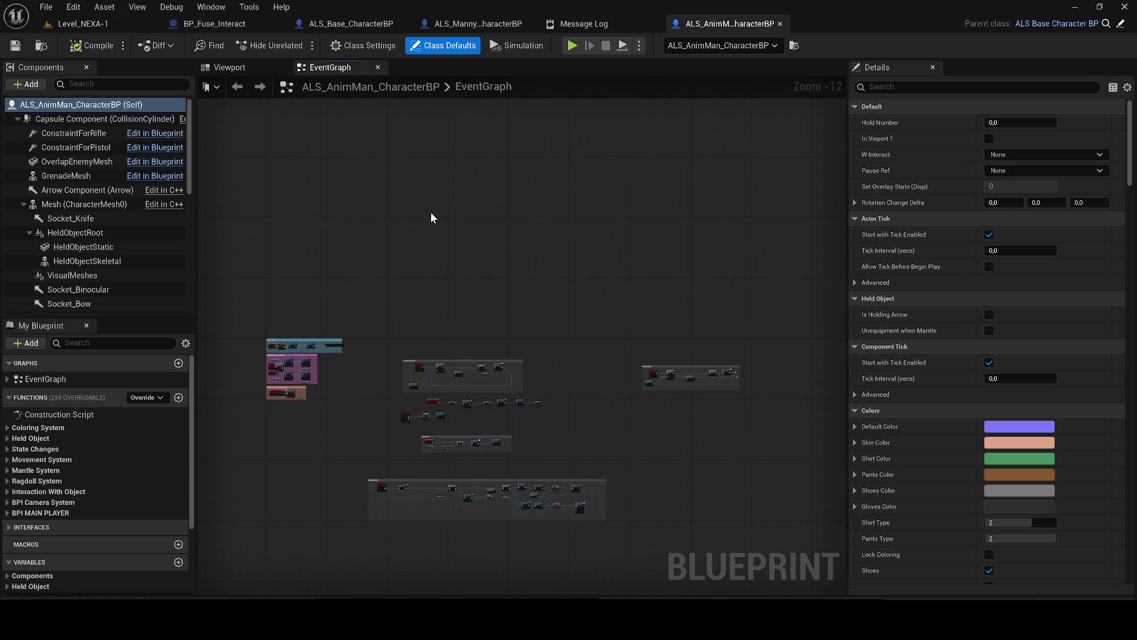
key(ctrl+v)
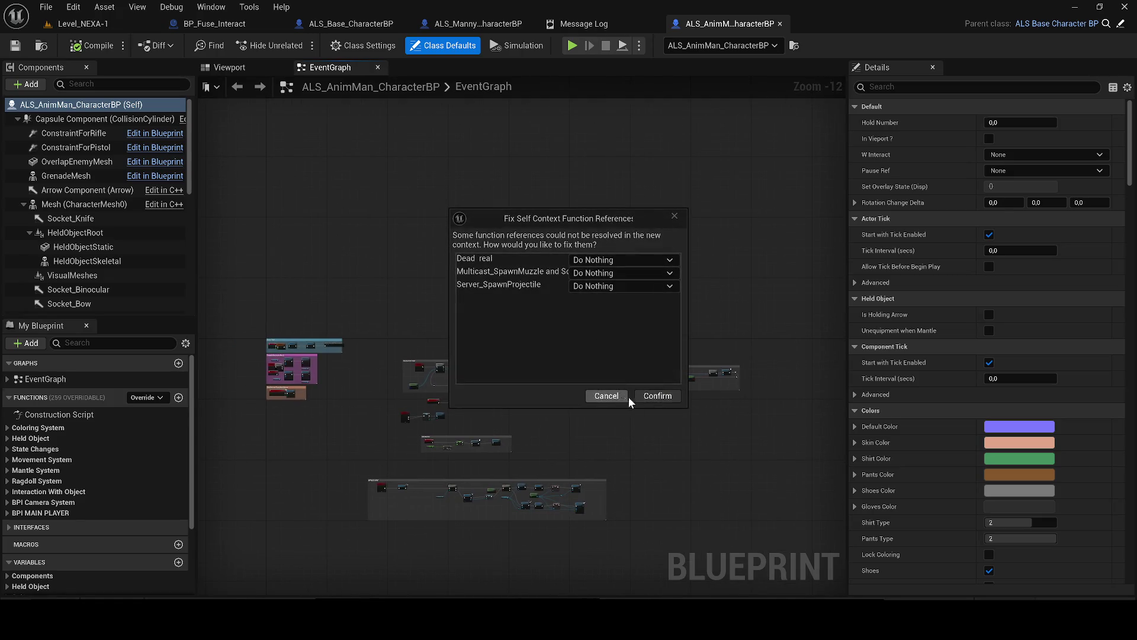
click(658, 396)
scroll(505, 346, up, 5)
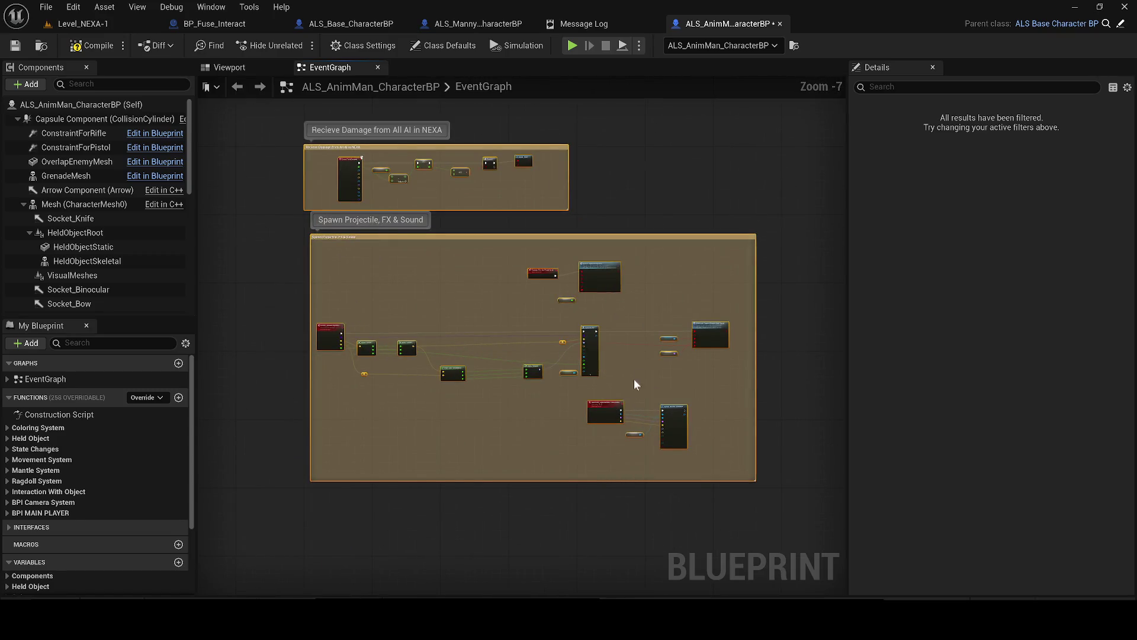
scroll(717, 338, up, 5)
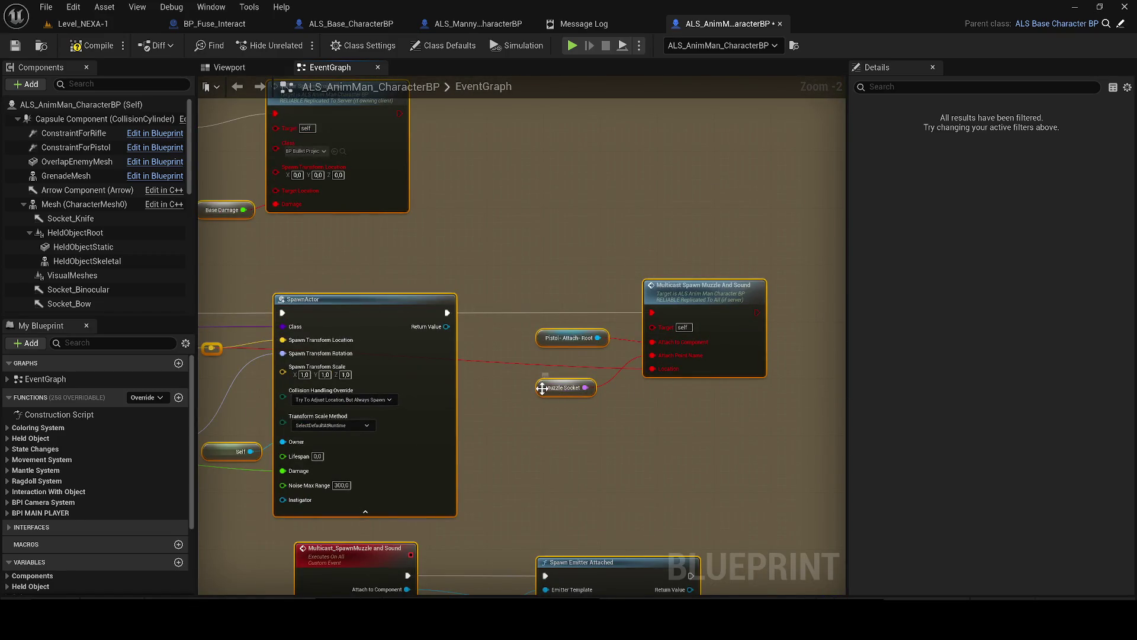
- Reorder the blueprint tabs and turn the Muzzle Socket node into a MuzzleSocket variable
click(457, 25)
mouse_move(456, 25)
mouse_down()
mouse_move(758, 37)
mouse_move(739, 25)
mouse_up()
click(604, 23)
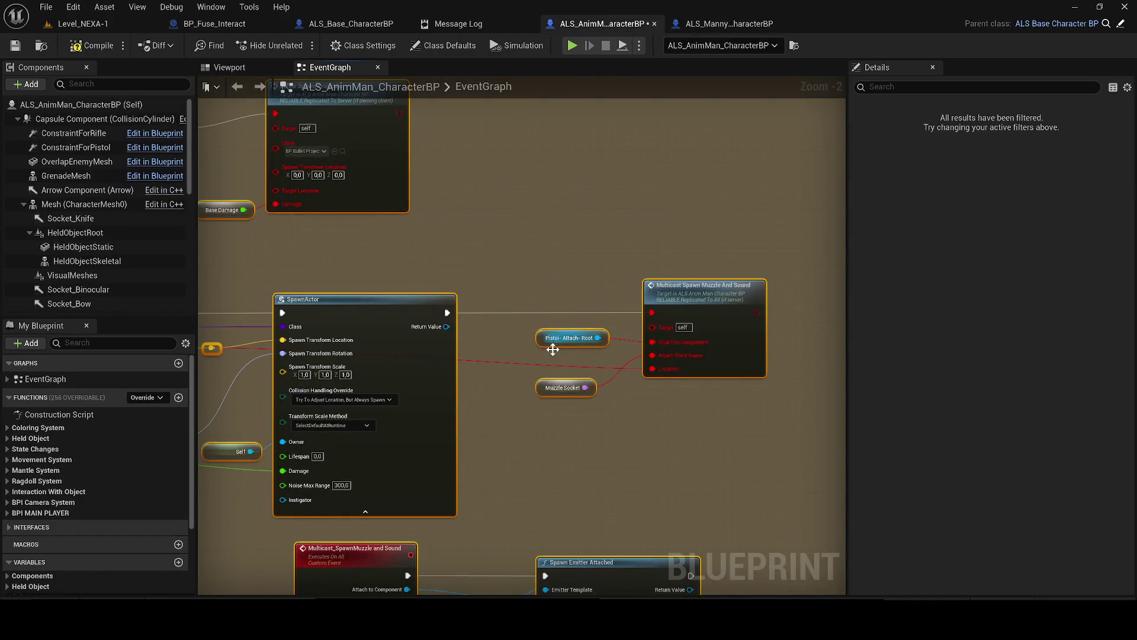
right_click(553, 392)
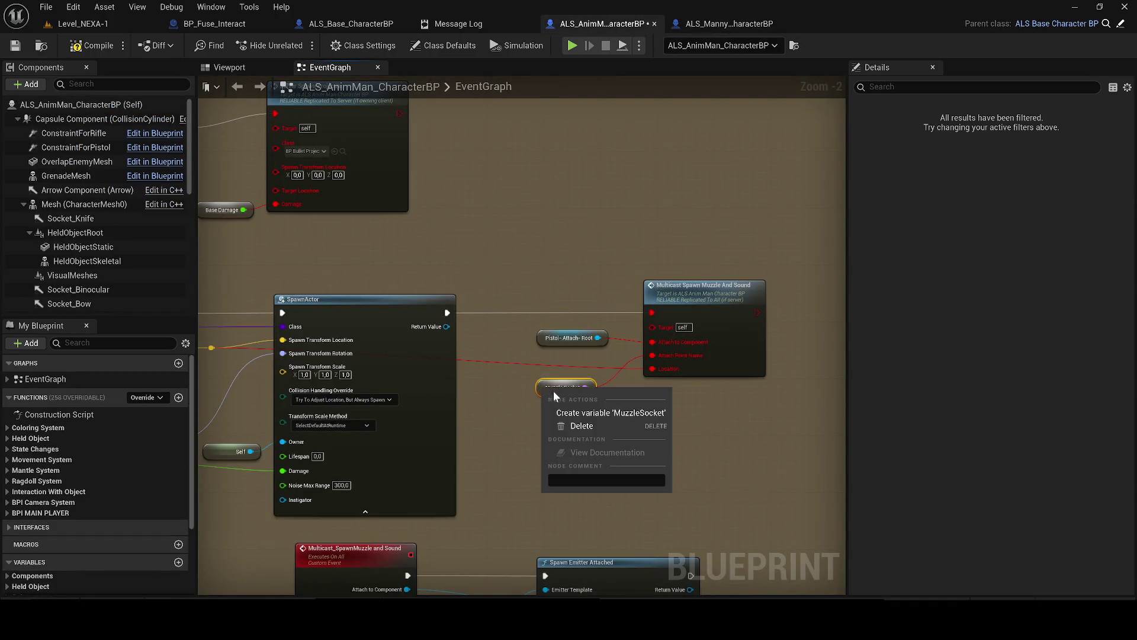
click(578, 412)
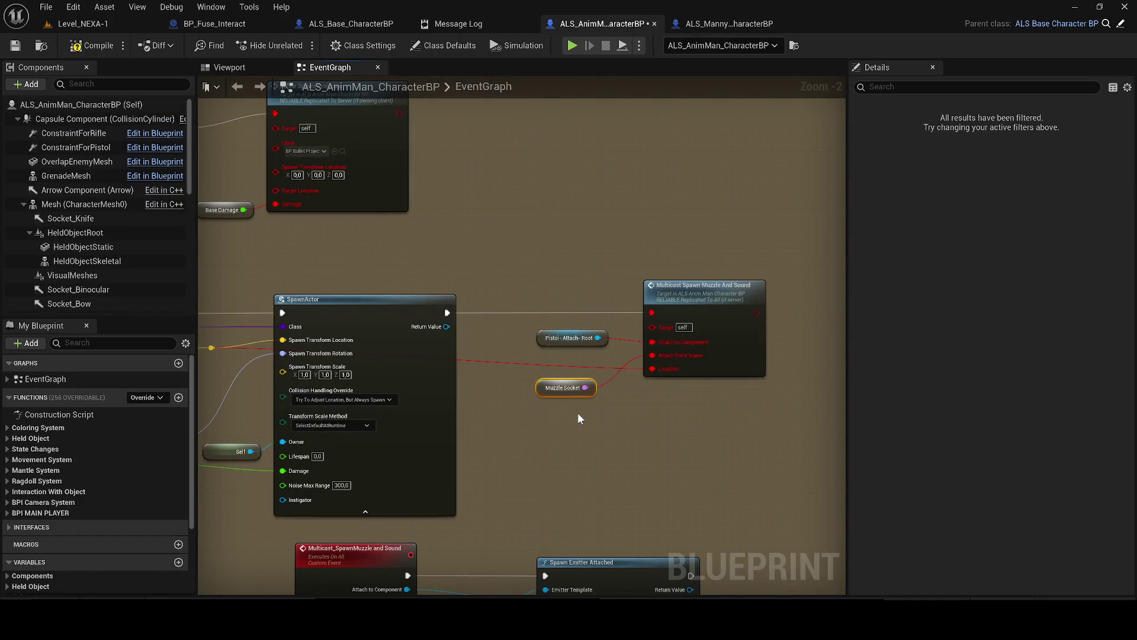
- Refresh the Multicast Spawn Muzzle And Sound and Server Spawn Projectile nodes
right_click(705, 294)
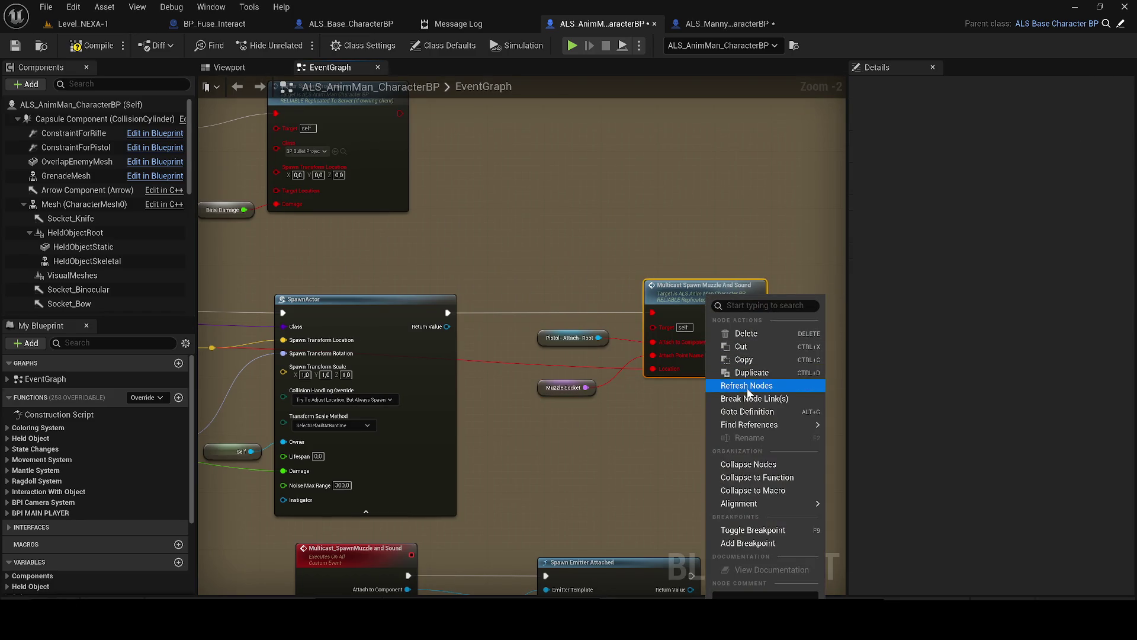
click(748, 392)
drag(446, 333, 719, 331)
scroll(720, 331, down, 2)
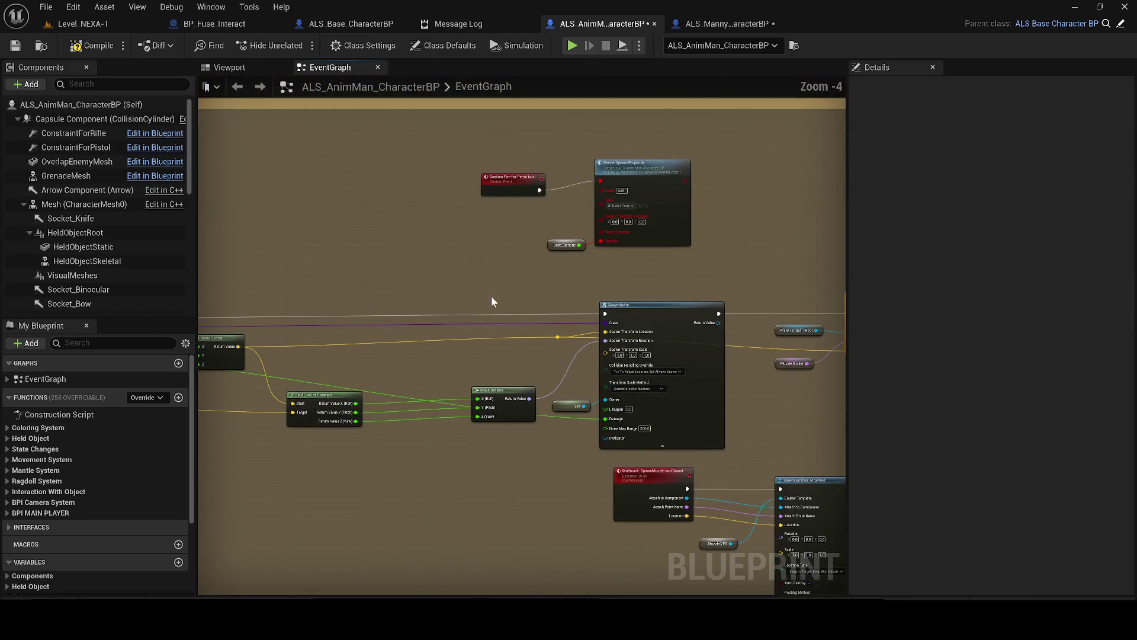
right_click(635, 173)
click(660, 265)
scroll(553, 251, up, 1)
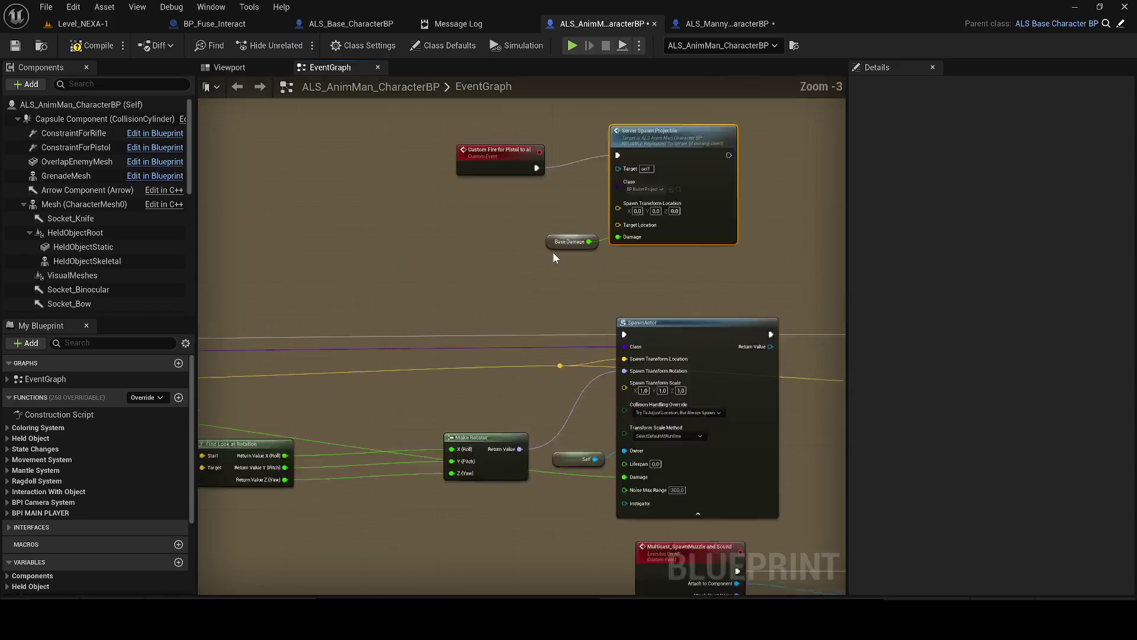
scroll(553, 251, up, 2)
- Promote Base Damage to a variable and delete the broken Dead Real node
click(560, 241)
right_click(558, 239)
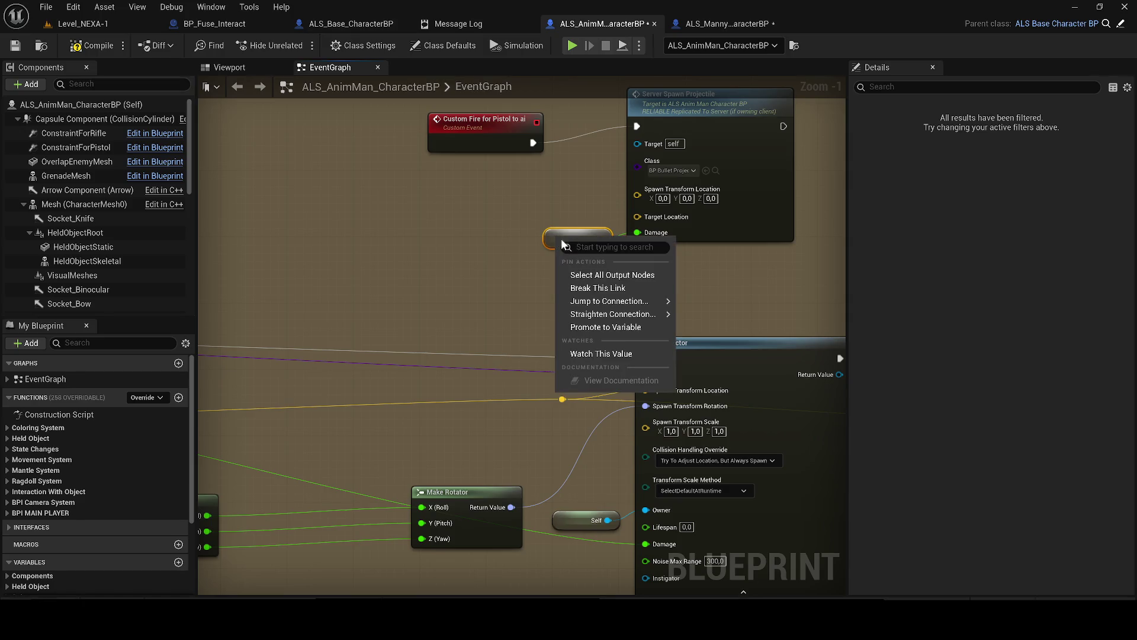
click(605, 327)
scroll(678, 445, down, 2)
drag(820, 534, 791, 580)
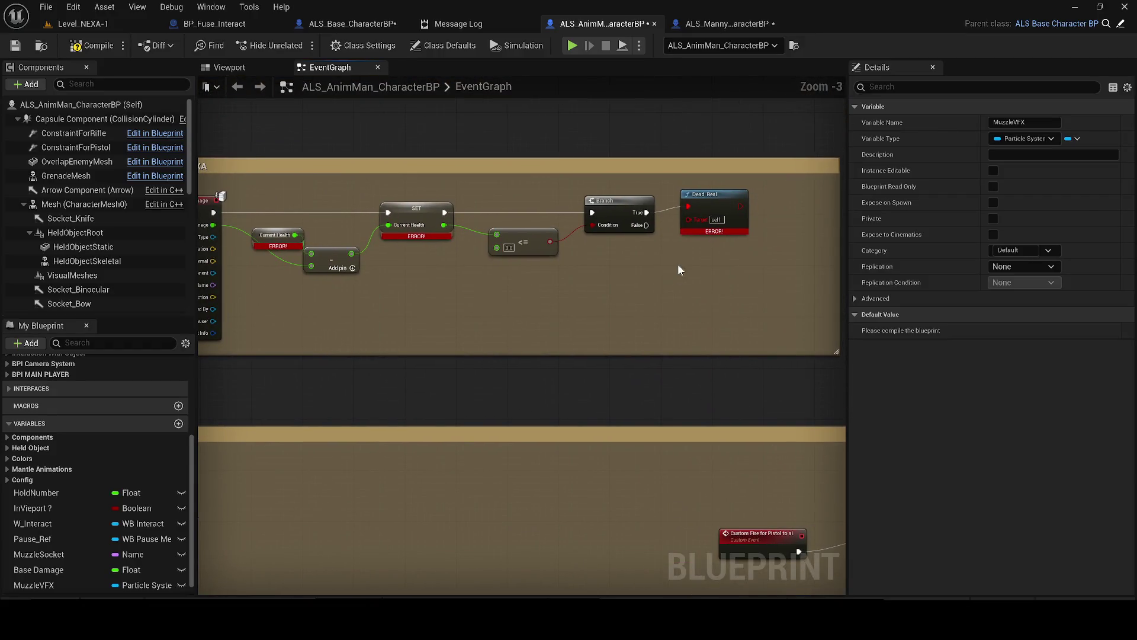
click(722, 205)
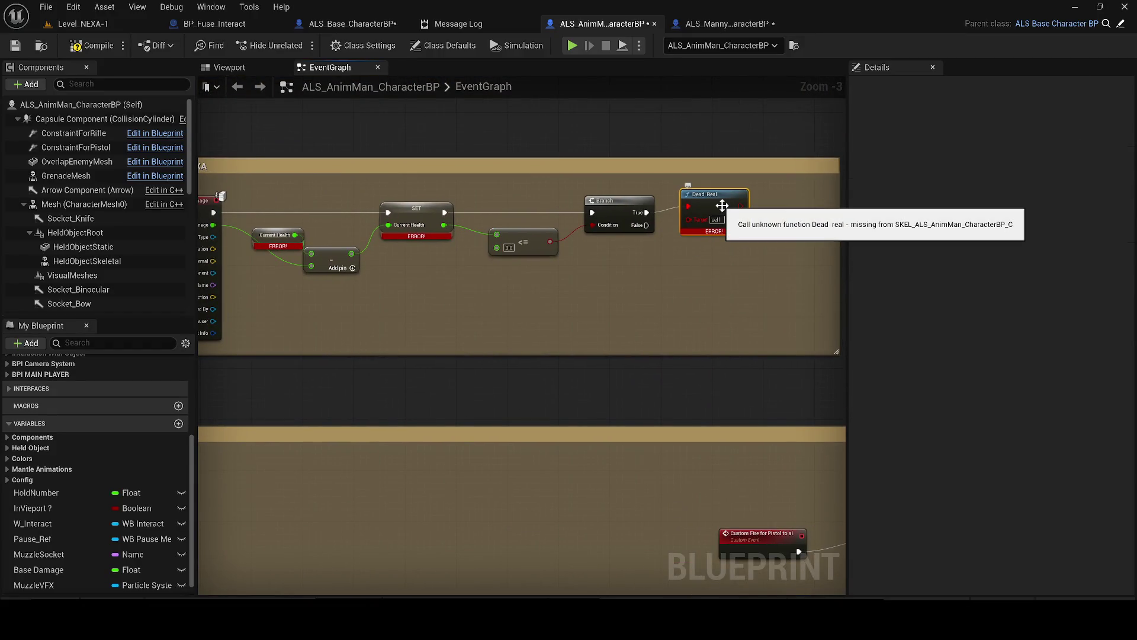
key(Delete)
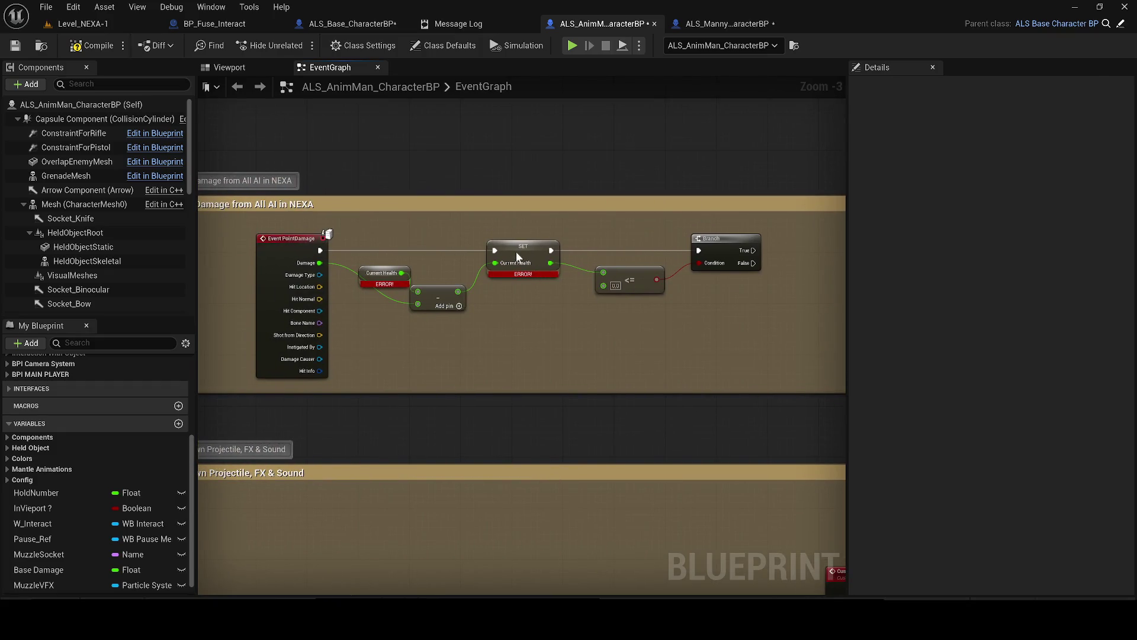
- Compile and save ALS_AnimMan_CharacterBP, then switch to ALS_Base_CharacterBP
right_click(517, 255)
key(Escape)
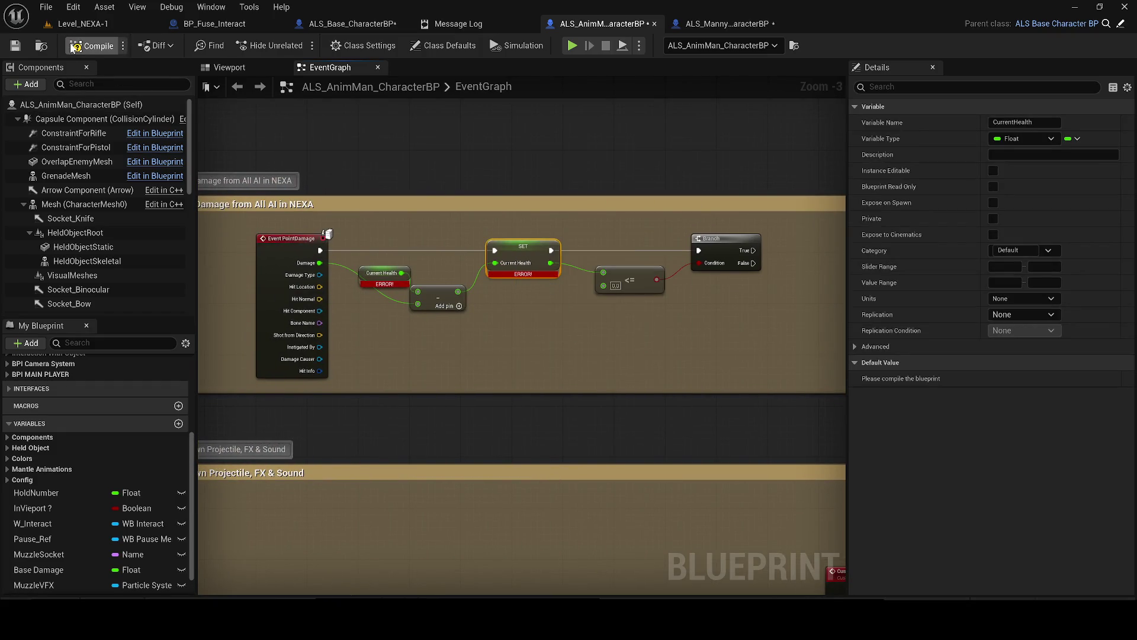
click(72, 48)
key(ctrl+s)
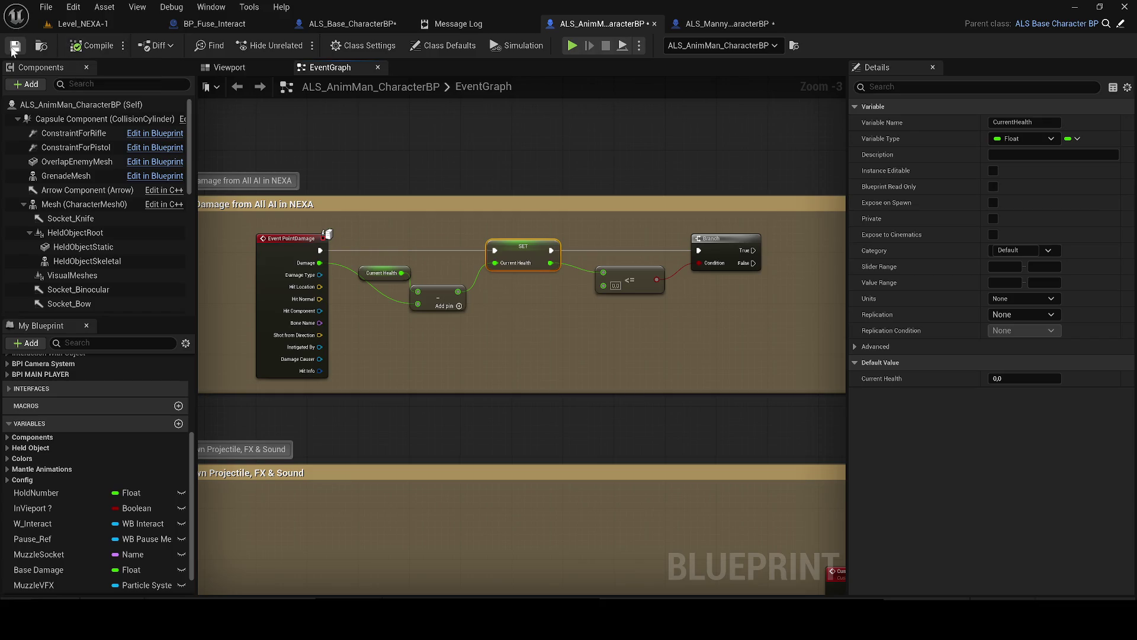
click(528, 23)
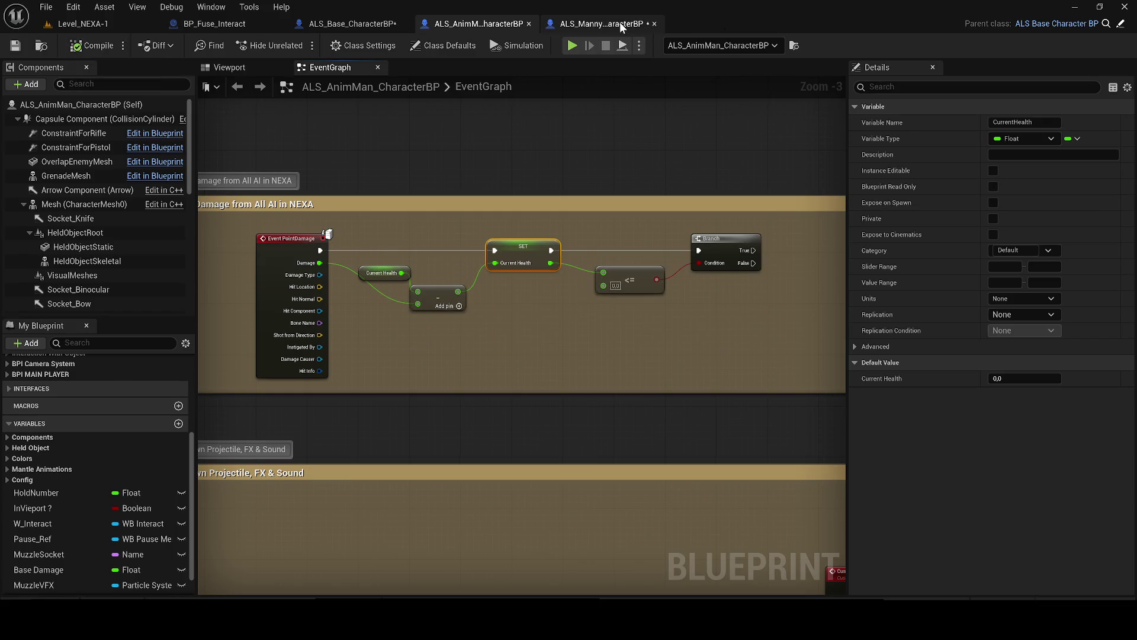
click(619, 22)
click(353, 24)
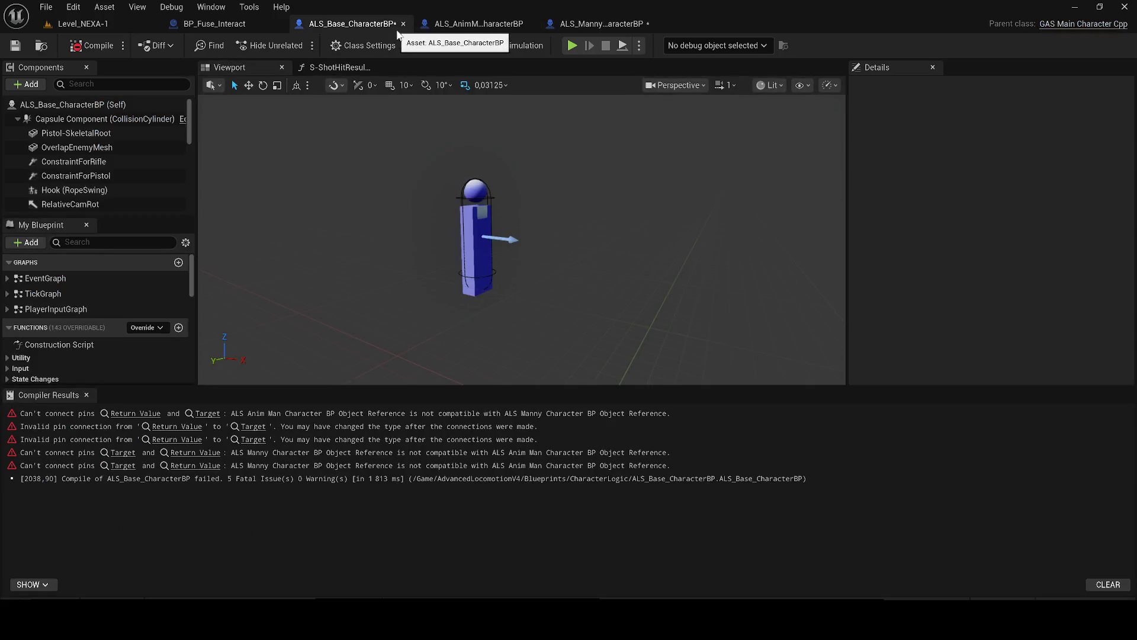
- Refresh Get Actor Of Class, recompile down to 3 errors, and browse to its actor class asset
click(334, 69)
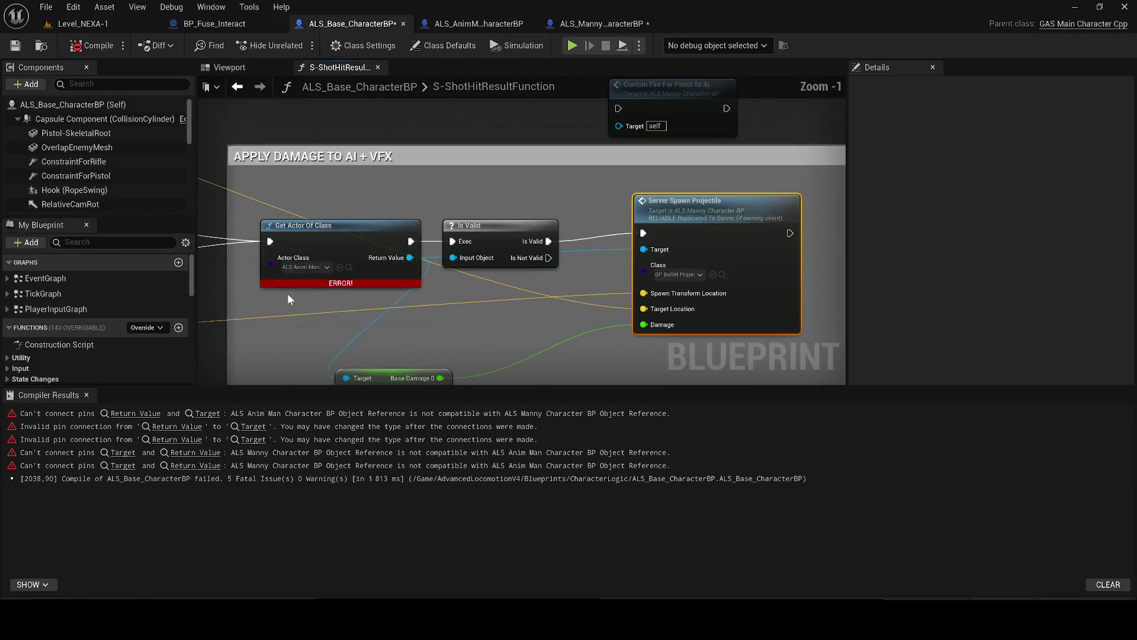
right_click(330, 232)
click(376, 321)
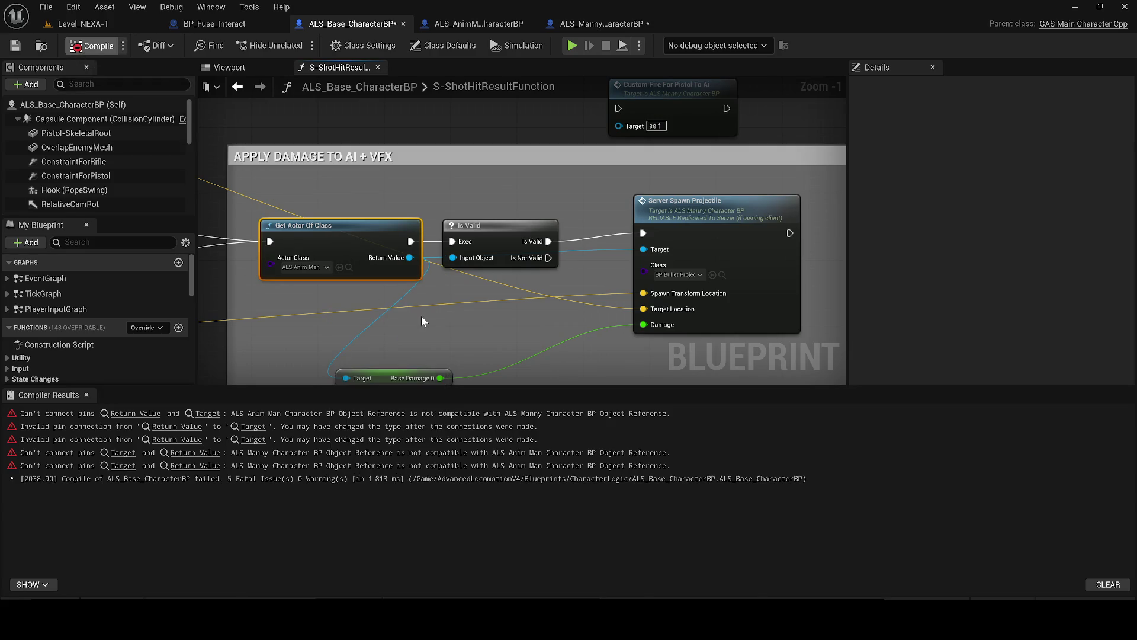
key(F7)
drag(395, 295, 391, 248)
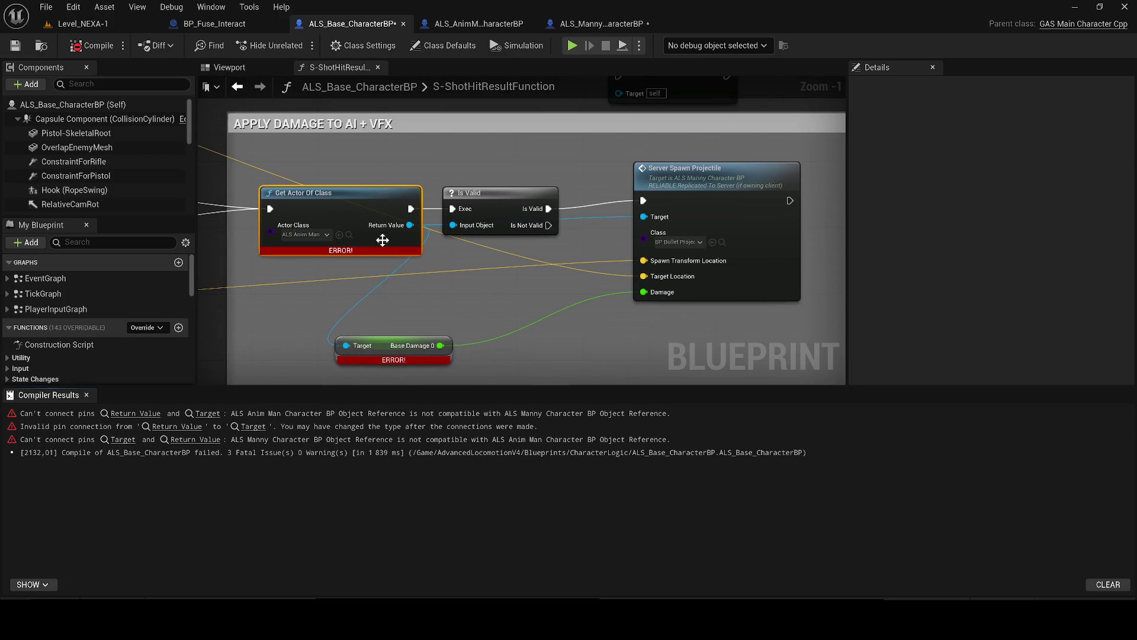
right_click(344, 217)
click(411, 304)
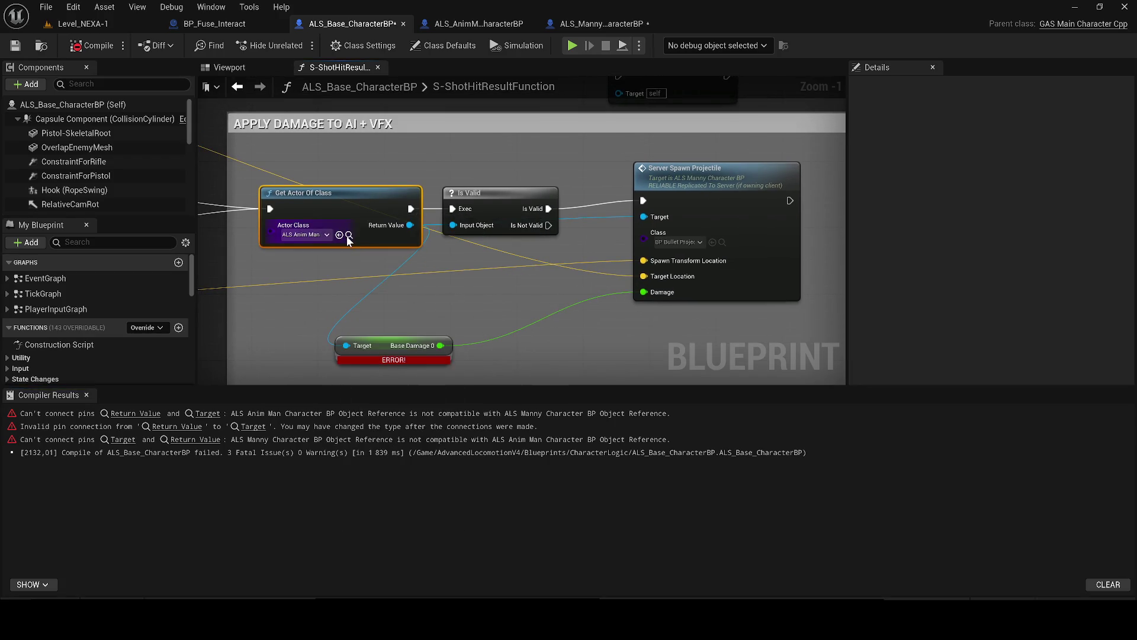
click(349, 235)
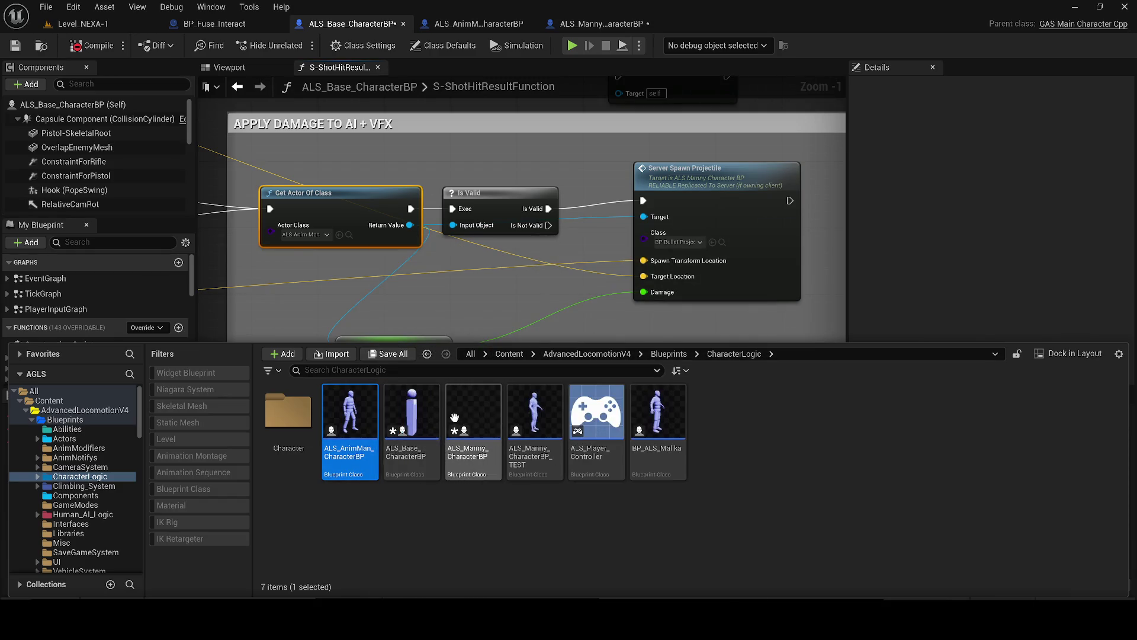
- Select both comment groups in ALS_AnimMan_CharacterBP's event graph and glance at the 3D preview
click(412, 414)
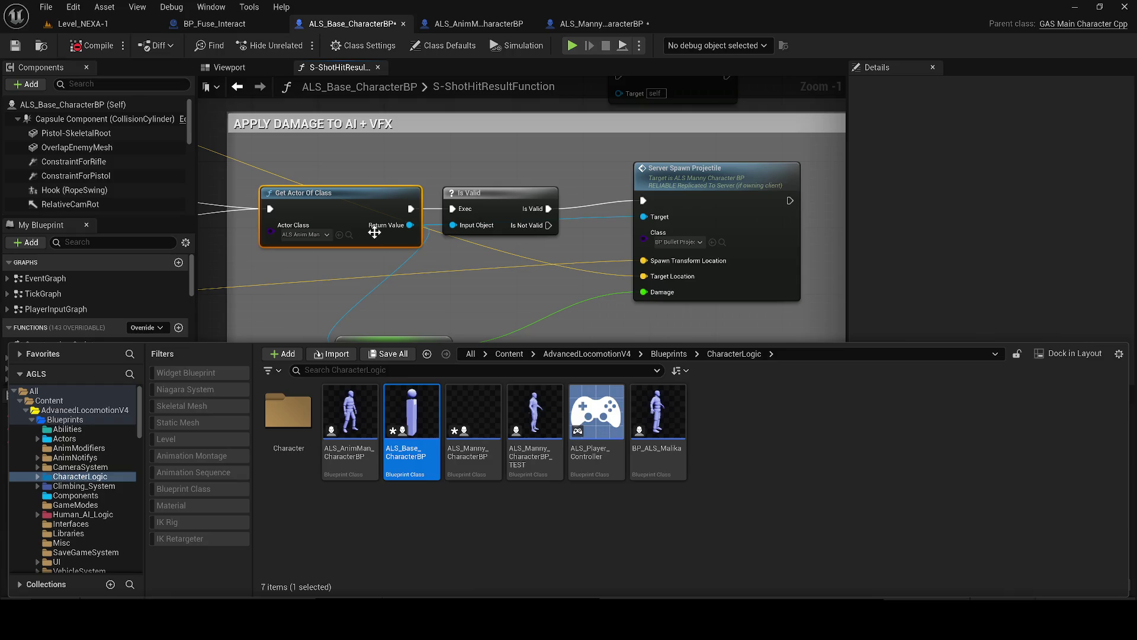
click(473, 26)
scroll(482, 173, down, 5)
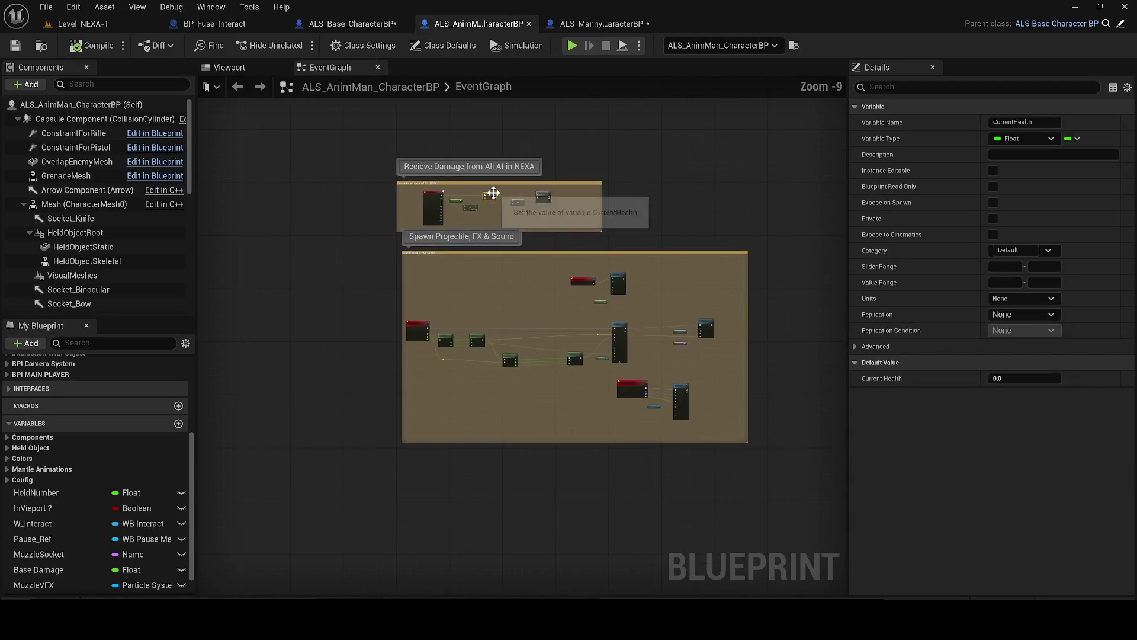
drag(372, 146, 766, 456)
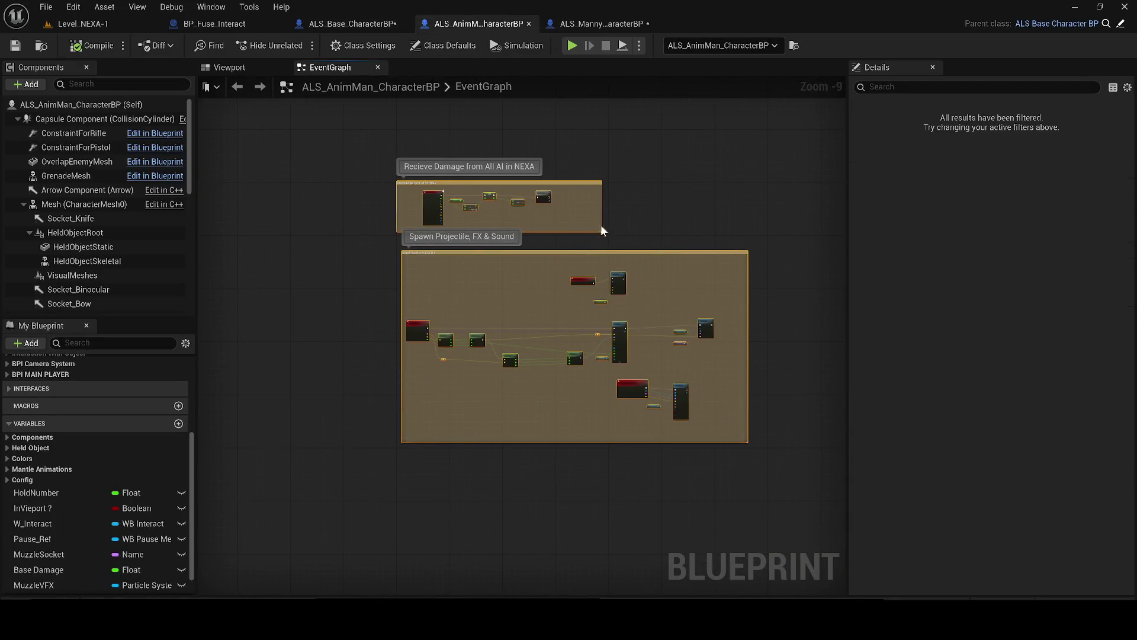
click(239, 67)
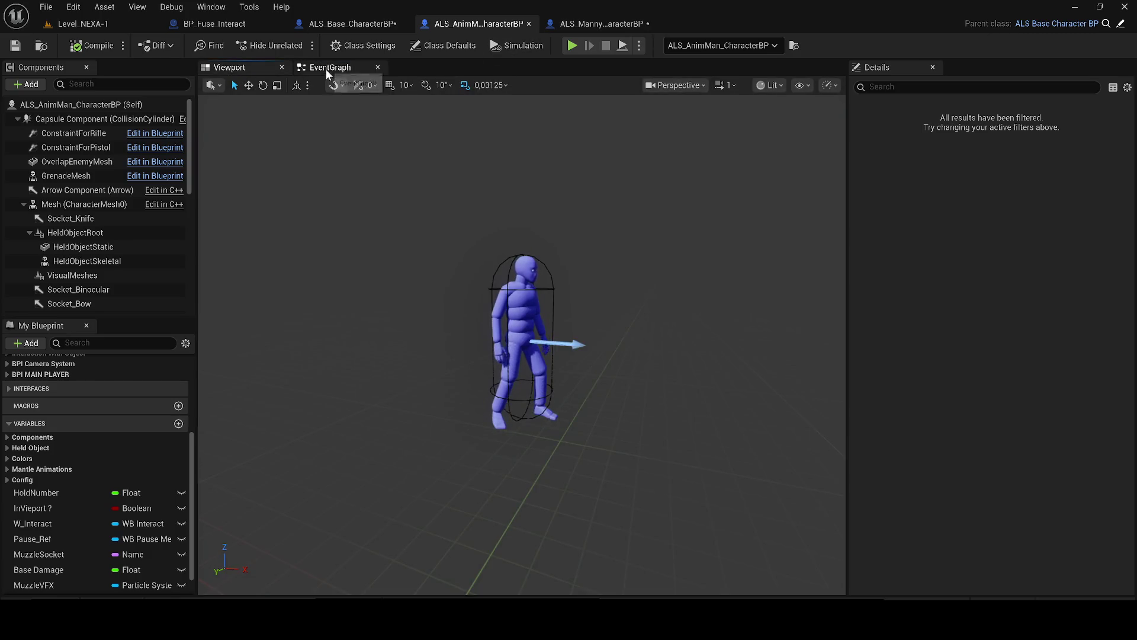
click(326, 67)
scroll(587, 274, down, 3)
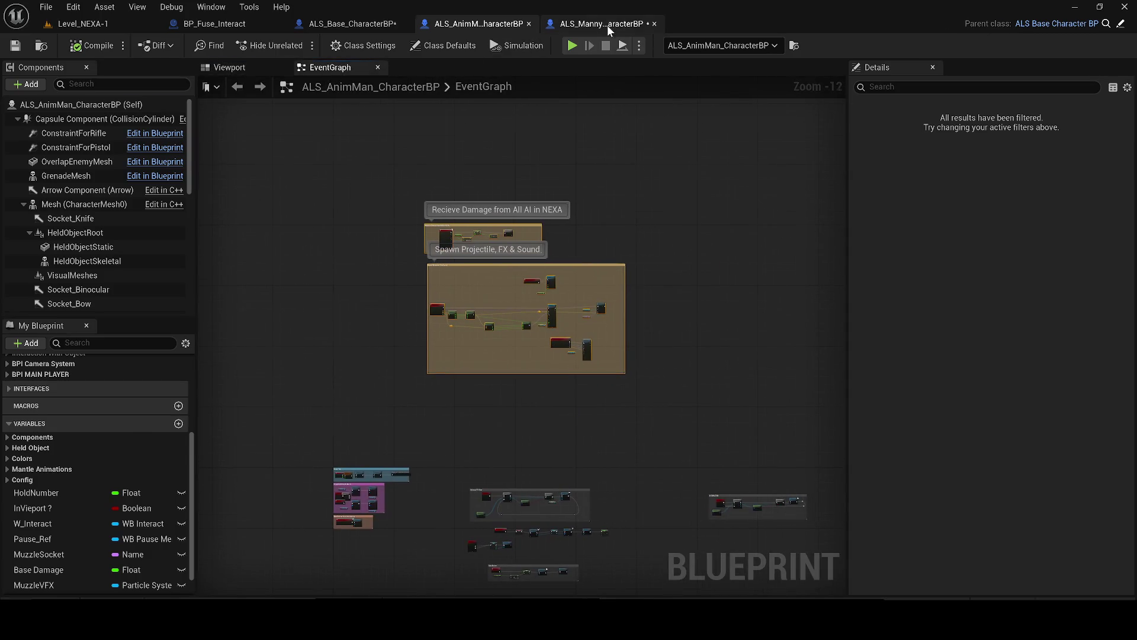
- Save ALS_Manny_CharacterBP, then go back to ALS_AnimMan and ALS_Base_CharacterBP
click(604, 24)
click(15, 46)
click(464, 25)
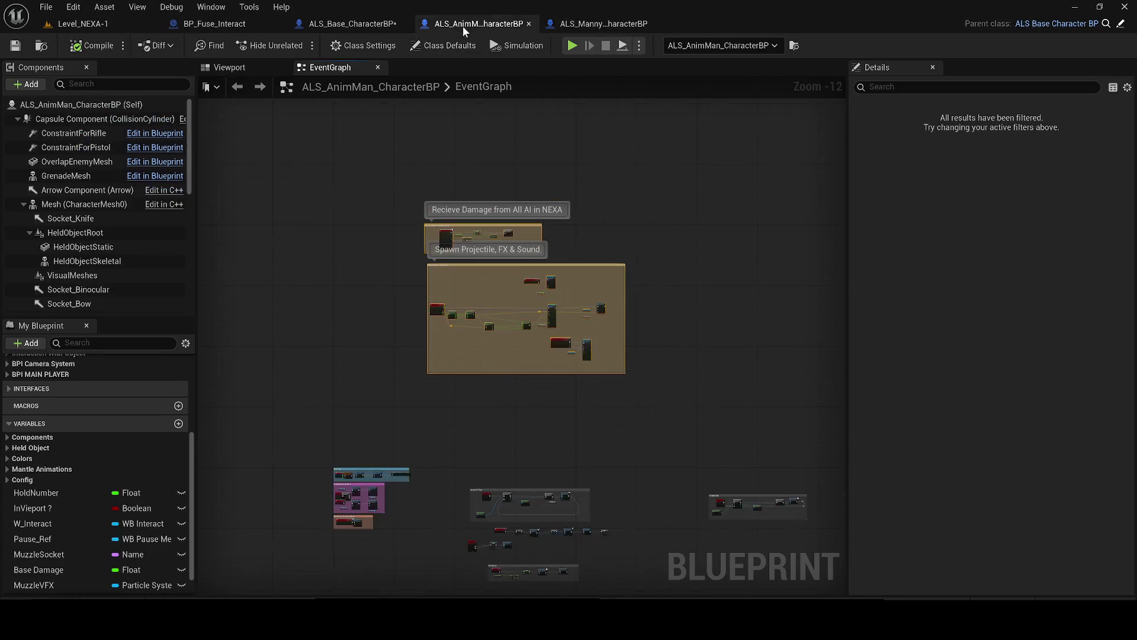
click(344, 24)
- Replace the broken Base Damage getter with a new Get Base Damage wired into Damage
right_click(405, 353)
mouse_move(410, 225)
mouse_down()
mouse_move(450, 252)
mouse_move(461, 314)
mouse_up()
text(get a)
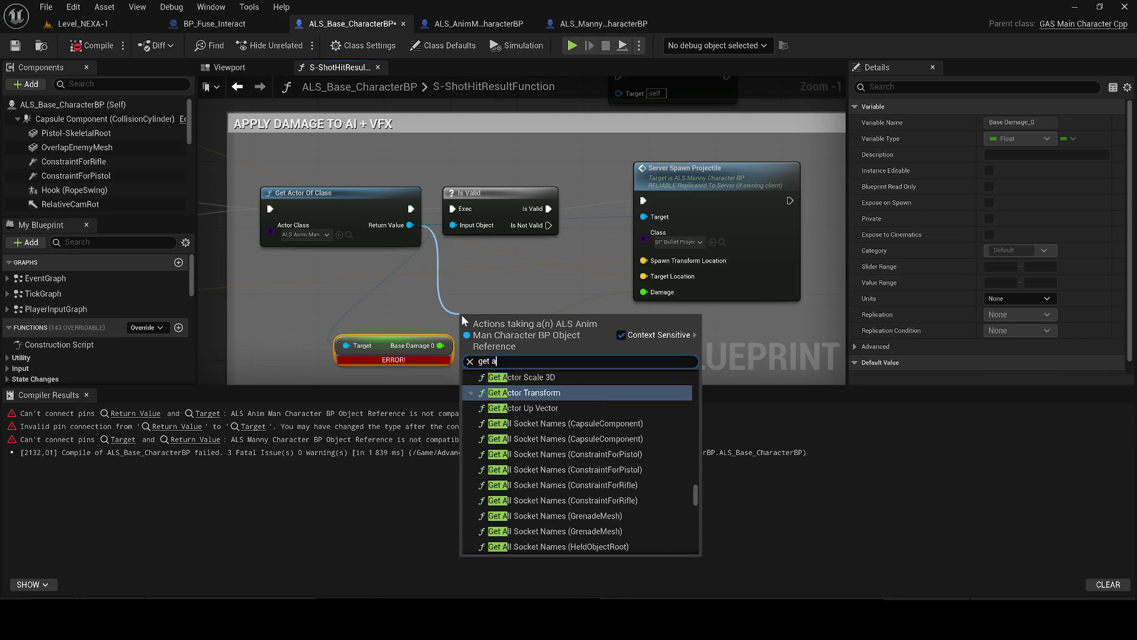
key(BackSpace)
text(base)
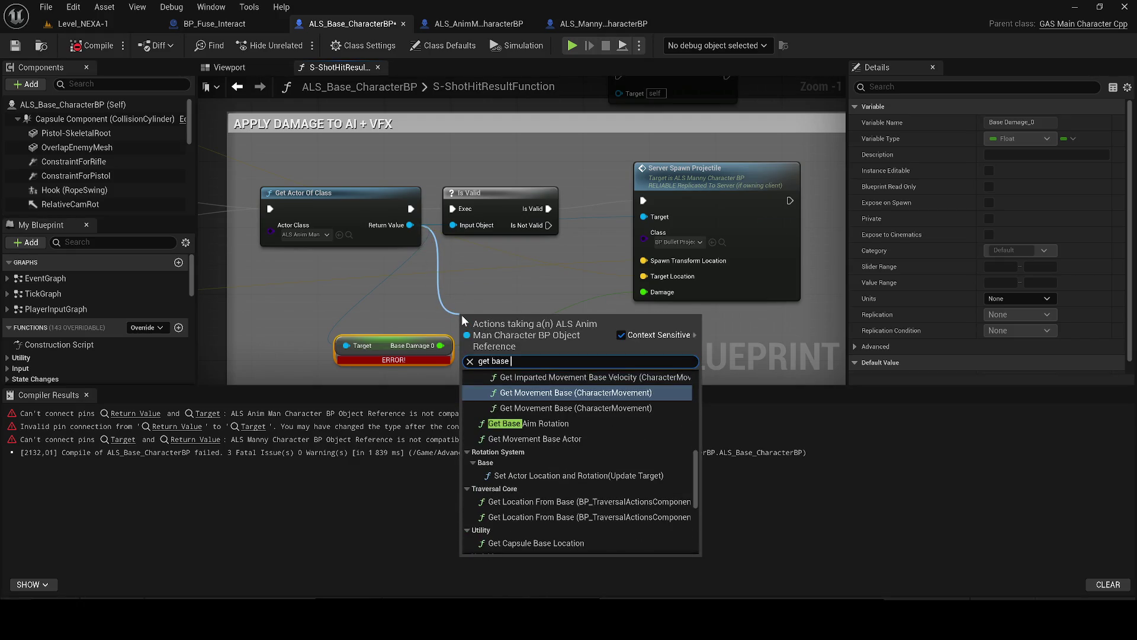
text( dama)
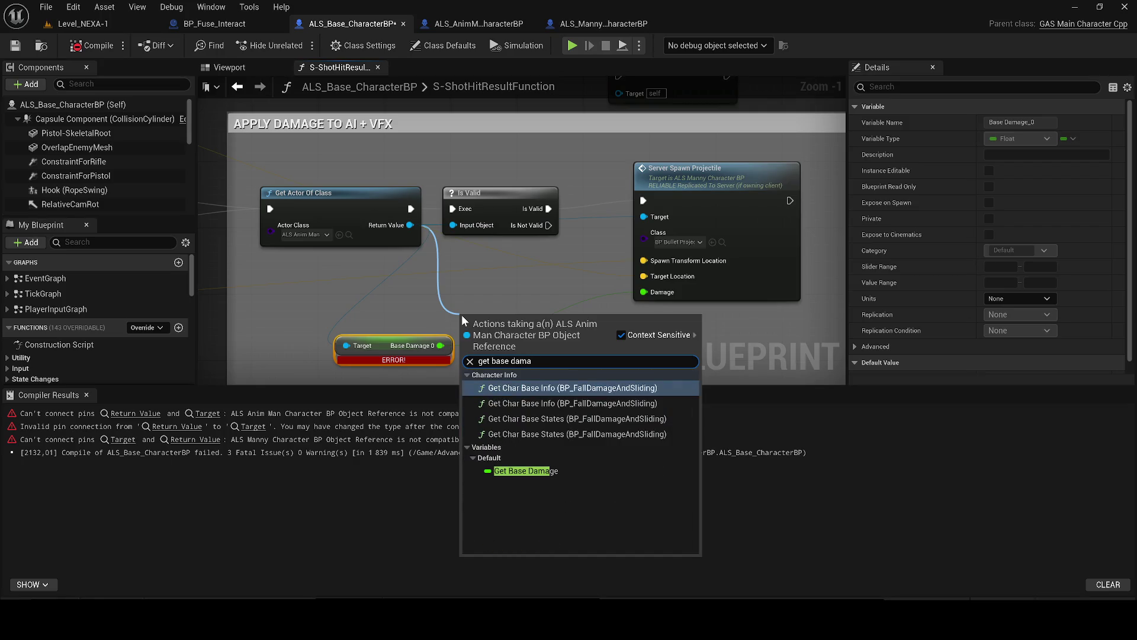
click(552, 465)
drag(560, 321, 644, 292)
click(371, 355)
key(Delete)
- Save ALS_Base_CharacterBP and switch to the BP_Fuse_Interact blueprint
click(87, 395)
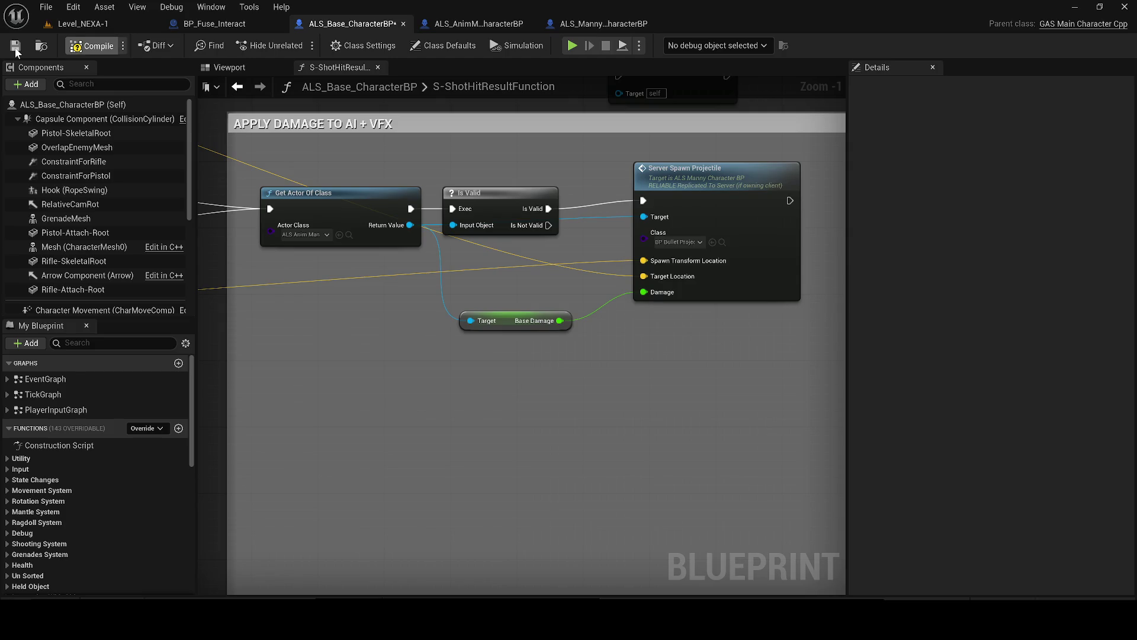
click(16, 47)
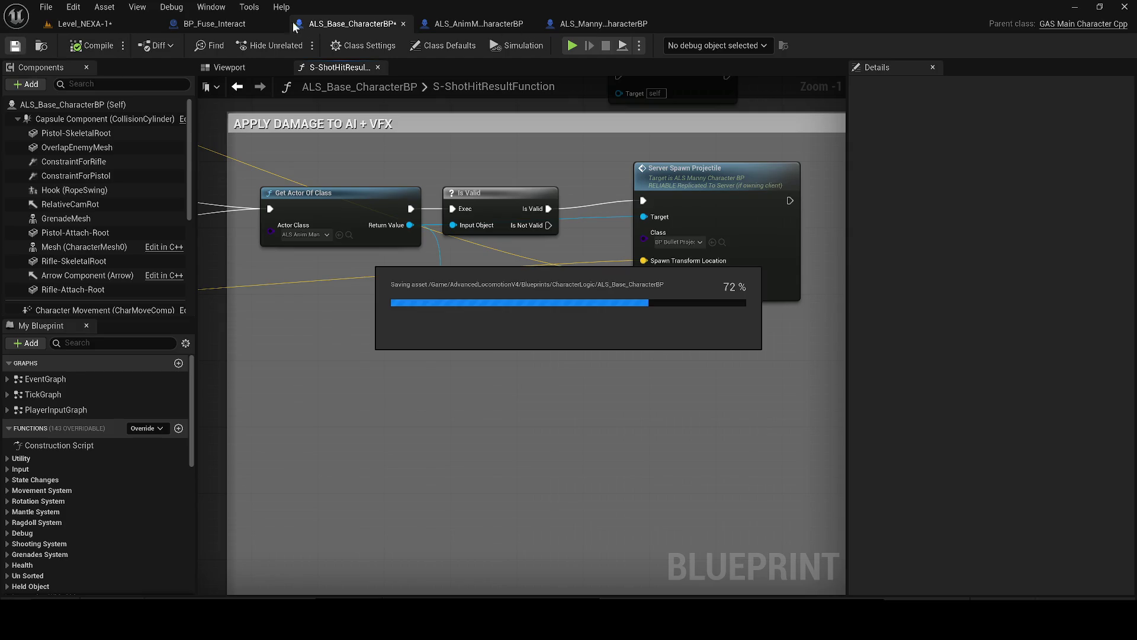
click(251, 22)
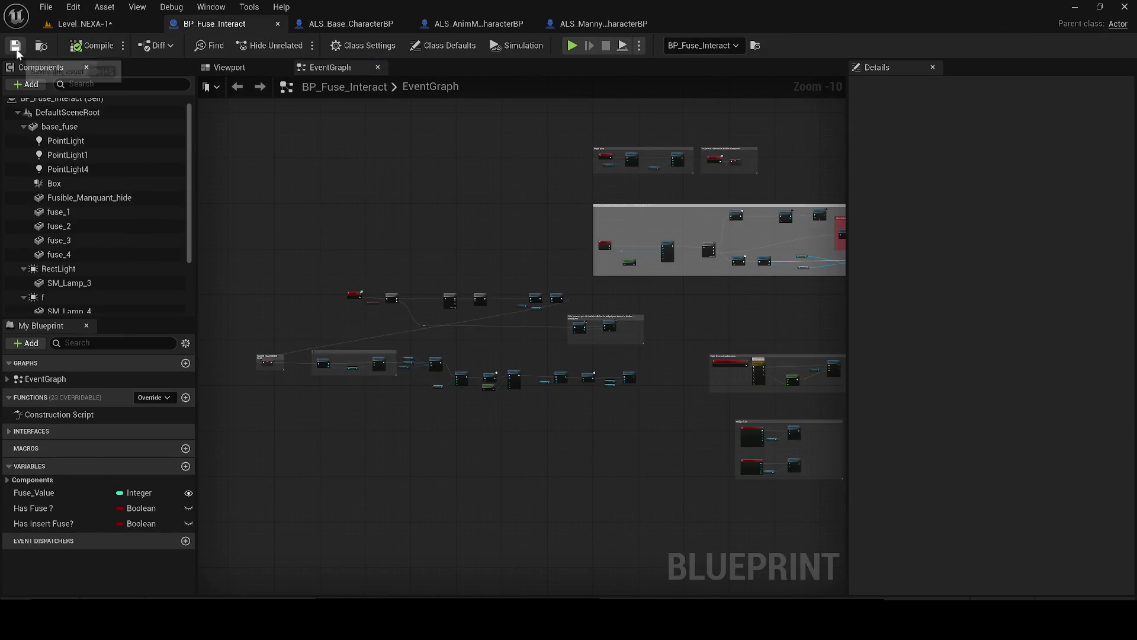
- Save all, play-test Level_NEXA-1, equip the pistol, fire twice and try F1/F2 view modes
click(120, 23)
click(15, 45)
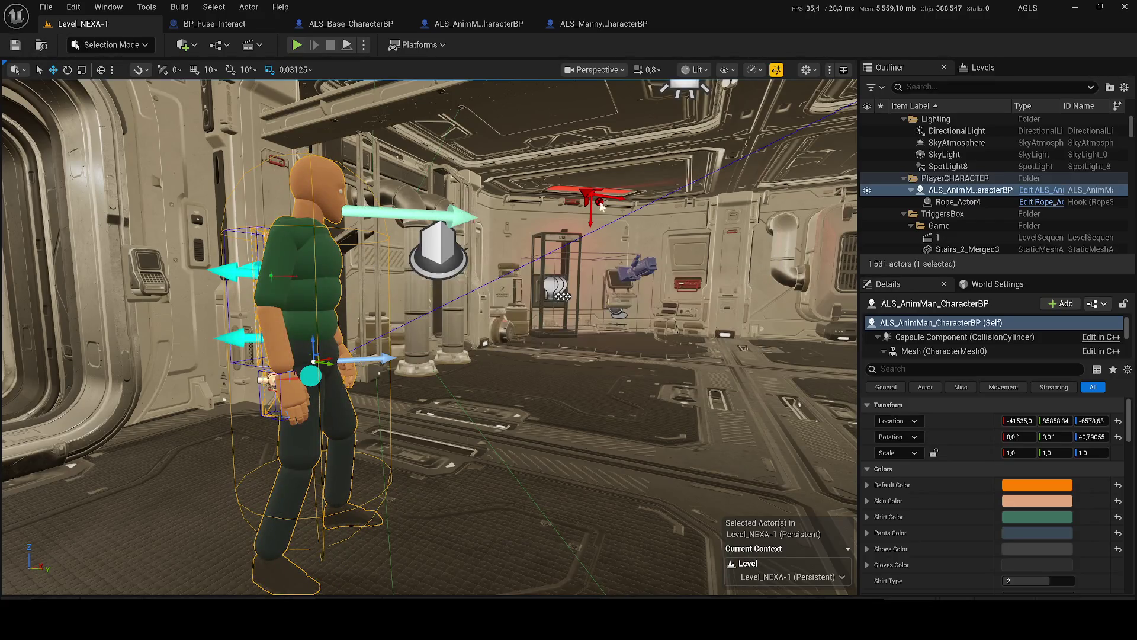
key(alt+p)
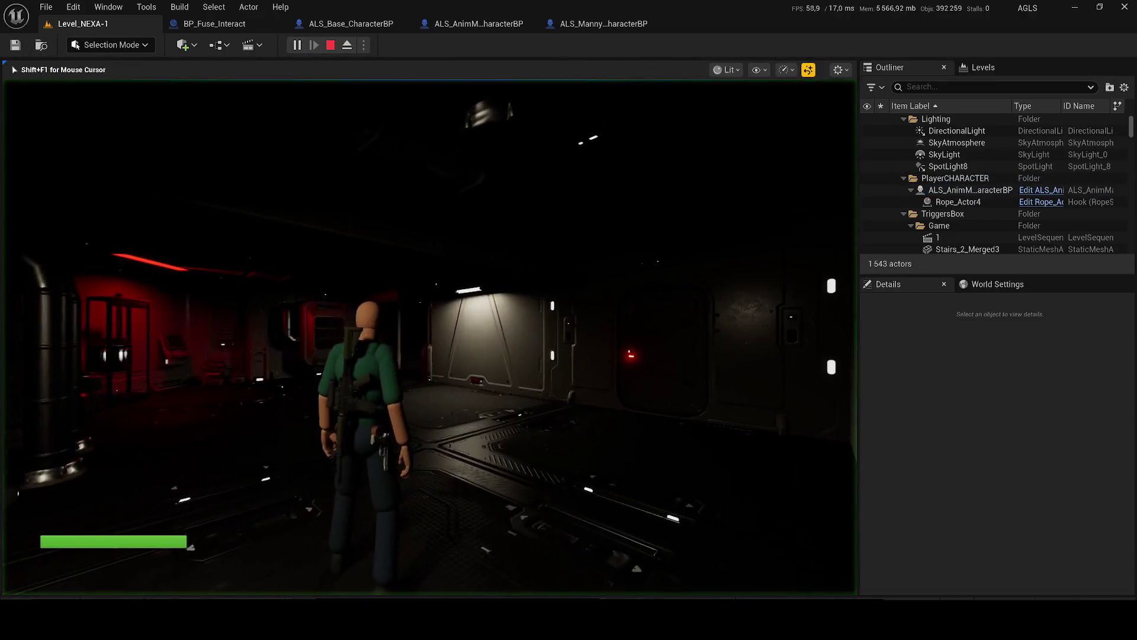
key(Tab)
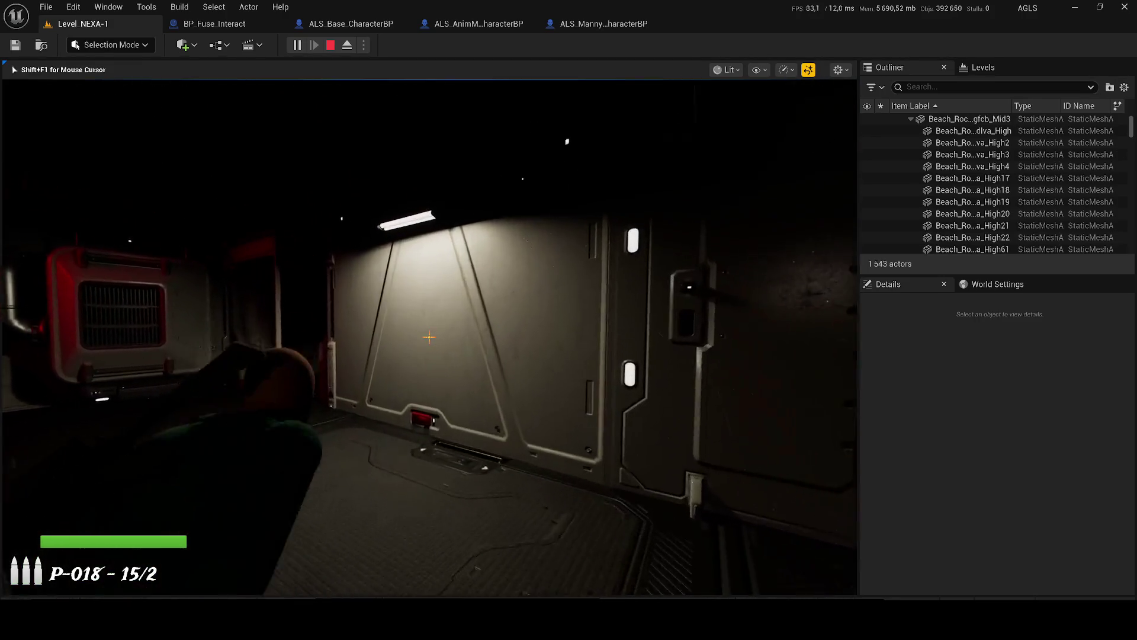
click(429, 337)
click(429, 337)
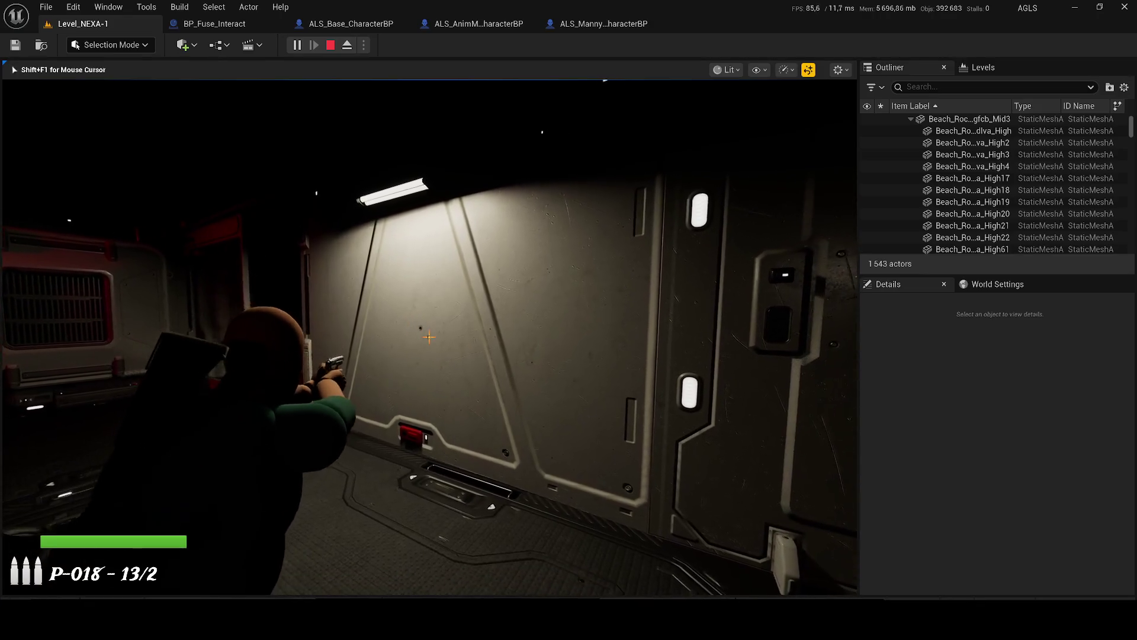
key(F1)
key(F2)
- Keep firing the pistol at two walls until the ammo runs low, then end the play test
click(429, 337)
click(429, 337)
key(Tab)
key(Tab)
click(428, 337)
click(429, 337)
click(428, 337)
key(w)
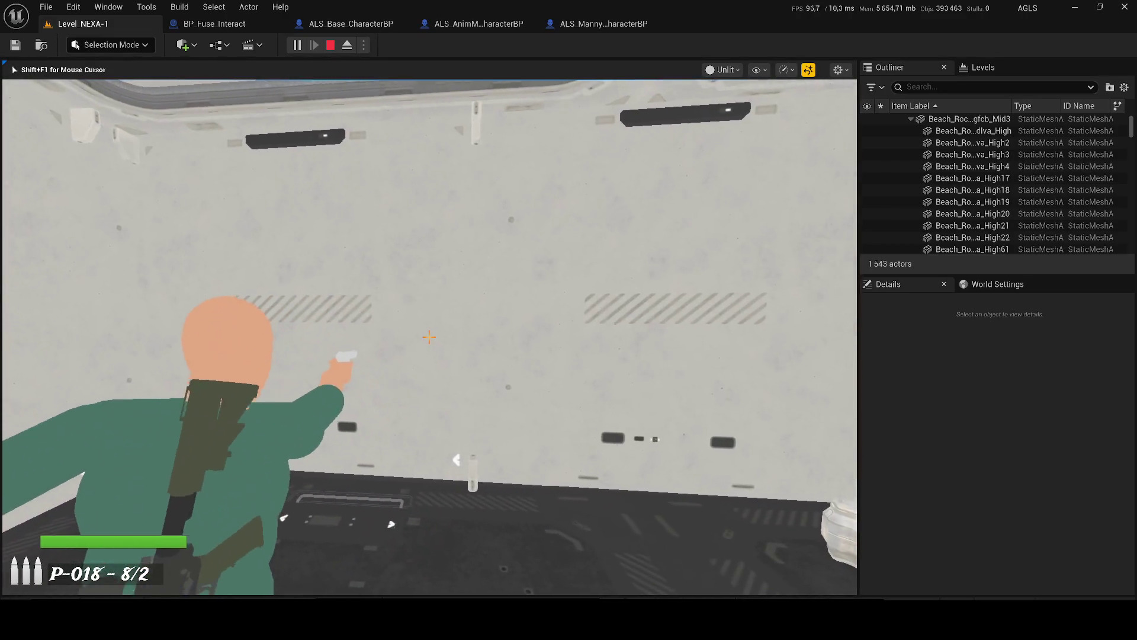
click(429, 337)
click(429, 337)
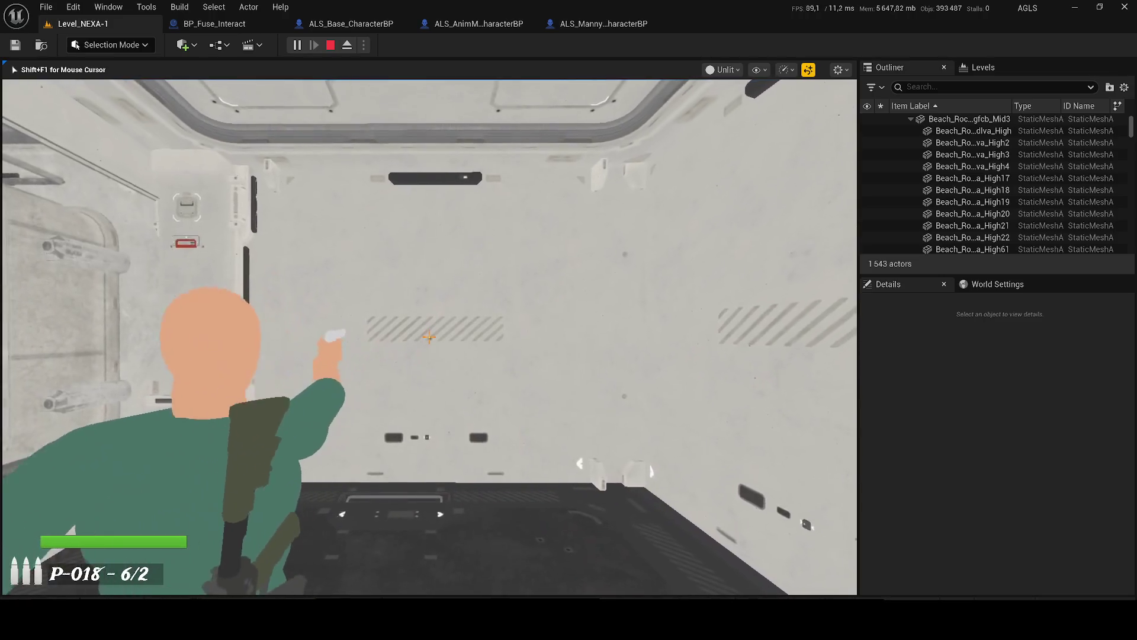
click(428, 337)
key(Escape)
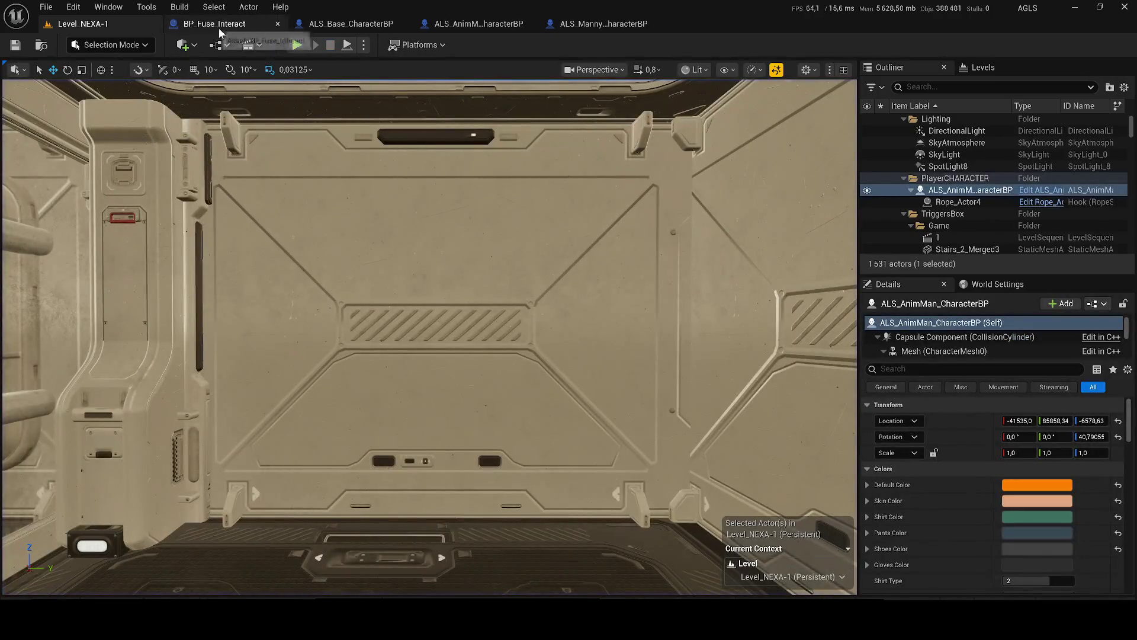
- Preview the fuse model in BP_Fuse_Interact, then close it and ALS_Base_CharacterBP
click(207, 26)
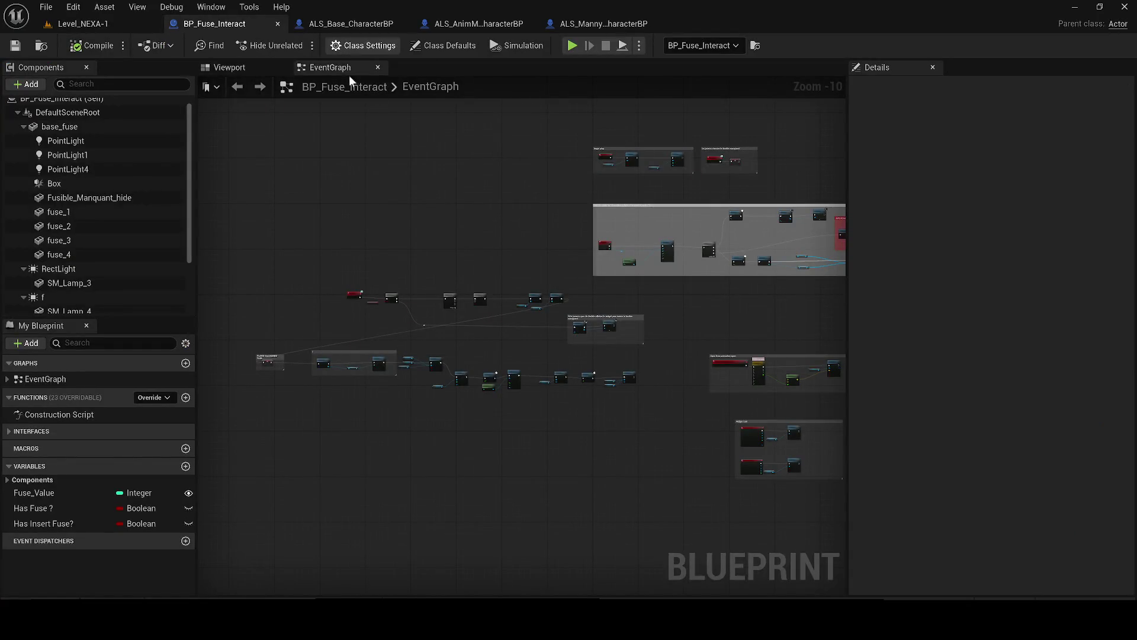
scroll(520, 234, down, 1)
click(246, 69)
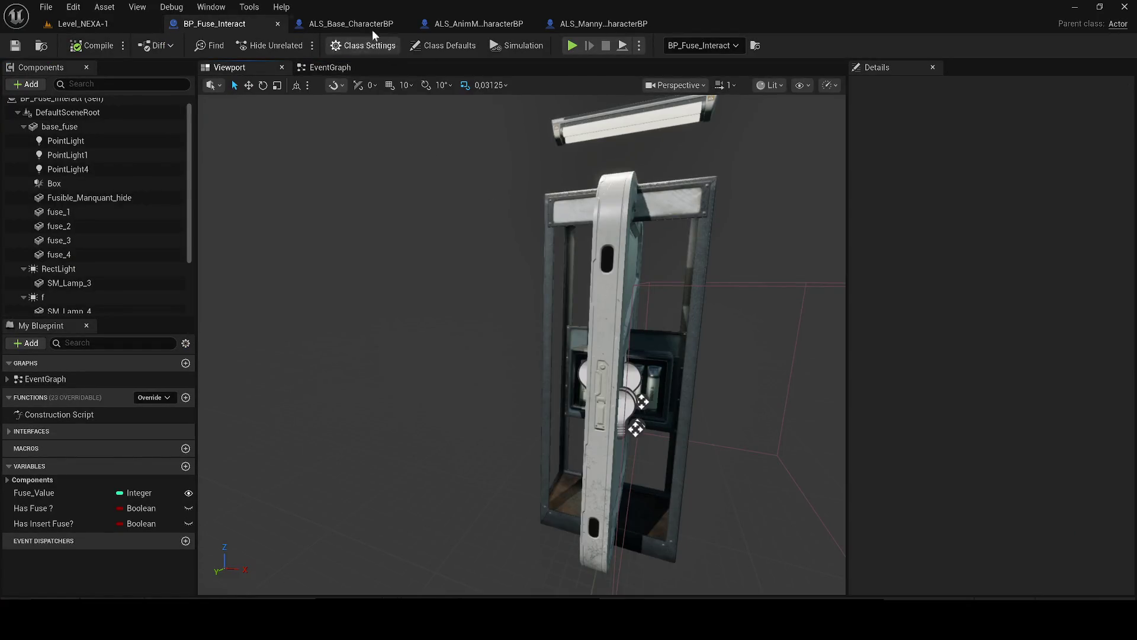
click(277, 24)
click(259, 26)
click(278, 24)
- Open ALS_AnimMan_CharacterBP's viewport and inspect the ConstraintForPistol and ConstraintForRifle components
click(225, 23)
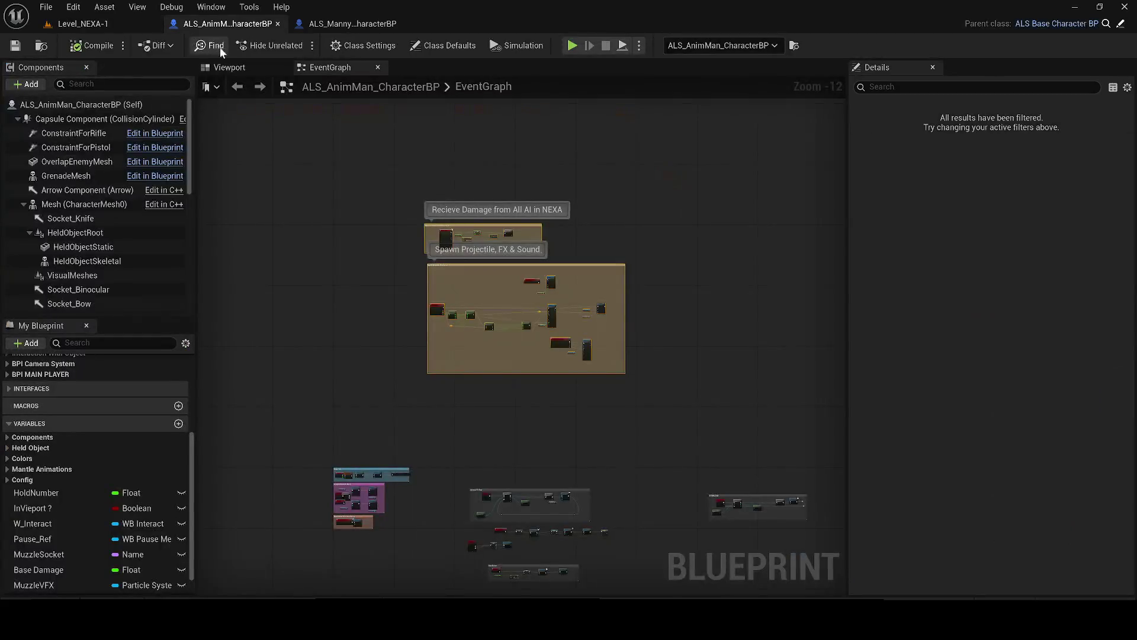
click(230, 67)
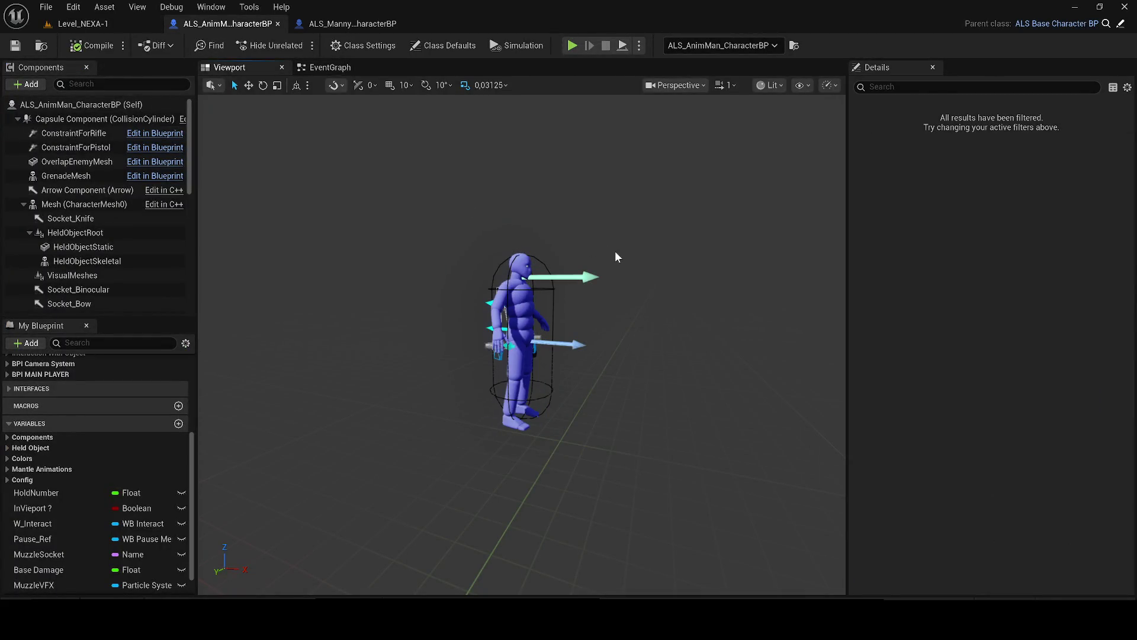
scroll(521, 344, up, 5)
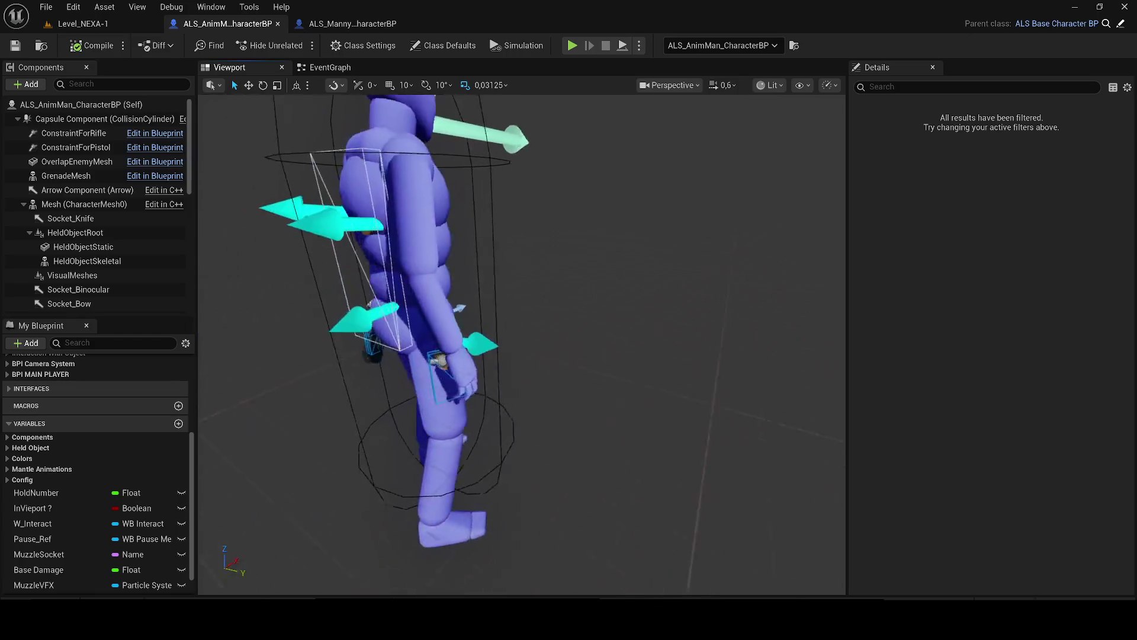
click(491, 298)
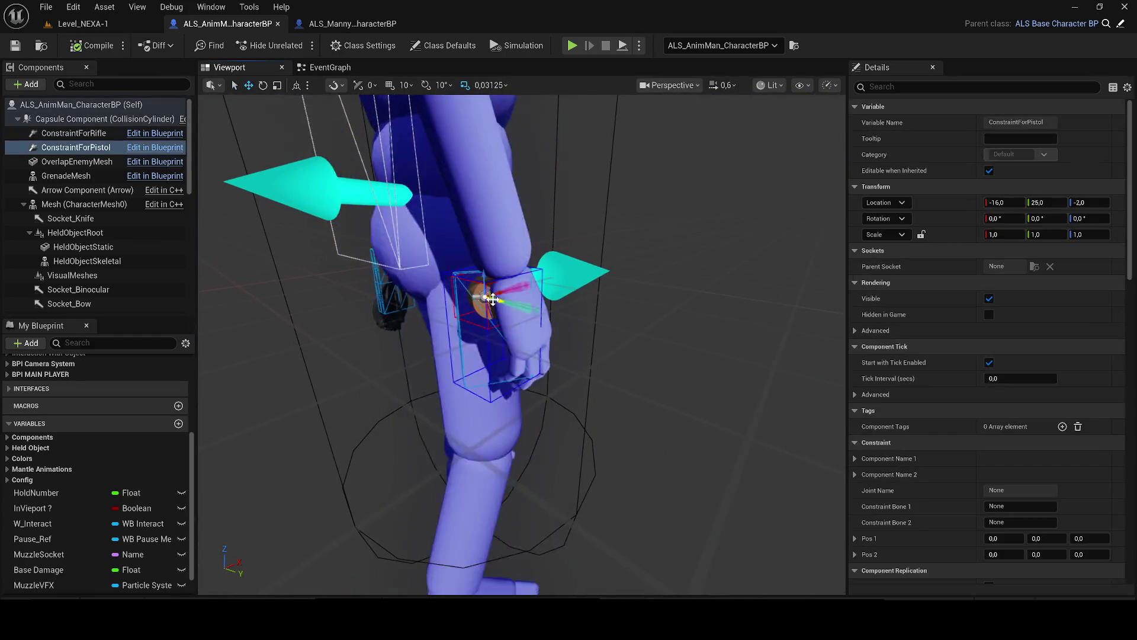
click(55, 133)
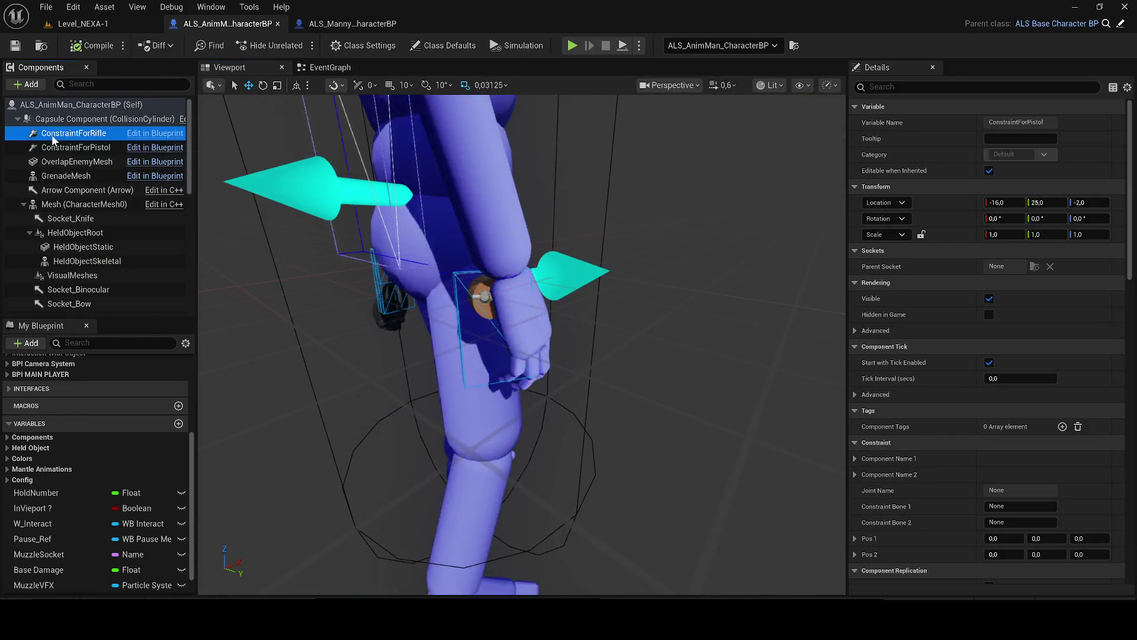
double_click(54, 134)
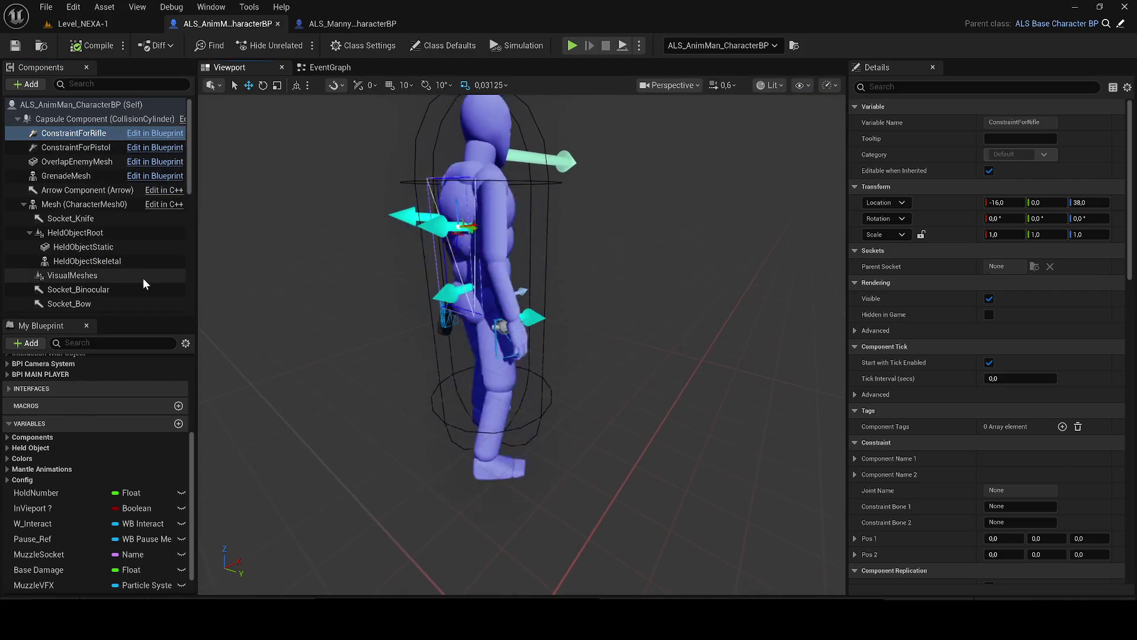
- Make the VisualMeshes component not visible
click(111, 276)
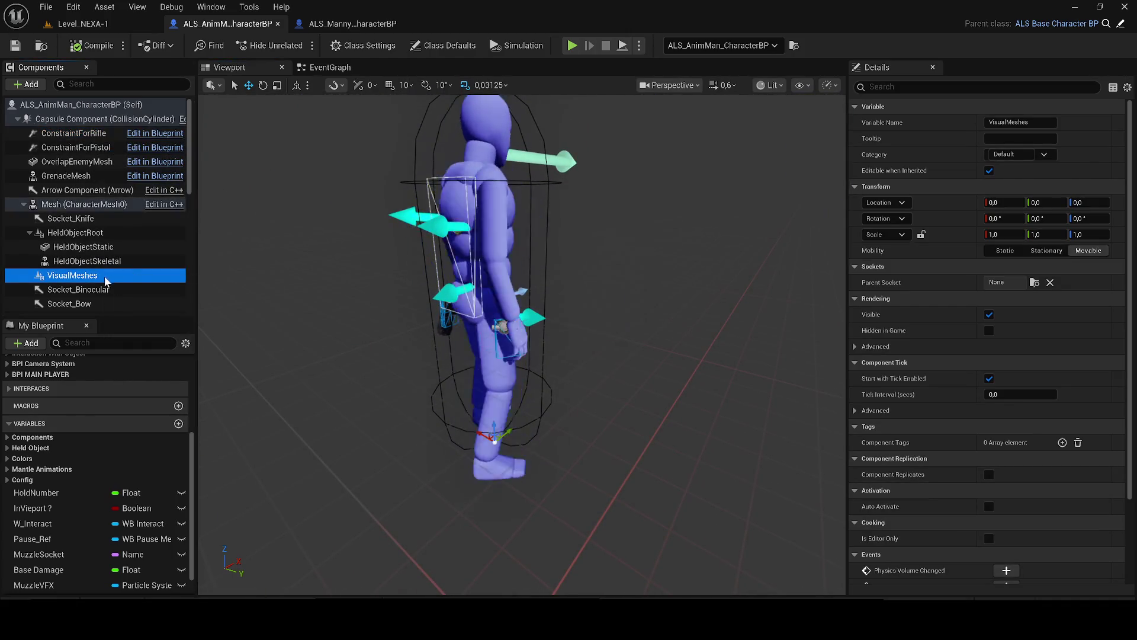
scroll(120, 283, down, 2)
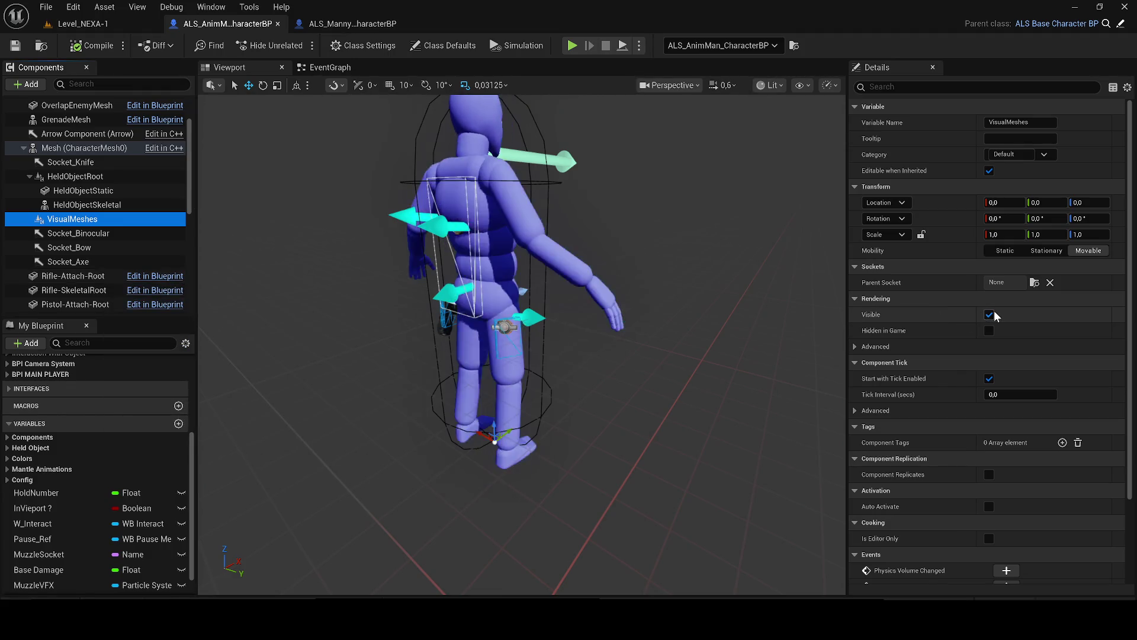
click(993, 310)
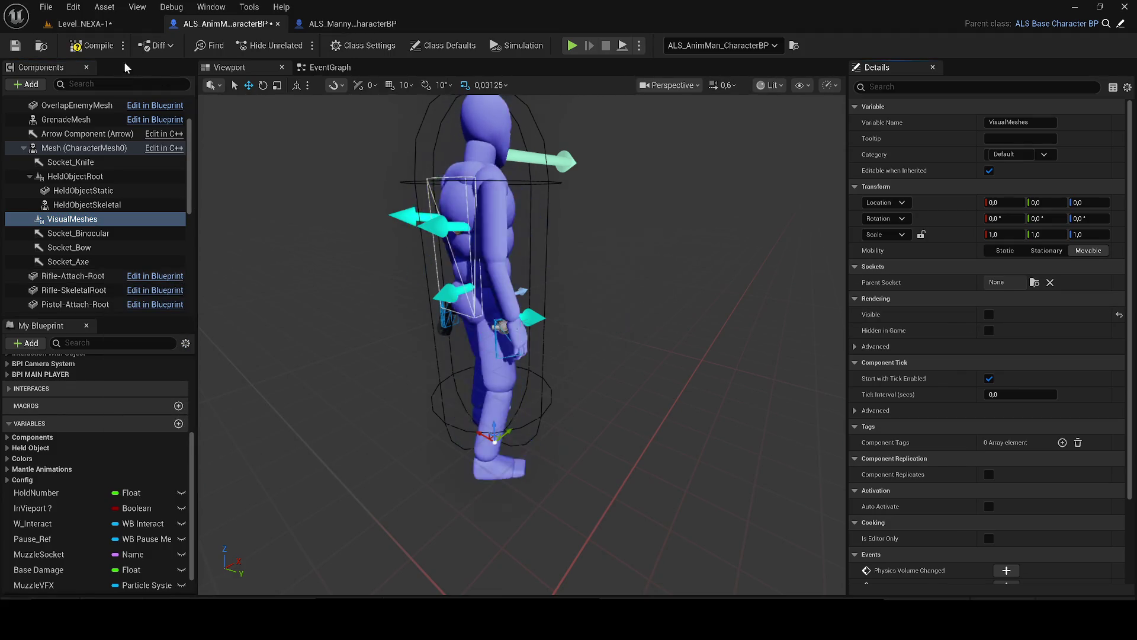
- Save ALS_AnimMan_CharacterBP and frame the Pistol-SkeletalRoot component in the preview
click(16, 46)
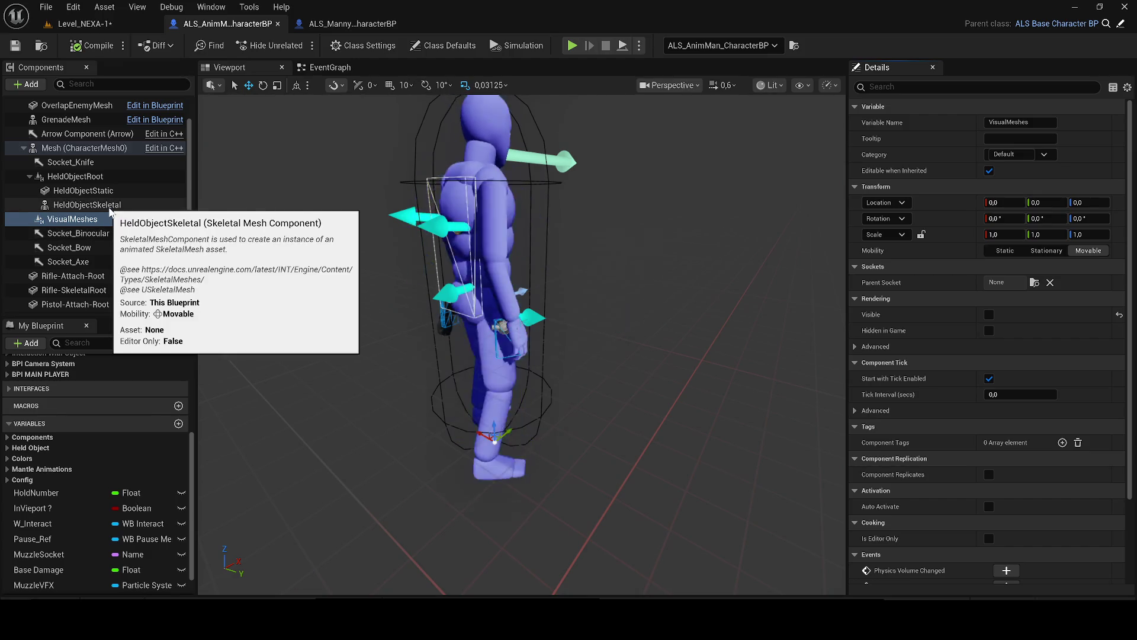
scroll(84, 195, down, 3)
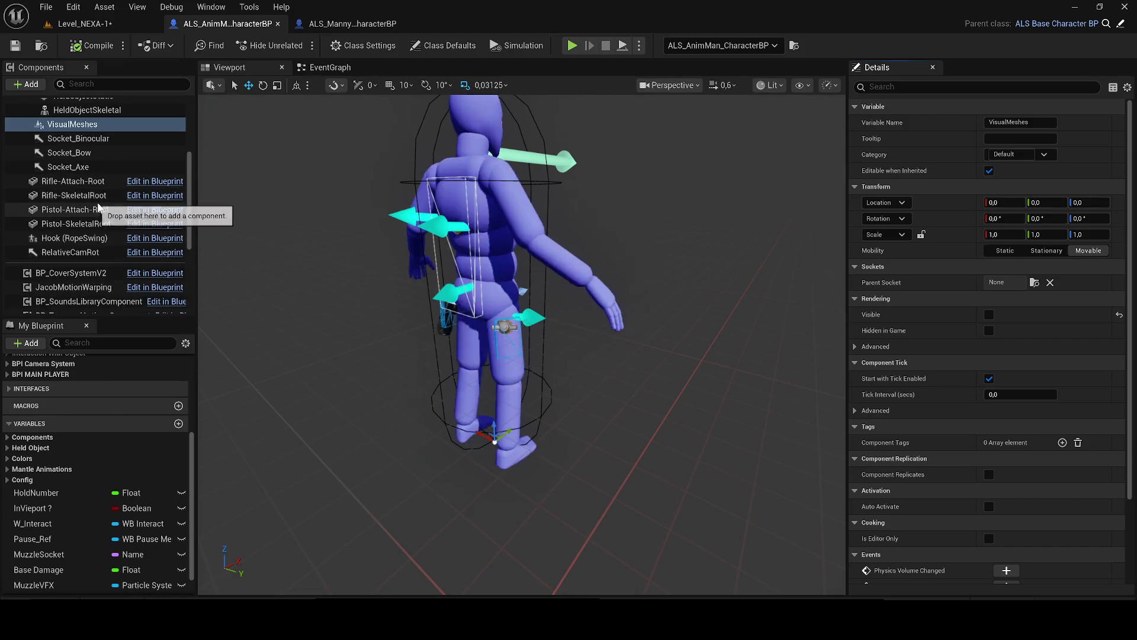
click(74, 224)
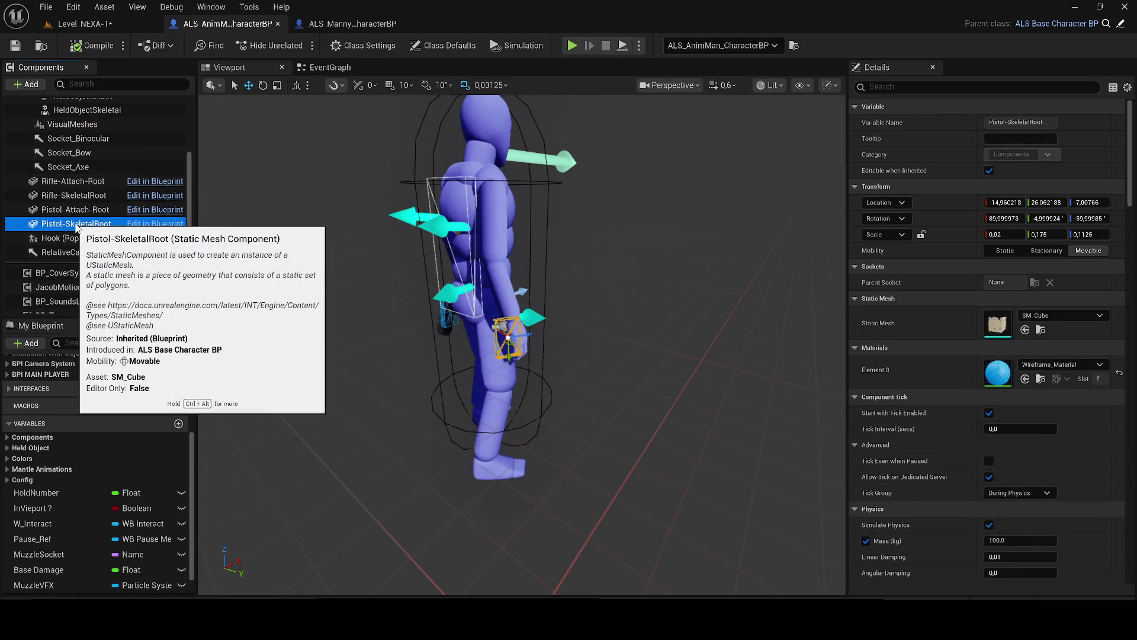
key(f)
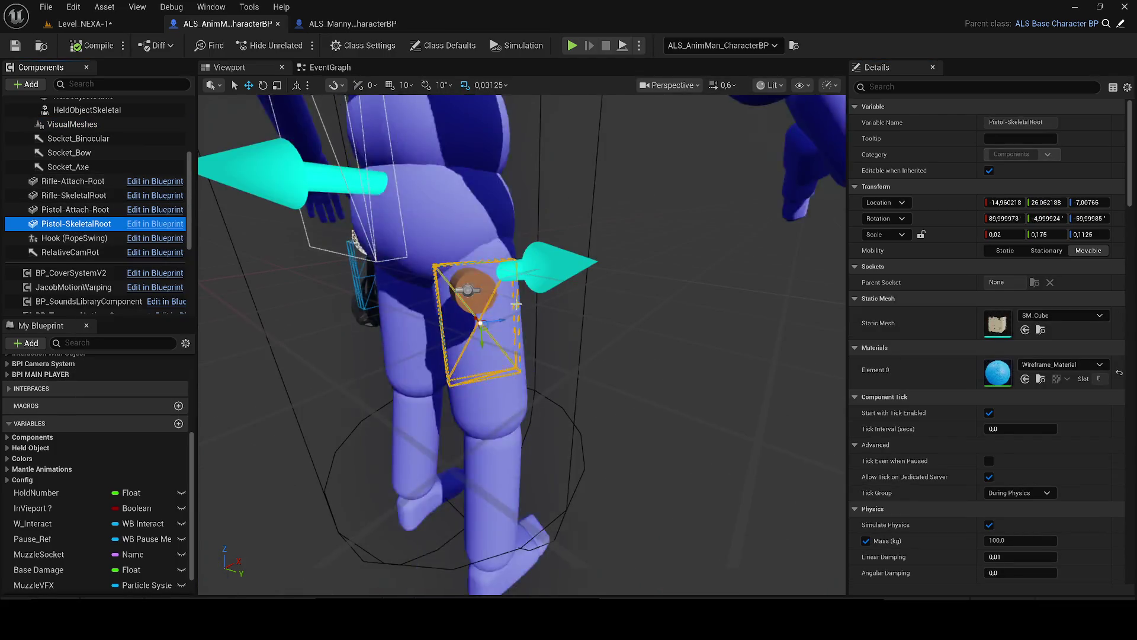
scroll(609, 323, down, 5)
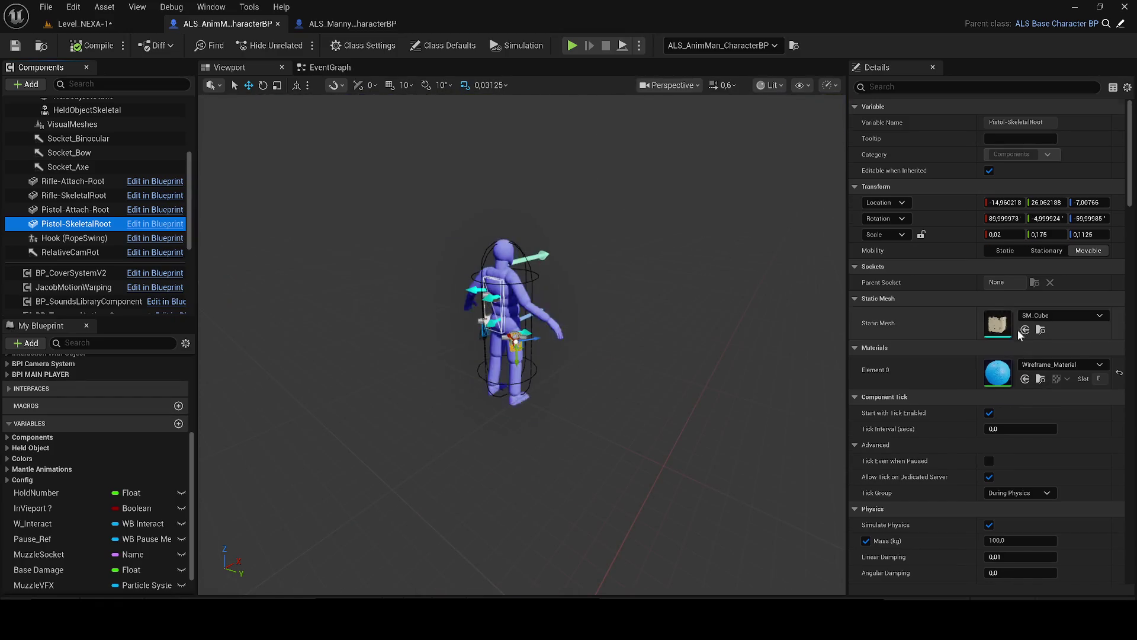
scroll(1020, 334, down, 5)
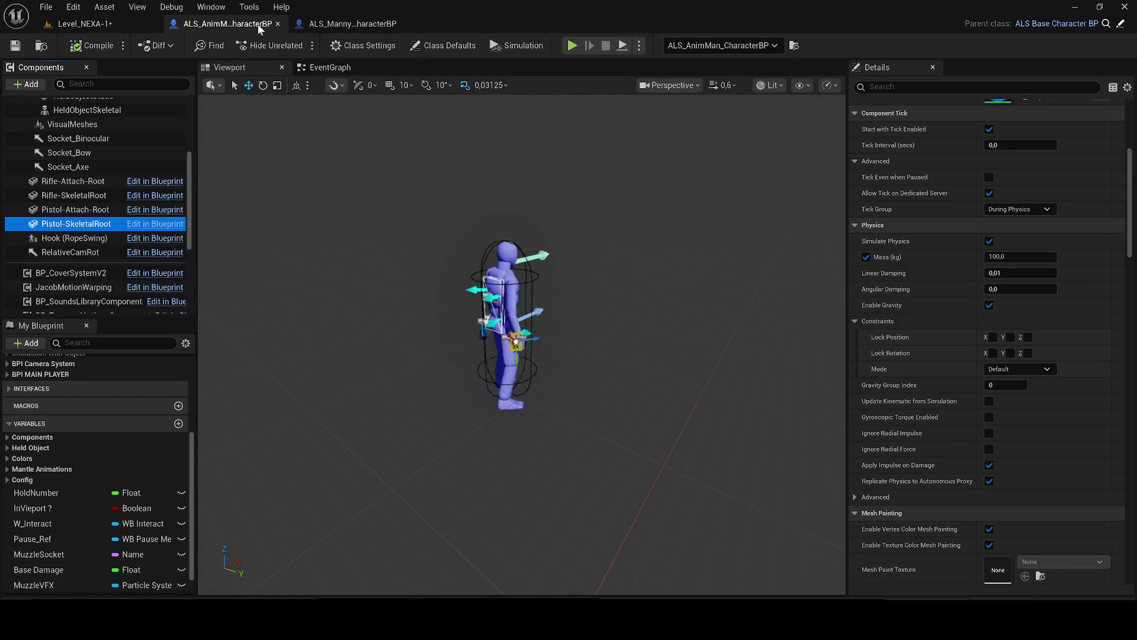
- Save the level and return to the character Blueprint's EventGraph
click(112, 23)
key(ctrl+s)
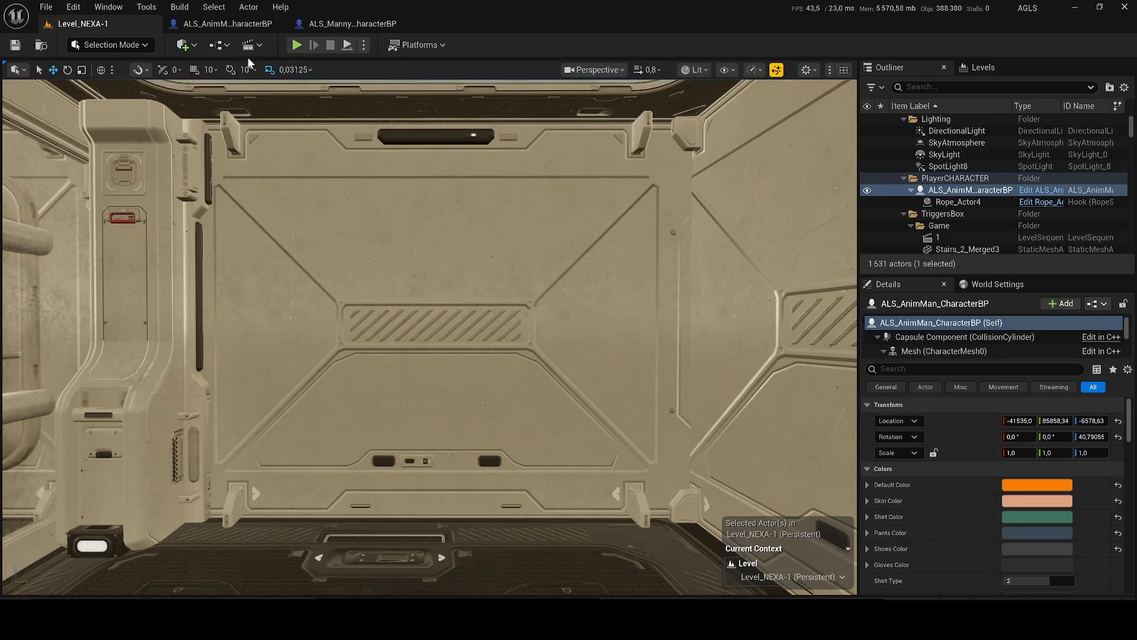
click(204, 24)
click(314, 65)
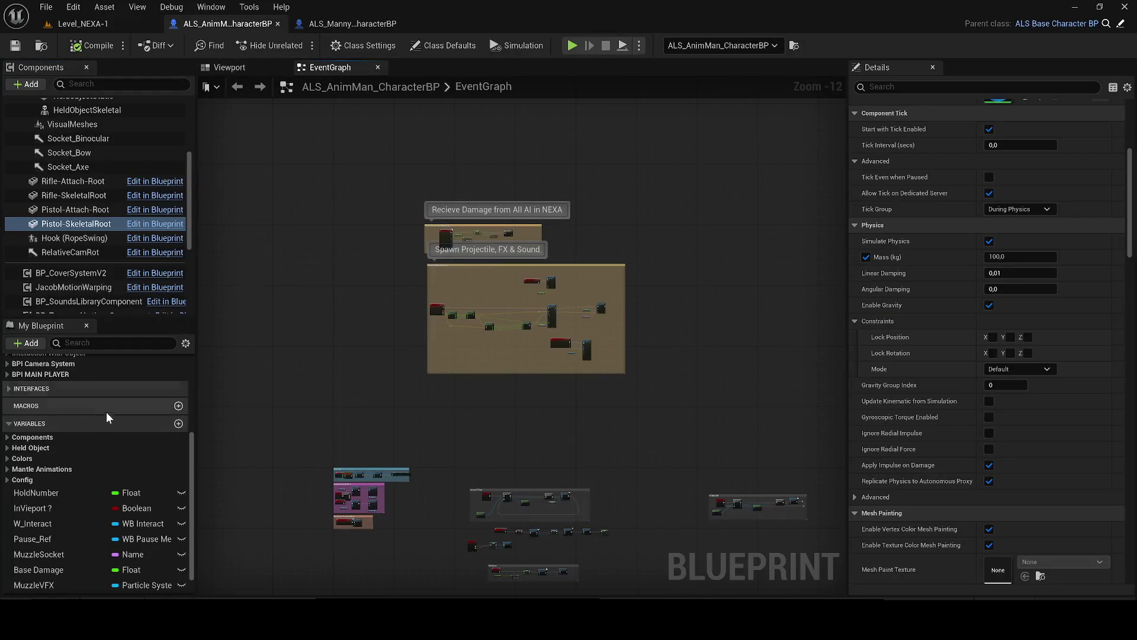
scroll(45, 455, up, 5)
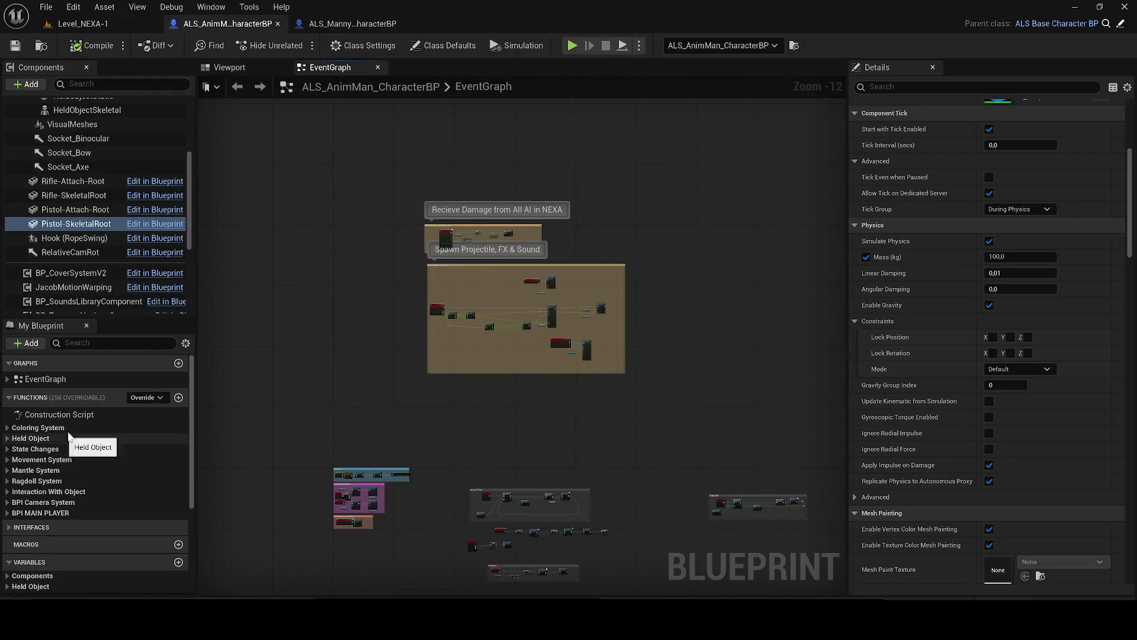
scroll(512, 307, up, 8)
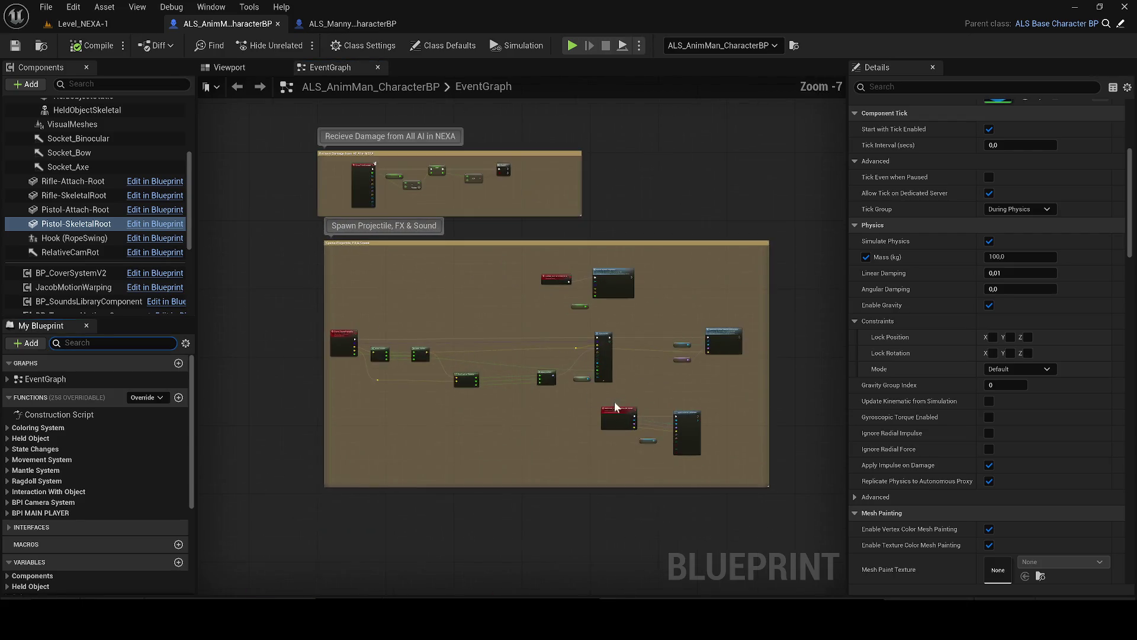
- Set the Base Damage variable's default value to 30
scroll(818, 401, down, 3)
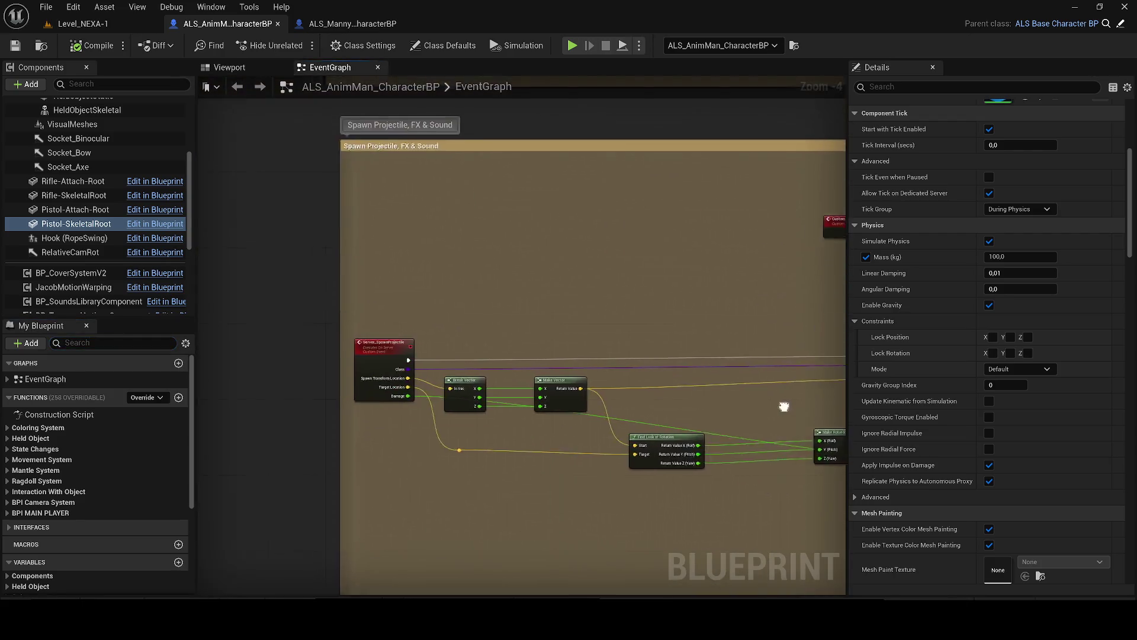
scroll(681, 350, up, 3)
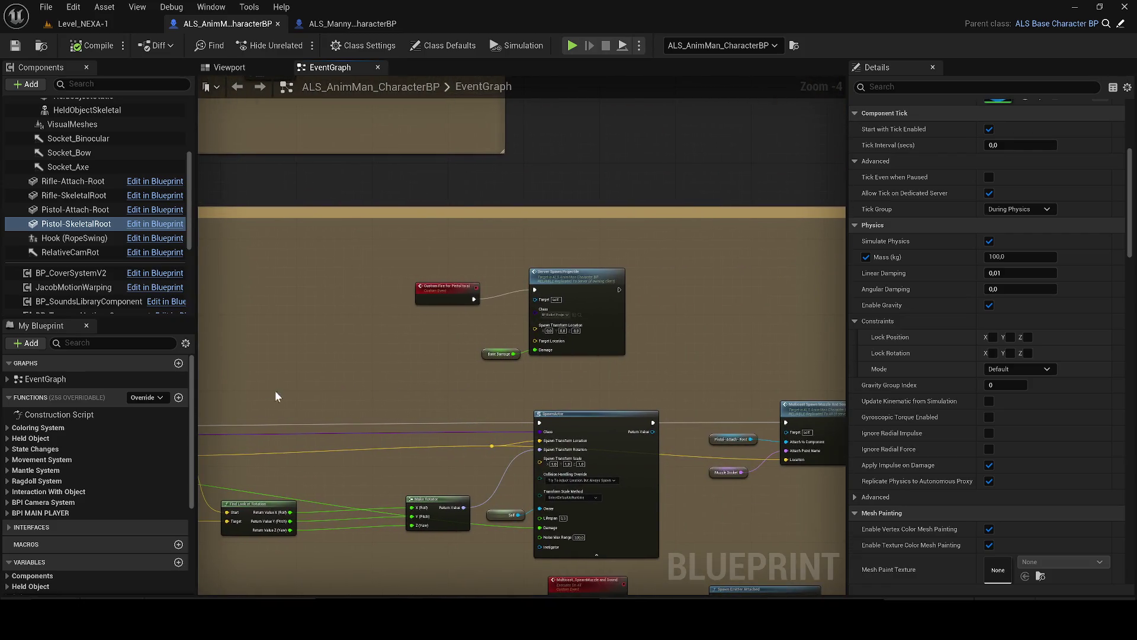
scroll(486, 536, down, 4)
scroll(496, 479, up, 5)
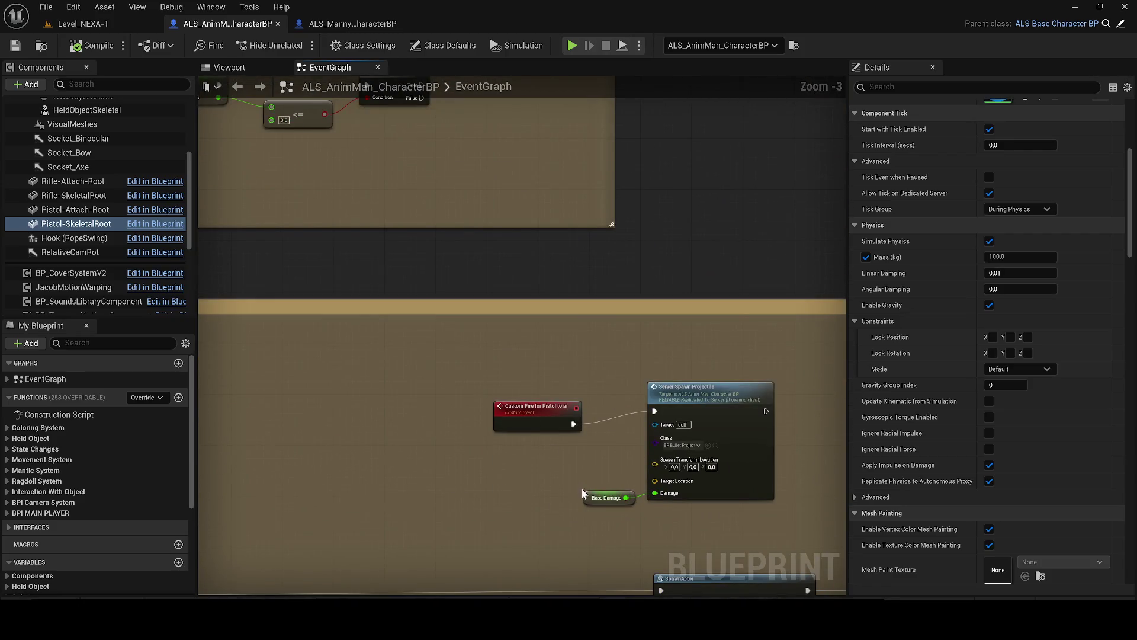
click(597, 501)
click(1016, 379)
text(30)
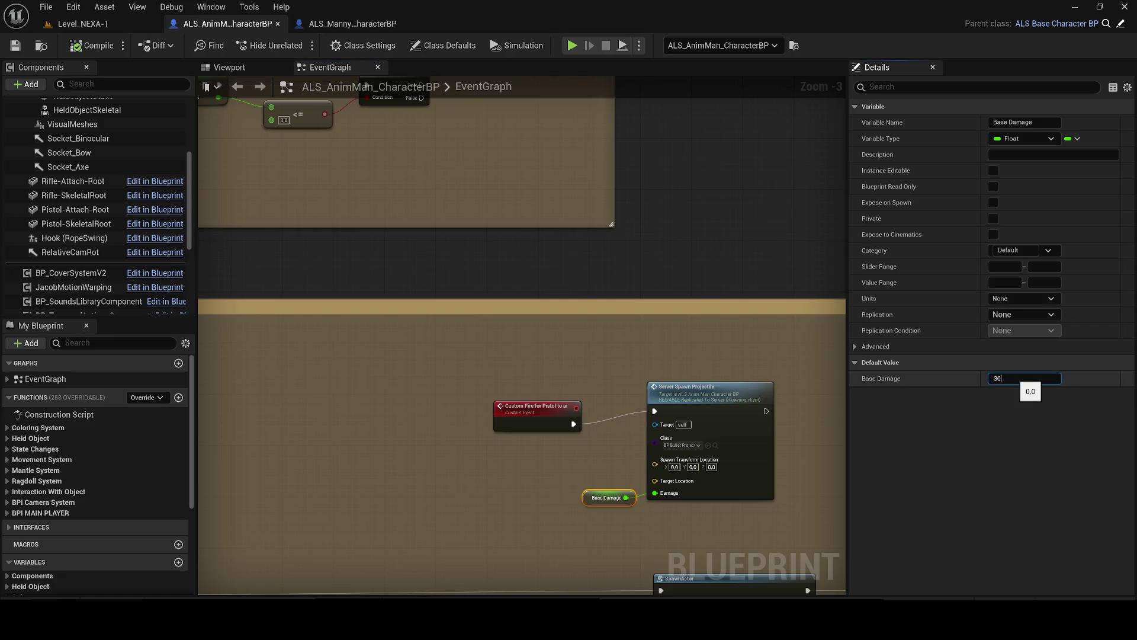
scroll(564, 450, up, 2)
click(518, 434)
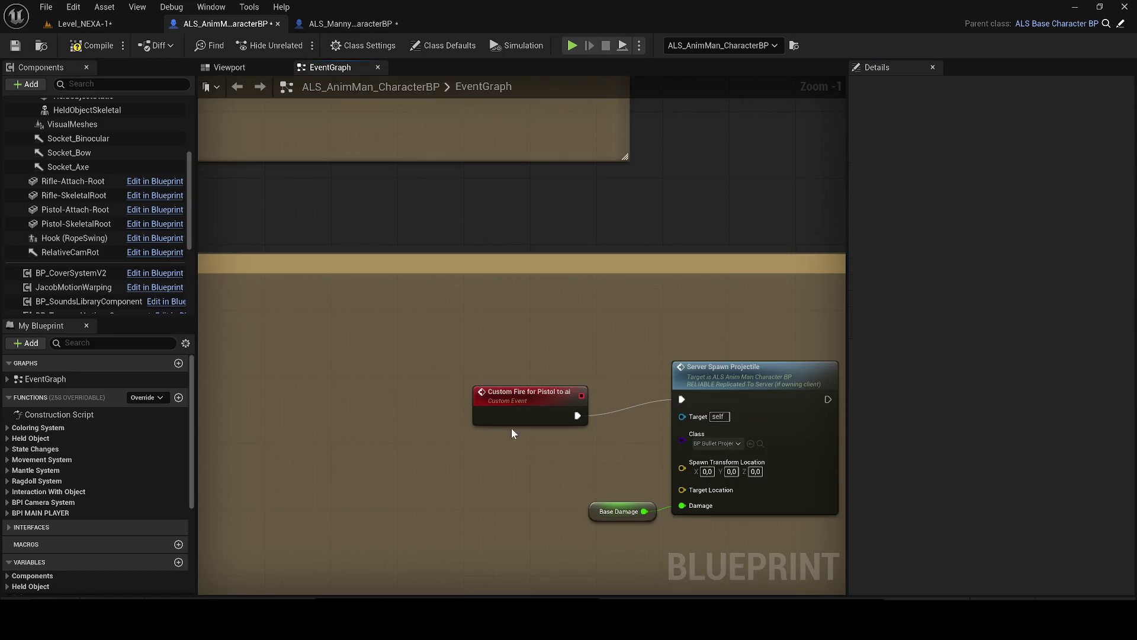
- Pan the EventGraph past Recieve Damage to the Spawn Projectile comment group
click(526, 377)
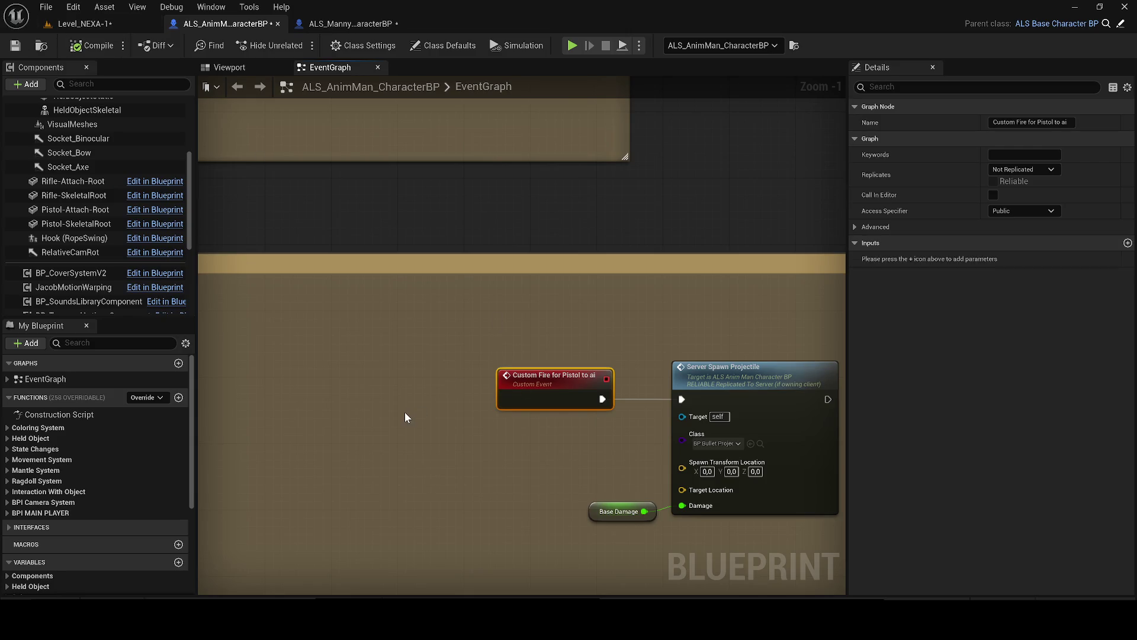
click(380, 383)
scroll(380, 383, down, 3)
drag(371, 237, 454, 315)
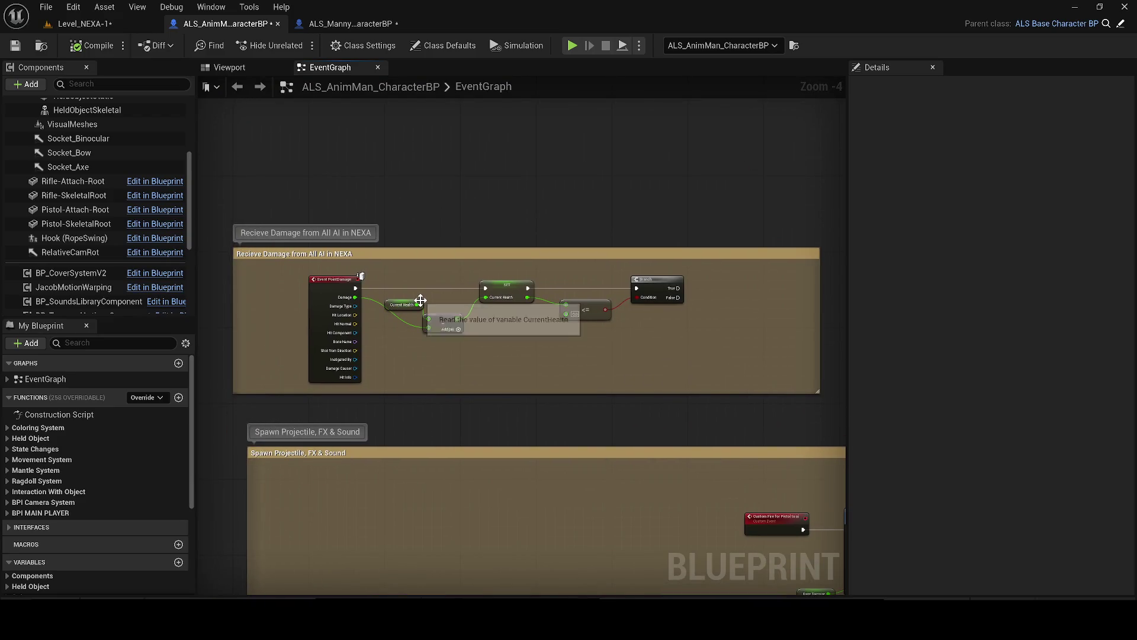
mouse_move(546, 386)
mouse_down()
mouse_move(563, 333)
mouse_move(506, 192)
mouse_move(422, 163)
mouse_up()
scroll(426, 186, up, 3)
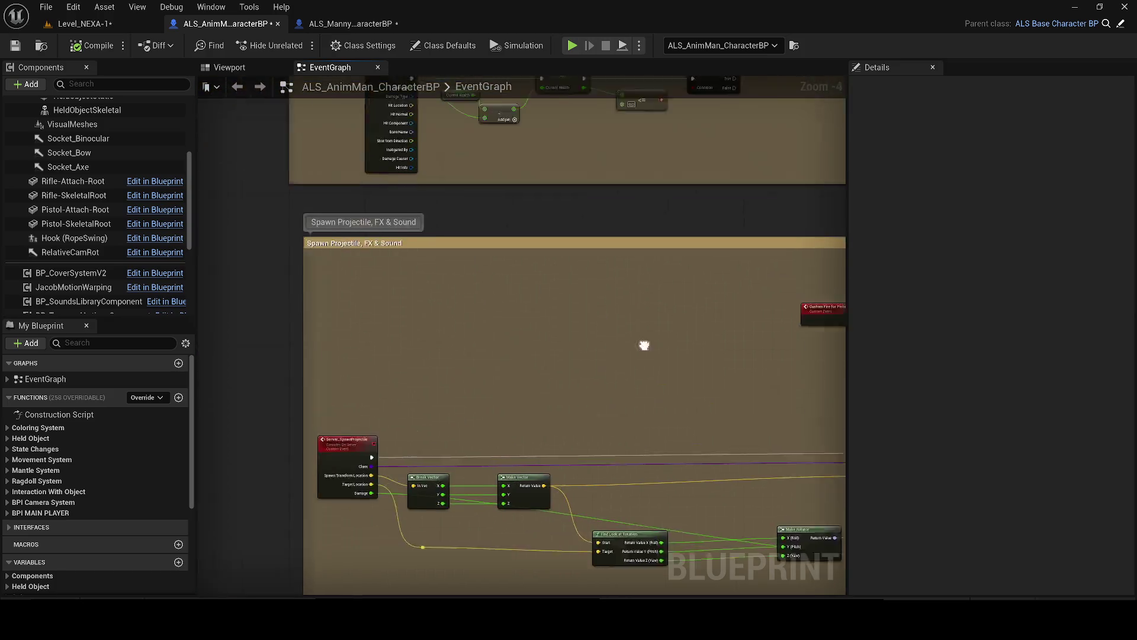
scroll(379, 255, up, 1)
- Retitle the comment box 'Spawn Projectile, FX & Sound FOR CUSTOM AI ONLY'
double_click(450, 297)
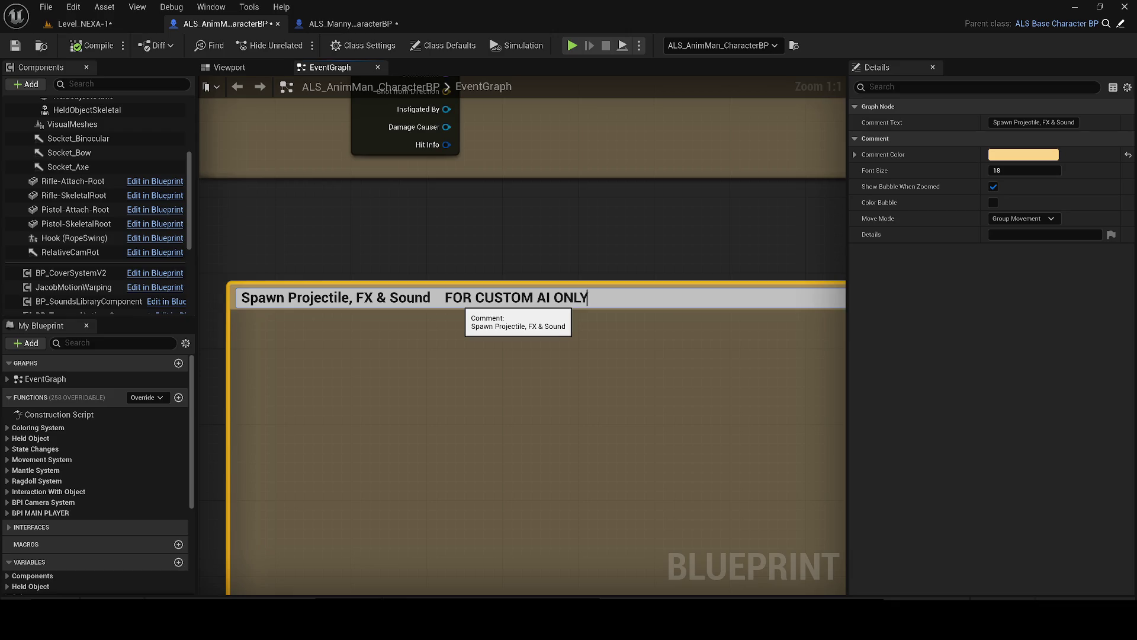
text(Y)
key(Return)
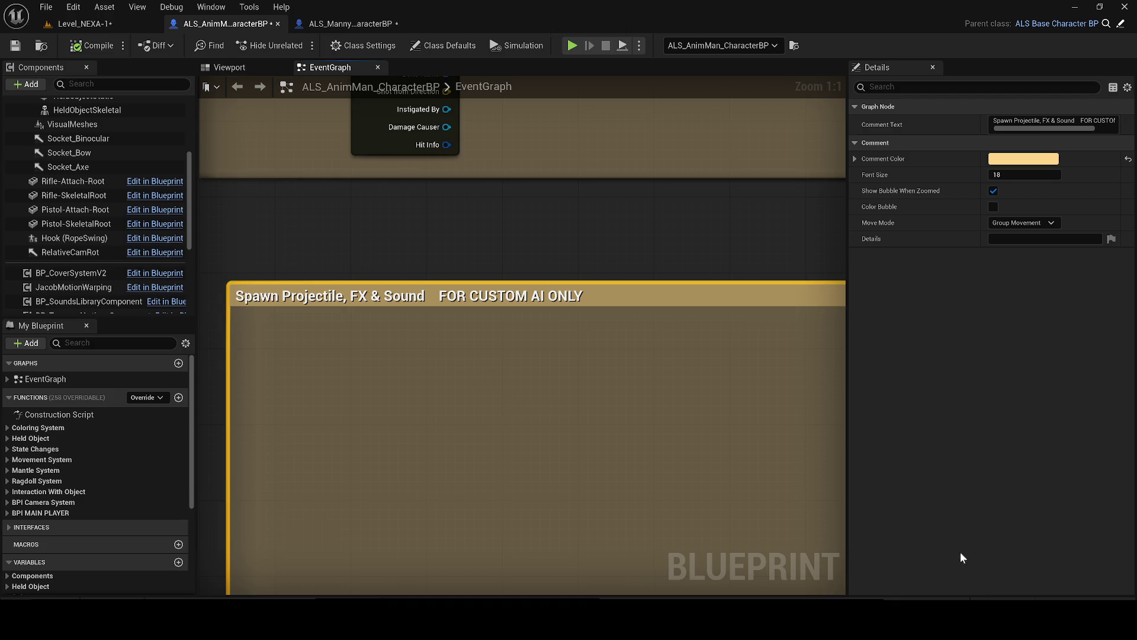
- Save ALS_AnimMan_CharacterBP through Save Selected
key(ctrl+shift+s)
click(666, 446)
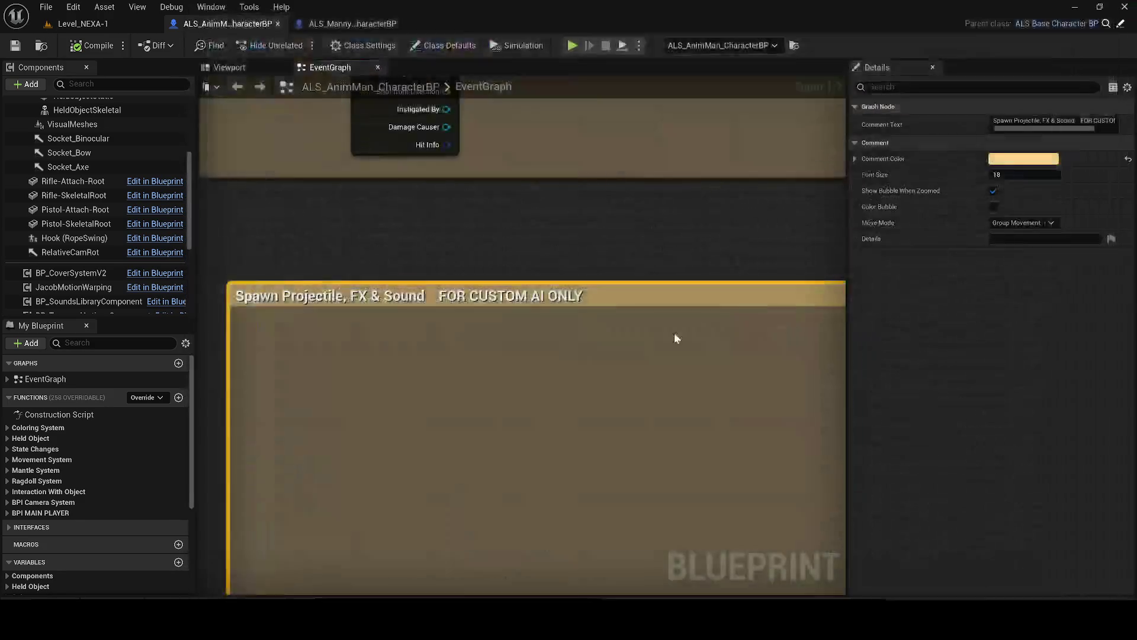
scroll(609, 366, down, 6)
scroll(609, 368, up, 3)
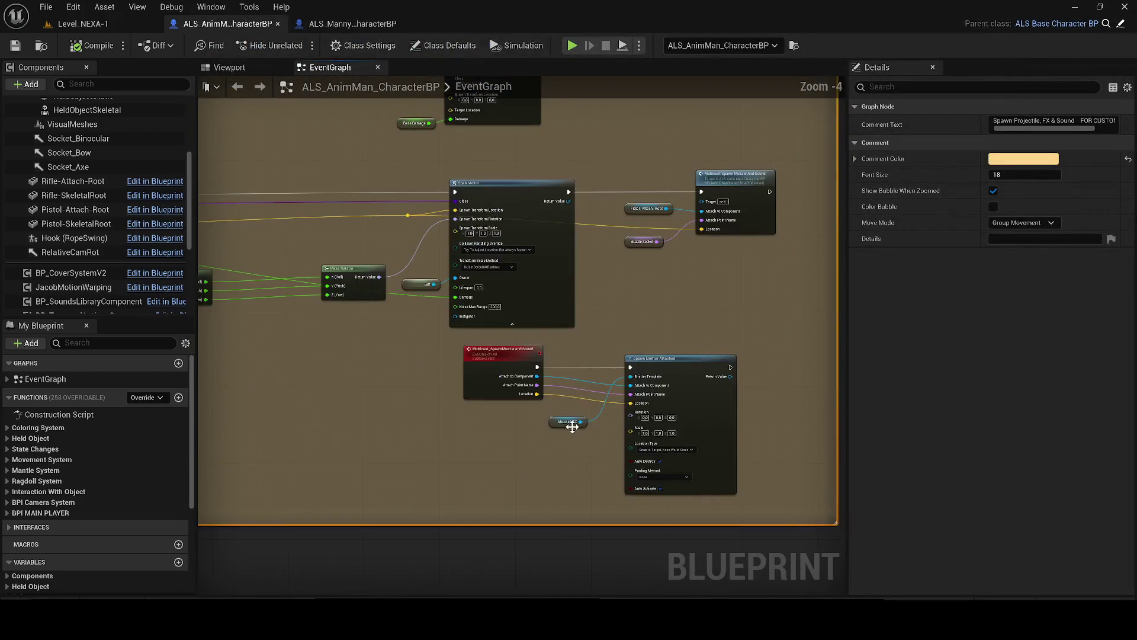
- Inspect the Multicast_SpawnMuzzle and Sound event, Muzzle Socket variable and Pistol-Attach-Root reference
scroll(561, 395, up, 2)
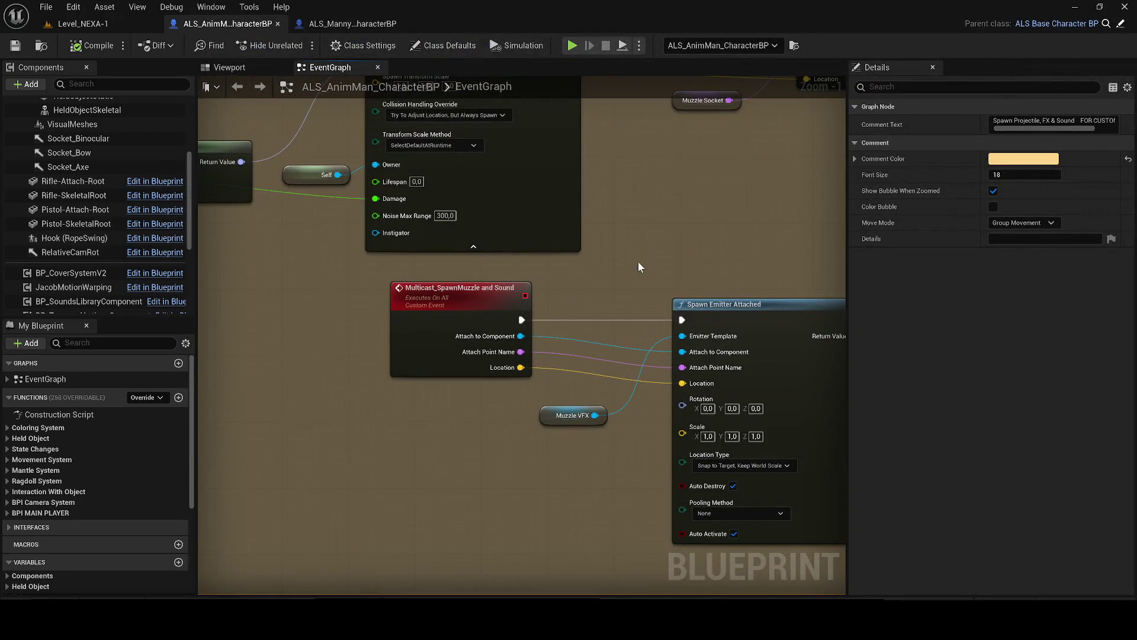
click(437, 339)
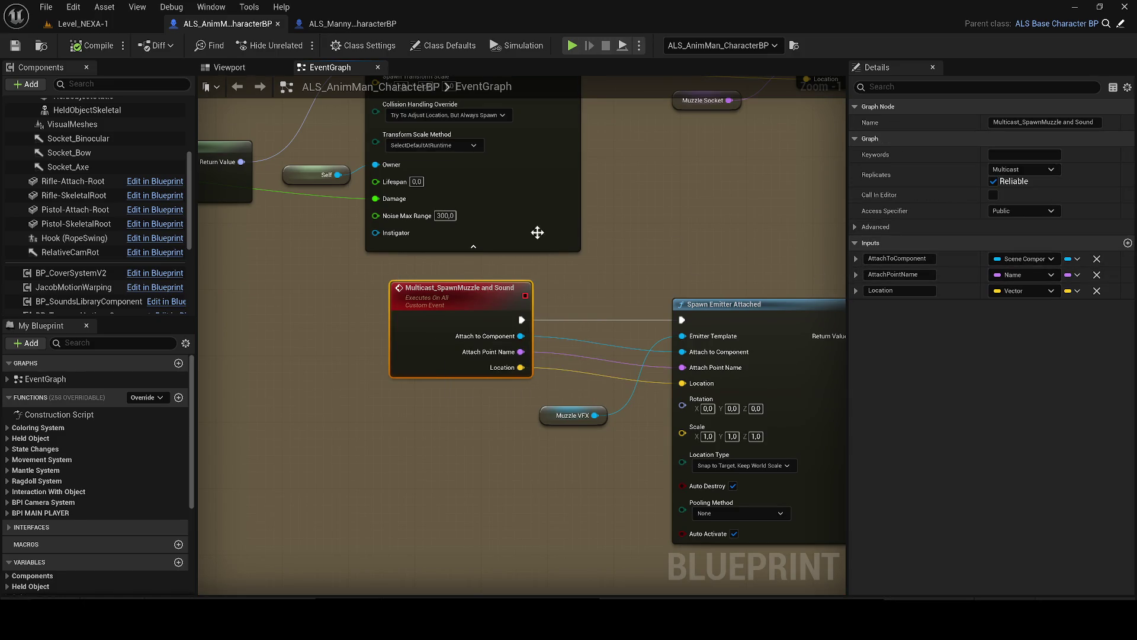
drag(545, 230, 540, 320)
click(518, 272)
drag(518, 271, 474, 369)
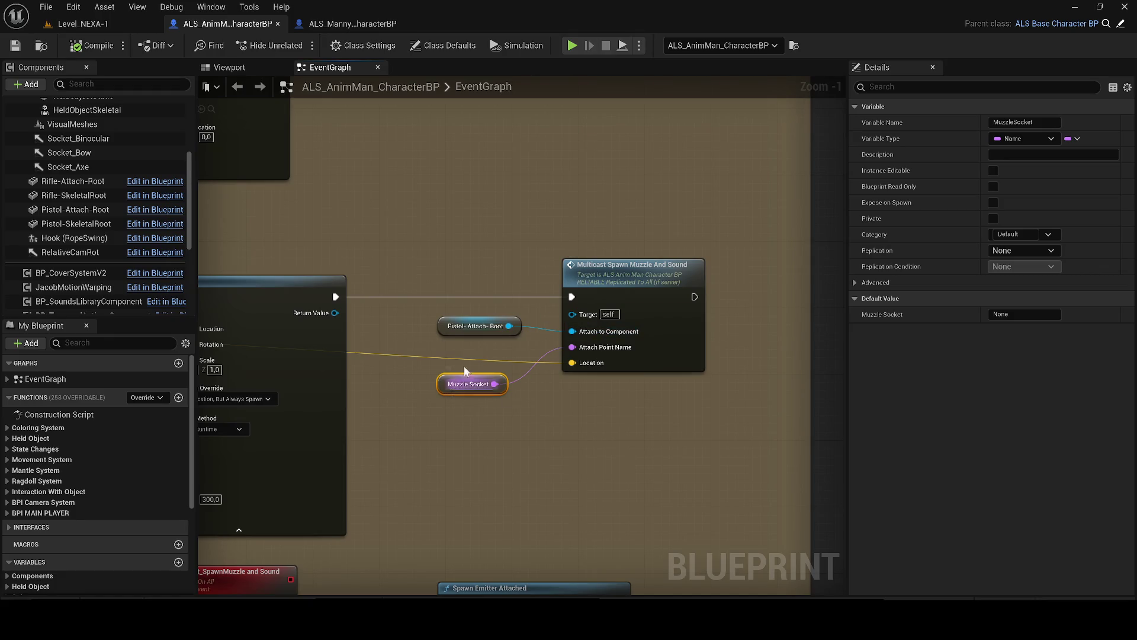
click(448, 329)
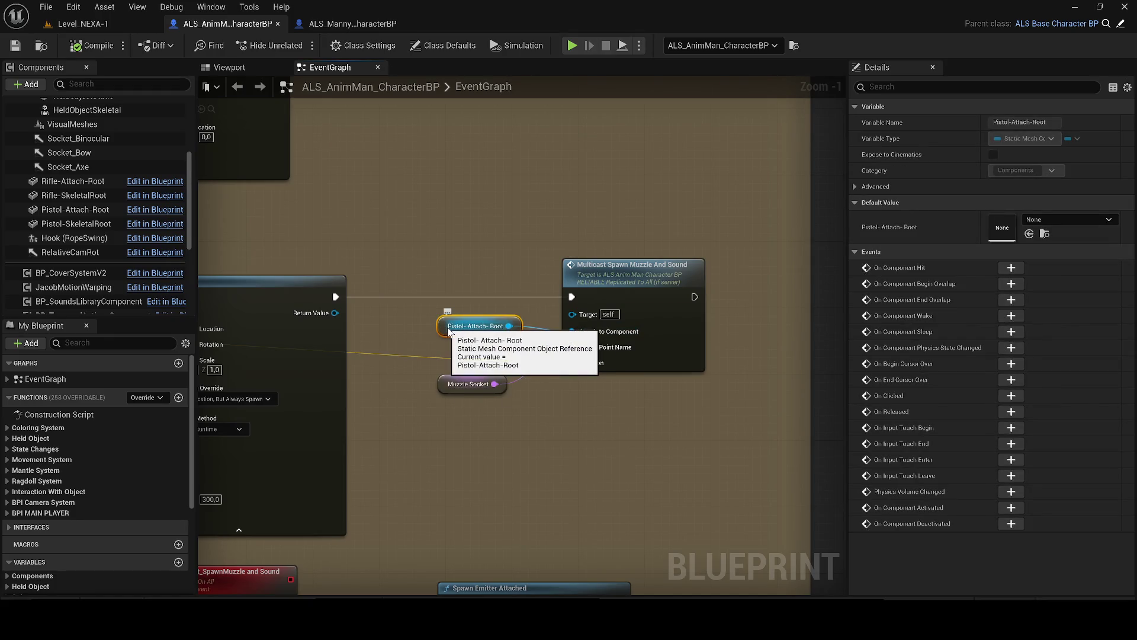
- Filter the Components list by 'pistol' and bring up Pistol-Attach-Root's context menu
click(102, 88)
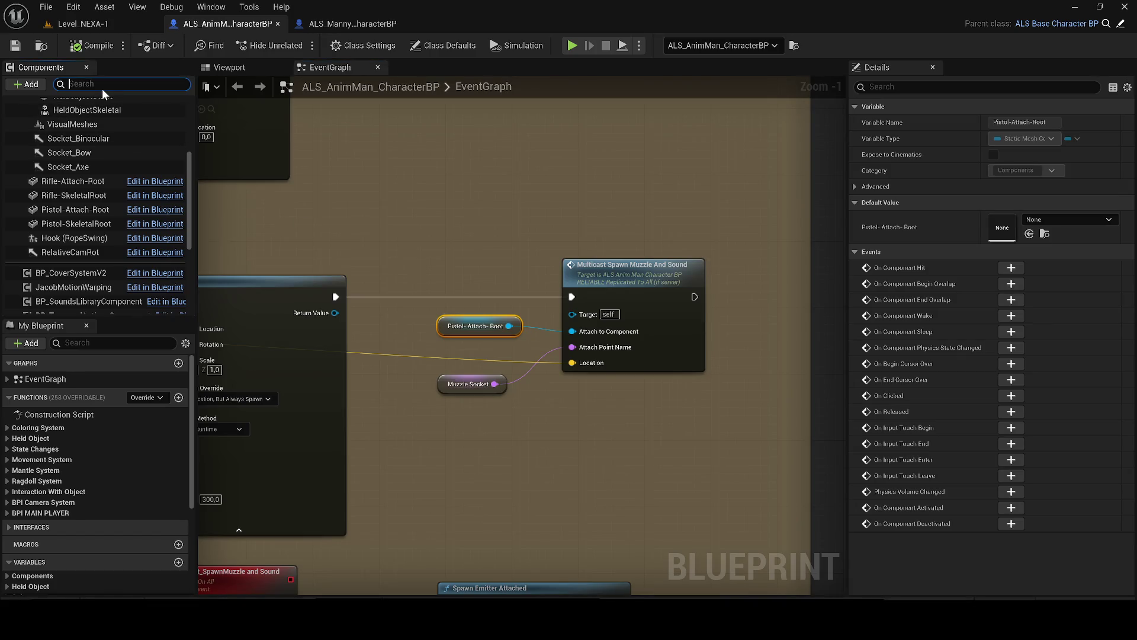
text(pistol)
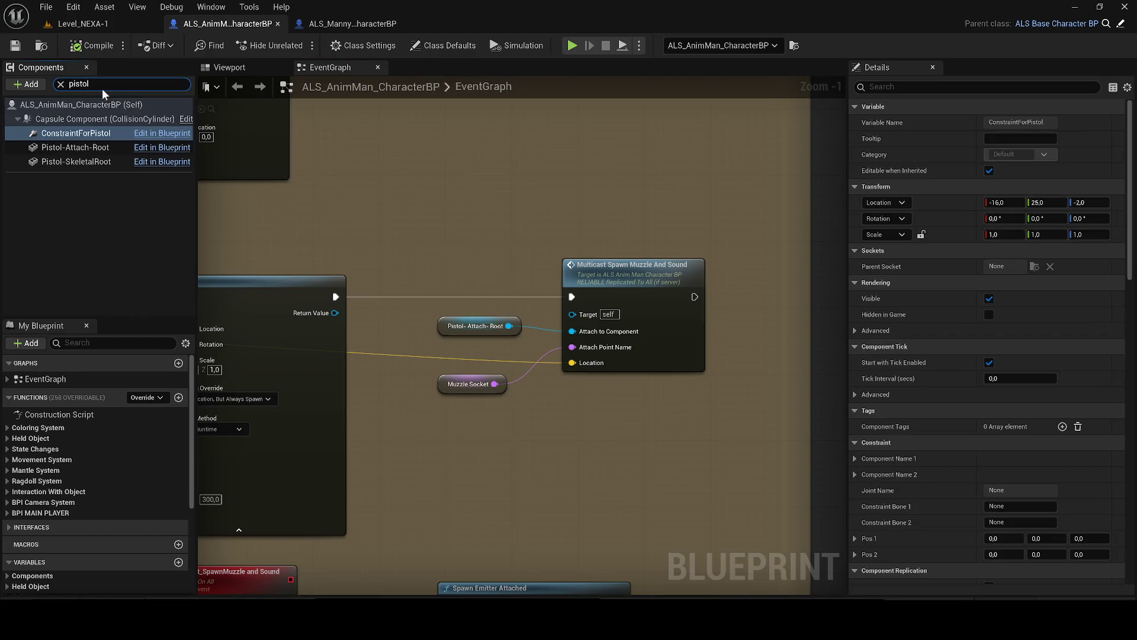
click(74, 137)
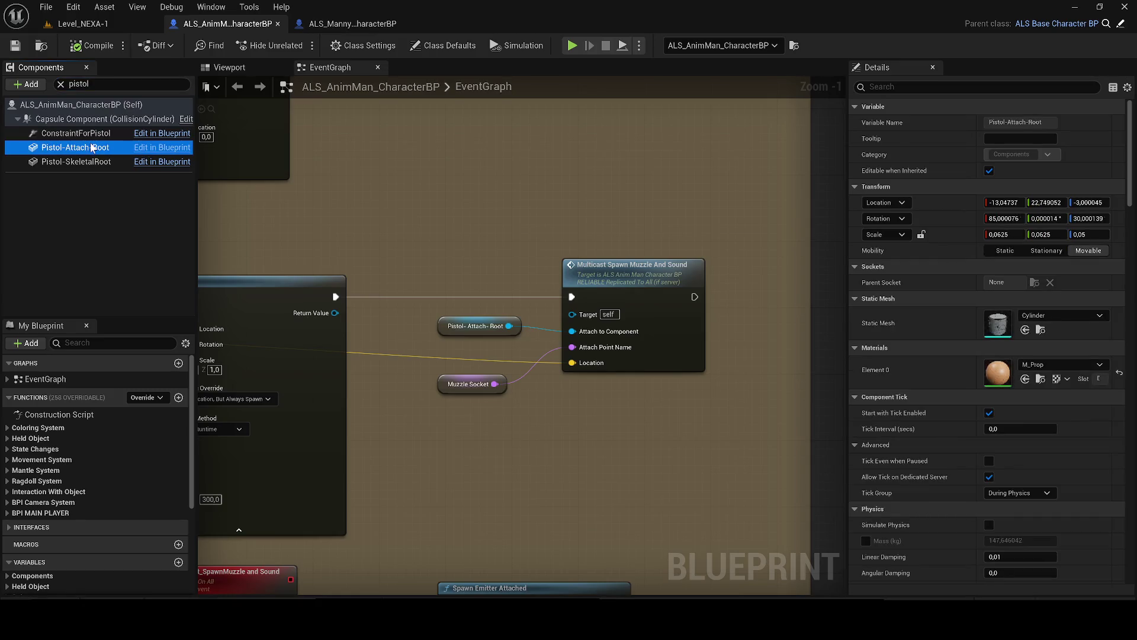
right_click(92, 148)
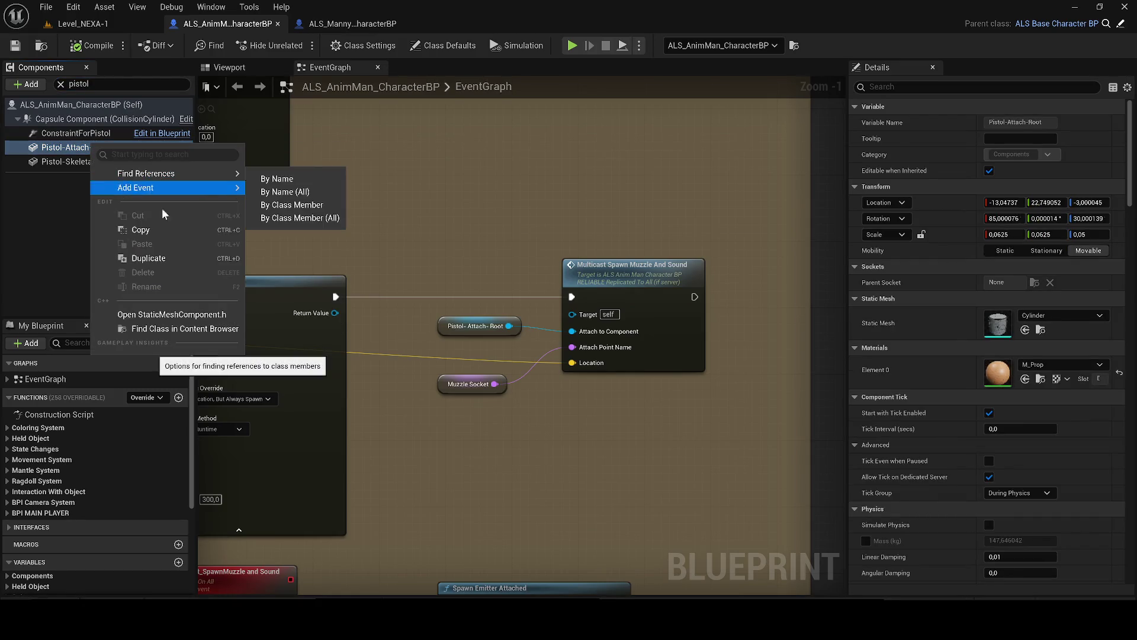
- Find BP_I_Pistol_Actor in AdvancedLocomotionV4 with the Blueprint Class filter and open it
click(179, 329)
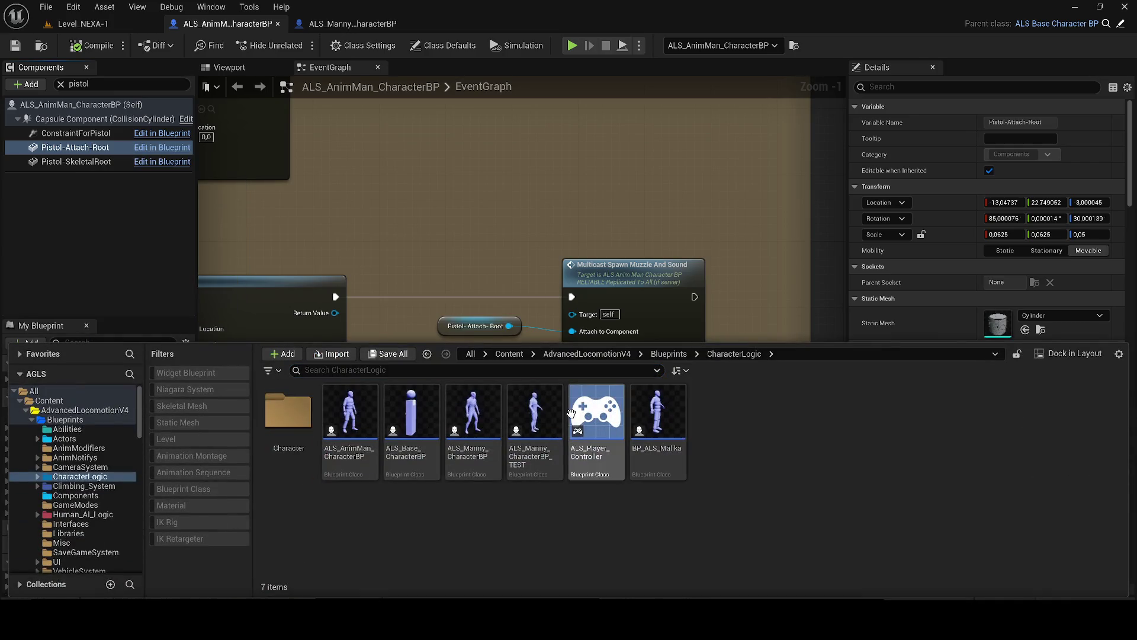
click(550, 354)
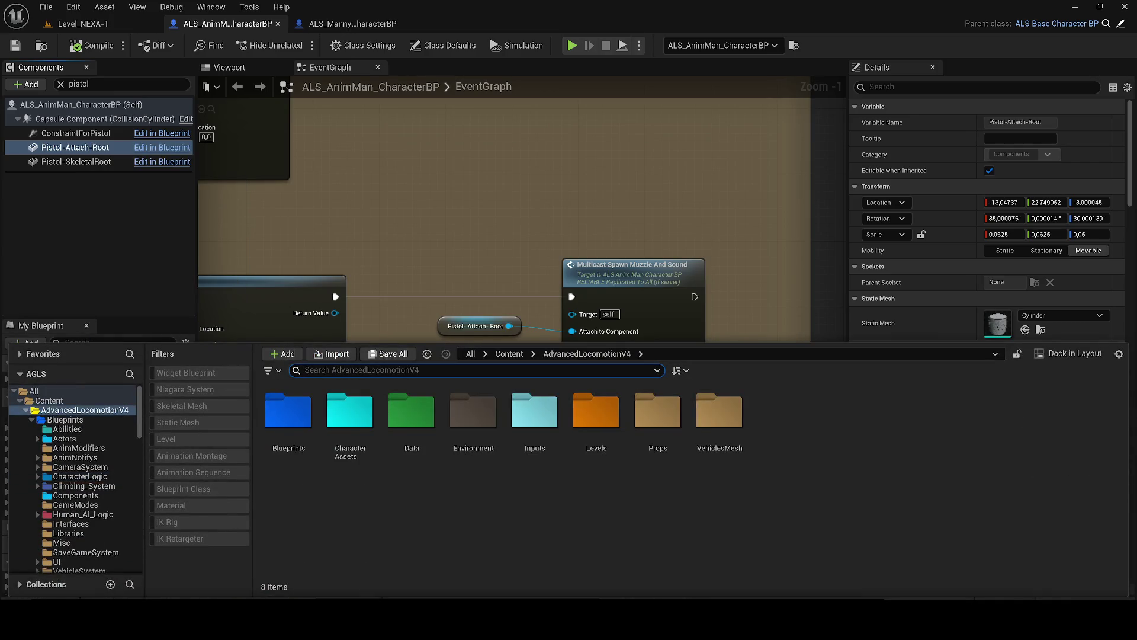
text(pistol)
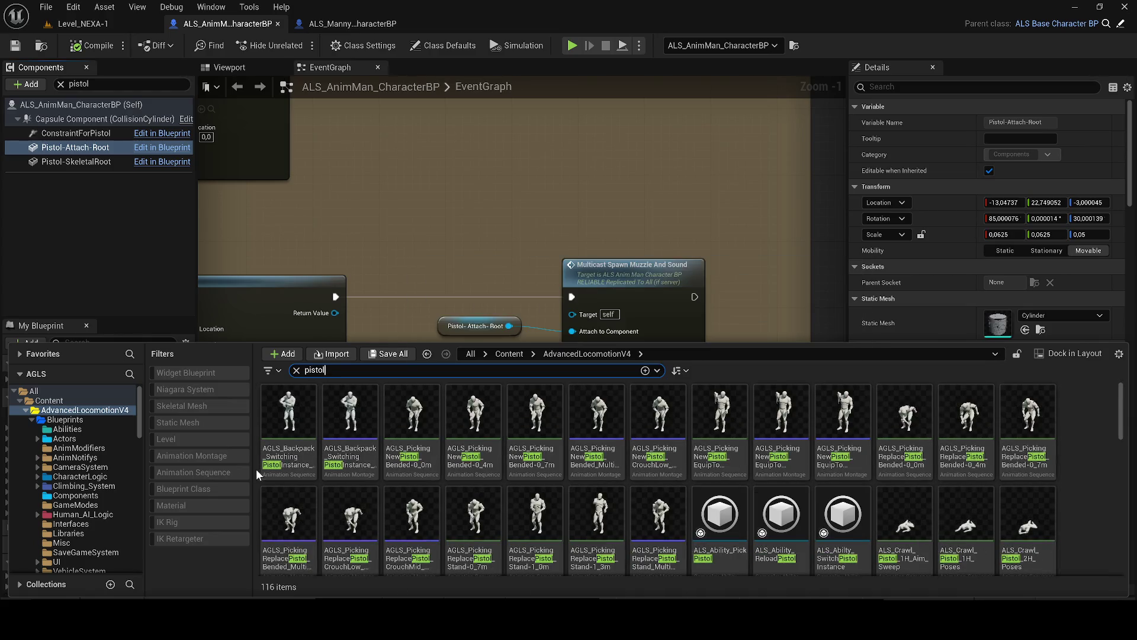
click(180, 409)
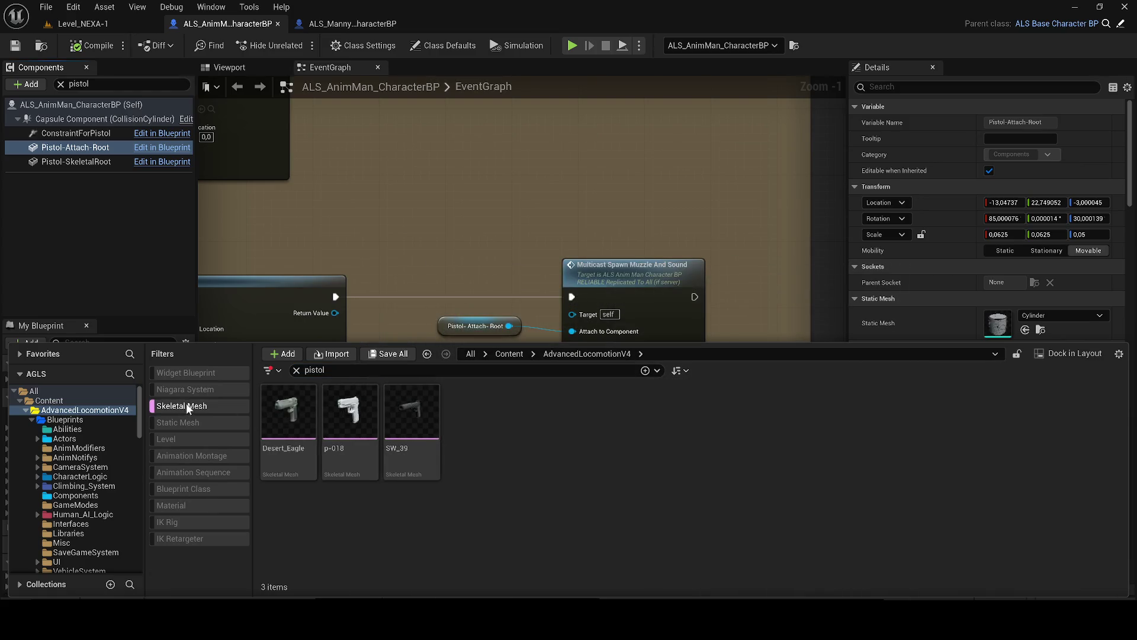
click(186, 404)
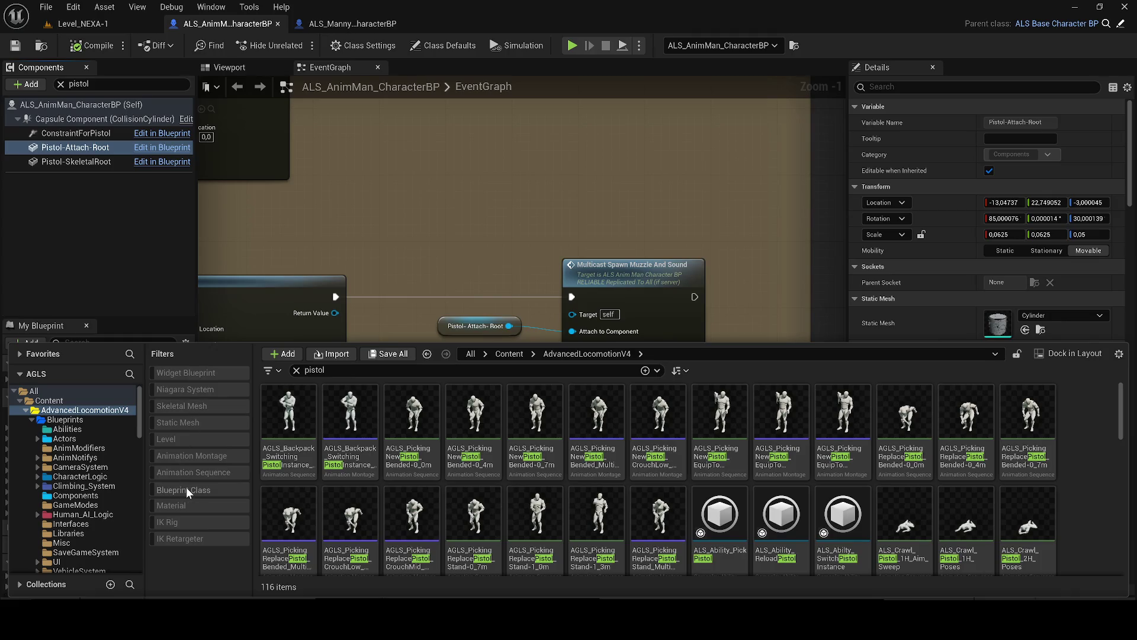
click(186, 487)
click(298, 404)
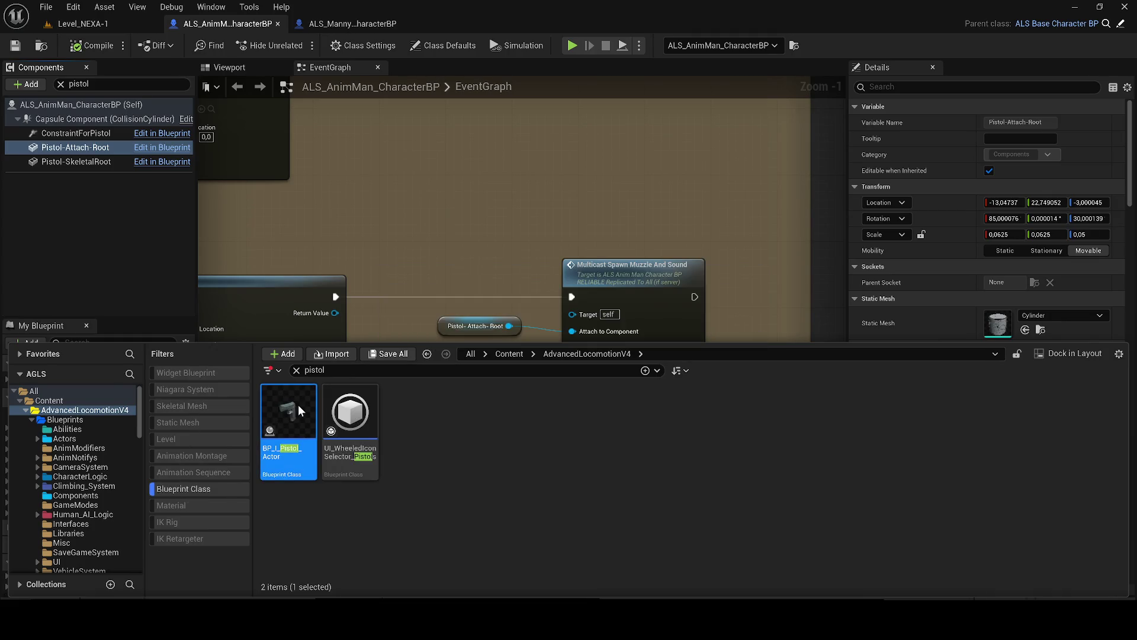
double_click(298, 404)
- Rearrange BP_I_Pistol_Actor's graph tabs, closing InitActor and moving EventGraph into the main area
scroll(290, 445, down, 2)
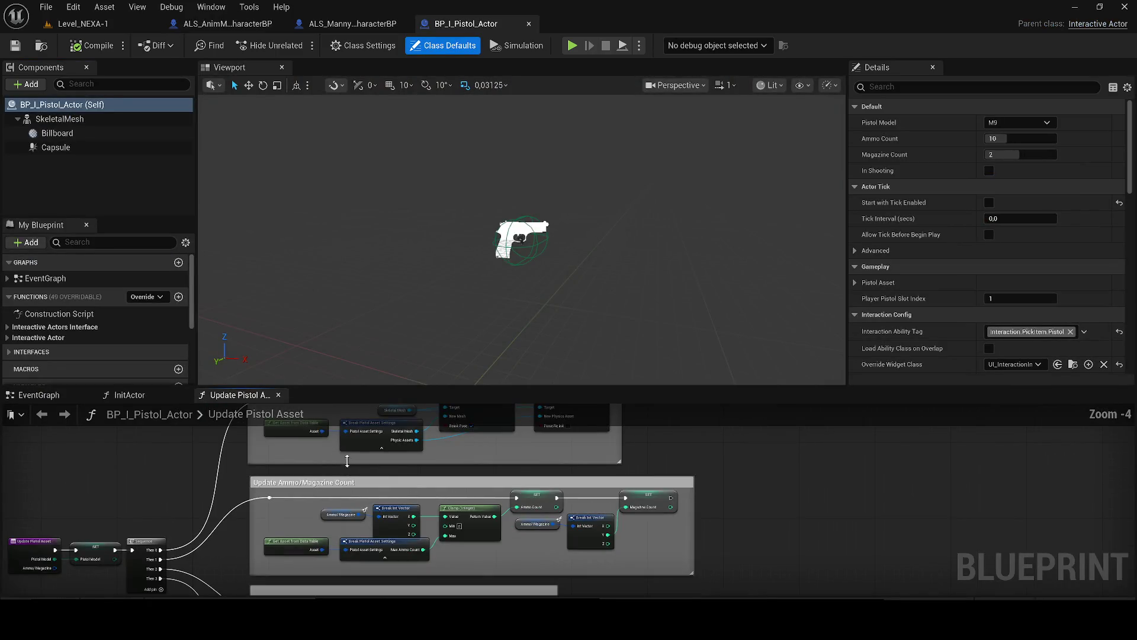
mouse_move(235, 395)
mouse_down()
mouse_move(371, 83)
mouse_move(450, 155)
mouse_up()
scroll(509, 230, down, 2)
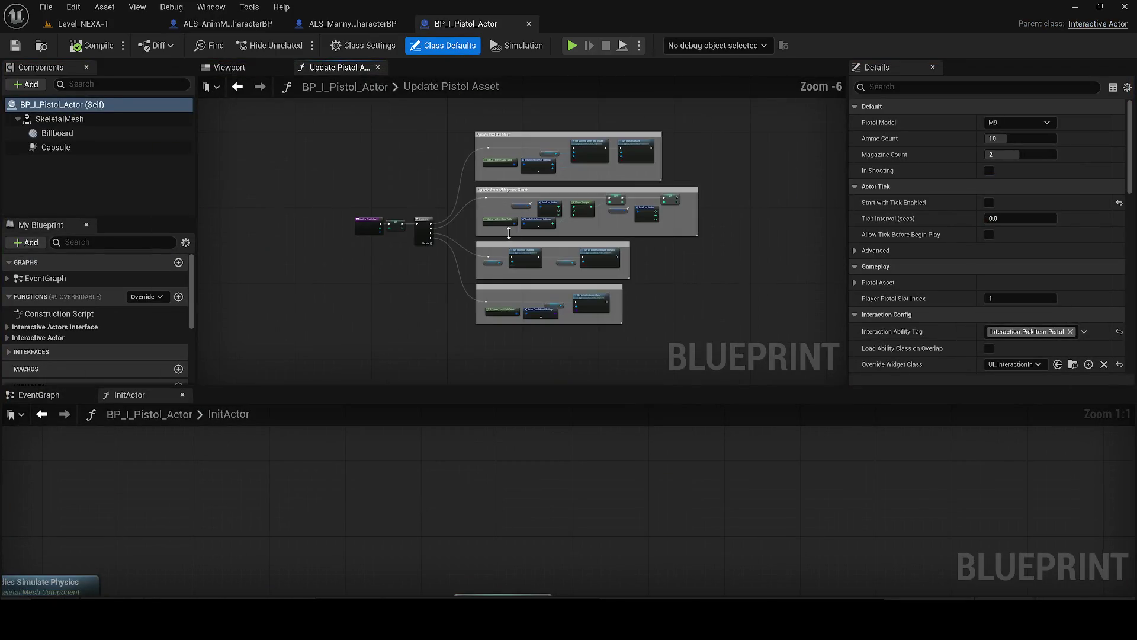
scroll(380, 201, up, 2)
click(182, 394)
mouse_move(37, 394)
mouse_down()
mouse_move(270, 239)
mouse_move(401, 77)
mouse_move(392, 71)
mouse_up()
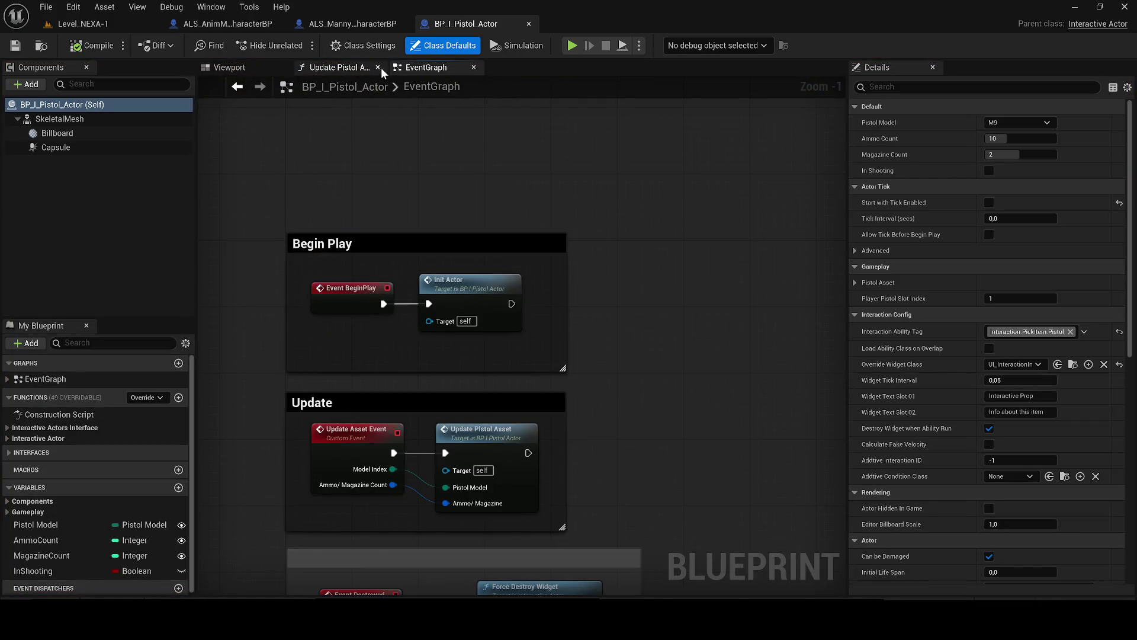
- In the Viewport, inspect the Capsule, Billboard and SkeletalMesh components and frame the pistol
click(143, 149)
click(218, 68)
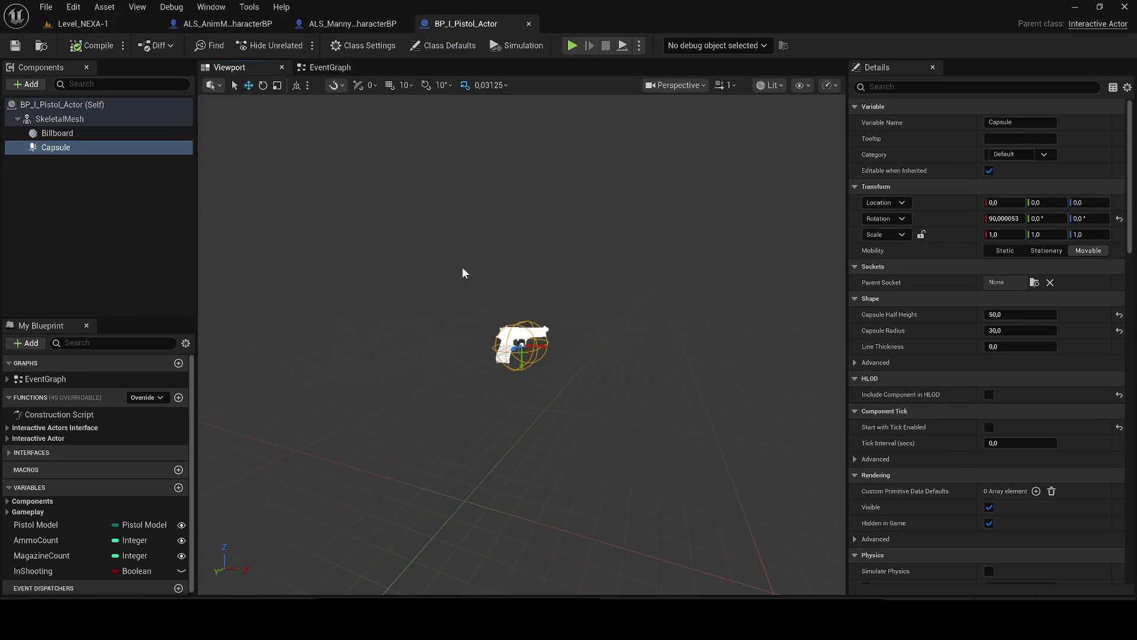
click(69, 136)
drag(452, 286, 451, 285)
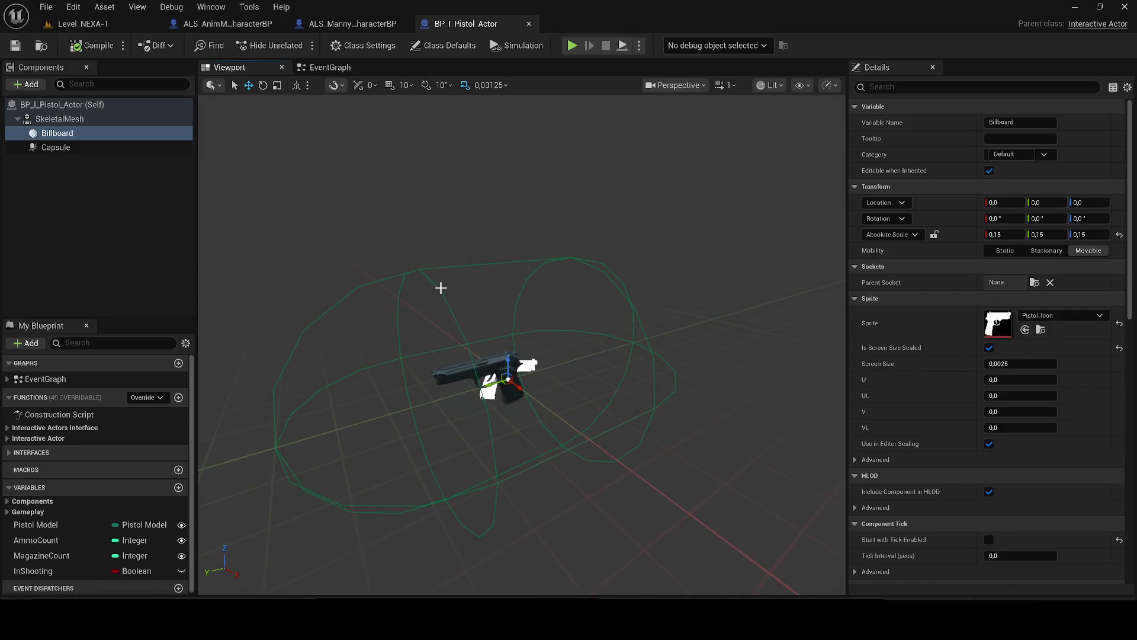
click(440, 288)
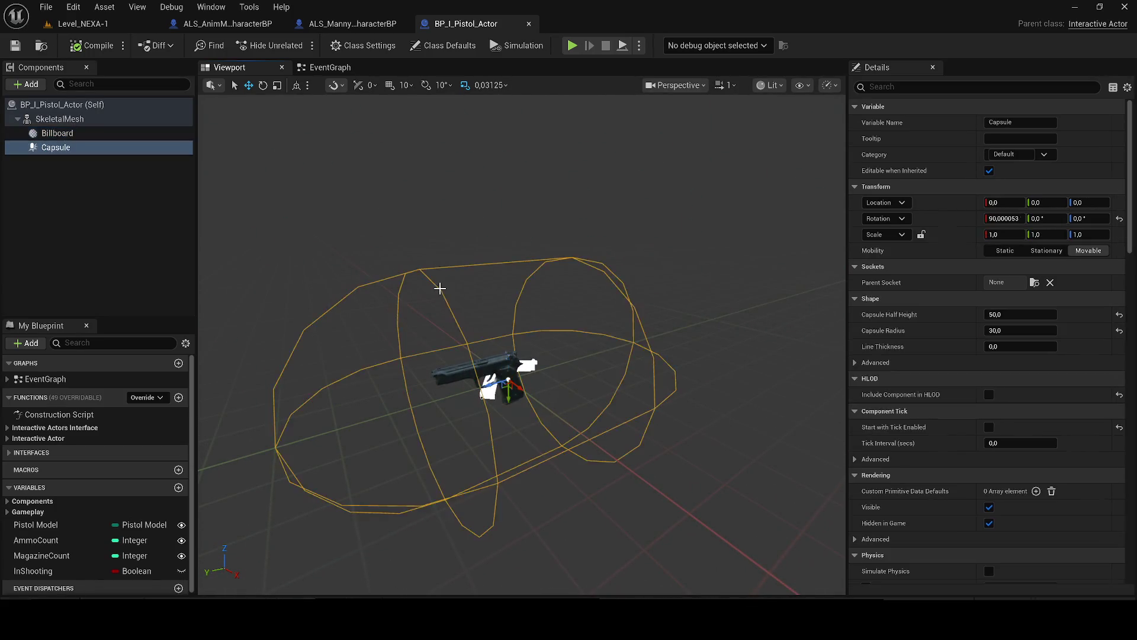
click(472, 364)
key(f)
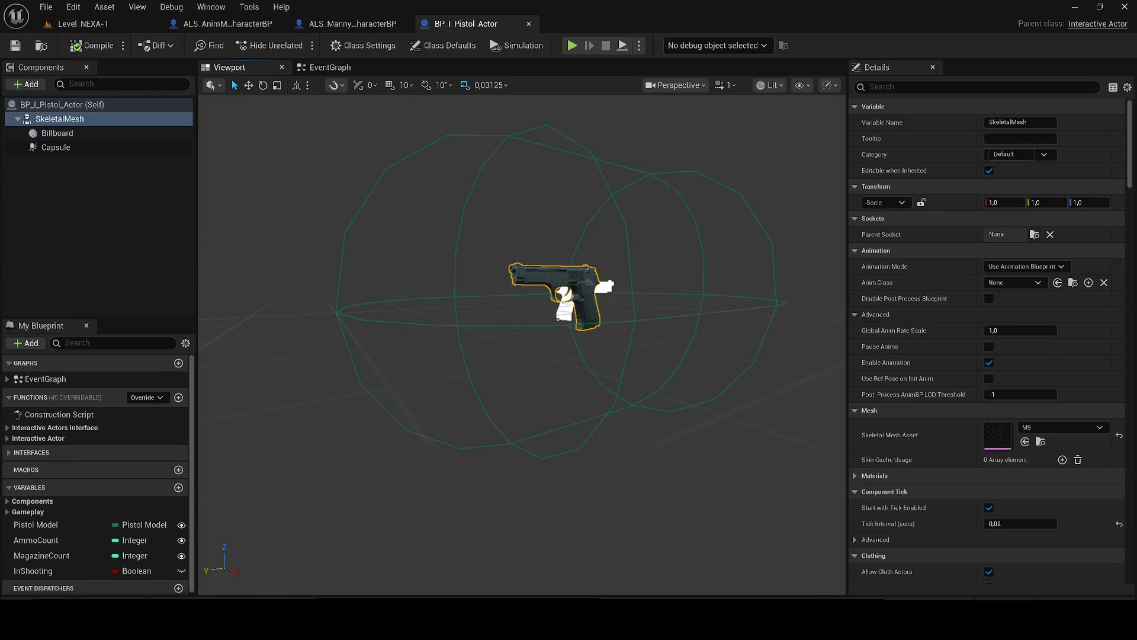
- Locate the M9 skeletal mesh asset and open it in its mesh editor
click(7, 438)
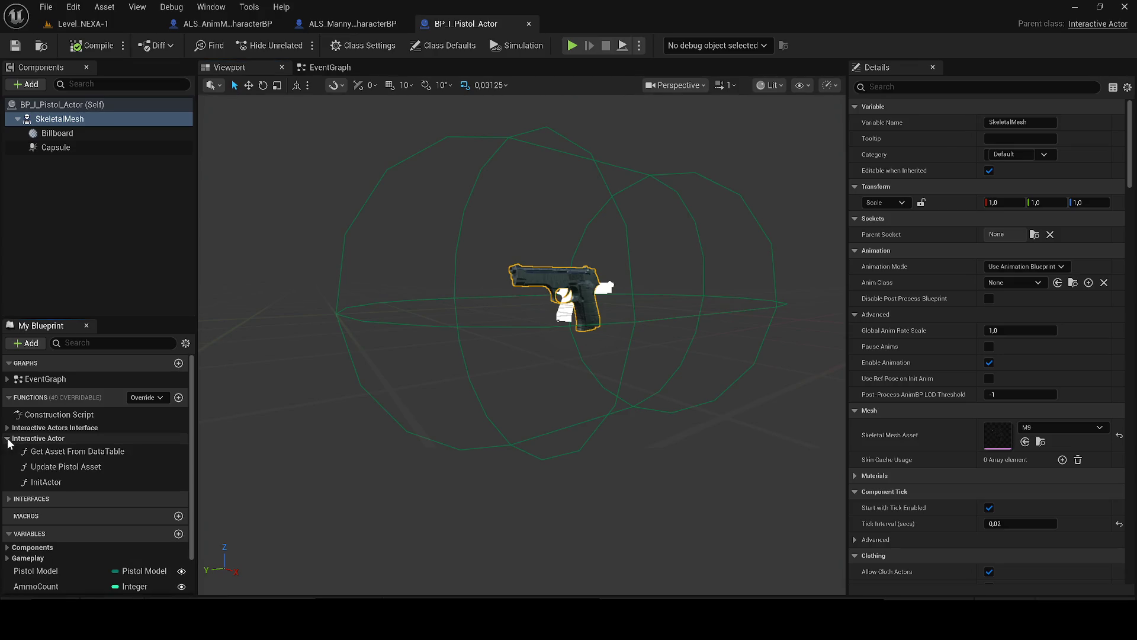
click(8, 438)
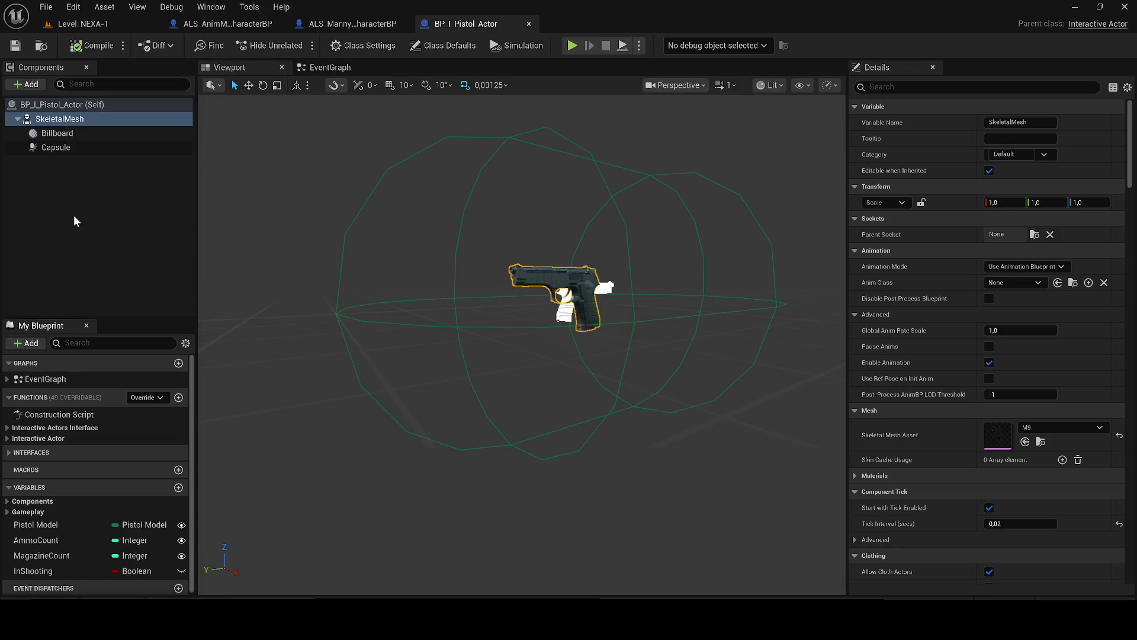
click(1041, 442)
double_click(786, 513)
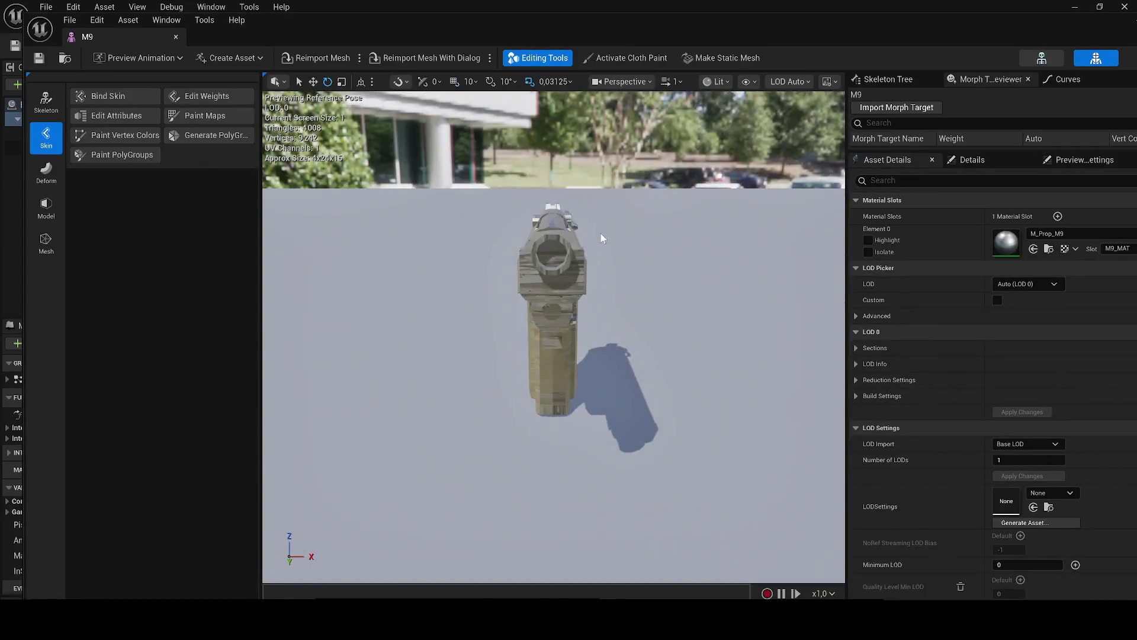
- Dock the M9 mesh editor as a tab and review its skeleton tools and details panels
mouse_move(94, 37)
mouse_down()
mouse_move(446, 65)
mouse_move(602, 26)
mouse_up()
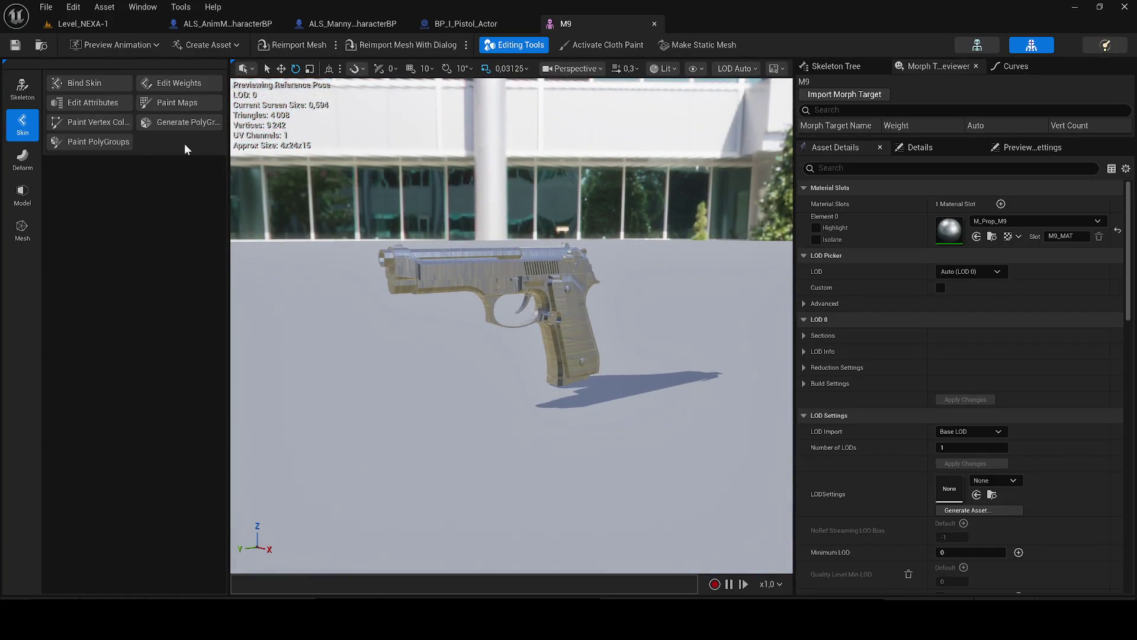
click(22, 89)
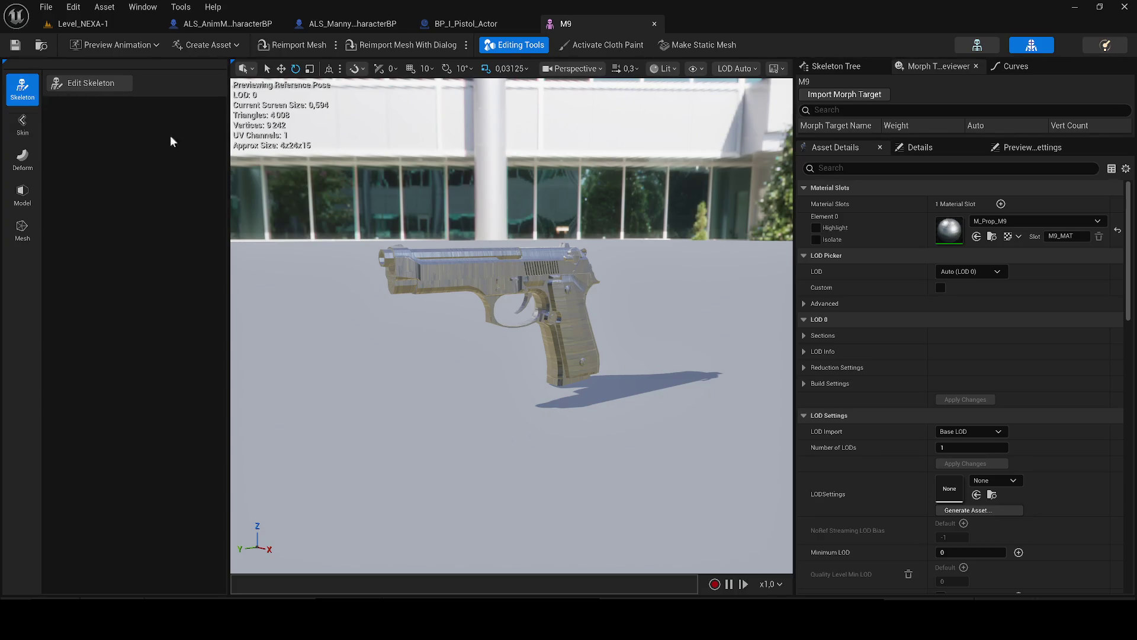
click(118, 84)
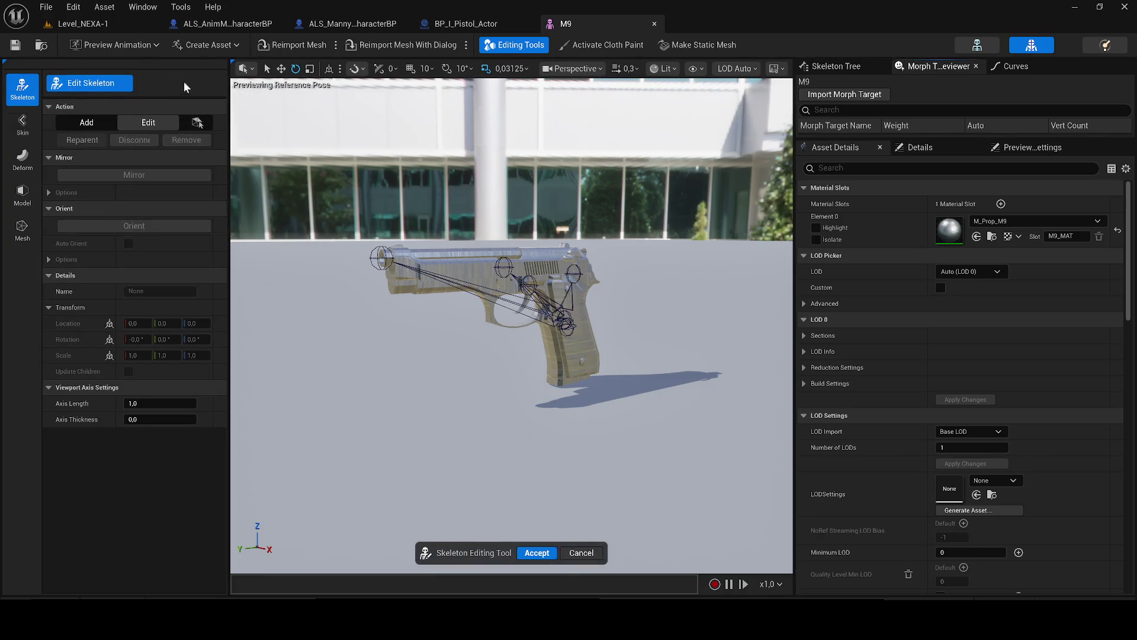
click(582, 554)
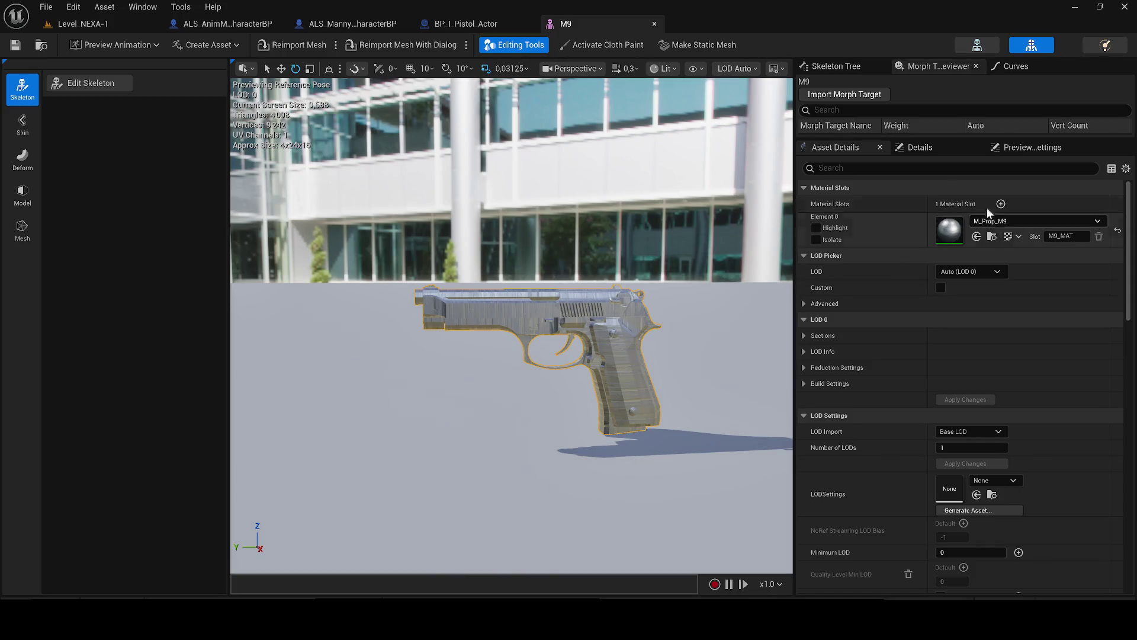
click(890, 146)
click(827, 146)
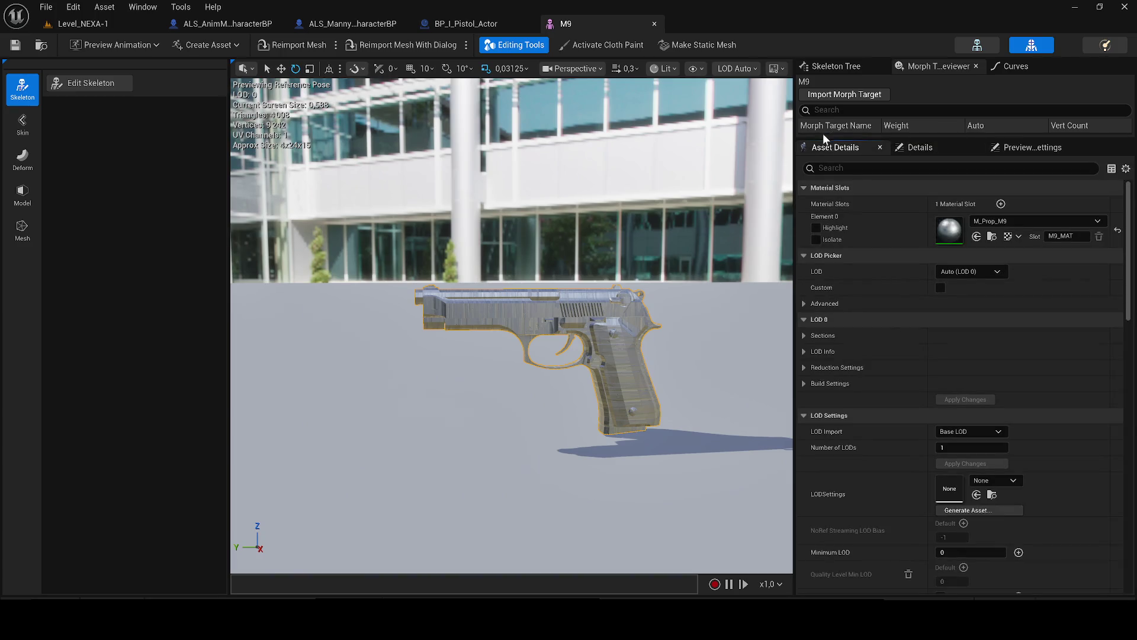
drag(827, 140, 829, 173)
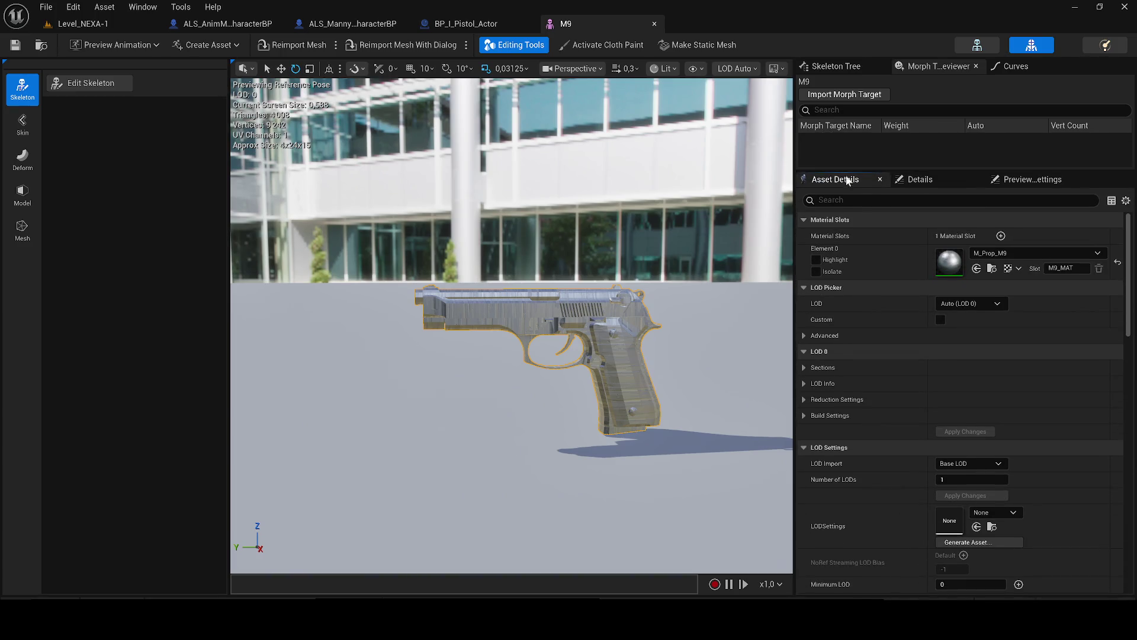
scroll(942, 351, down, 3)
mouse_move(1129, 333)
mouse_down()
mouse_move(1128, 548)
mouse_move(1062, 170)
mouse_up()
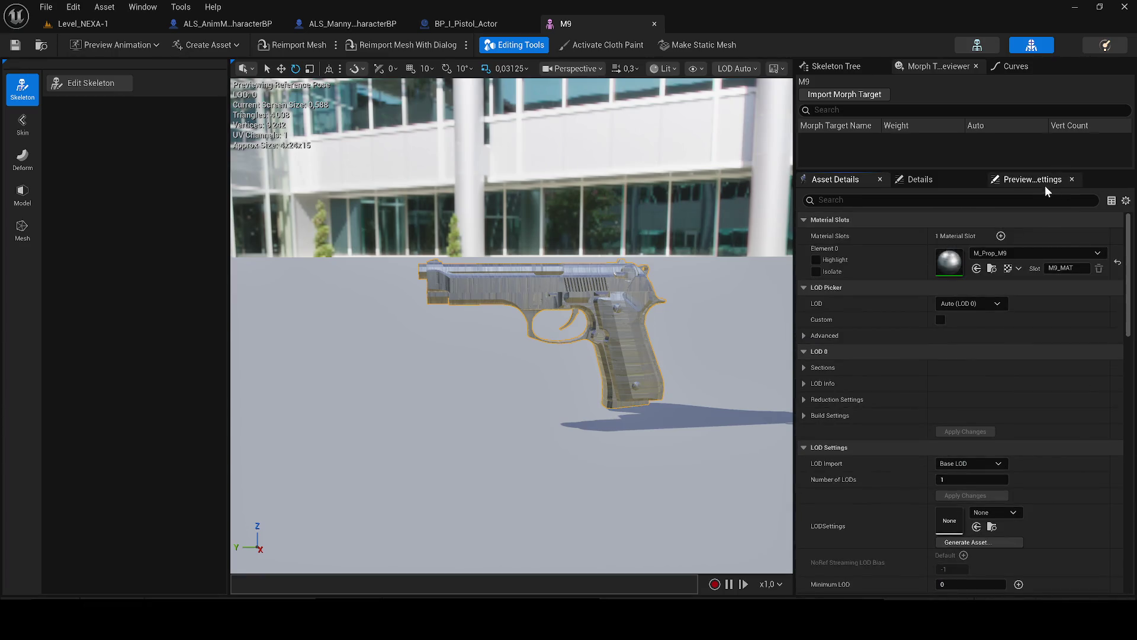
click(1034, 180)
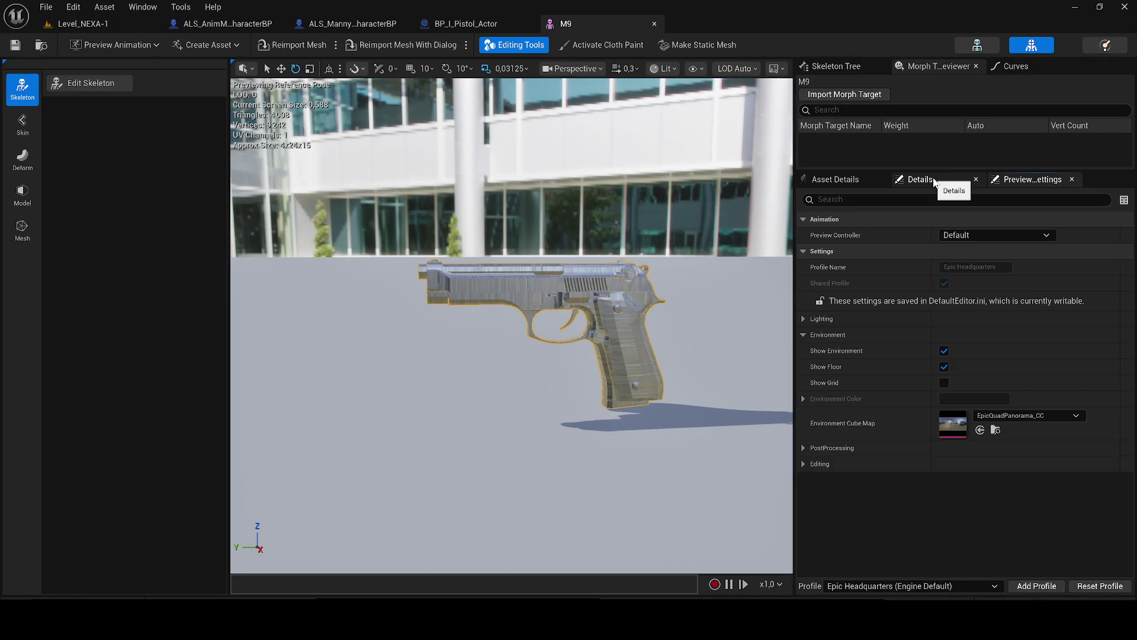
click(934, 179)
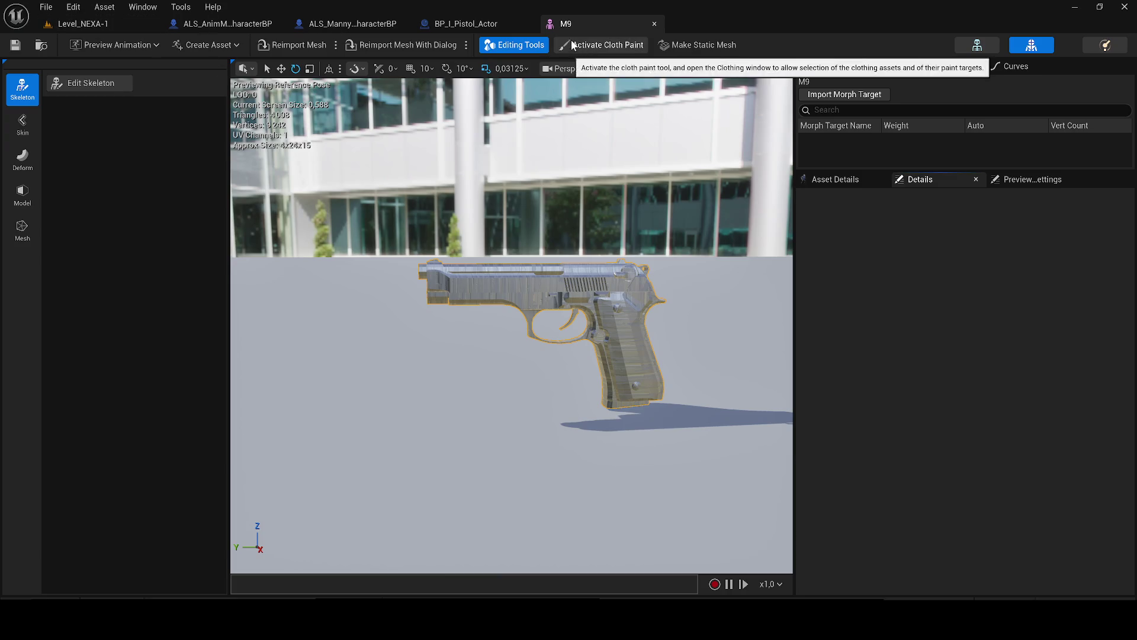
- In M9's skeleton tree, inspect the slide, trigger, ADS, hammer, magazine, magazineSocket and muzzle entries
click(825, 67)
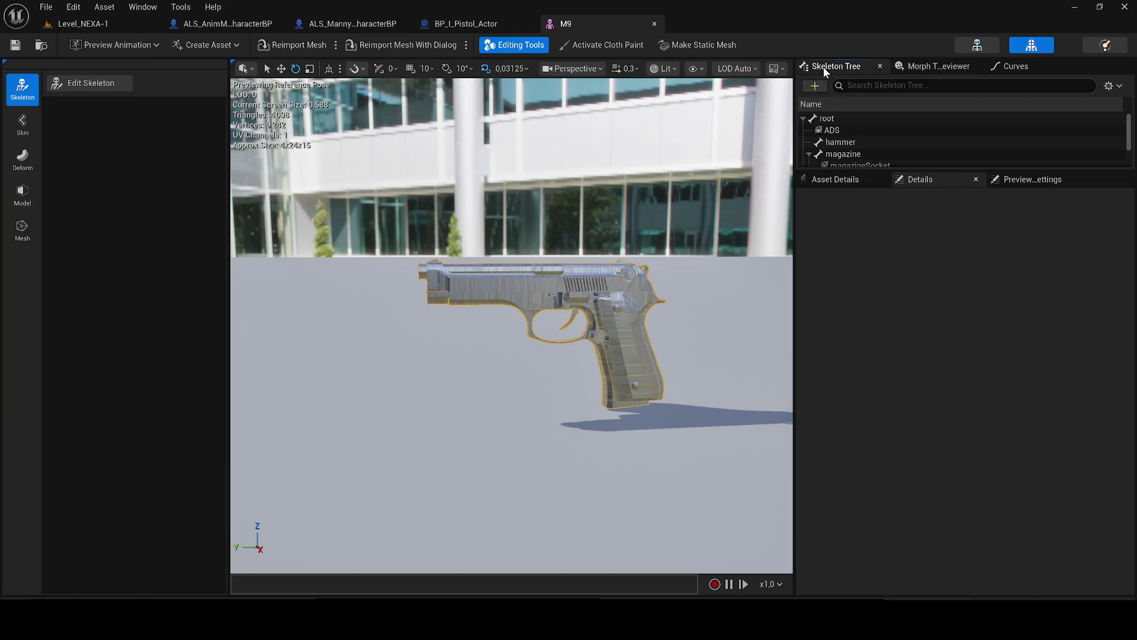
mouse_move(848, 171)
mouse_down()
mouse_move(886, 343)
mouse_move(862, 291)
mouse_up()
click(851, 202)
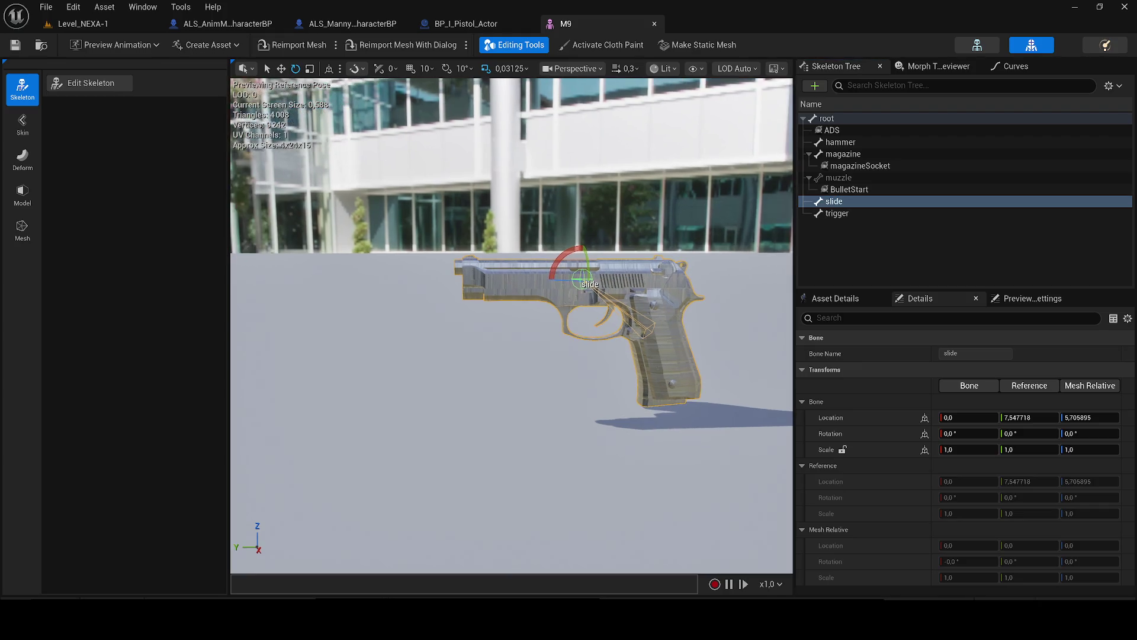
click(840, 215)
click(842, 132)
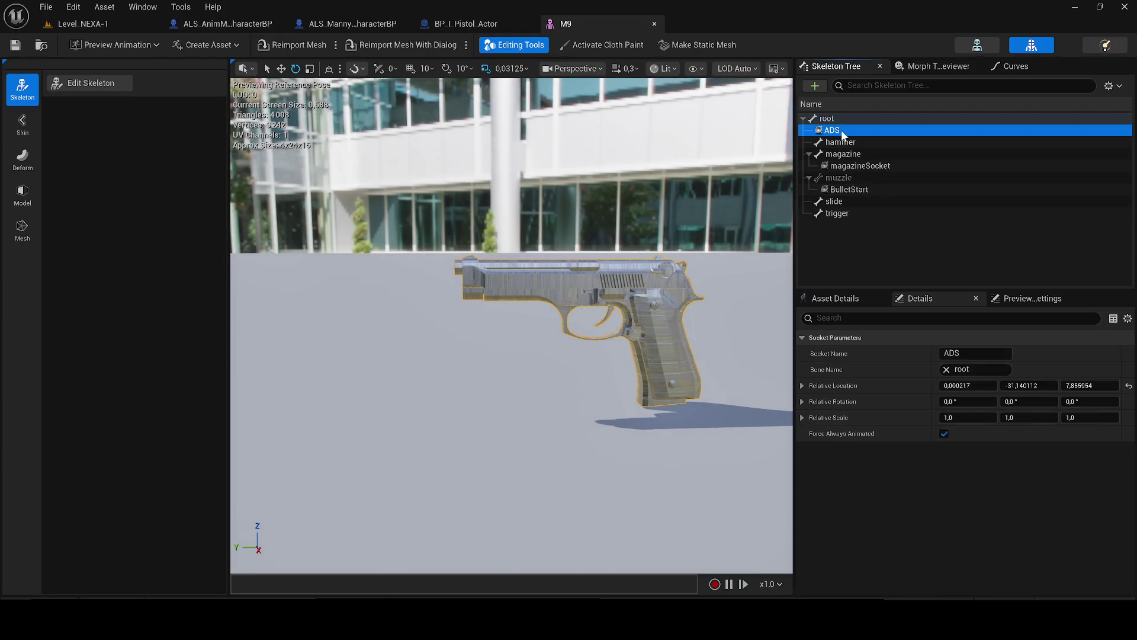
scroll(640, 286, down, 5)
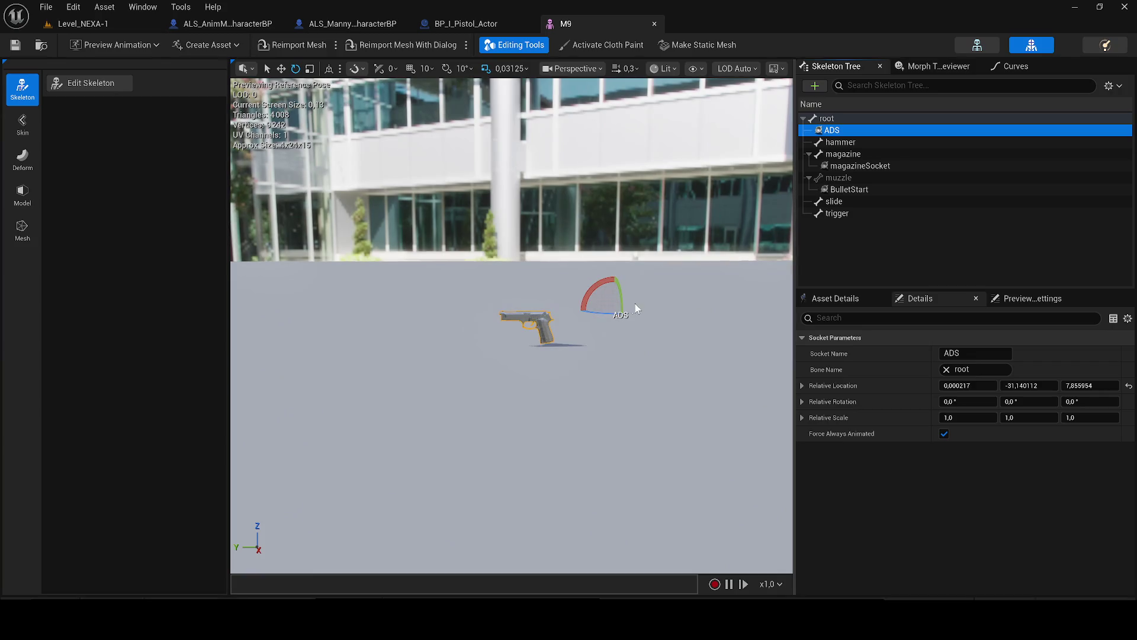
click(835, 143)
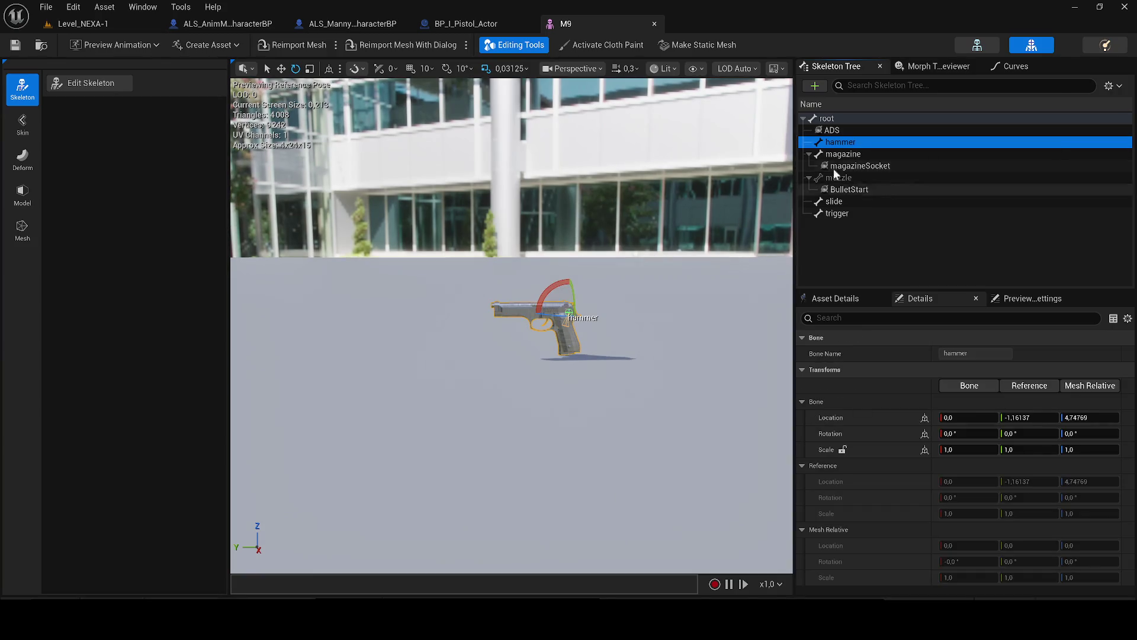
click(845, 156)
click(850, 167)
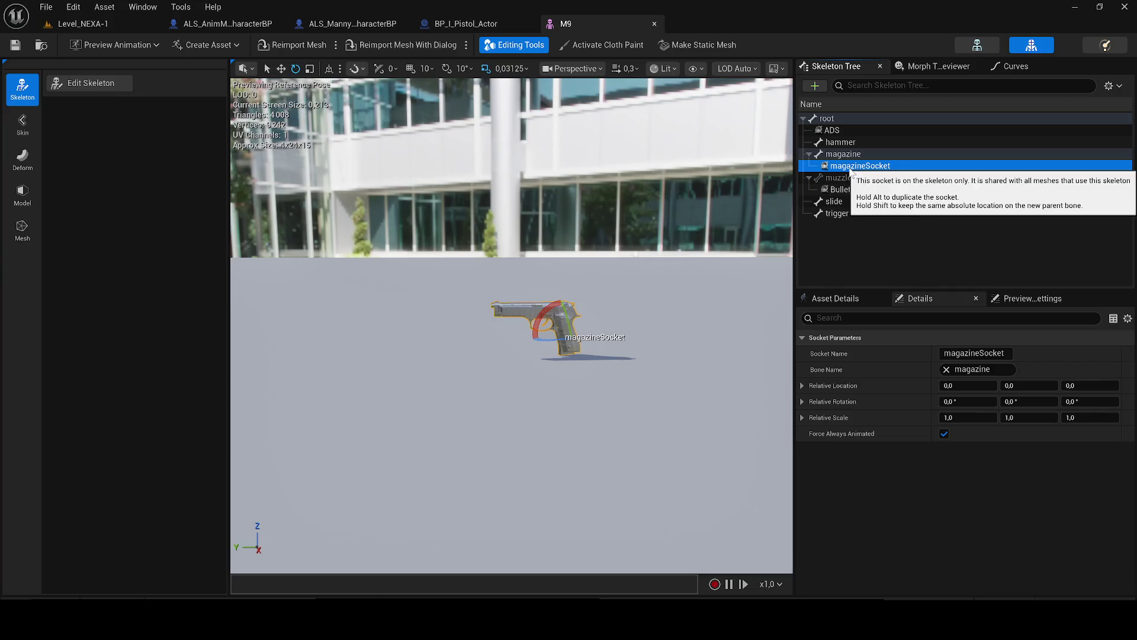
click(848, 179)
- Copy the muzzle bone's name
scroll(577, 285, up, 5)
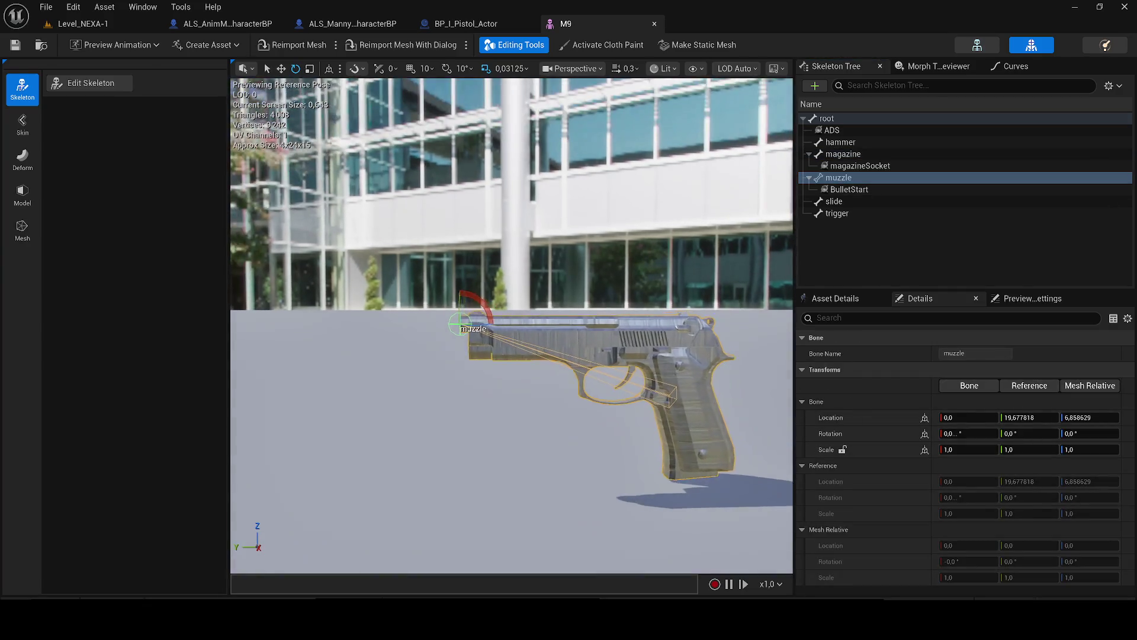
scroll(512, 326, up, 2)
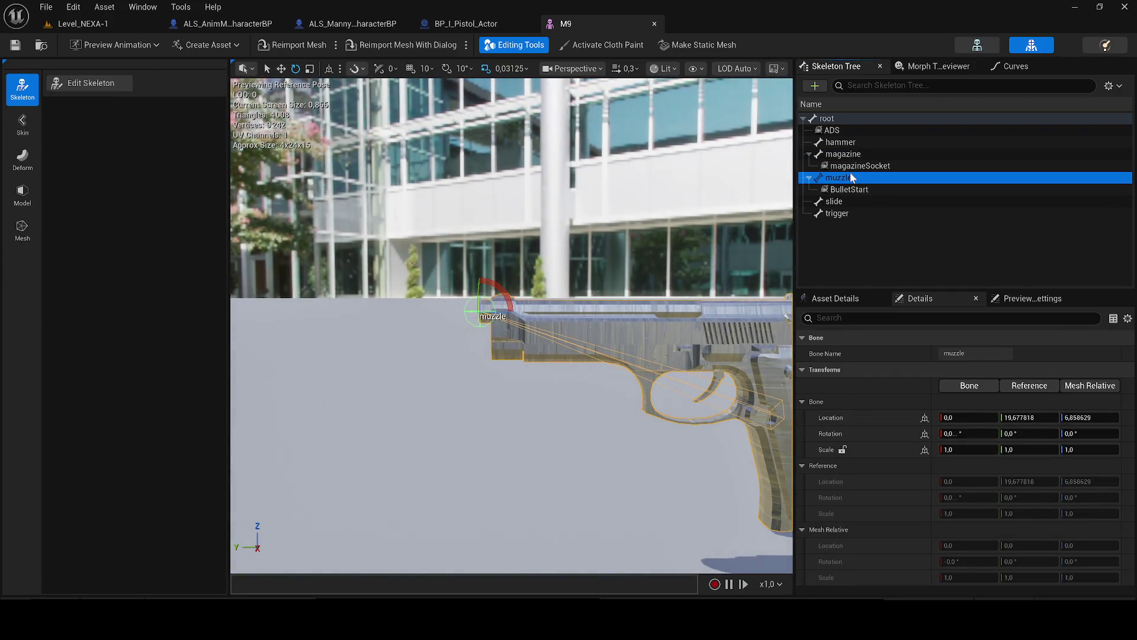
right_click(853, 176)
click(907, 215)
- Close the BP_I_Pistol_Actor and ALS_Manny_CharacterBP tabs, returning to ALS_AnimMan_CharacterBP
click(474, 24)
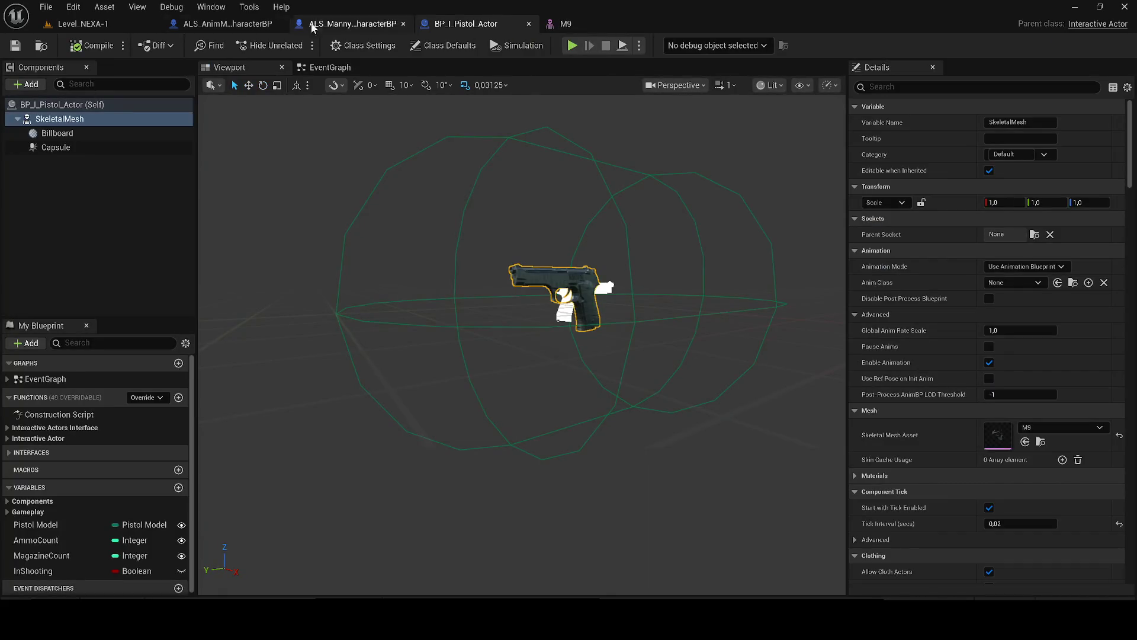
click(529, 24)
click(382, 28)
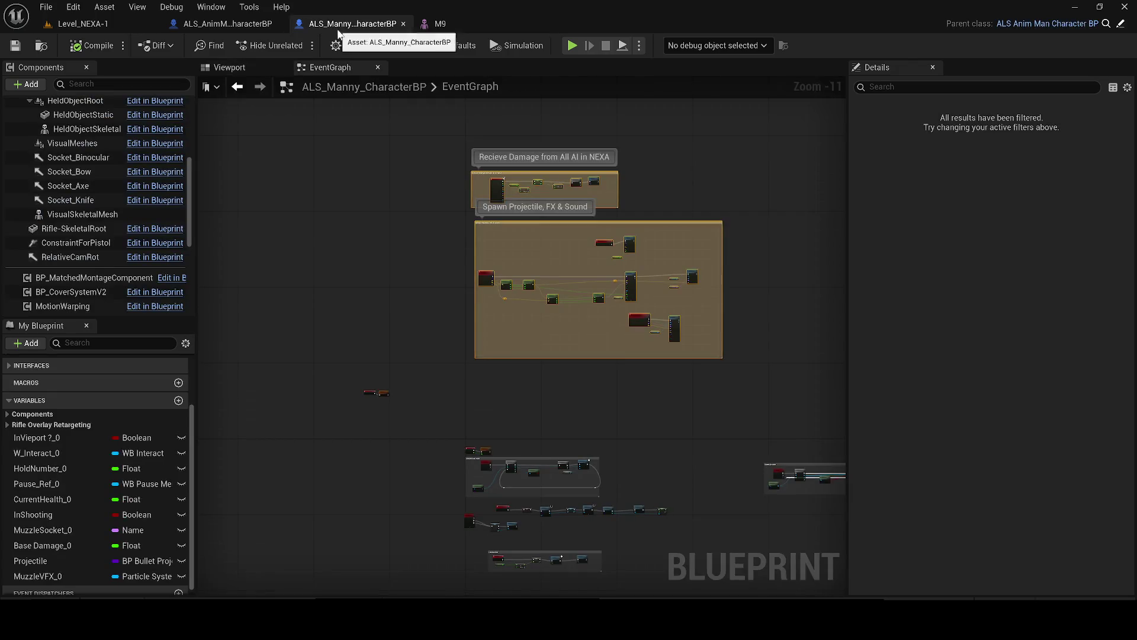
click(403, 23)
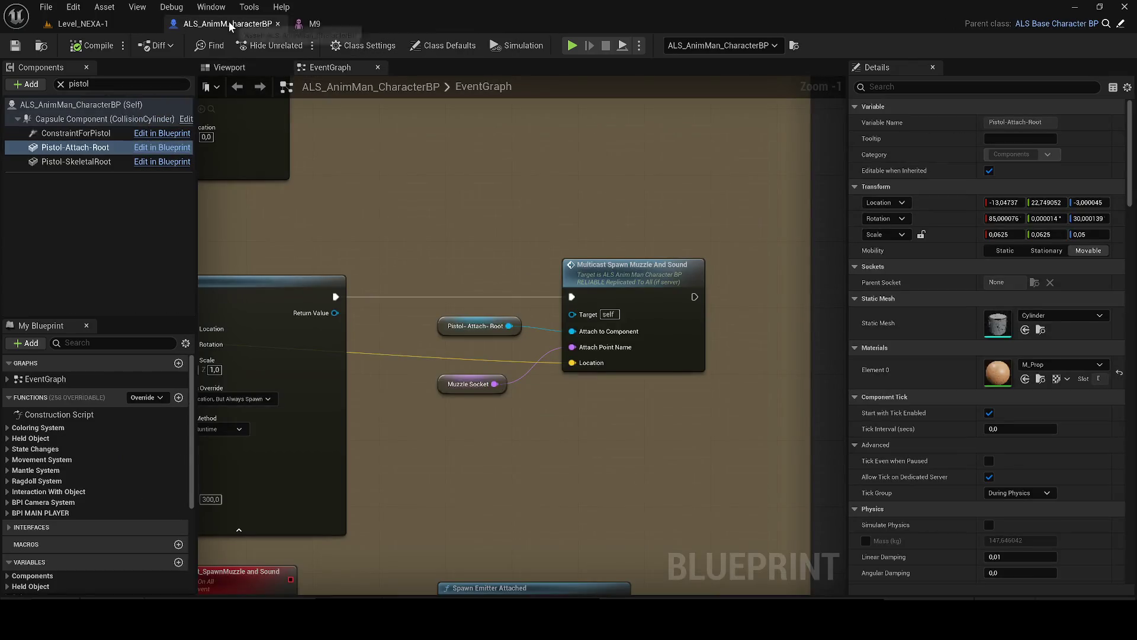
scroll(438, 402, up, 1)
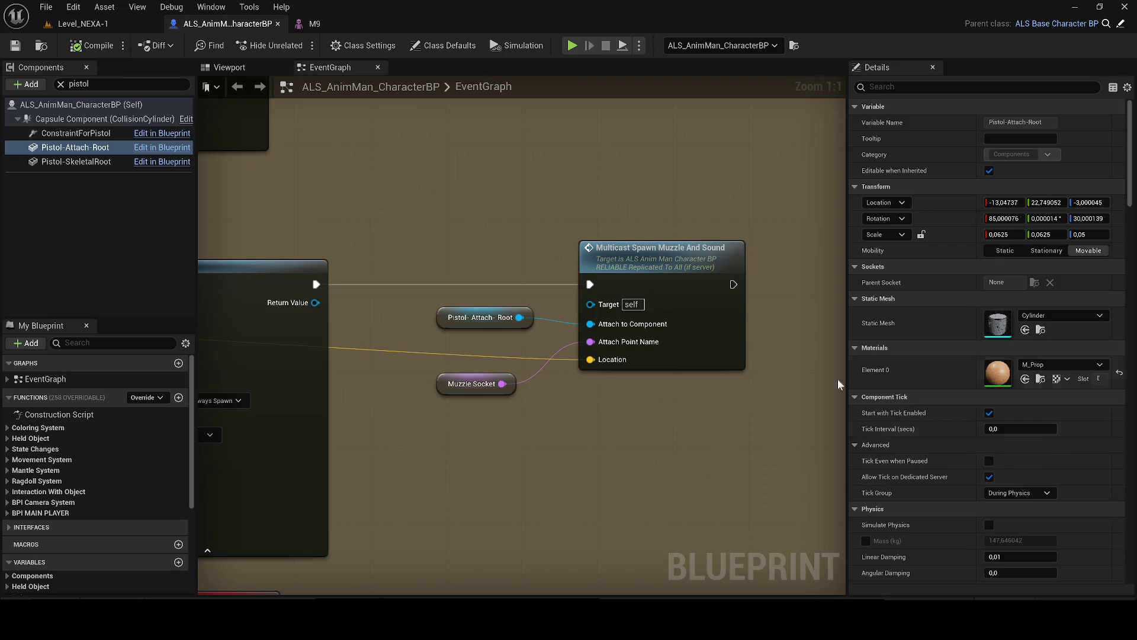
- Set the Muzzle Socket variable's default to 'muzzle' and save the Blueprint
click(448, 384)
click(1003, 308)
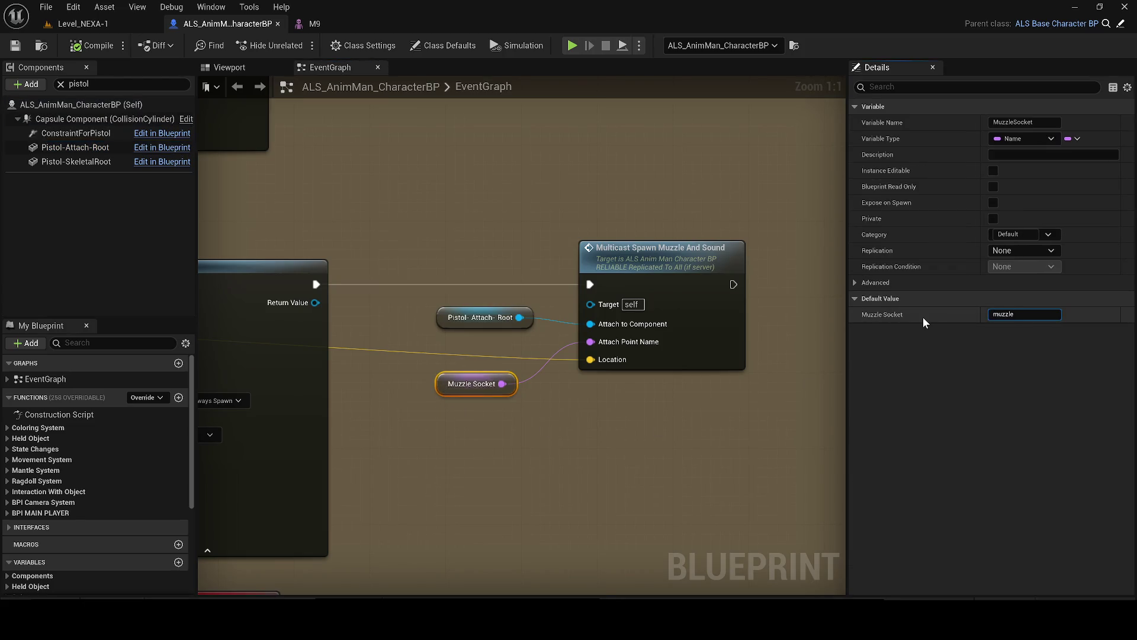
key(Return)
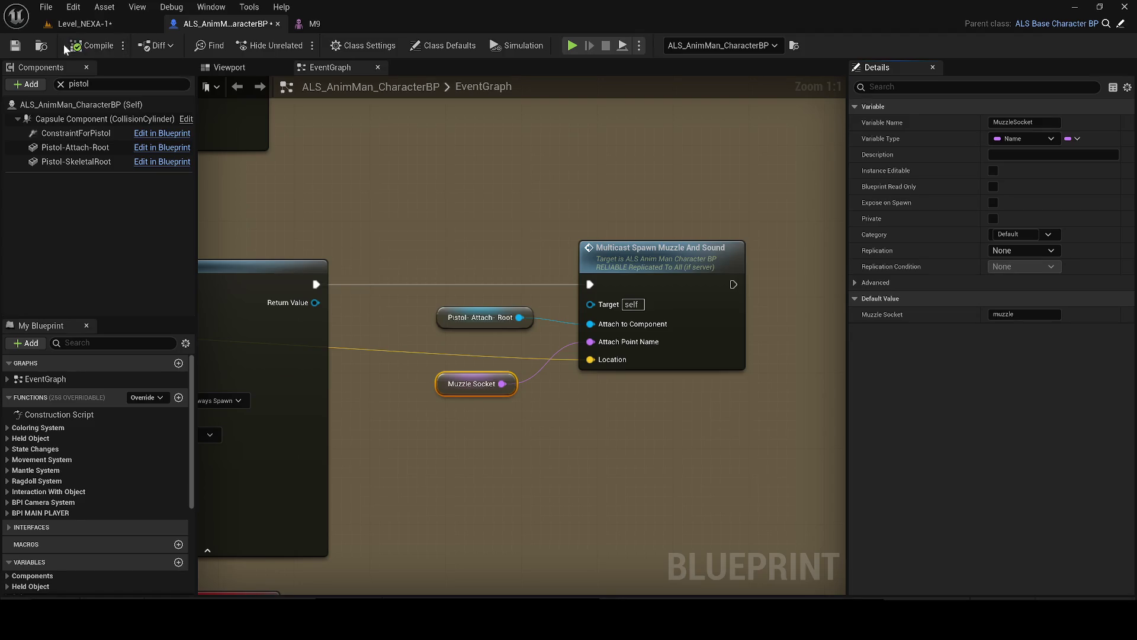
click(13, 50)
click(94, 21)
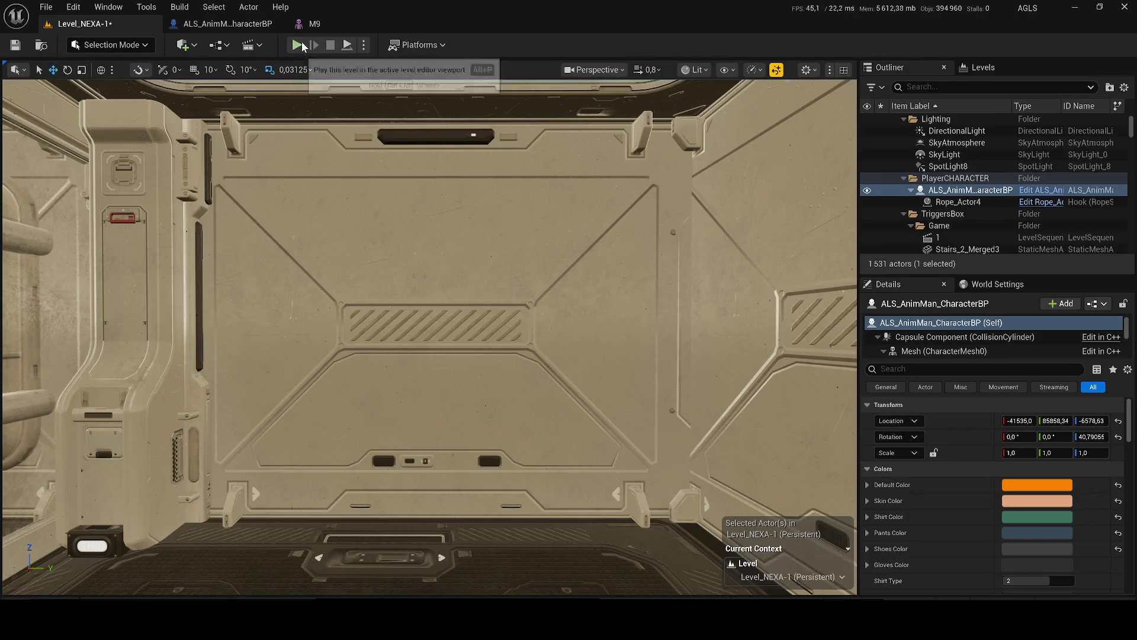
- Play the level and fire three pistol shots at the wall
key(alt+p)
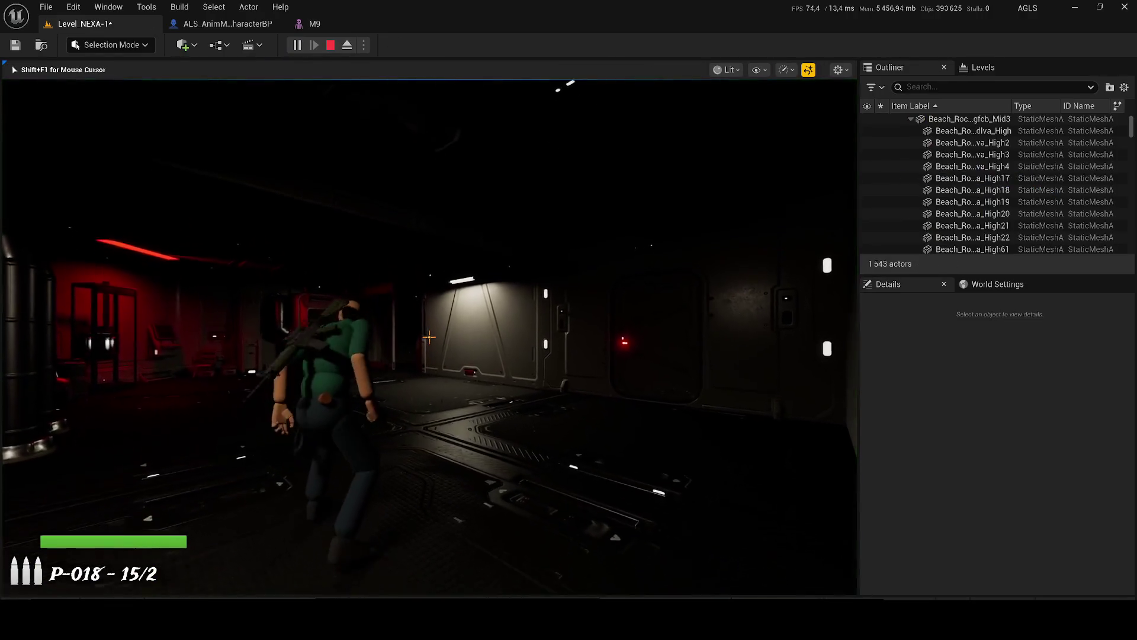
click(429, 337)
click(429, 337)
click(429, 337)
- Swap to the C8 rifle and back to the P-018 pistol, fire again, and stop playing
key(1)
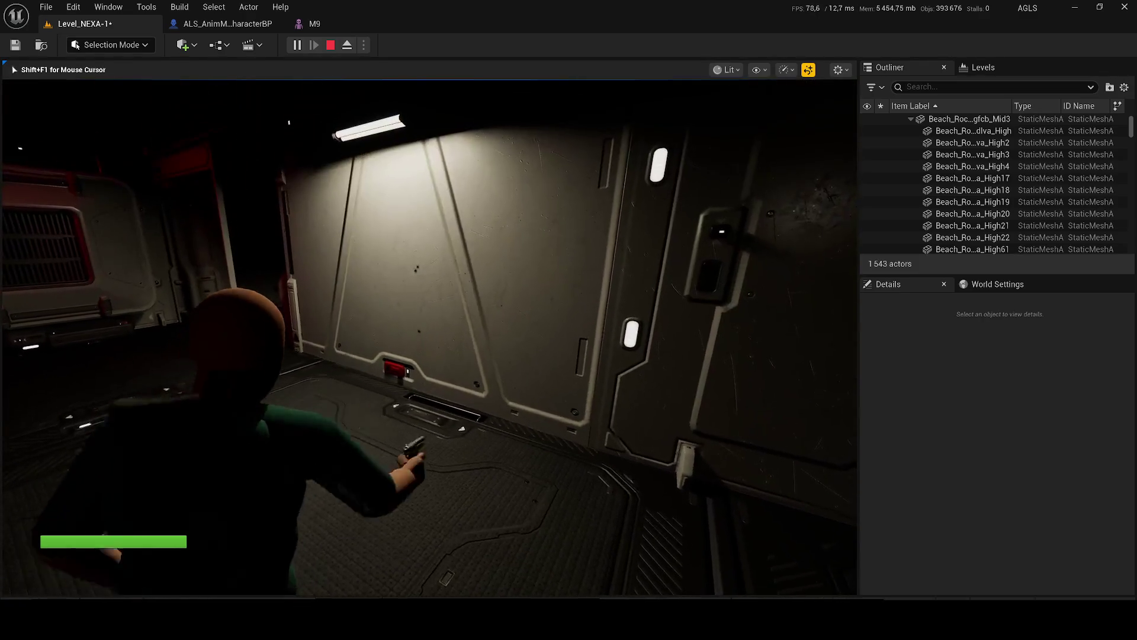
key(2)
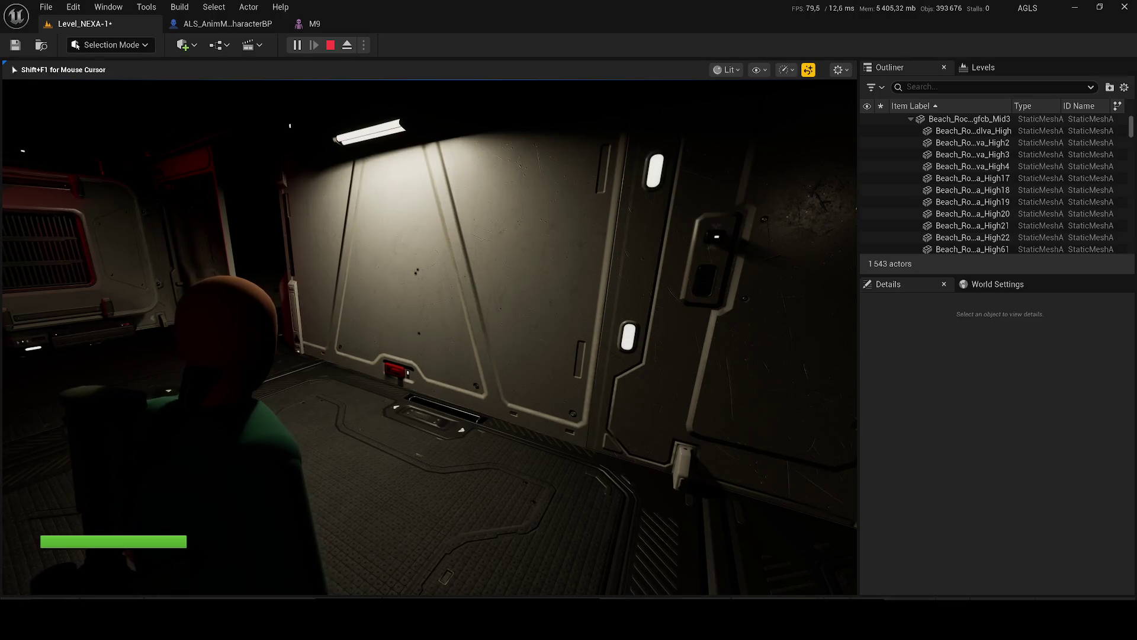
key(1)
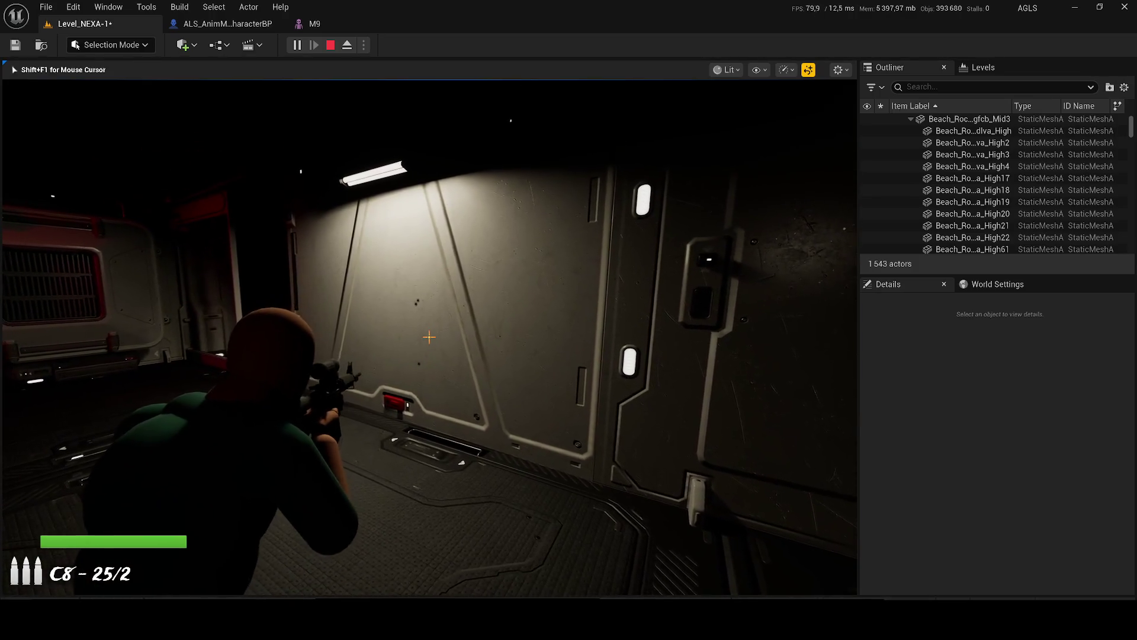
key(Tab)
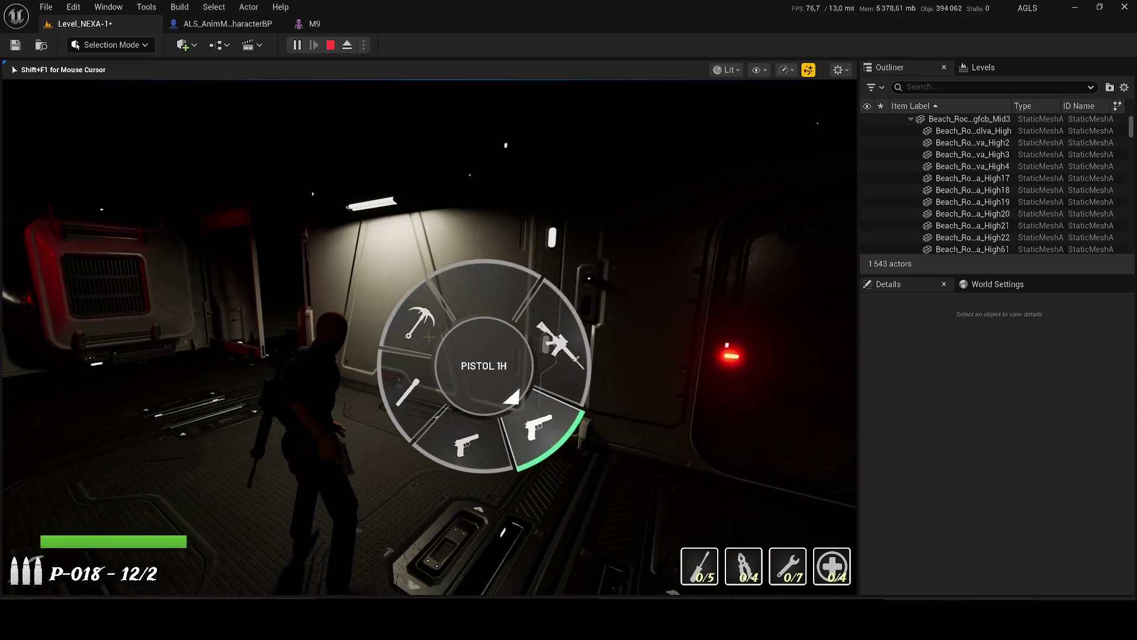
key(Tab)
key(Tab)
key(Tab)
click(429, 337)
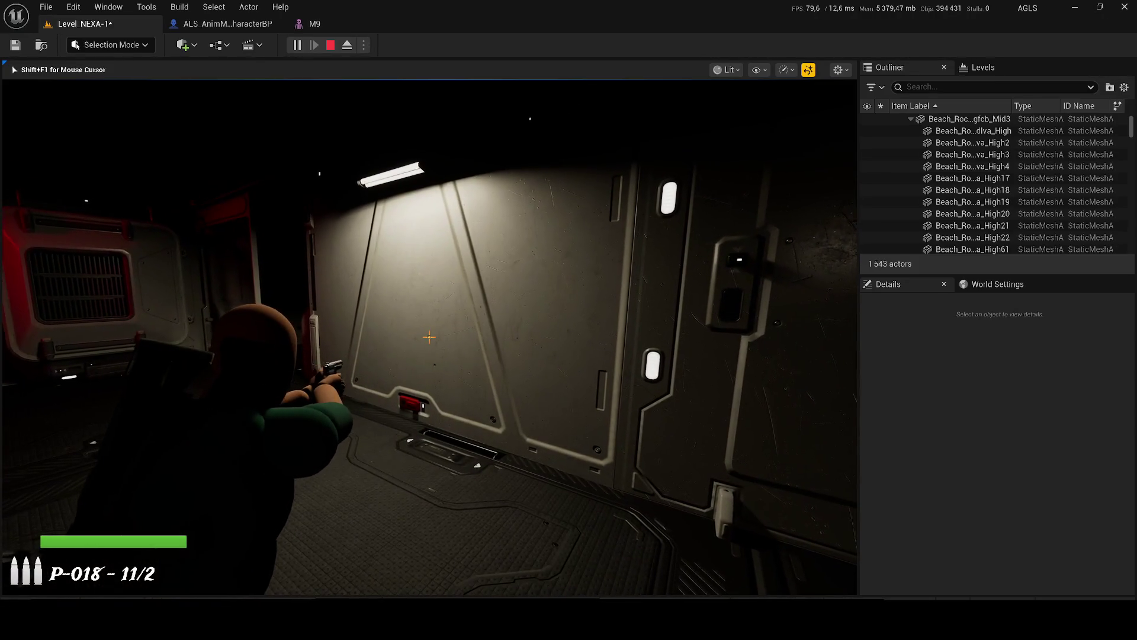
key(Escape)
click(248, 26)
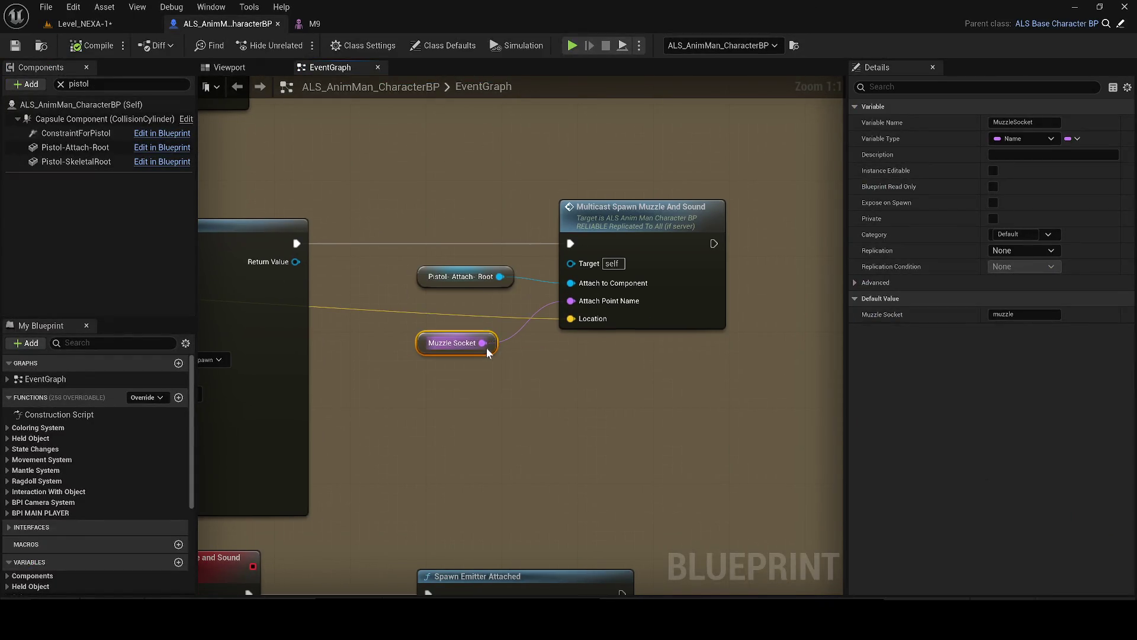
- Add a Get Actor Of Class node with Actor Class set to BP_I_Pistol_Actor
drag(483, 343, 544, 382)
text(get actor of class)
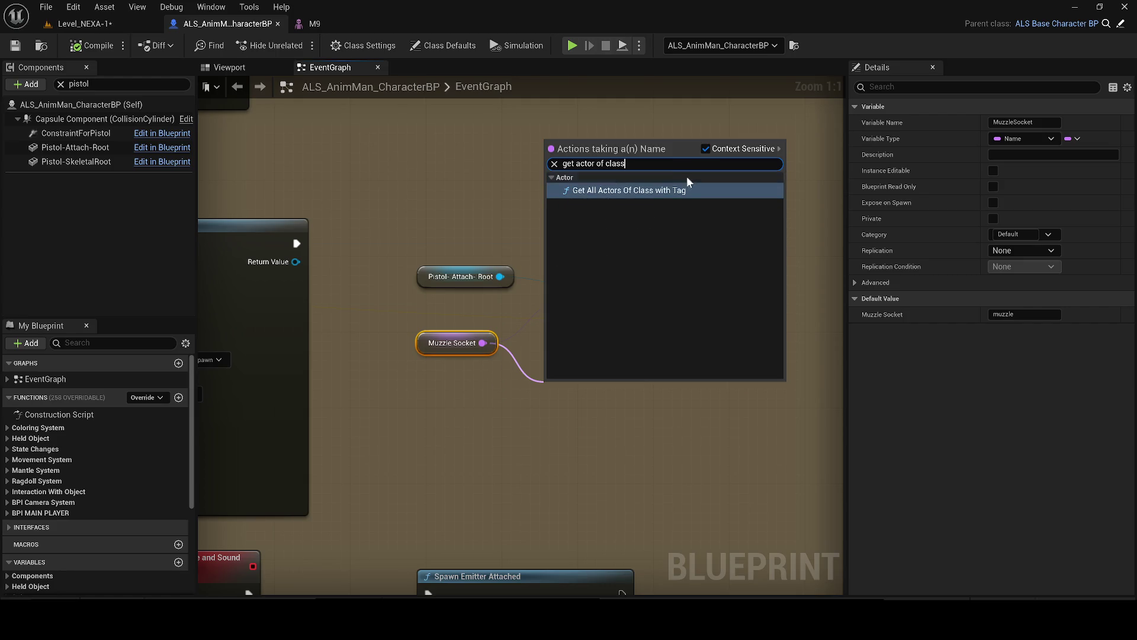
right_click(453, 160)
text(get actor of class)
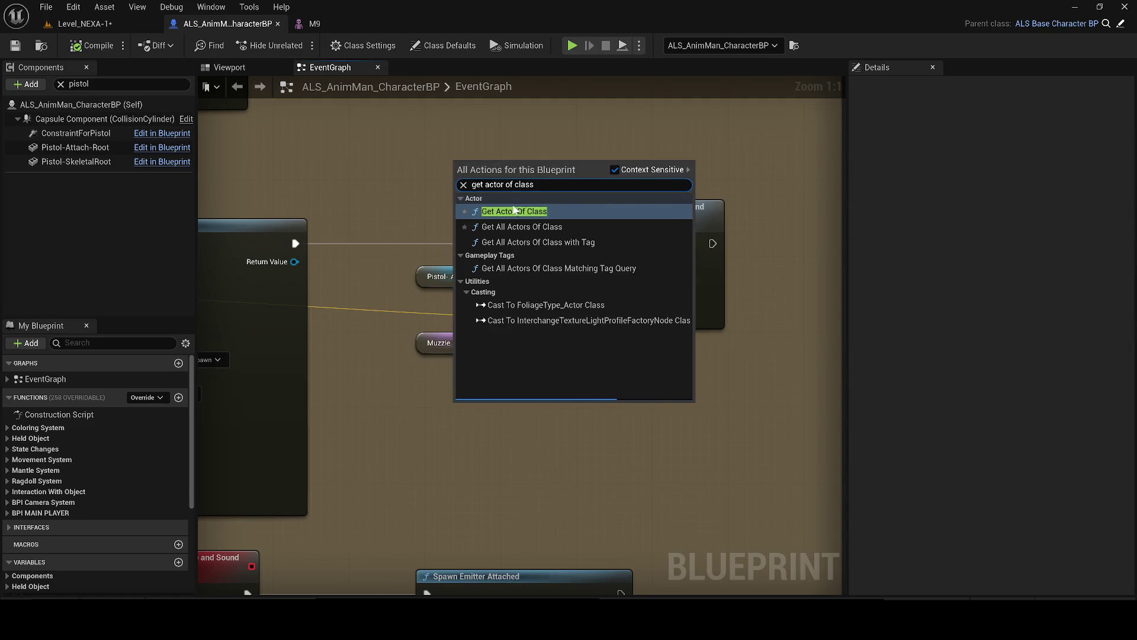
click(518, 211)
drag(533, 225, 553, 415)
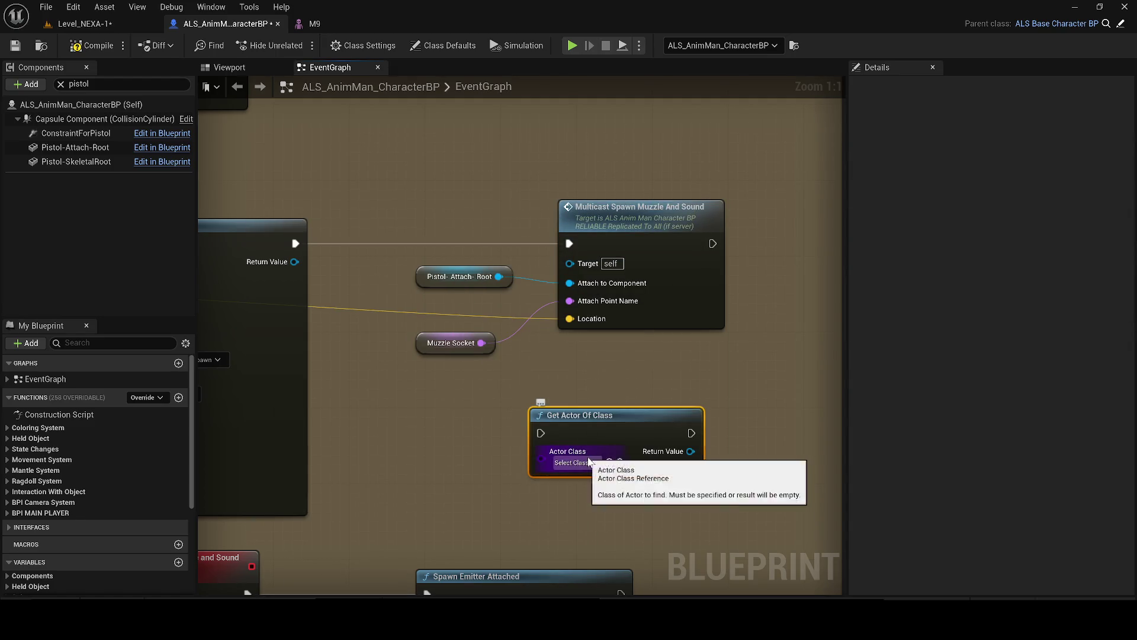
click(589, 462)
text(l)
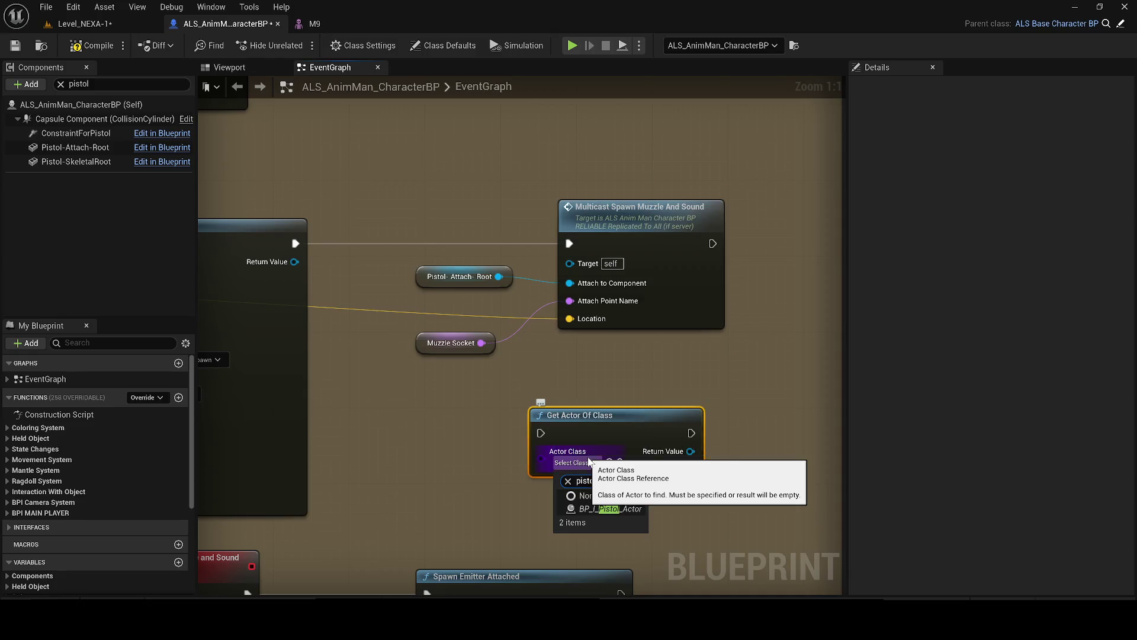
key(Return)
- Add a Skeletal Mesh getter from its Return Value, then a Muzzle Socket getter
mouse_move(701, 451)
mouse_down()
mouse_move(383, 447)
mouse_move(410, 432)
mouse_up()
text(get mesh)
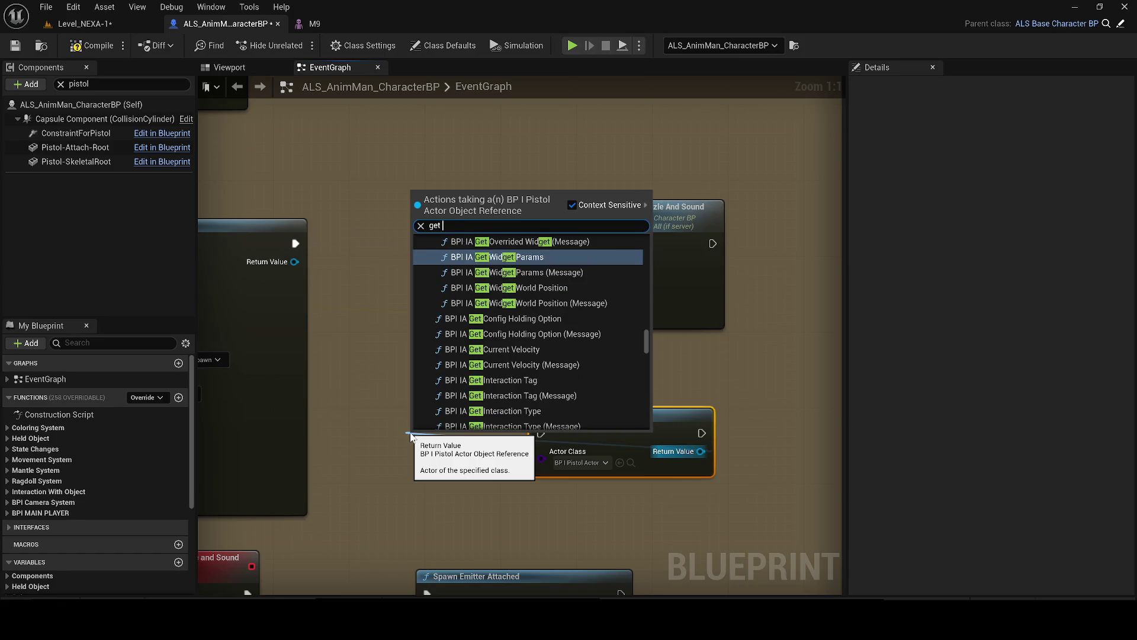
scroll(513, 386, down, 10)
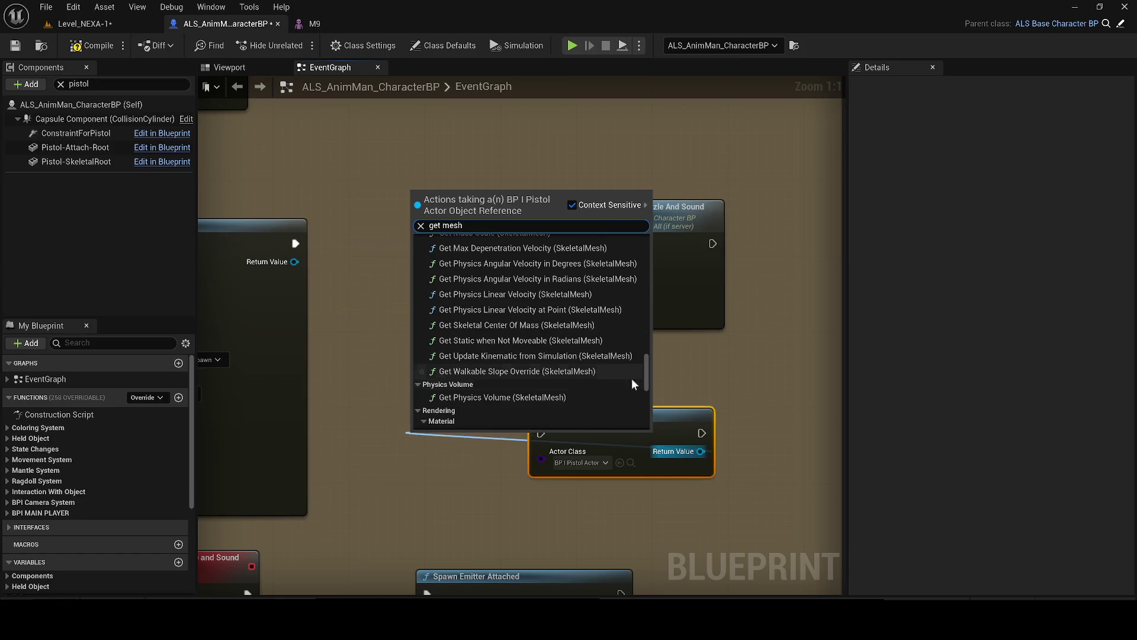
click(477, 421)
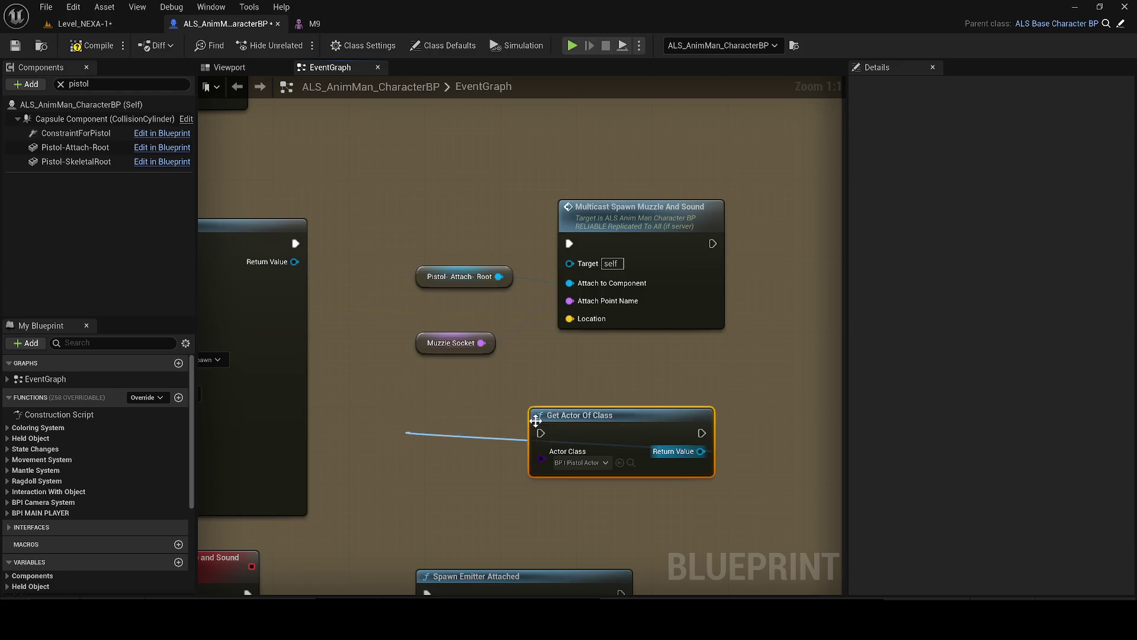
mouse_move(500, 439)
mouse_down()
mouse_move(446, 421)
mouse_move(494, 395)
mouse_up()
text(get mu)
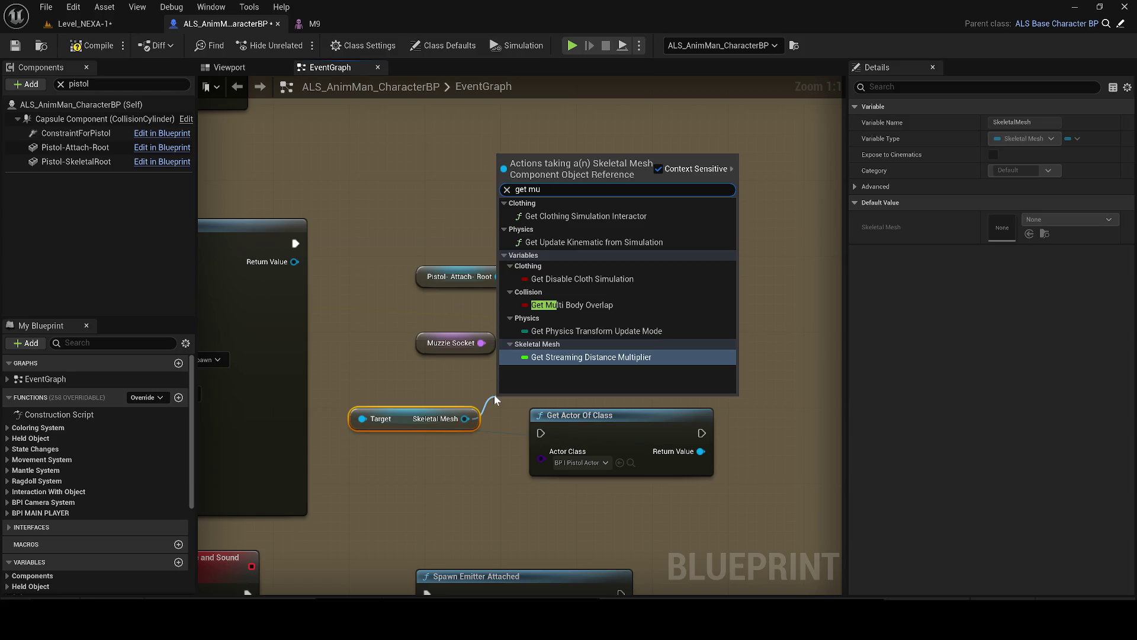
text(zzlr)
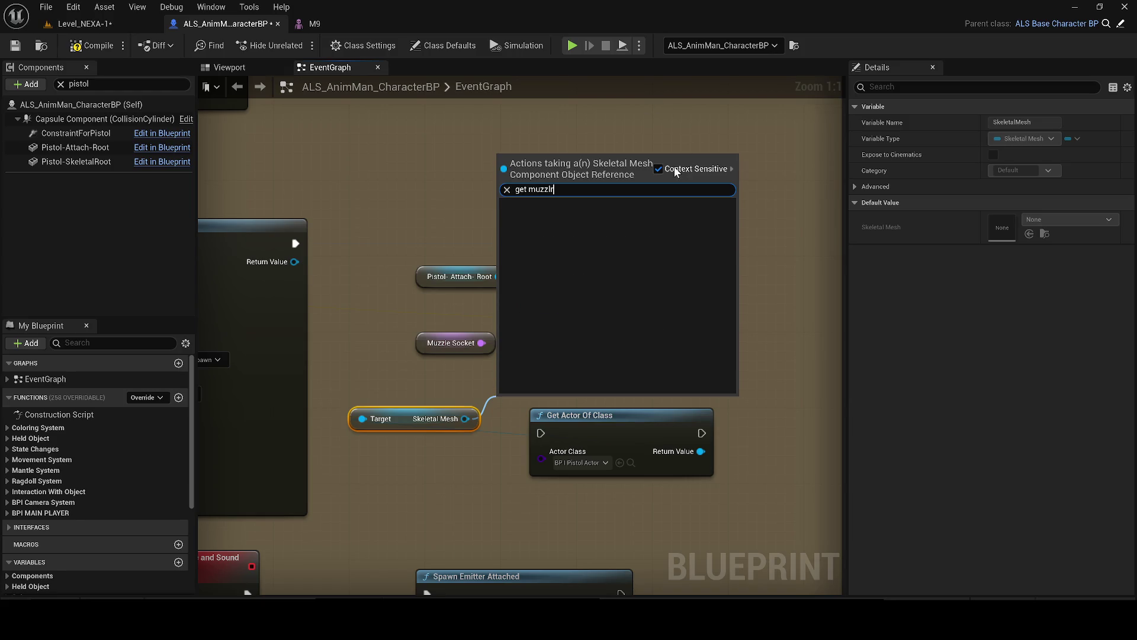
click(676, 171)
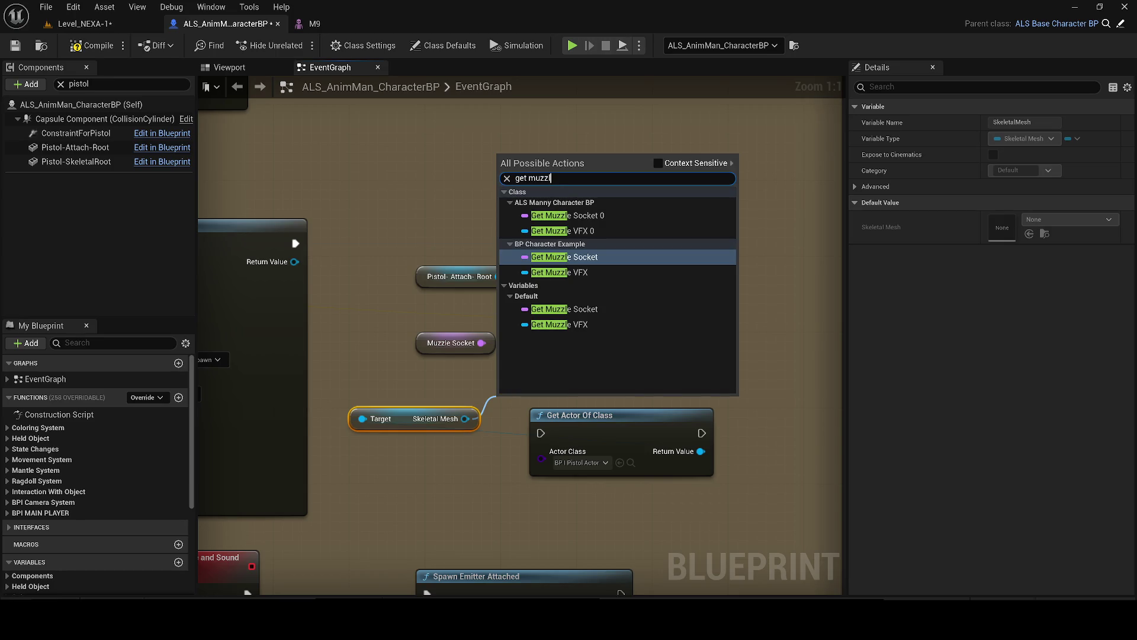
click(581, 309)
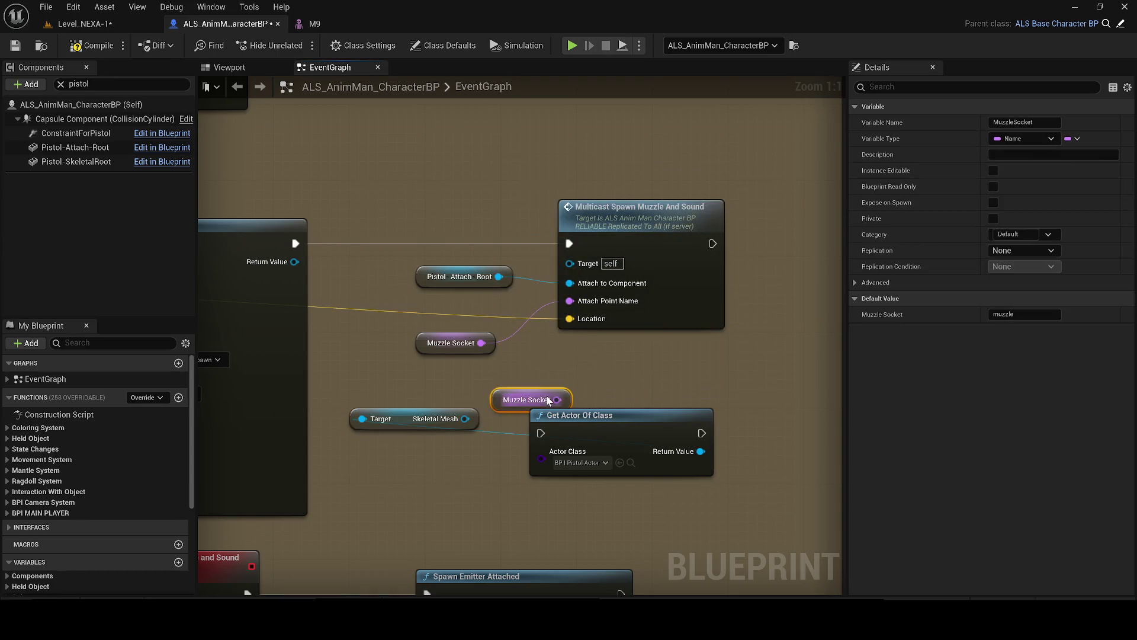
- Add a Muzzle Socket 0 getter targeted by Skeletal Mesh, then reopen BP_I_Pistol_Actor
drag(464, 419, 397, 475)
text(get muzzle)
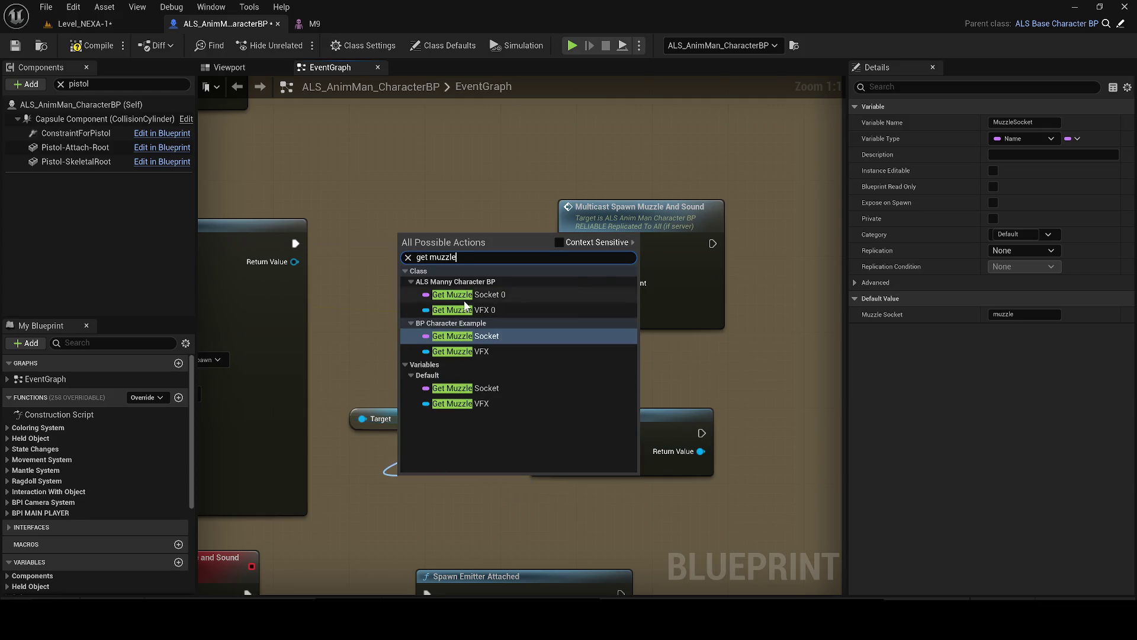
click(465, 296)
mouse_move(468, 489)
mouse_down()
mouse_move(690, 379)
mouse_move(685, 367)
mouse_up()
drag(443, 349, 496, 140)
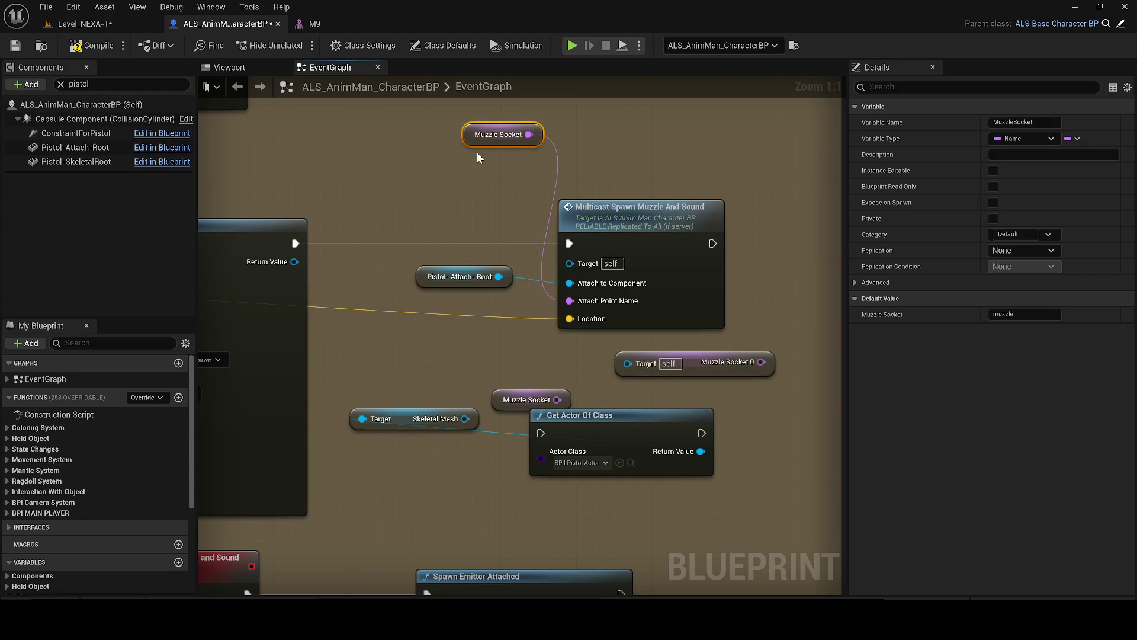
mouse_move(648, 365)
mouse_down()
mouse_move(509, 394)
mouse_move(465, 422)
mouse_up()
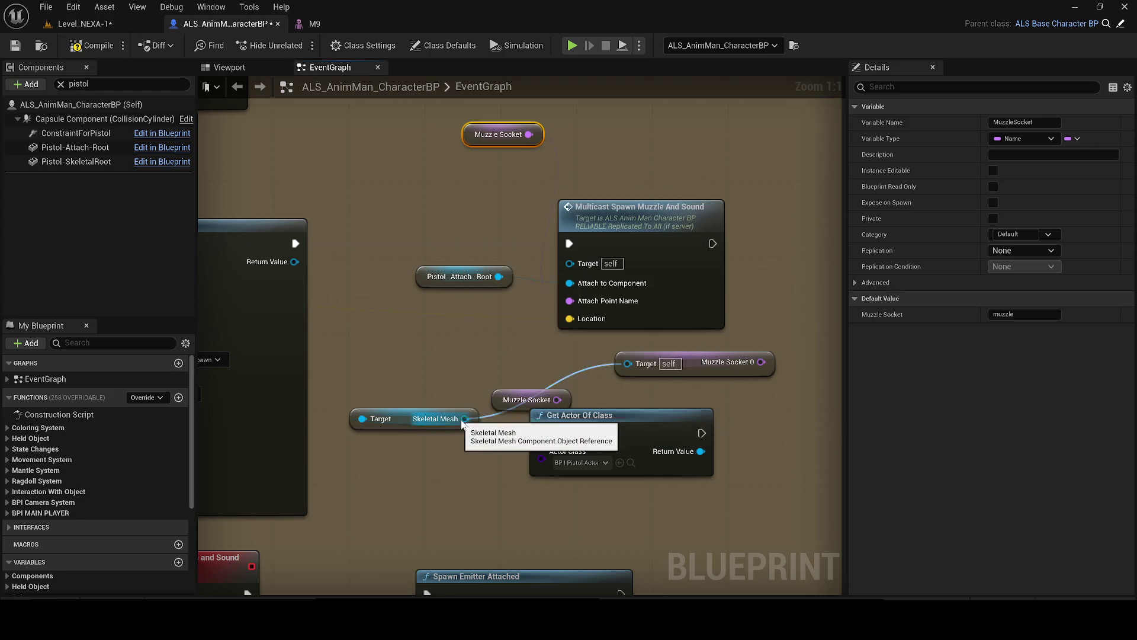
click(632, 462)
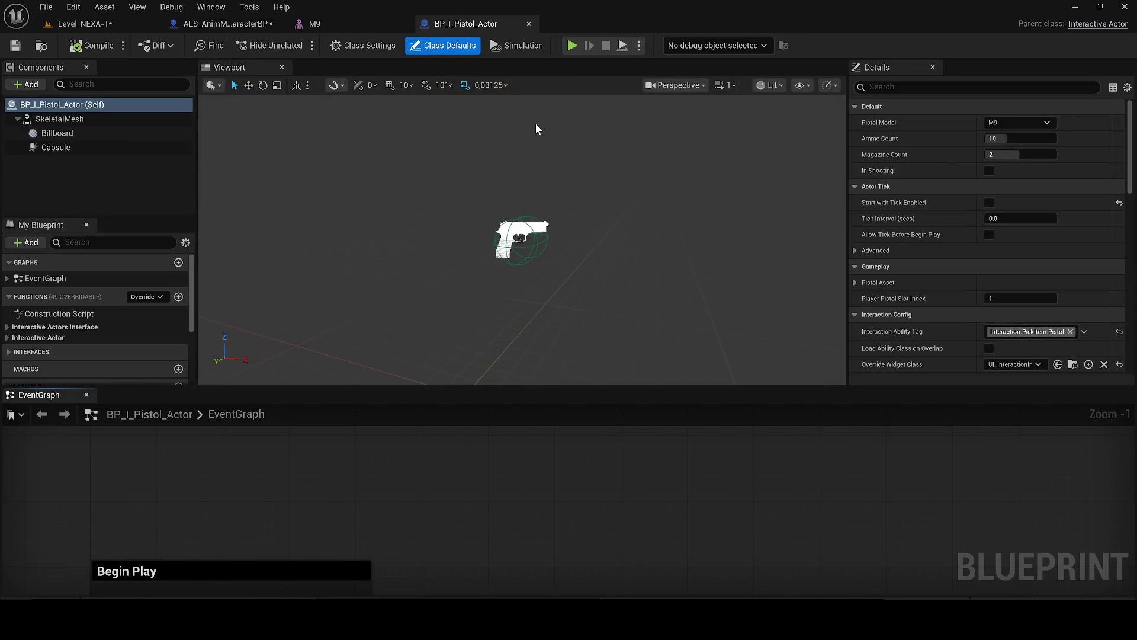
- Dock the pistol's event graph and delete the Muzzle Socket 0 node in the character graph
mouse_move(170, 388)
mouse_down()
mouse_move(214, 326)
mouse_move(320, 83)
mouse_up()
click(314, 27)
click(191, 30)
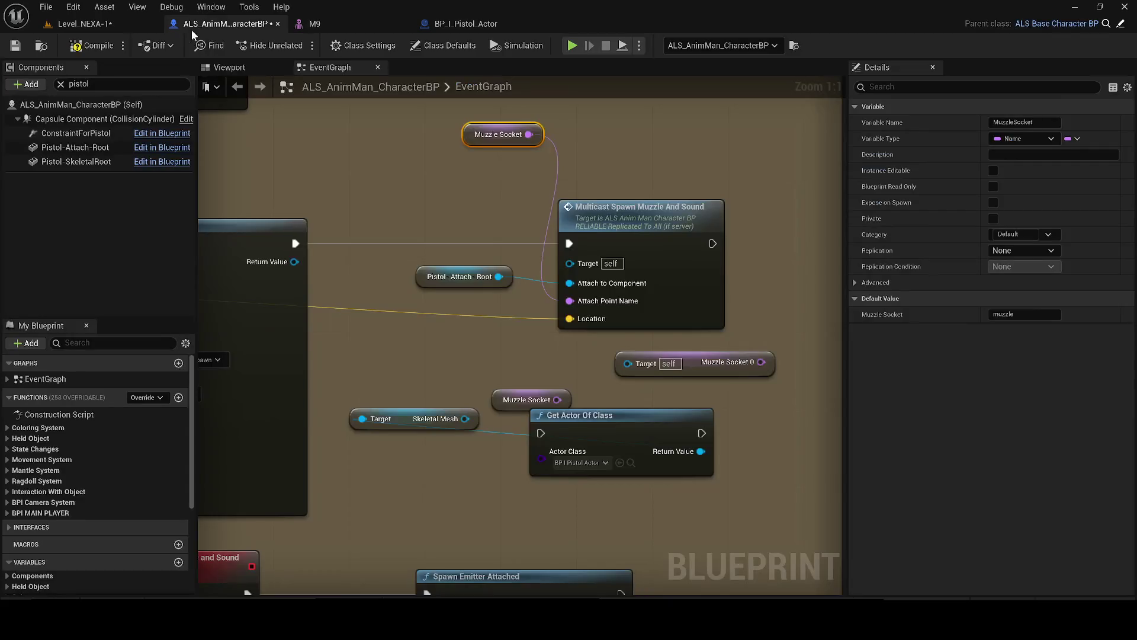
mouse_move(401, 408)
mouse_down()
mouse_move(581, 515)
mouse_move(770, 488)
mouse_up()
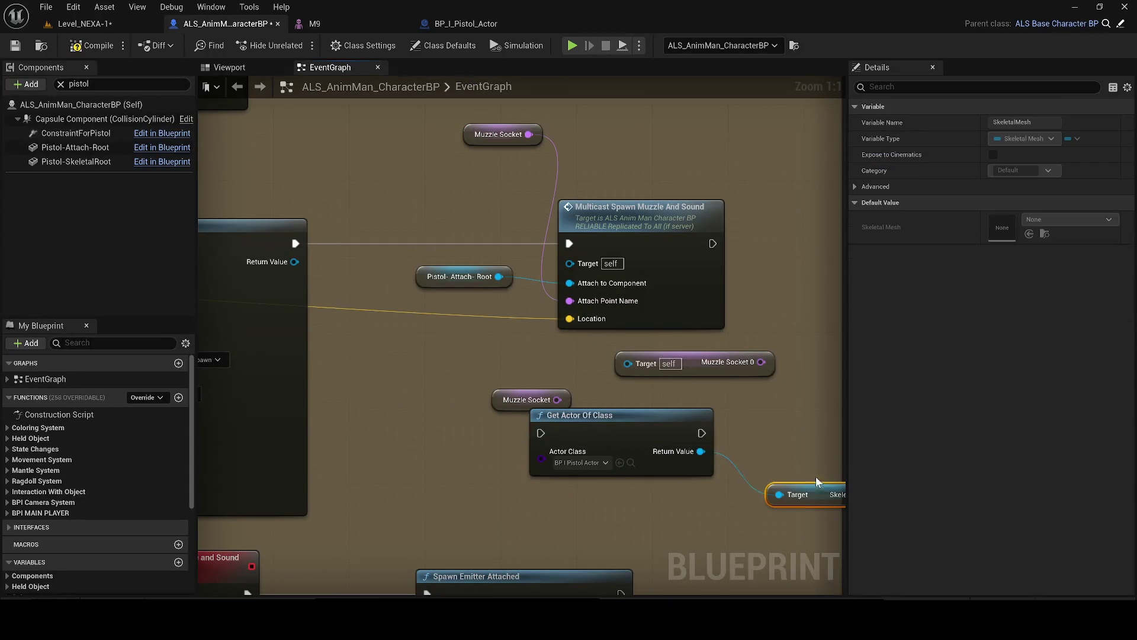
drag(505, 381, 473, 365)
key(Delete)
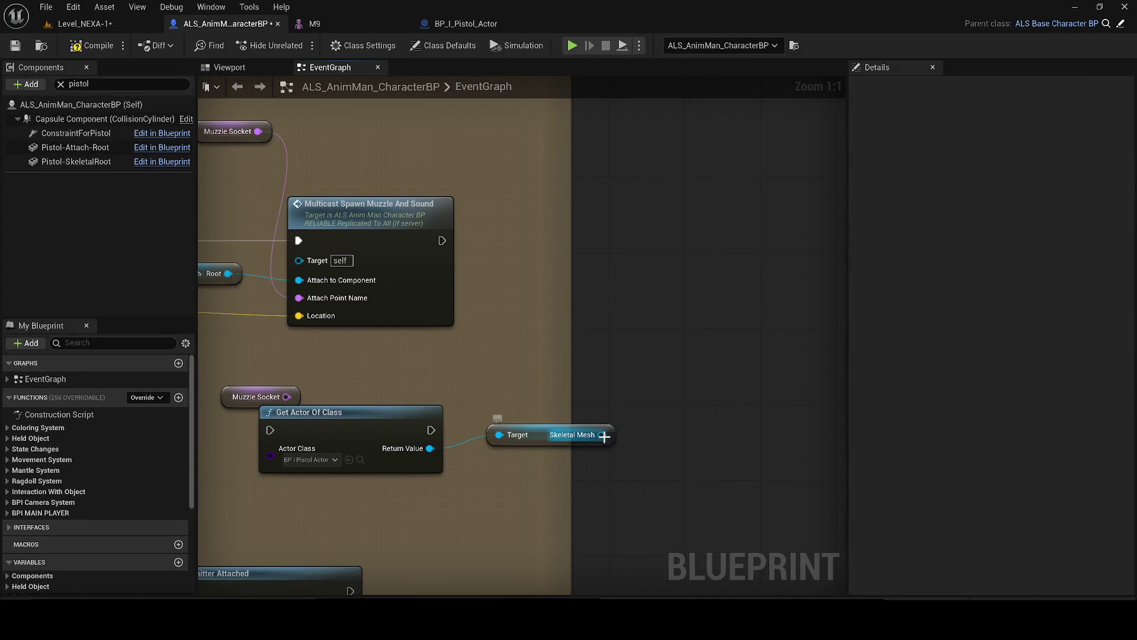
- Search the character graph for 'Muzzle' actions after glancing at the M9 mesh
click(314, 23)
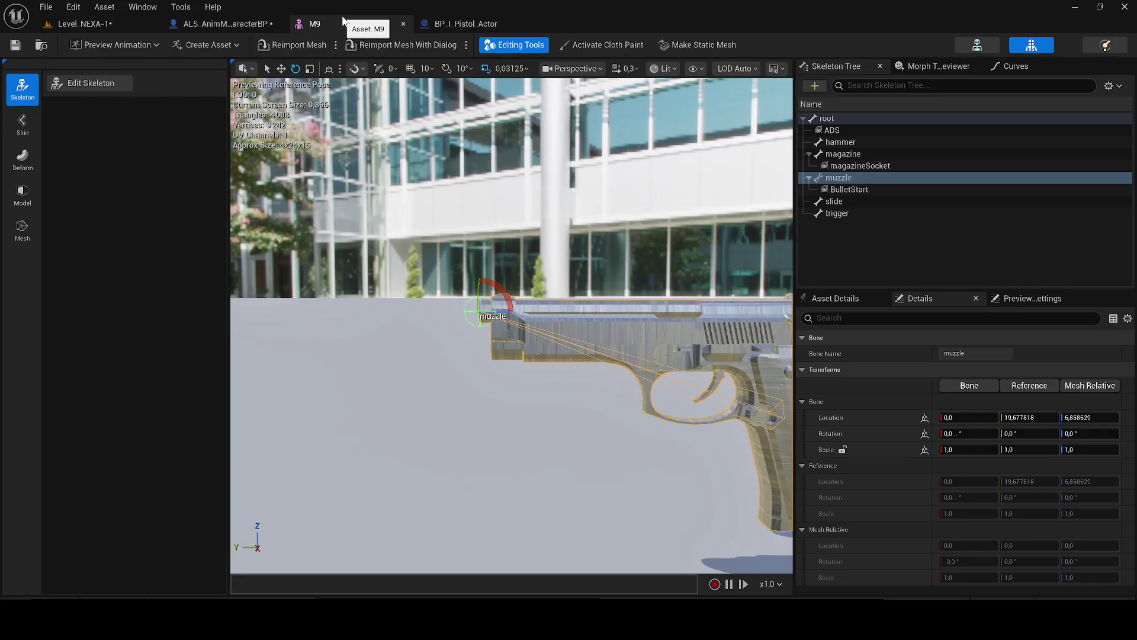
click(244, 24)
mouse_move(552, 436)
mouse_down()
mouse_move(542, 455)
mouse_move(691, 348)
mouse_up()
text(MUZZZLE)
key(ctrl+a)
text(MUzzle)
key(ctrl+a)
drag(911, 514, 914, 389)
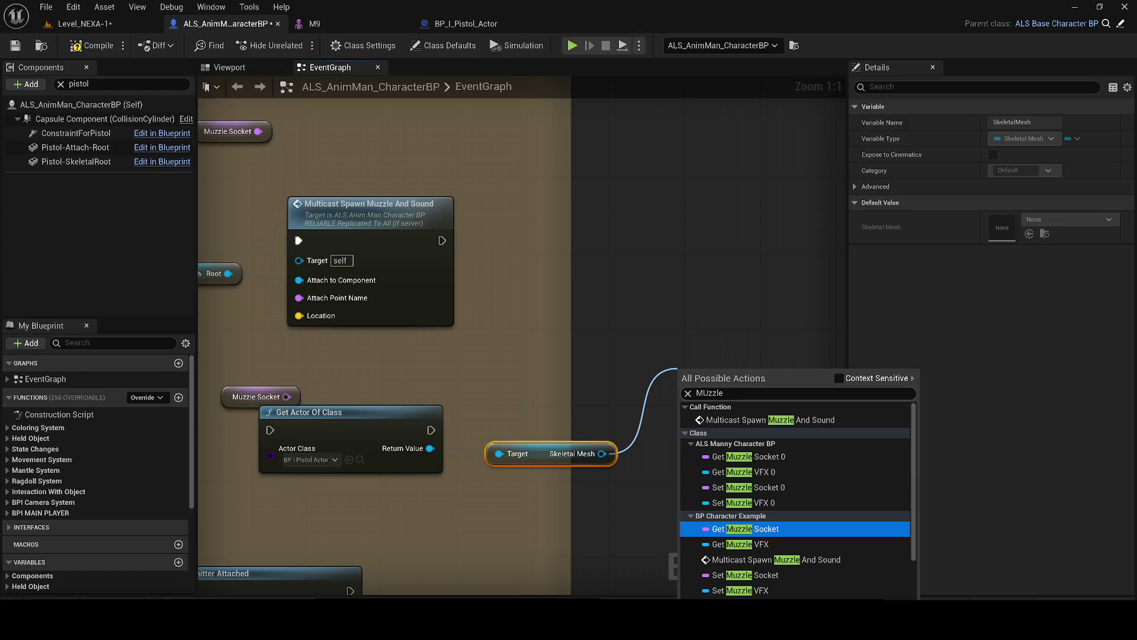
- Copy the BulletStart socket name from the M9 skeletal mesh
click(435, 23)
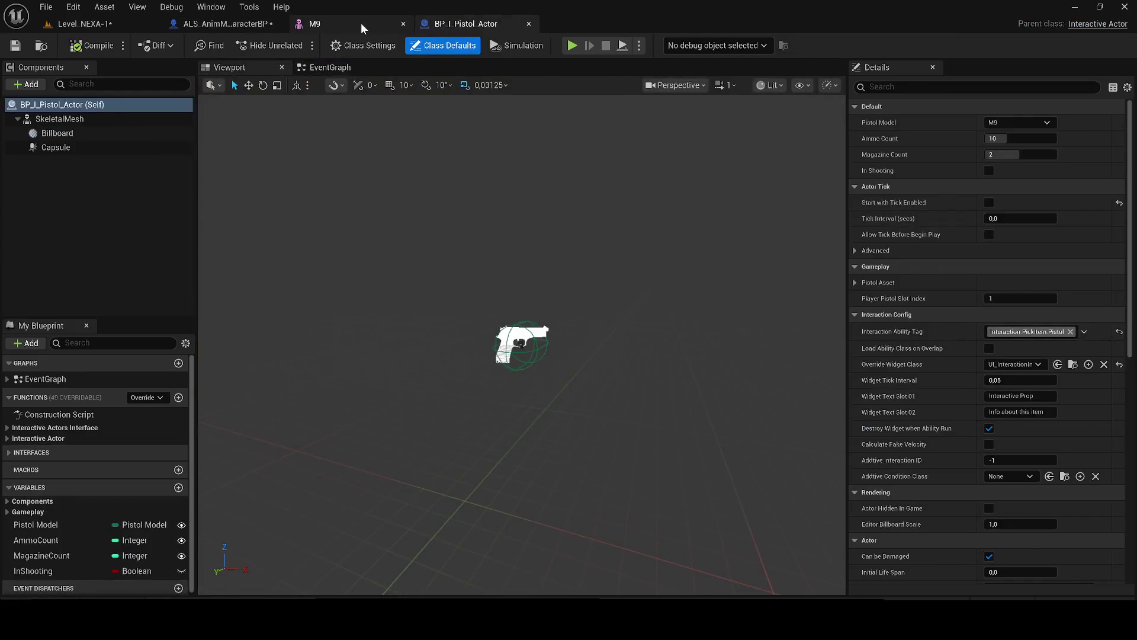
click(361, 23)
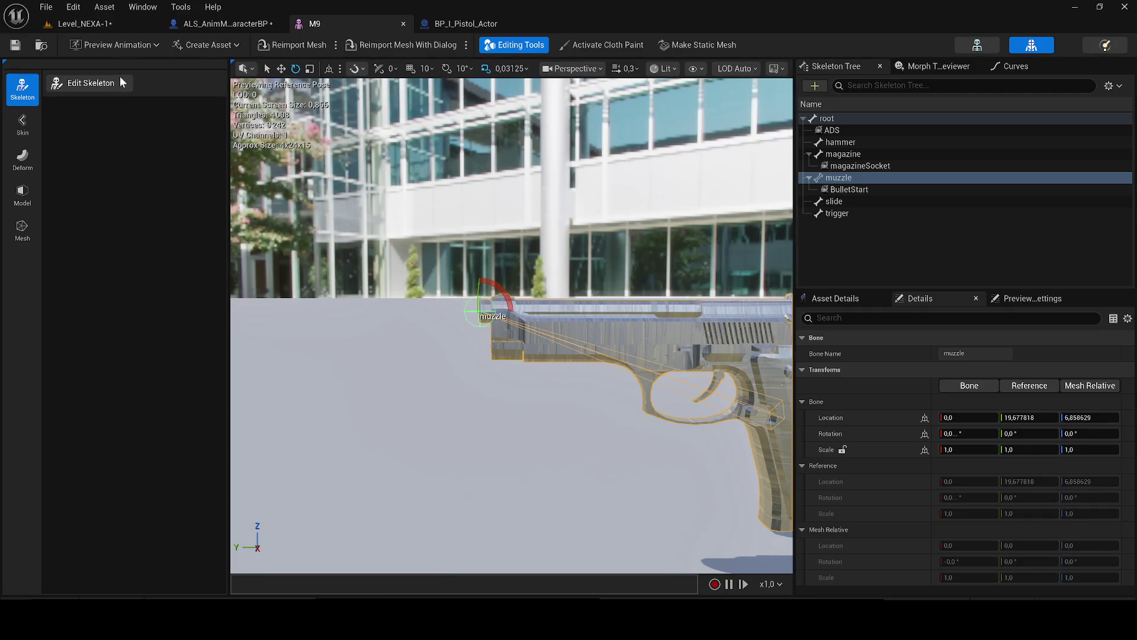
click(219, 23)
click(343, 23)
click(849, 189)
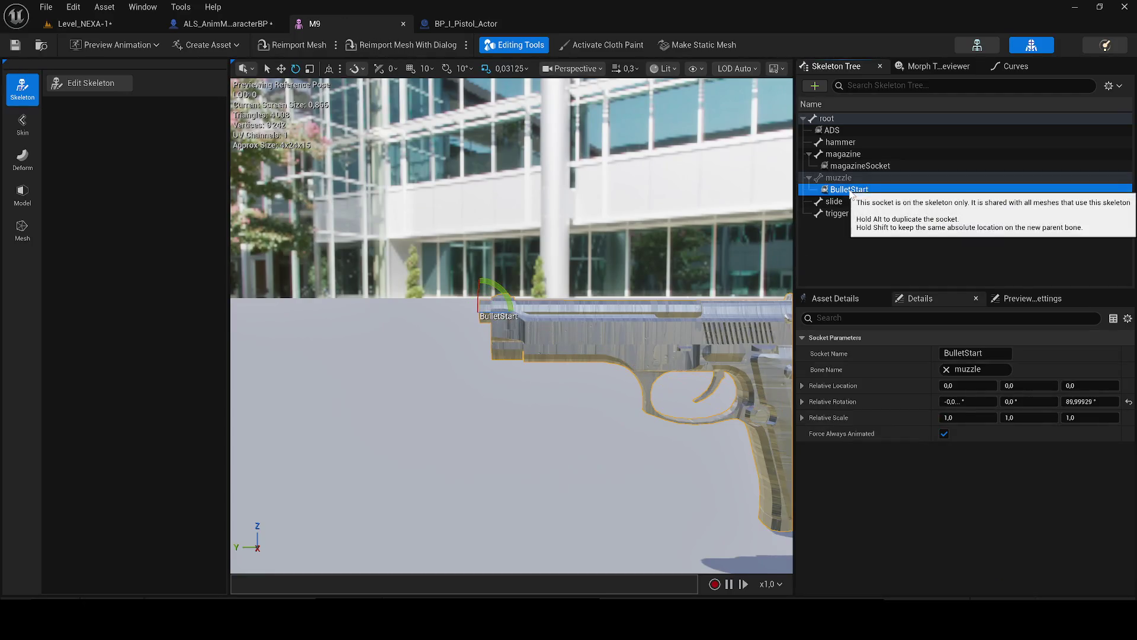
click(994, 349)
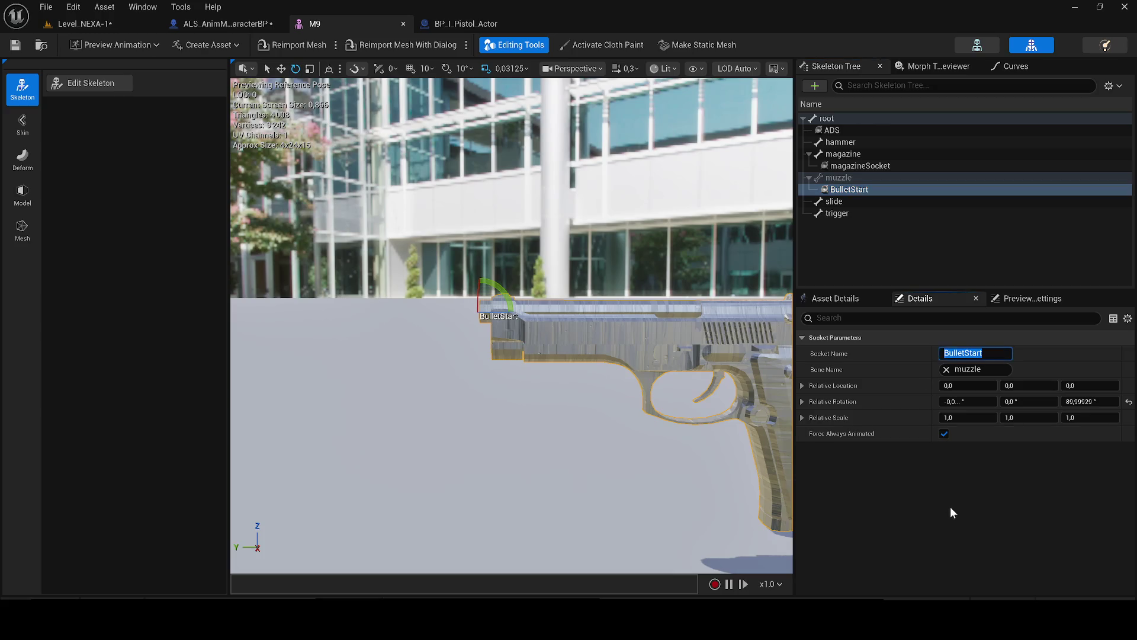
click(225, 23)
- Paste BulletStart as the Muzzle Socket variable's default value
drag(602, 453, 618, 423)
text(BulletStart)
click(510, 377)
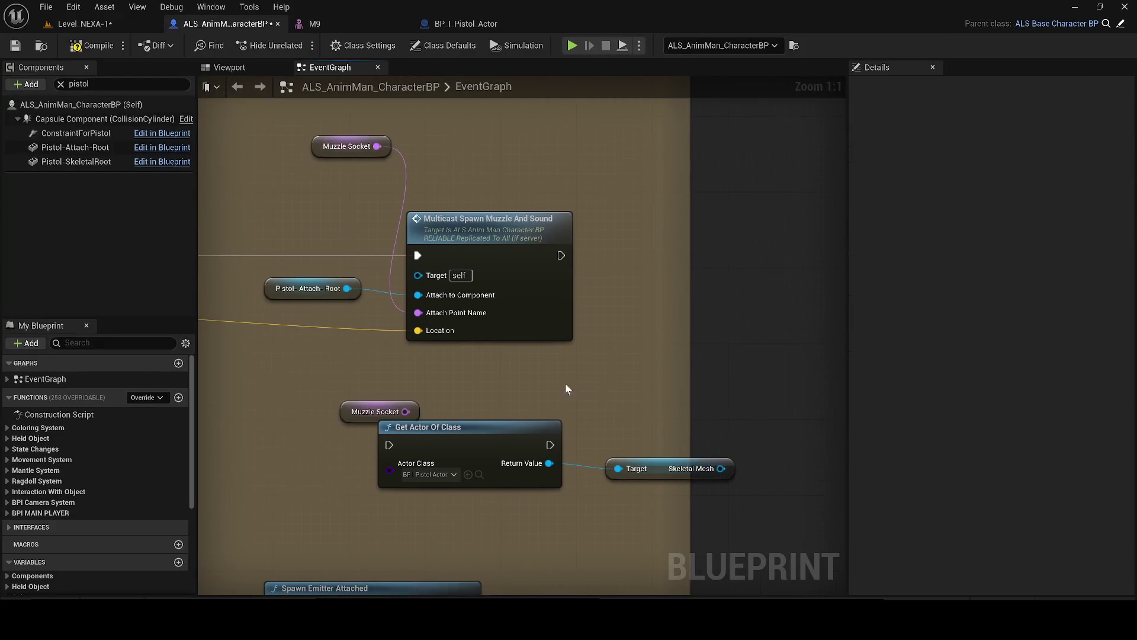
click(348, 146)
click(1007, 314)
text(BulletStart)
click(87, 19)
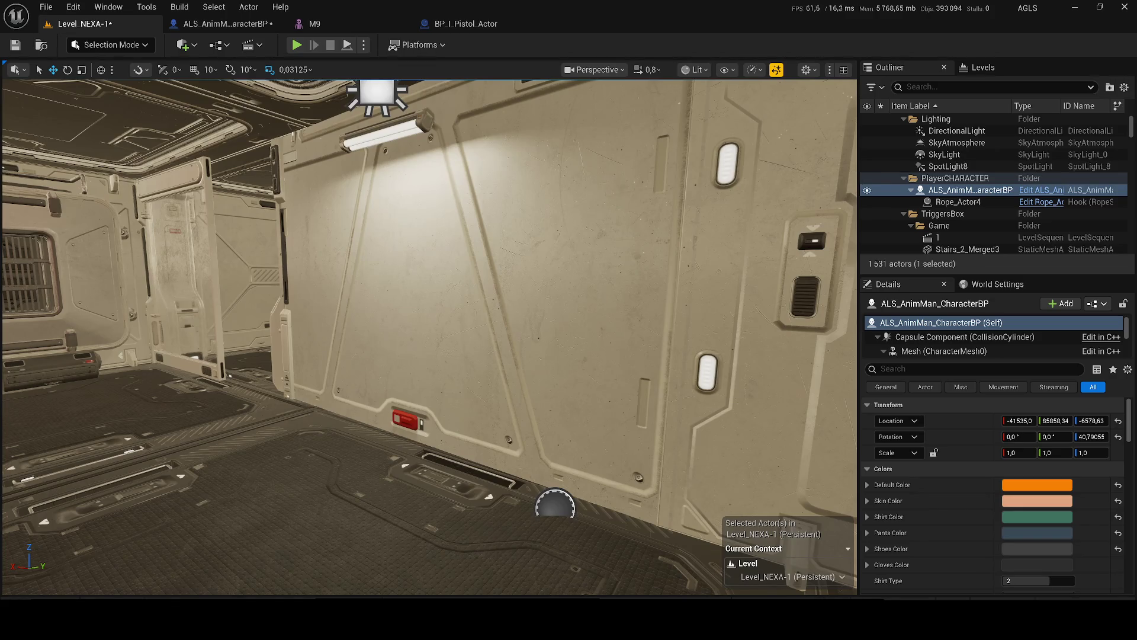
click(314, 24)
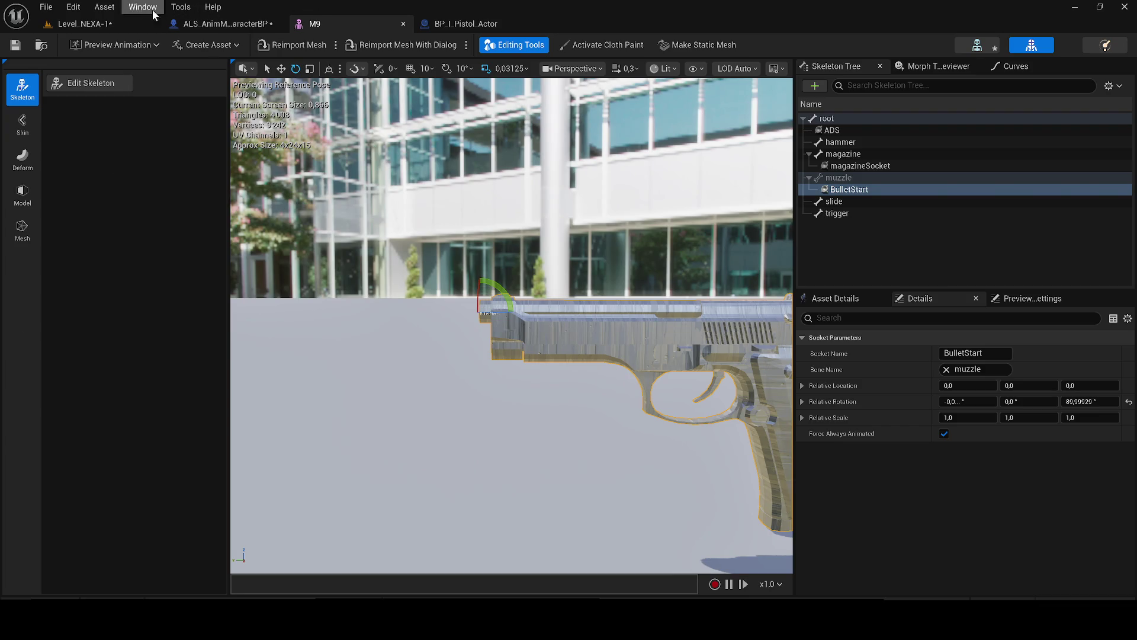
click(110, 24)
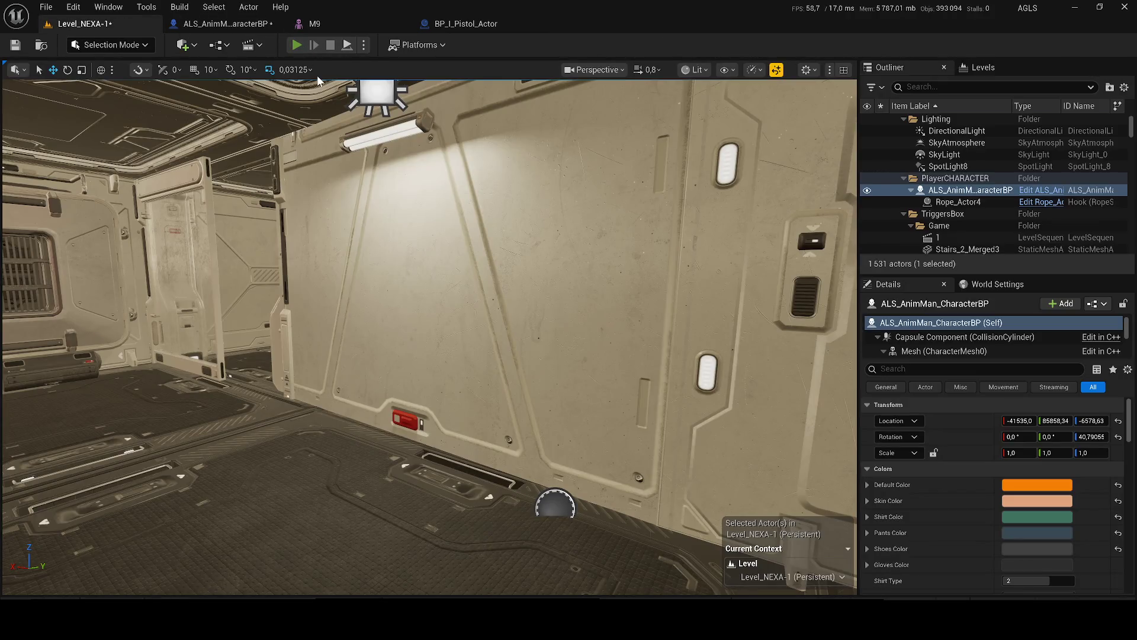
key(alt+p)
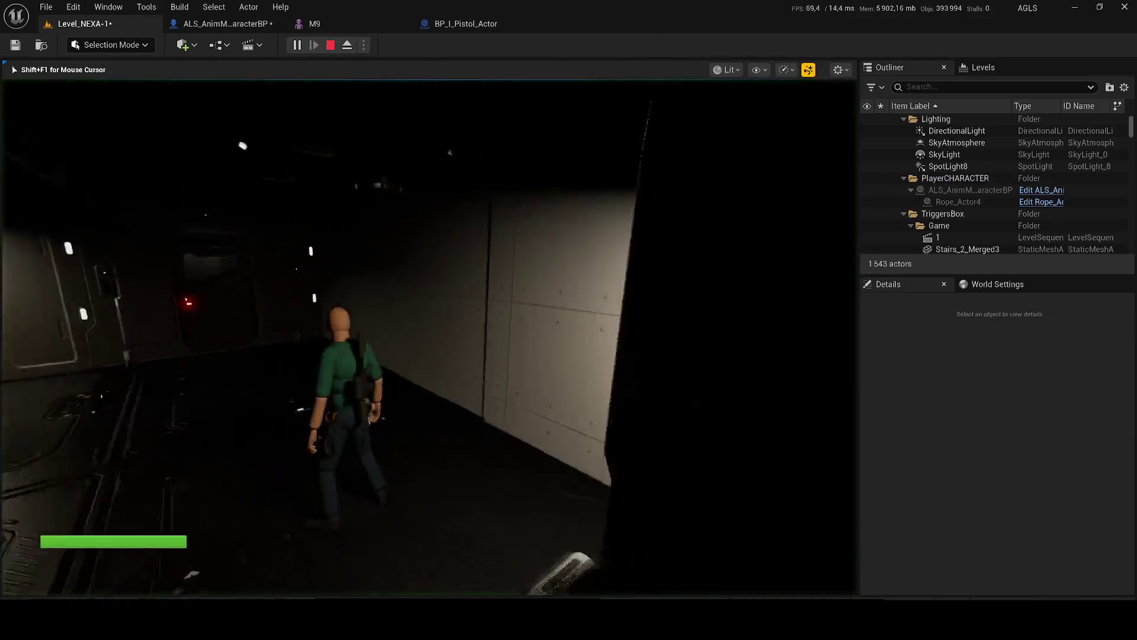
key(1)
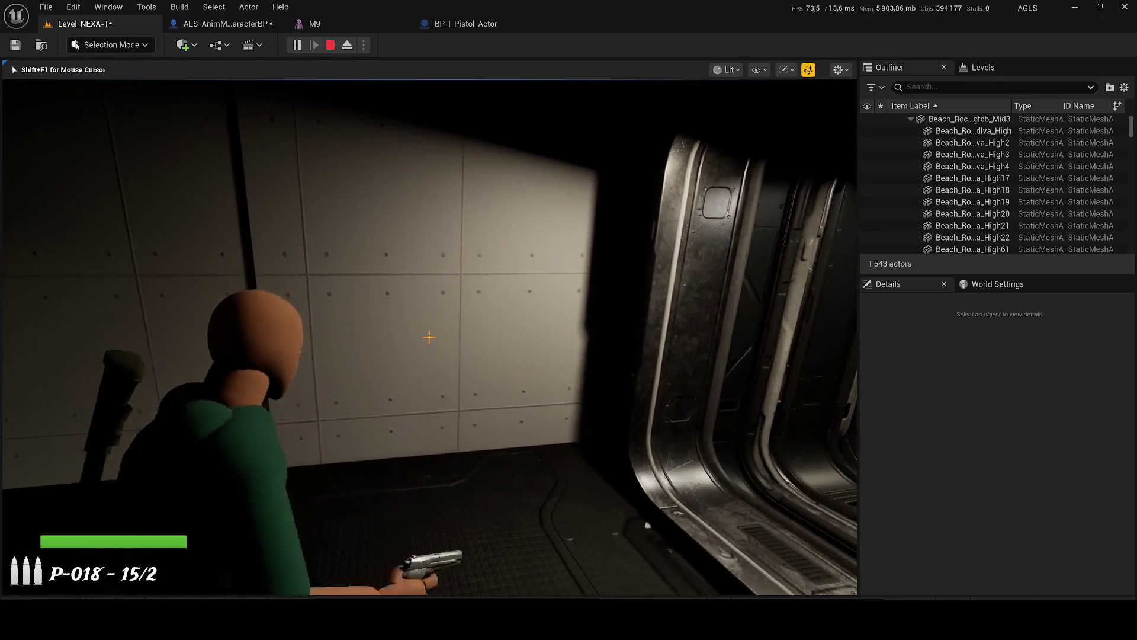
click(429, 338)
click(429, 337)
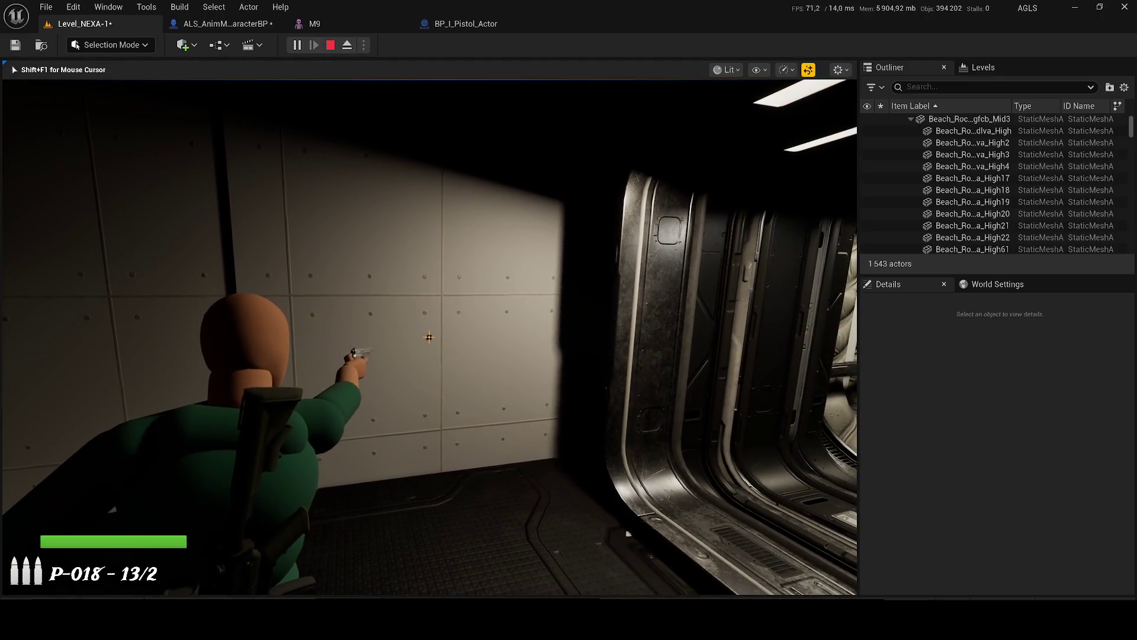
key(2)
key(Tab)
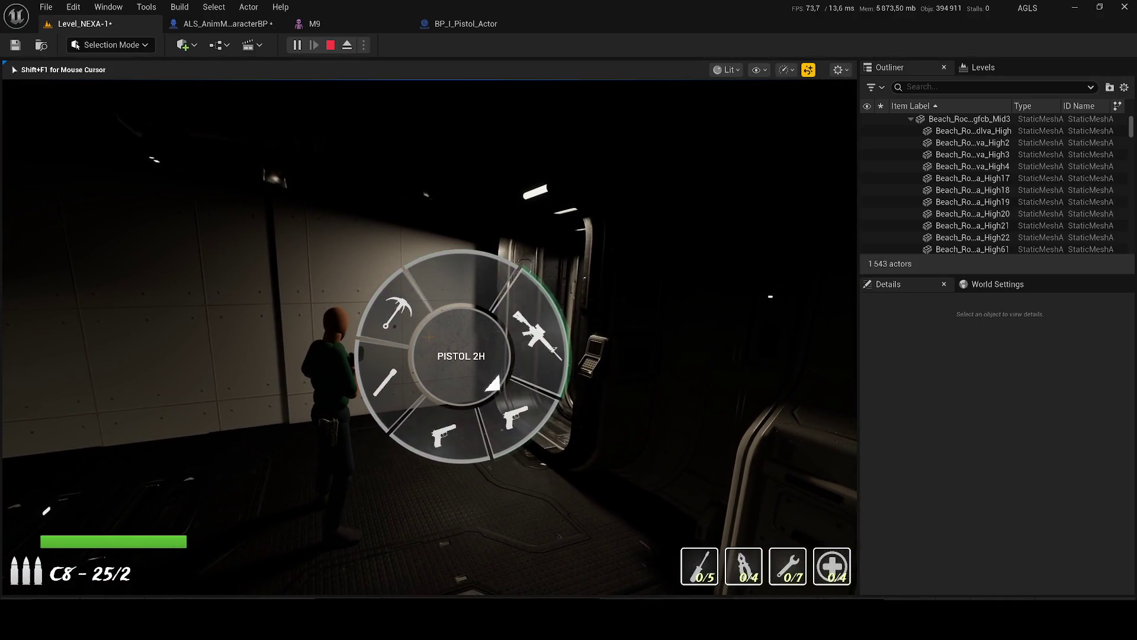
key(Tab)
right_click(430, 338)
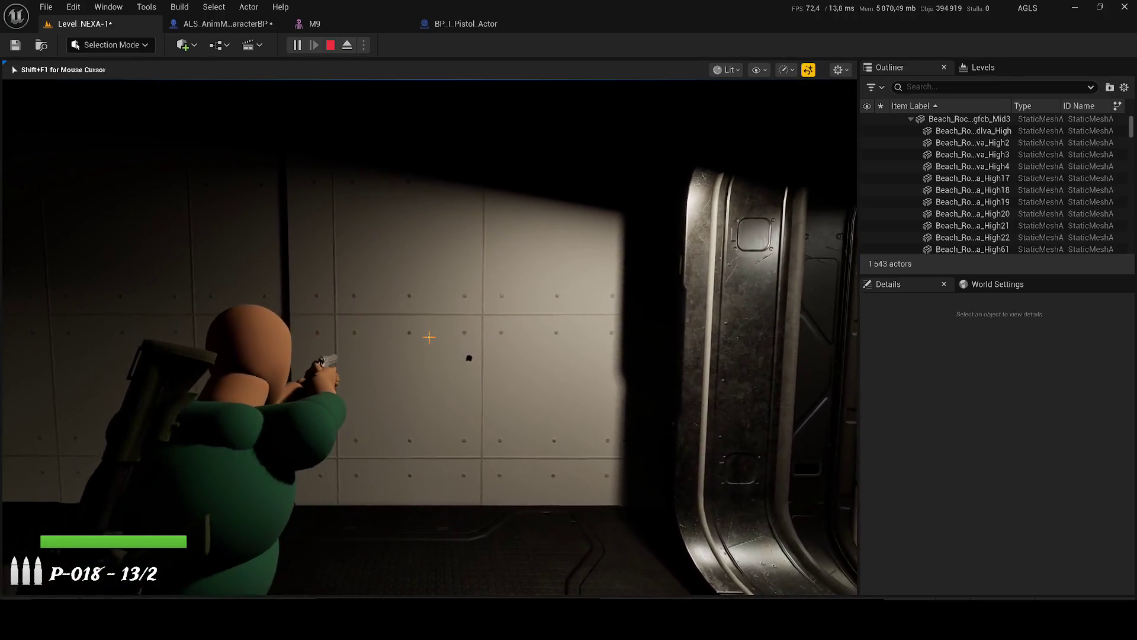
click(429, 338)
click(429, 337)
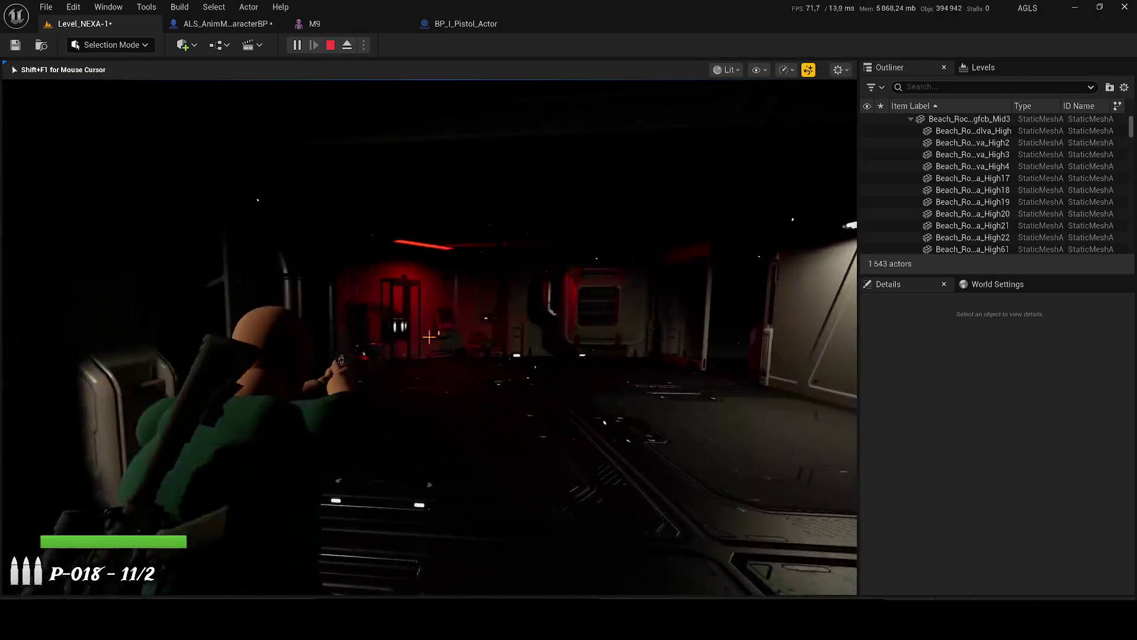
click(429, 337)
key(w)
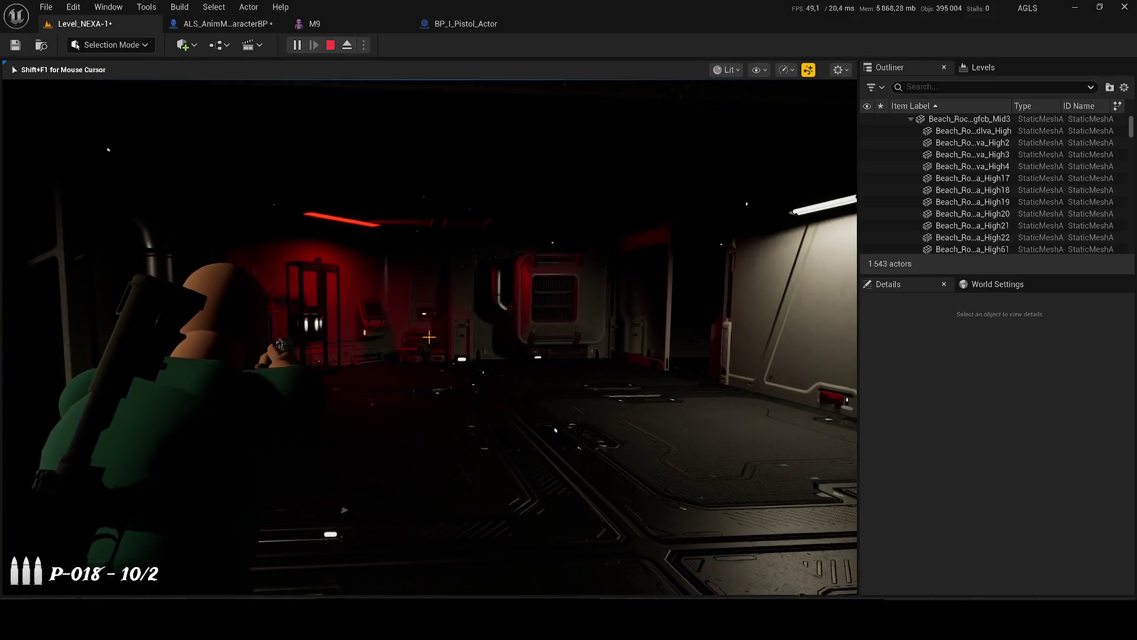
mouse_move(430, 337)
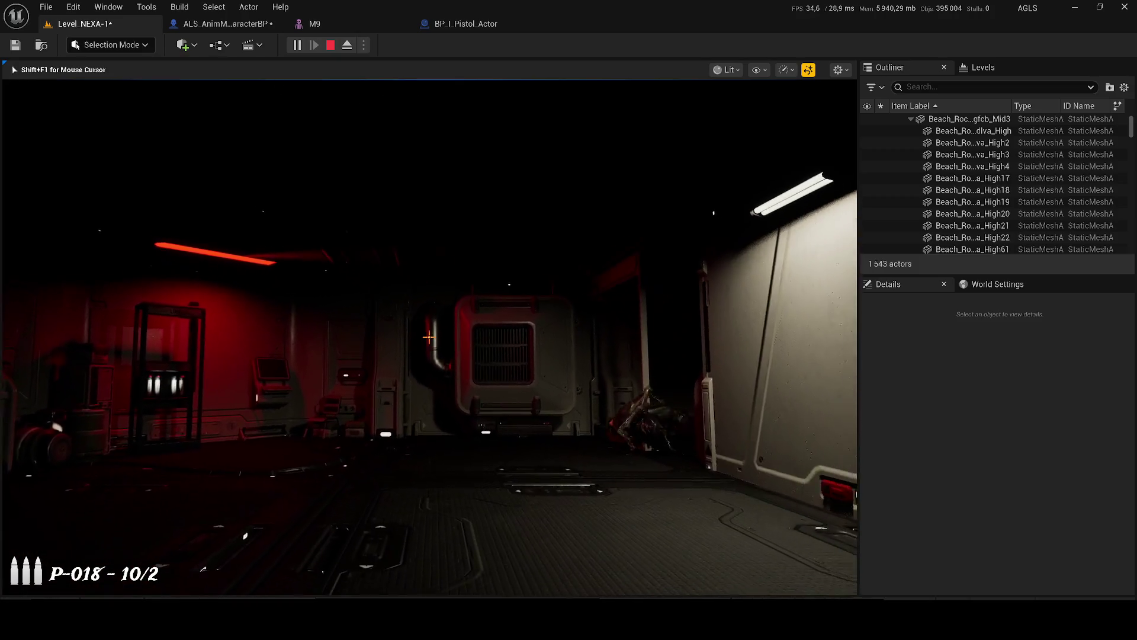
key(w)
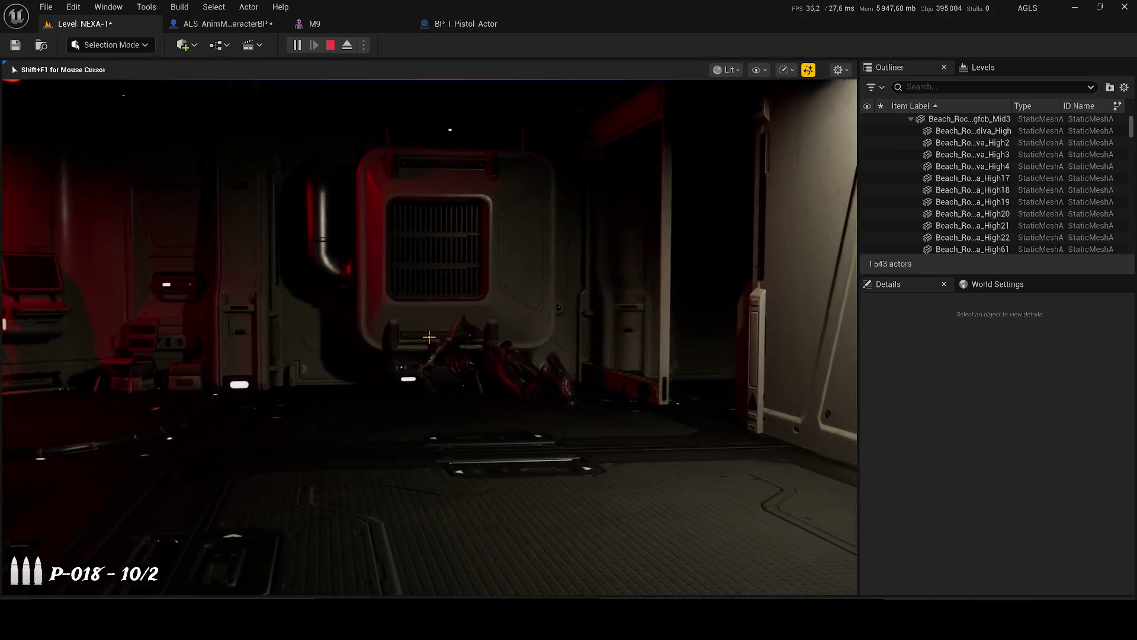
key(s)
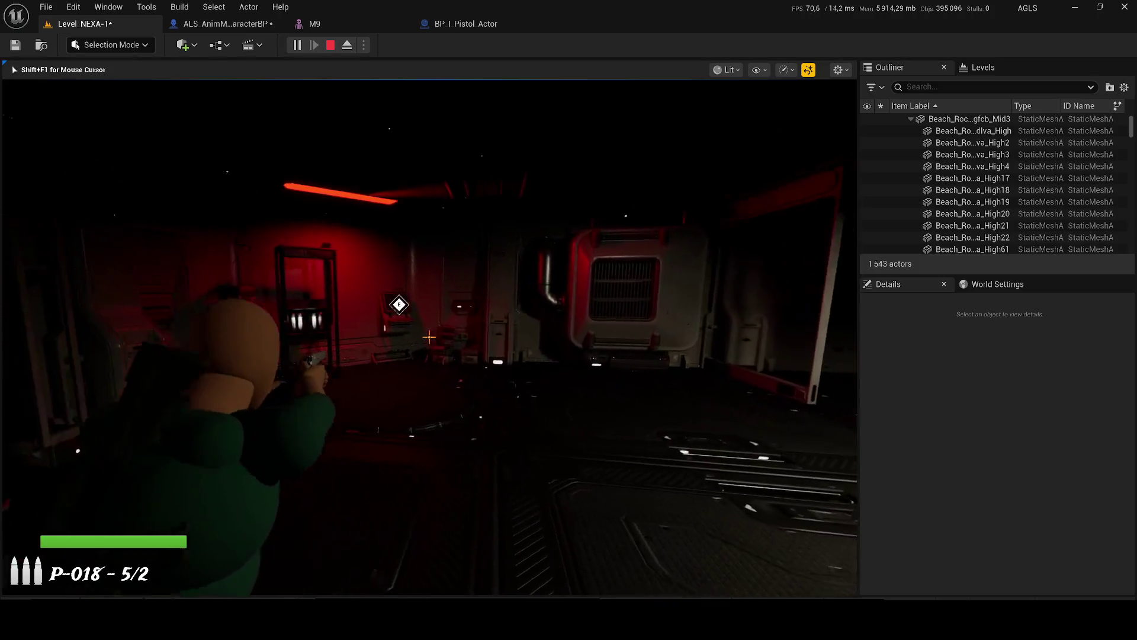
key(F2)
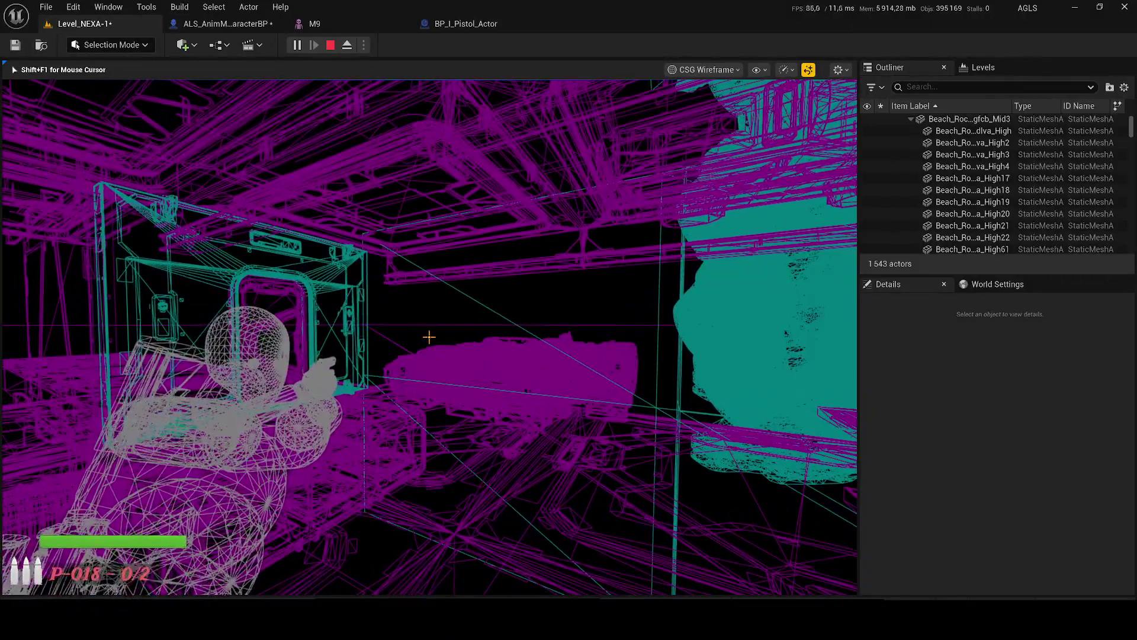
key(r)
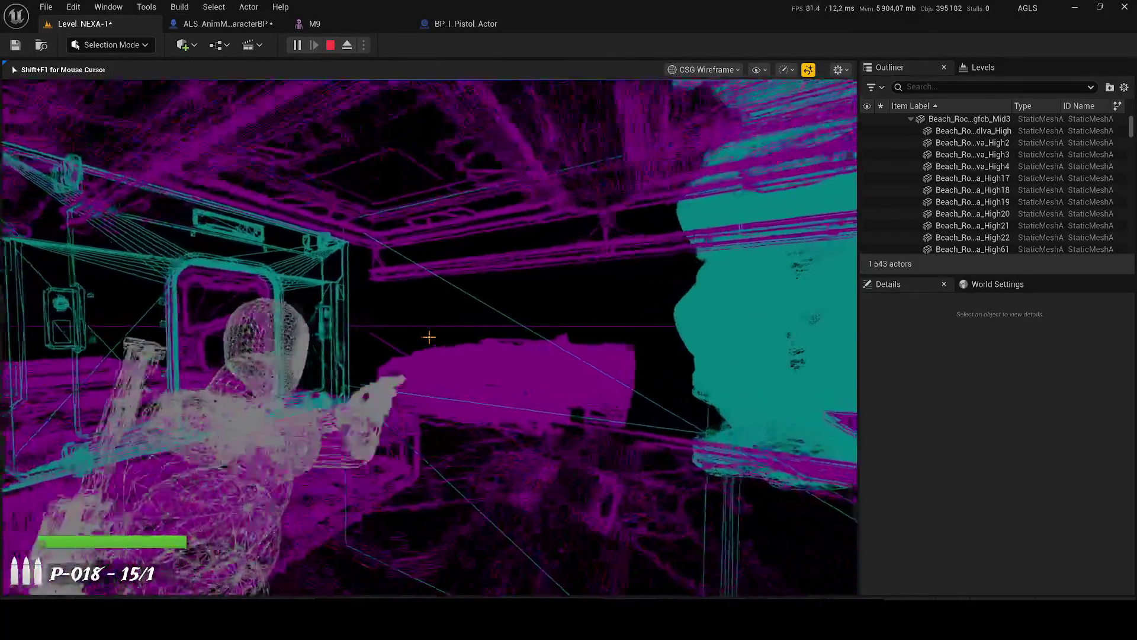
click(429, 337)
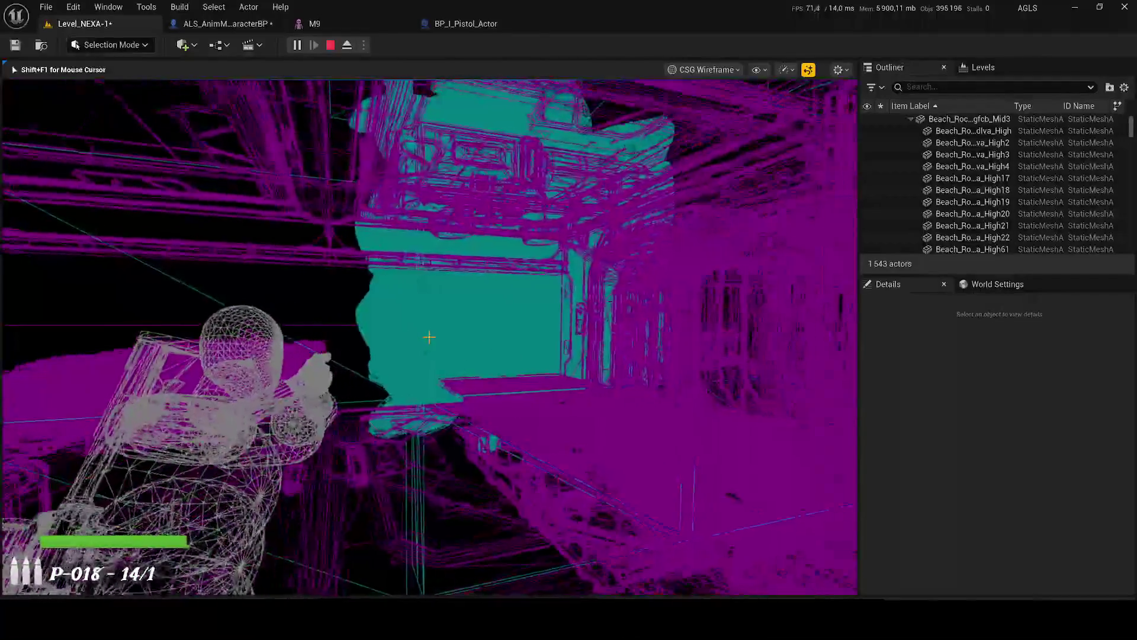
click(429, 337)
click(429, 337)
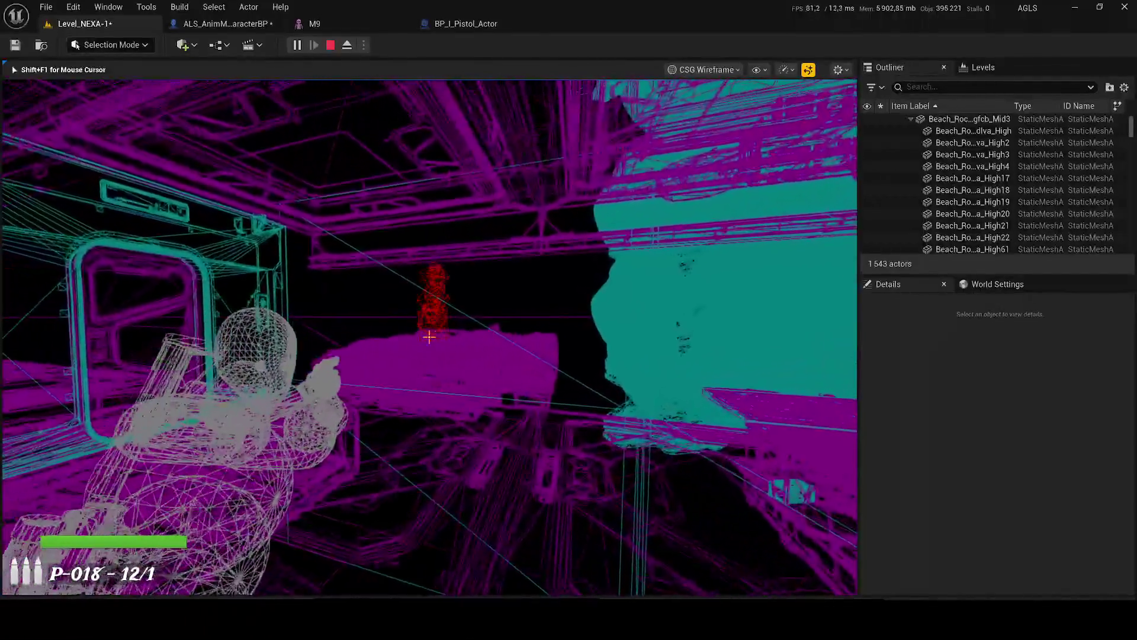
click(429, 337)
click(428, 338)
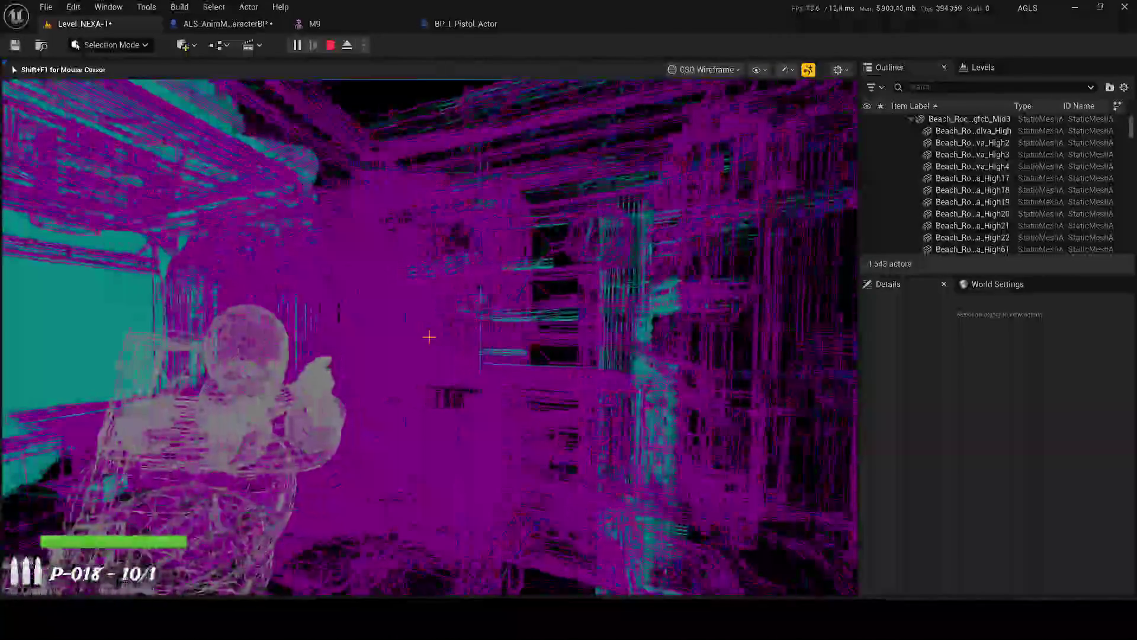
click(428, 337)
click(429, 337)
click(429, 337)
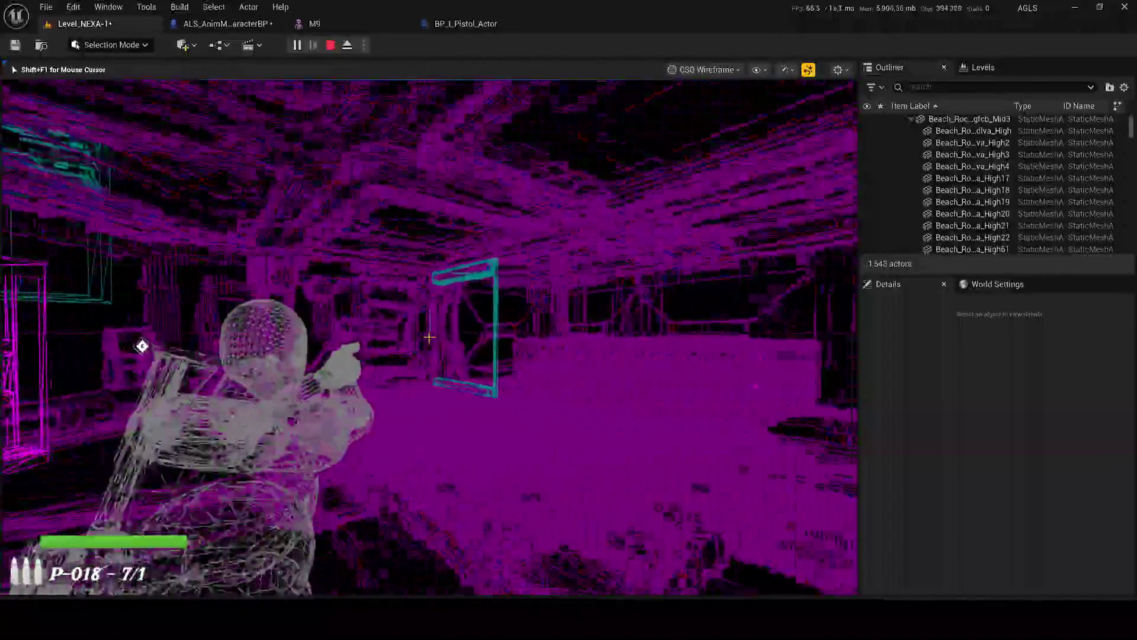
click(429, 337)
click(429, 338)
click(429, 337)
click(429, 337)
click(429, 337)
click(429, 337)
click(428, 337)
key(Escape)
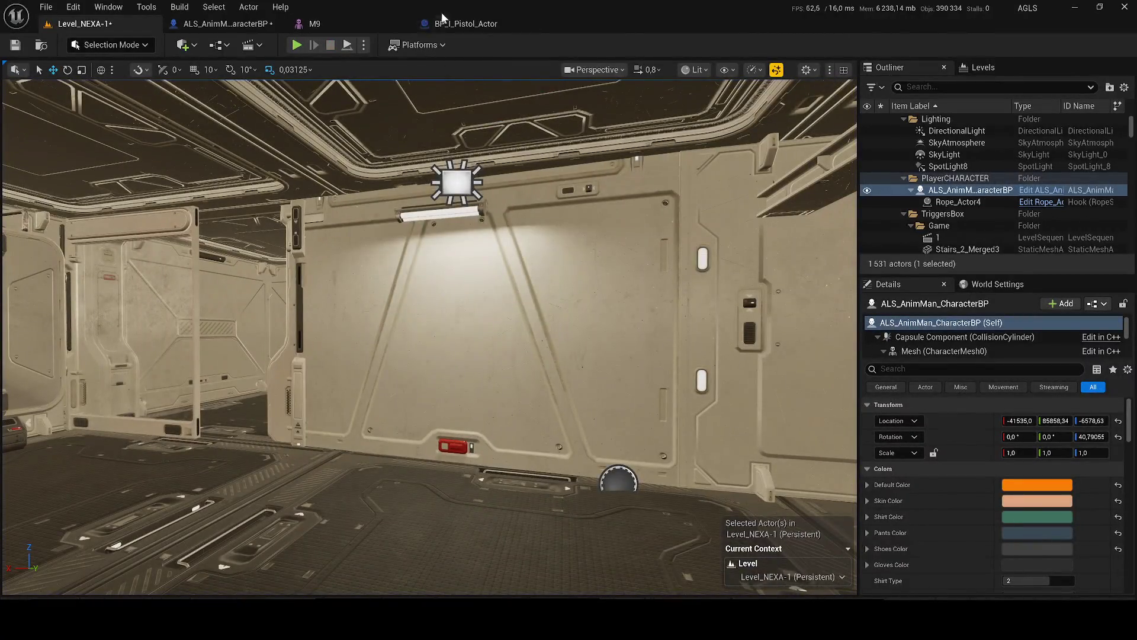
- Move the Muzzle Socket node right and try wiring Skeletal Mesh to Attach Point Name
click(211, 23)
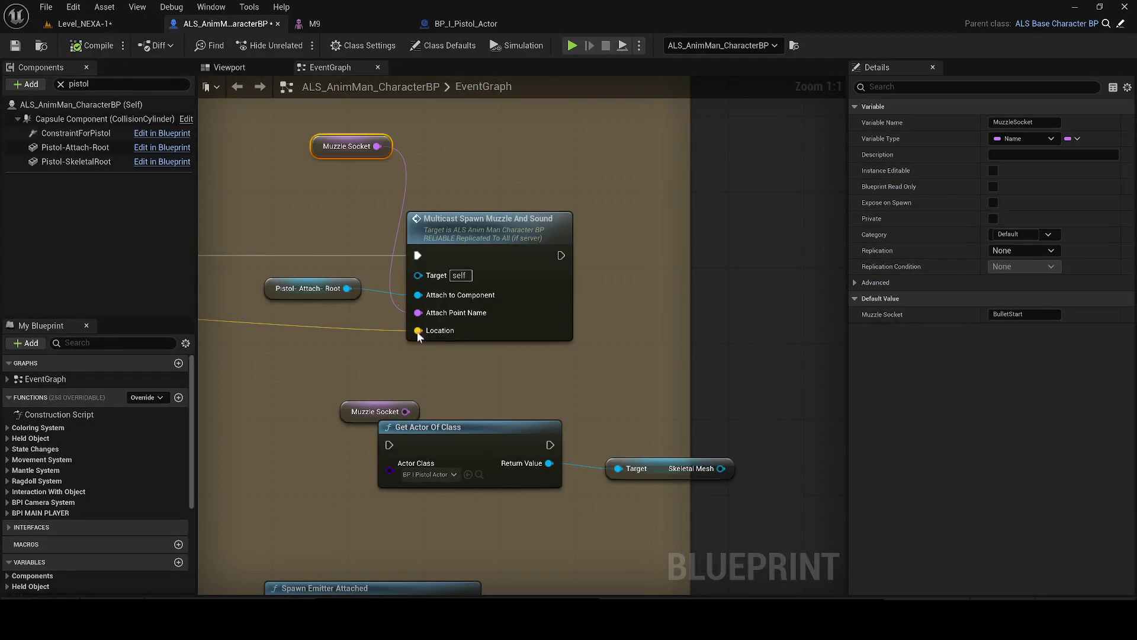
drag(364, 413, 722, 366)
scroll(728, 353, down, 2)
scroll(655, 426, up, 1)
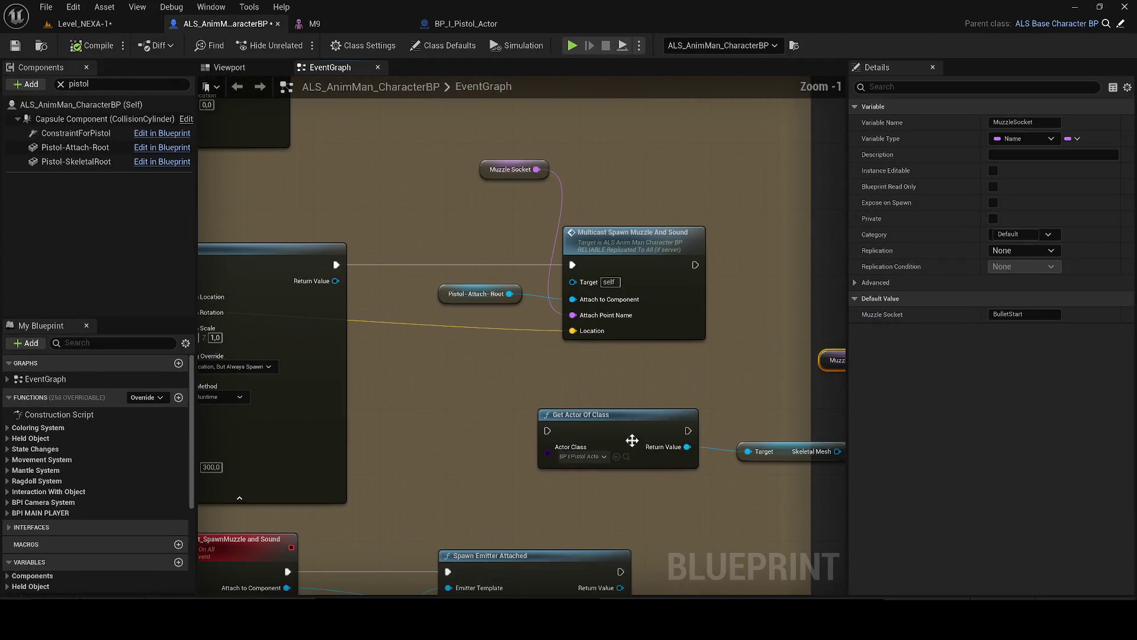
drag(611, 458, 538, 436)
mouse_move(734, 425)
mouse_down()
mouse_move(760, 427)
mouse_move(522, 290)
mouse_move(487, 293)
mouse_up()
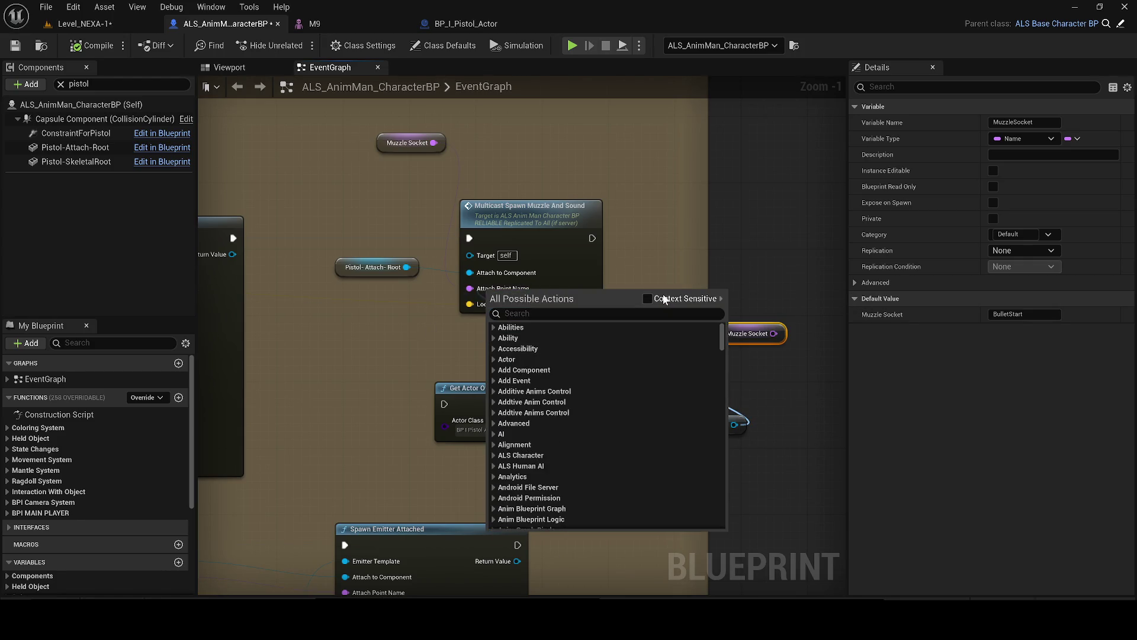
click(457, 303)
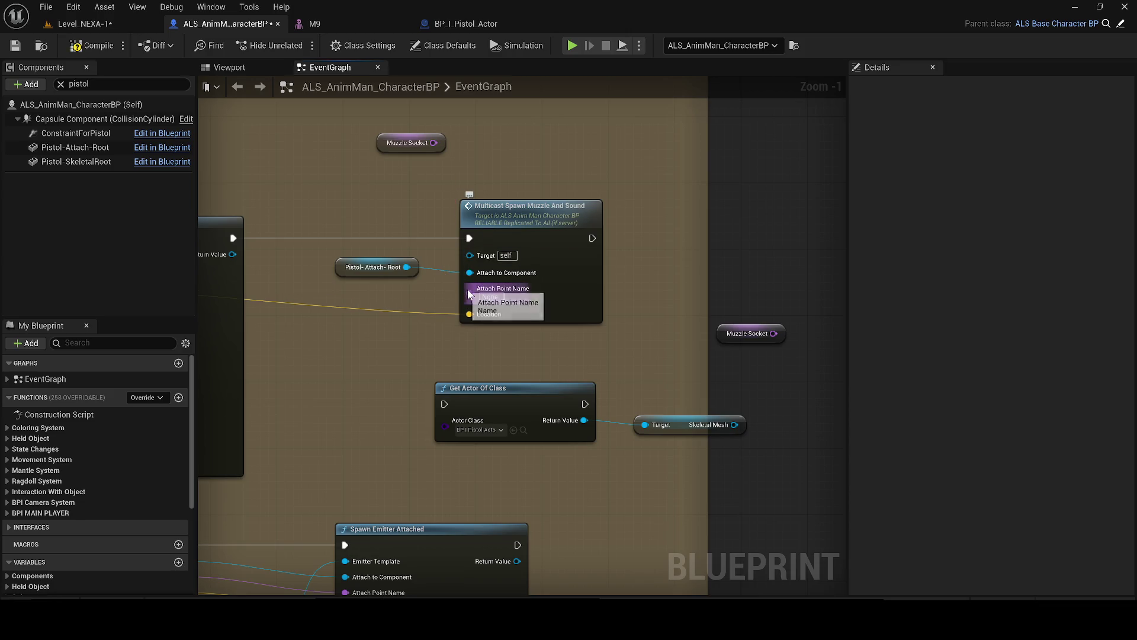
- Try converting the Skeletal Mesh getter to a validated get, then undo it
mouse_move(734, 425)
mouse_down()
mouse_move(544, 337)
mouse_move(733, 388)
mouse_up()
right_click(735, 425)
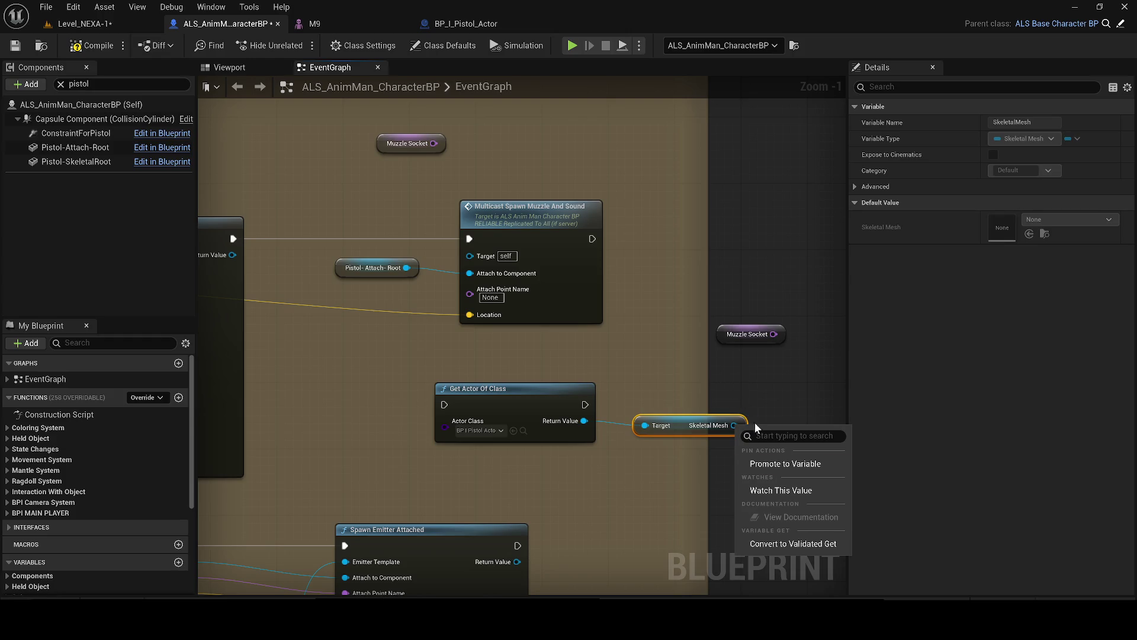
click(797, 543)
mouse_move(736, 437)
mouse_down()
mouse_move(439, 297)
mouse_move(477, 289)
mouse_up()
click(780, 508)
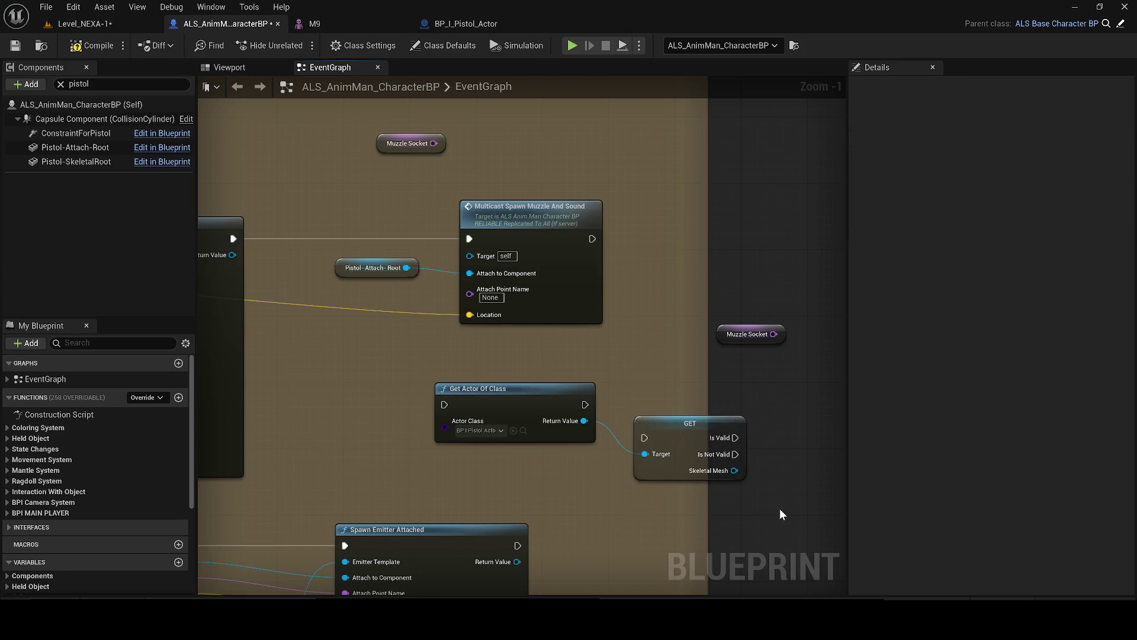
key(ctrl+z)
mouse_move(735, 426)
mouse_down()
mouse_move(738, 369)
mouse_move(759, 395)
mouse_move(709, 380)
mouse_up()
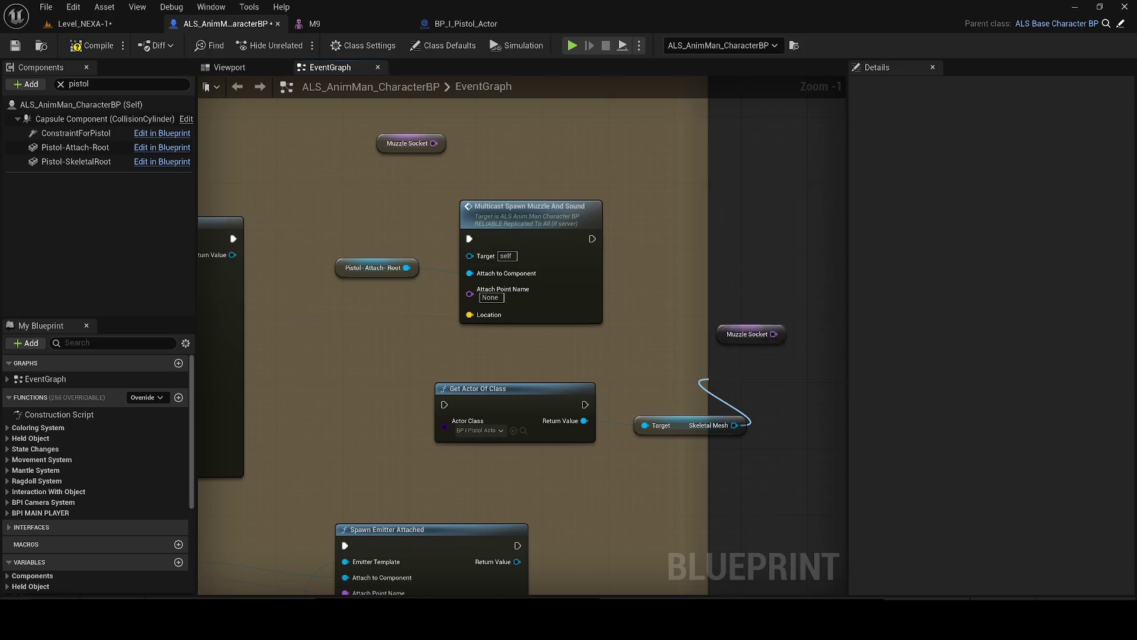
click(523, 430)
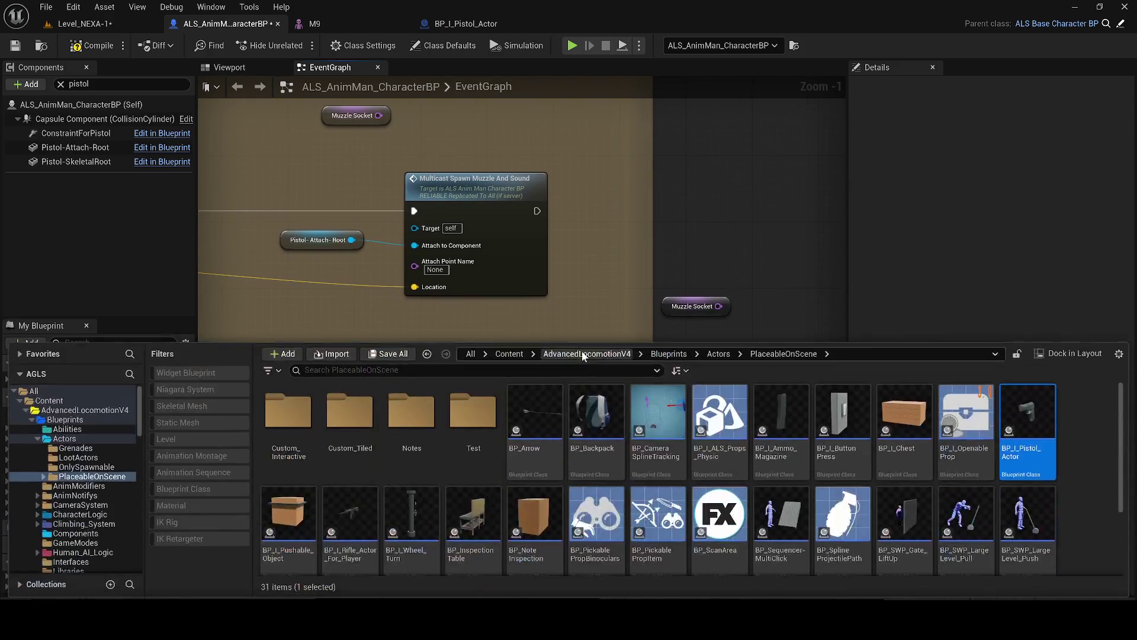
- Open BP_I_Pistol_Actor, orbit around the pistol, and check the M9 BulletStart socket
double_click(1020, 425)
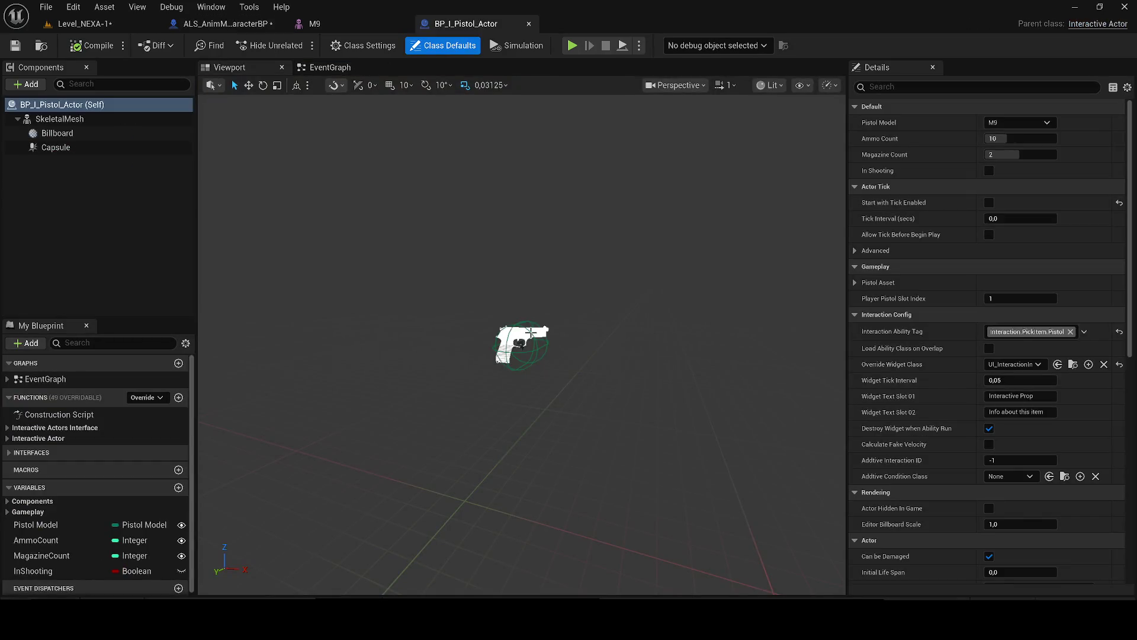
mouse_move(521, 336)
mouse_down()
mouse_move(508, 323)
mouse_move(441, 314)
mouse_up()
drag(397, 270, 397, 270)
click(336, 21)
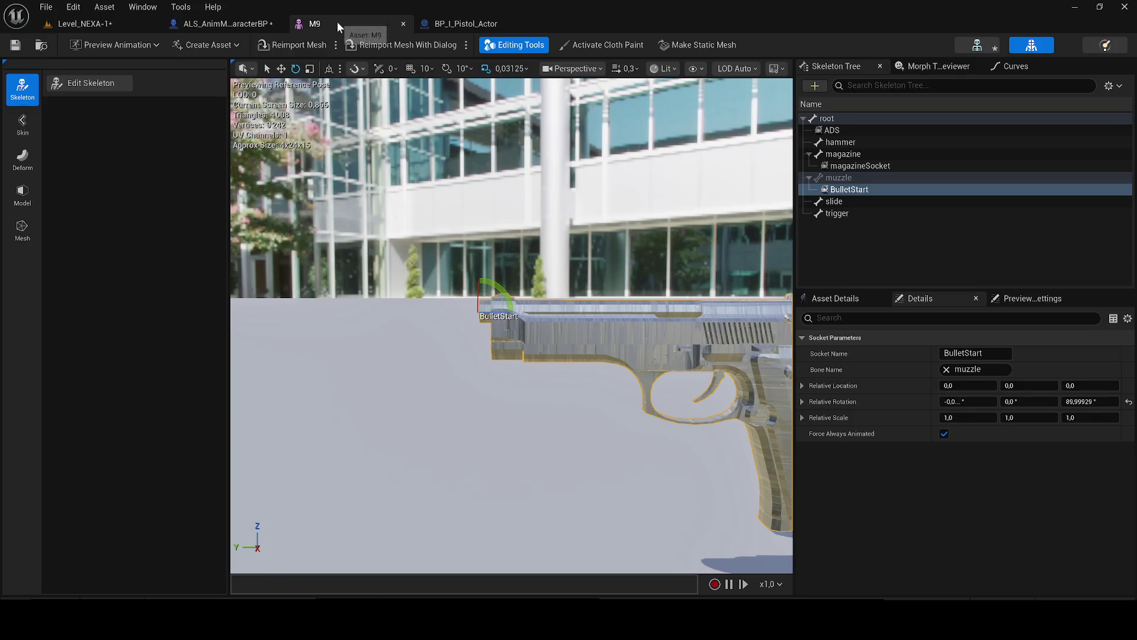
click(214, 27)
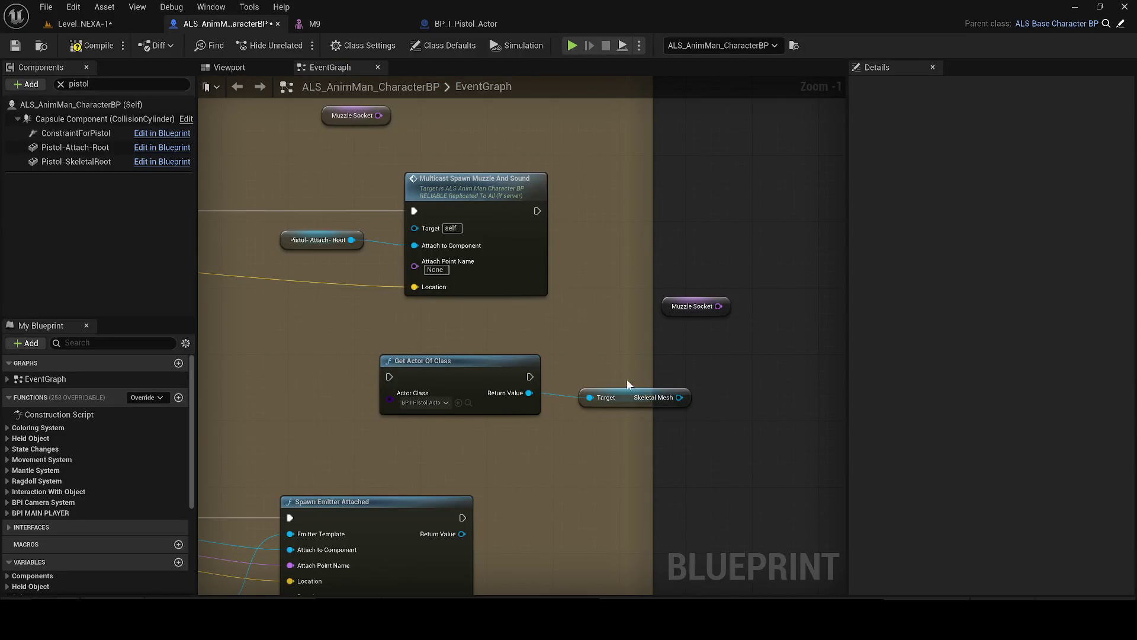
- Search the character graph's full action list for 'm9' actions
drag(680, 397, 755, 362)
text(get m9)
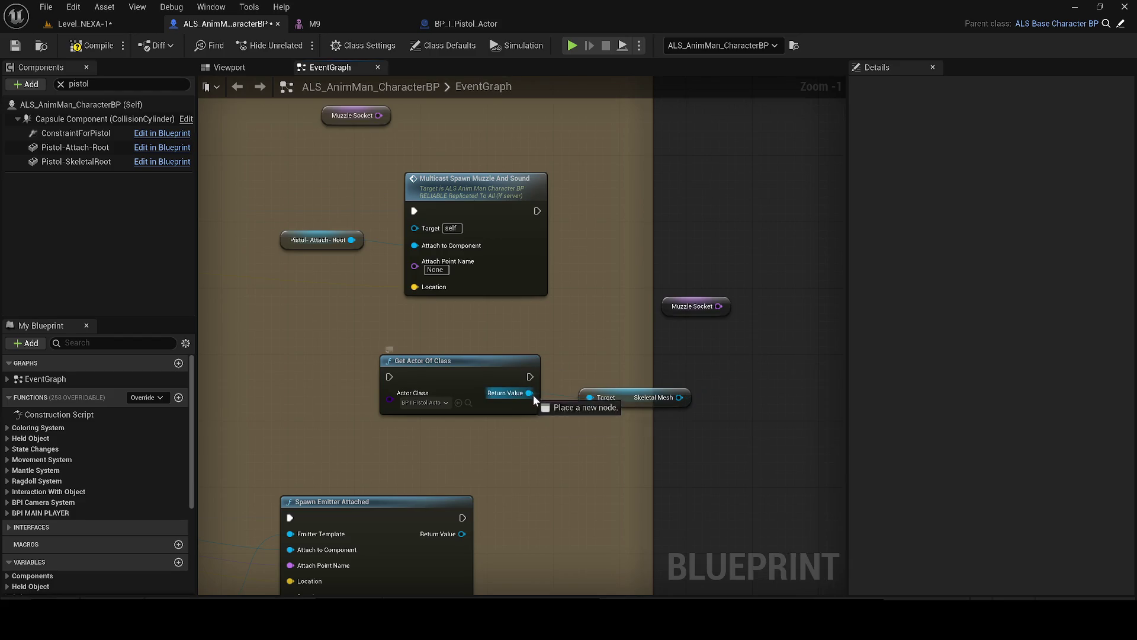
drag(529, 393, 574, 479)
text(m9)
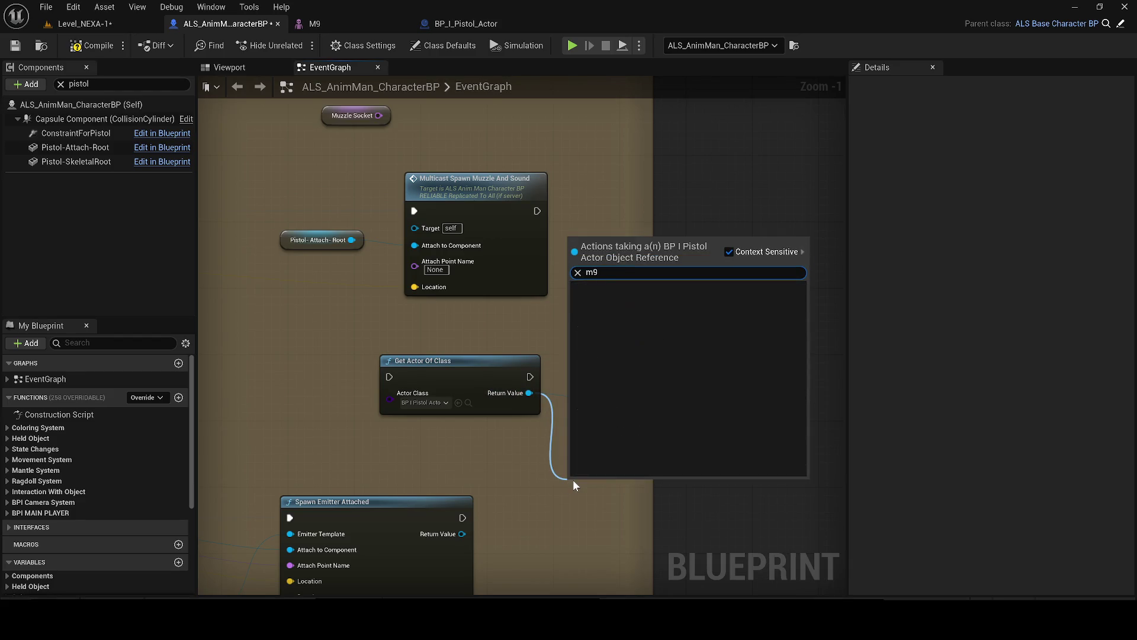
click(779, 250)
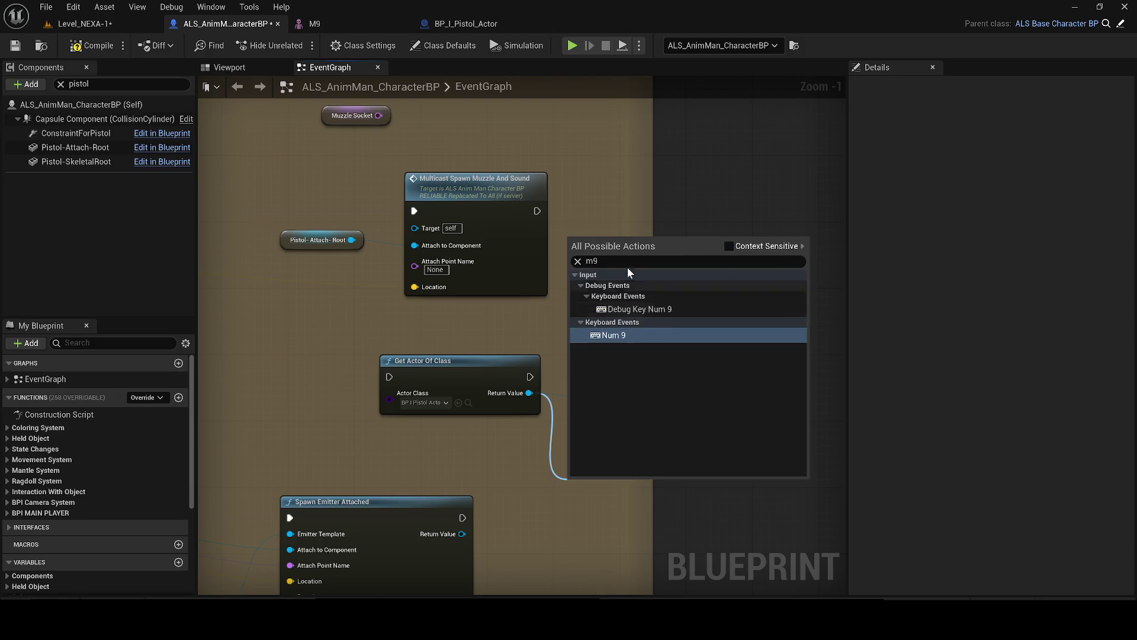
text(M+)
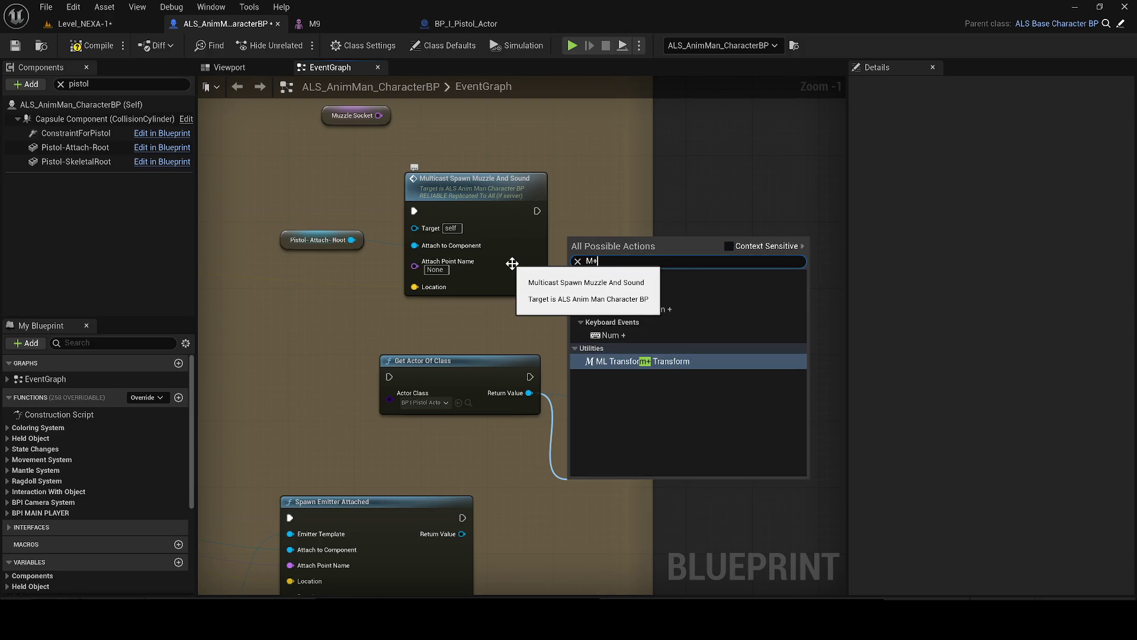
key(BackSpace)
text(9)
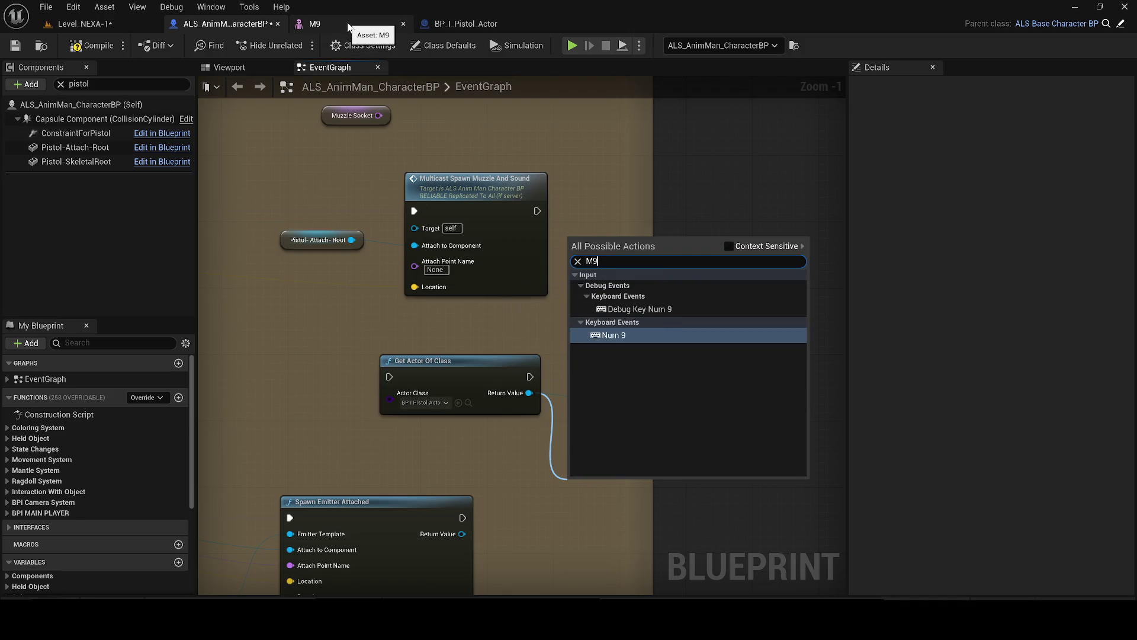
click(465, 24)
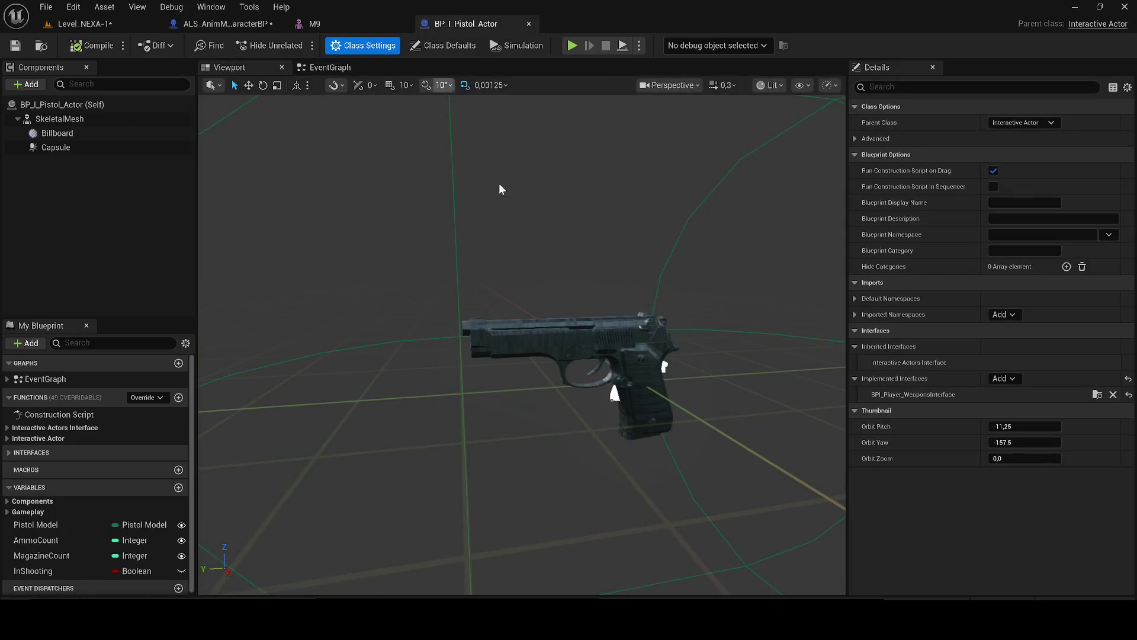
- Inspect the pistol actor's Init Actor function graph and select its Init Actor node
click(225, 23)
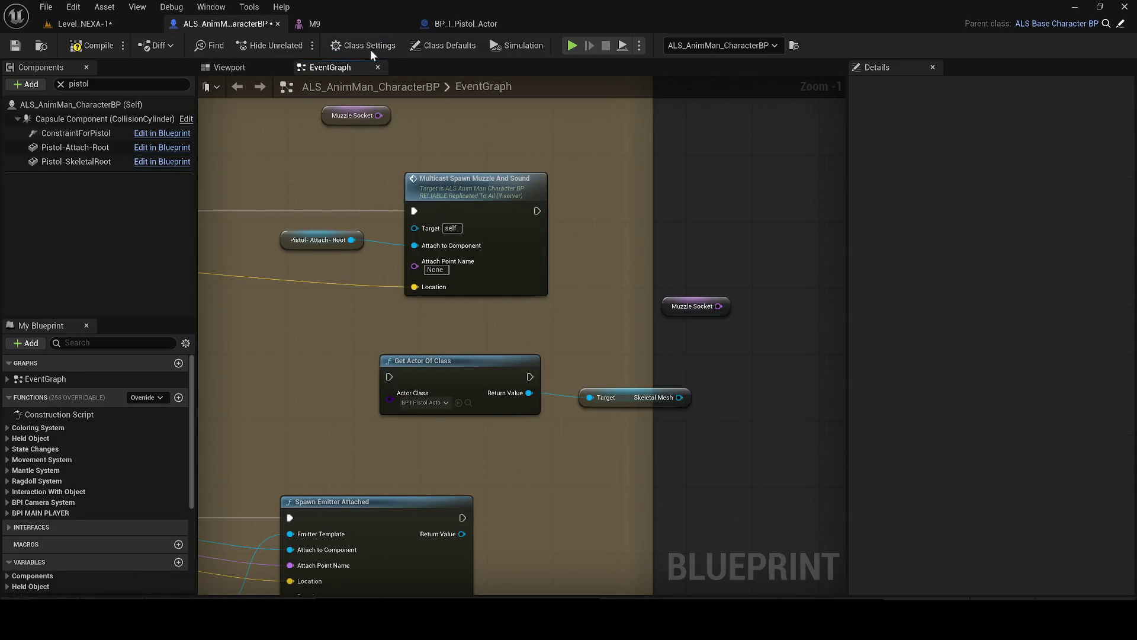
click(461, 22)
click(317, 65)
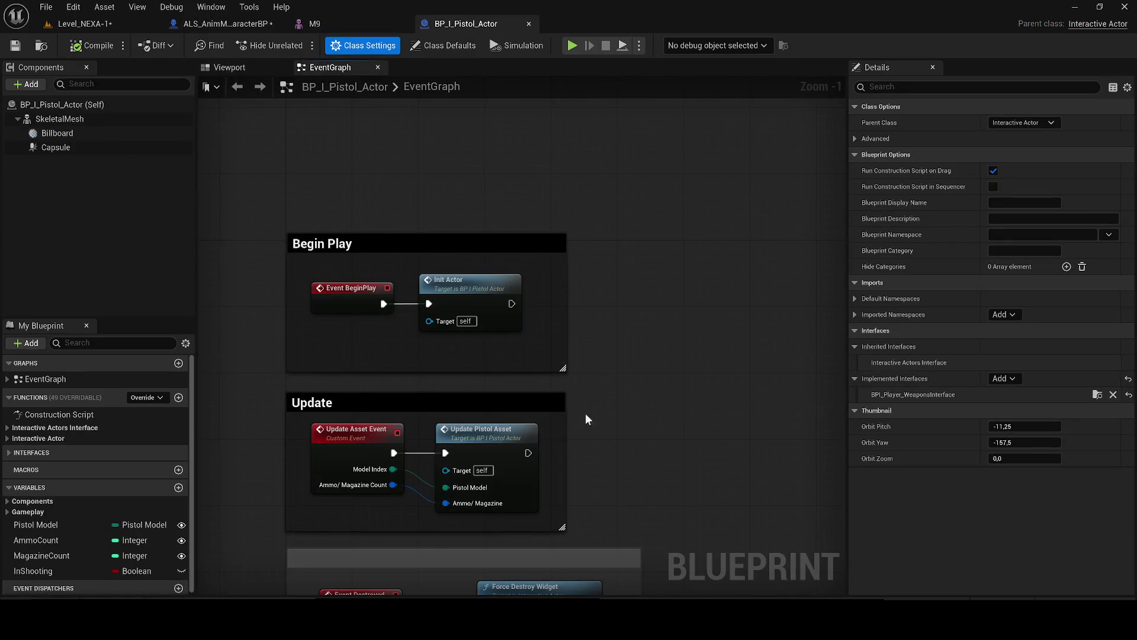
scroll(666, 251, down, 1)
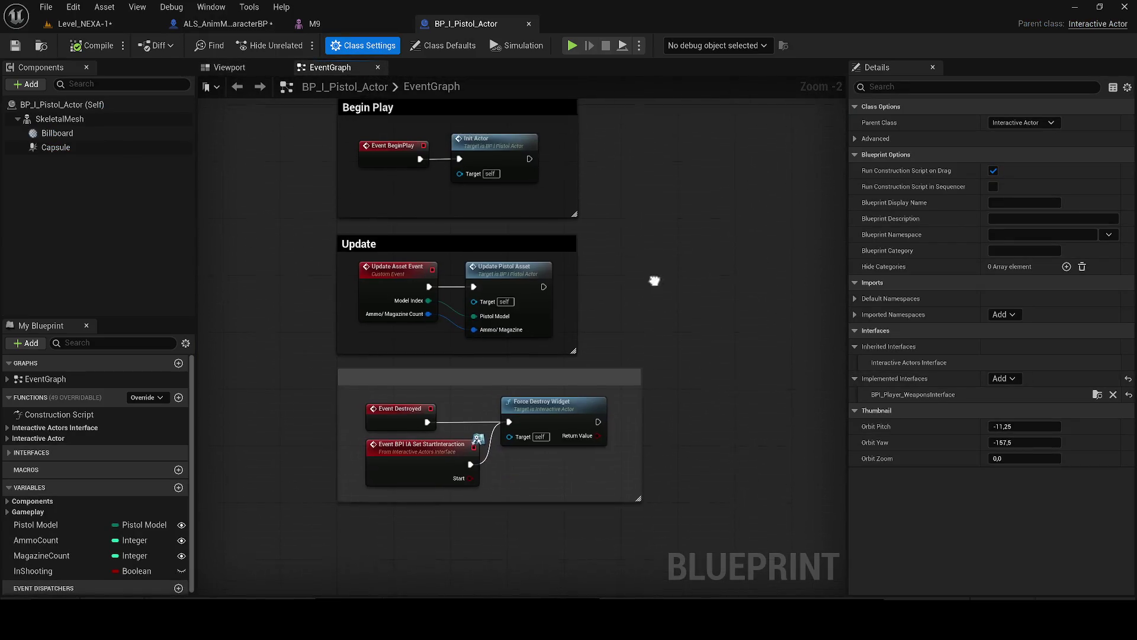
double_click(495, 195)
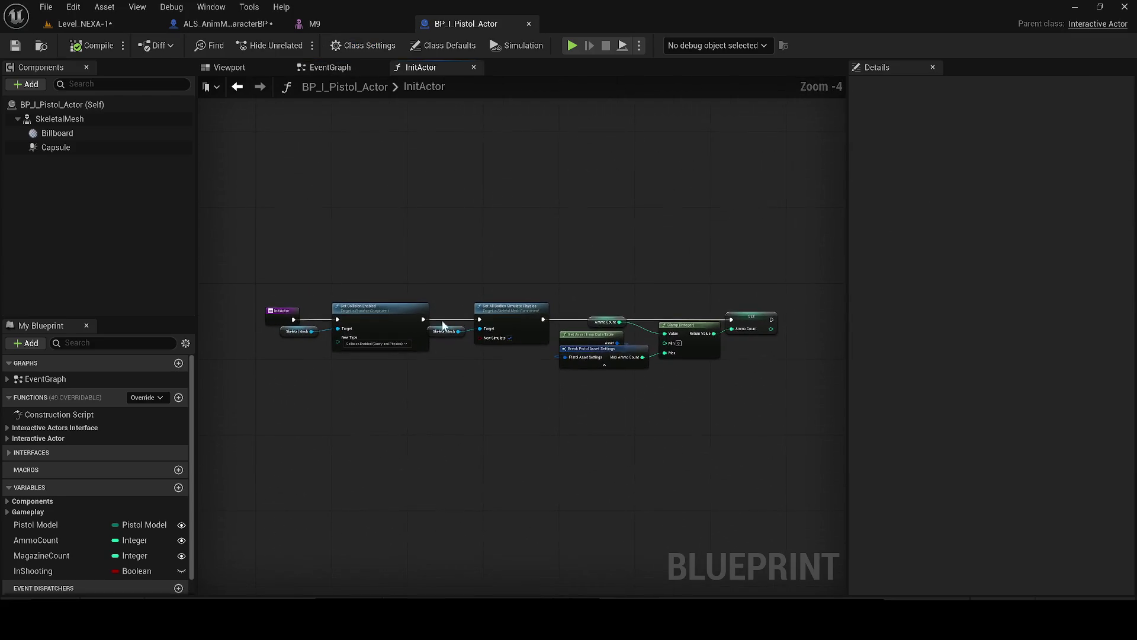
scroll(287, 332, up, 1)
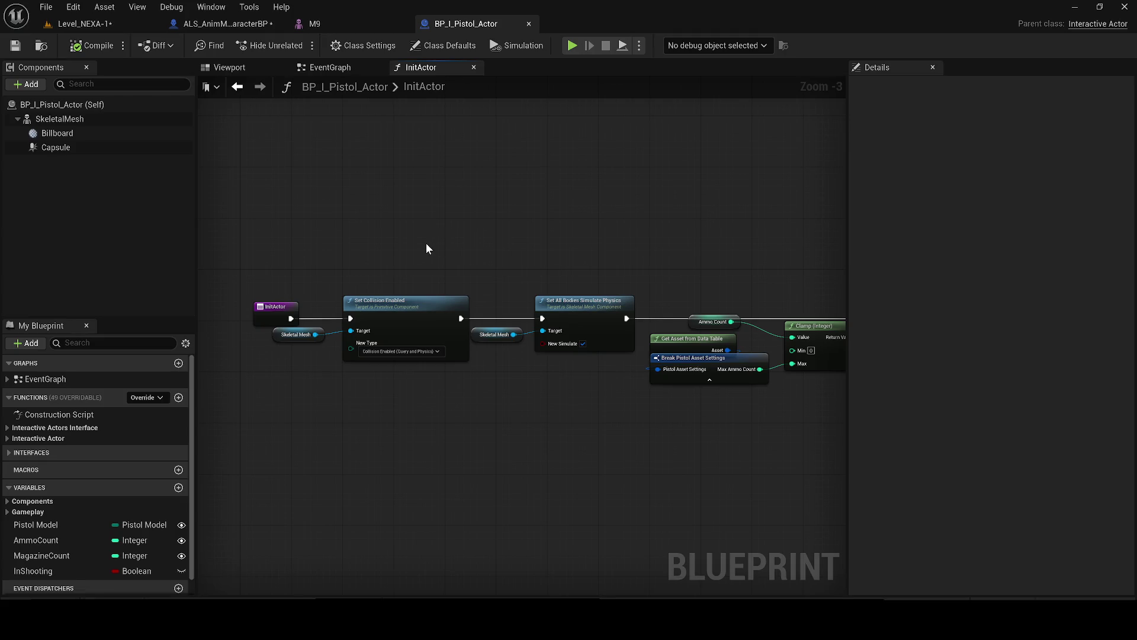
click(314, 69)
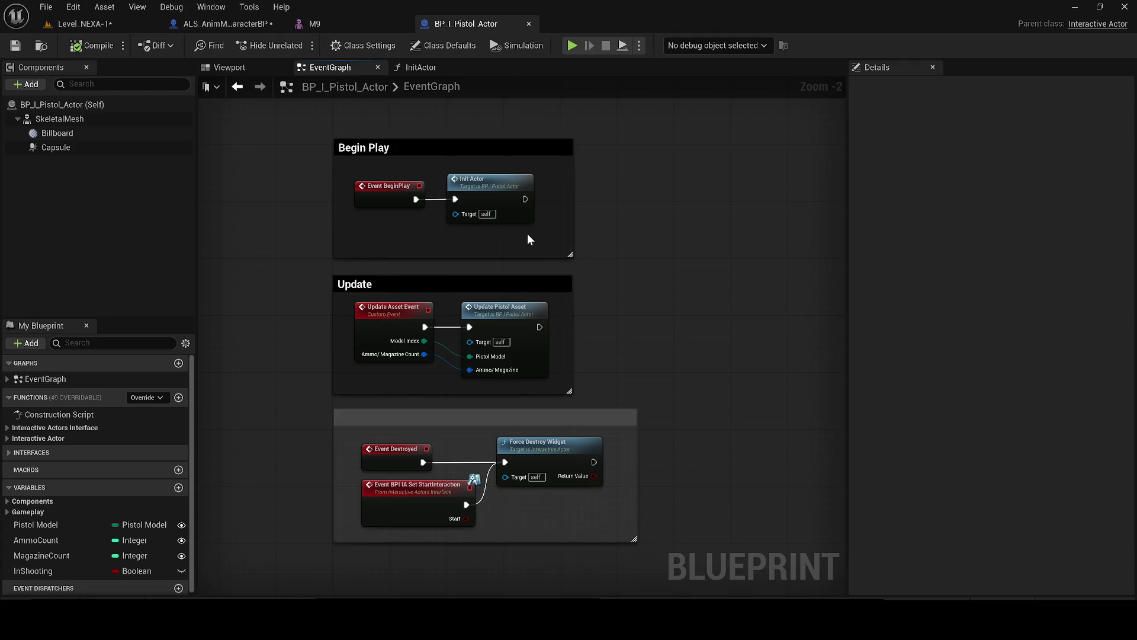
click(450, 180)
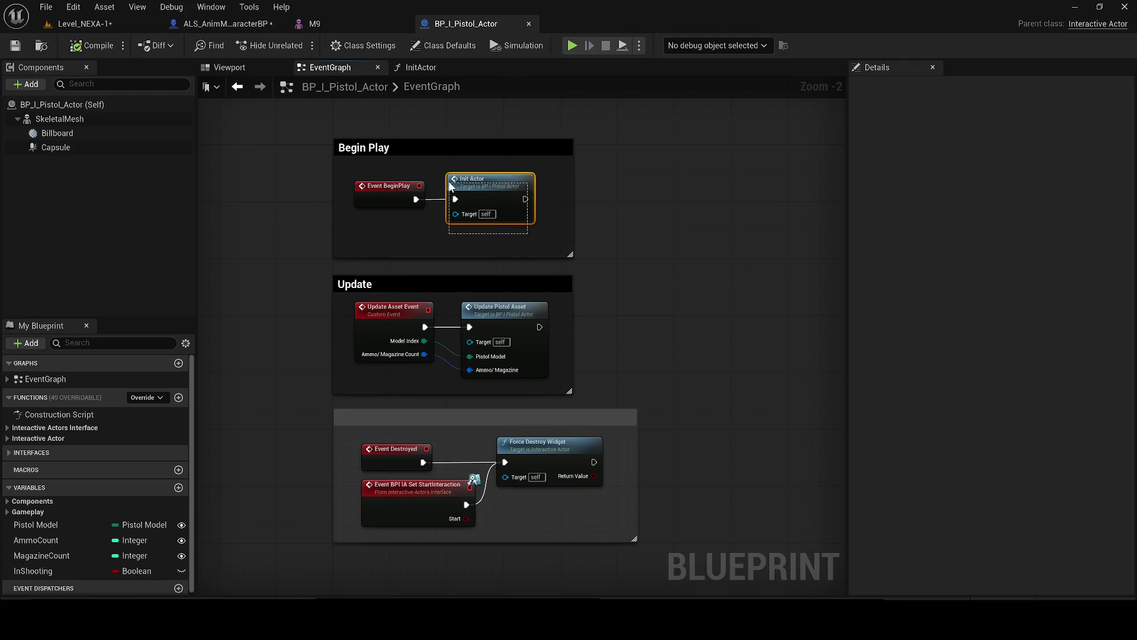
click(225, 24)
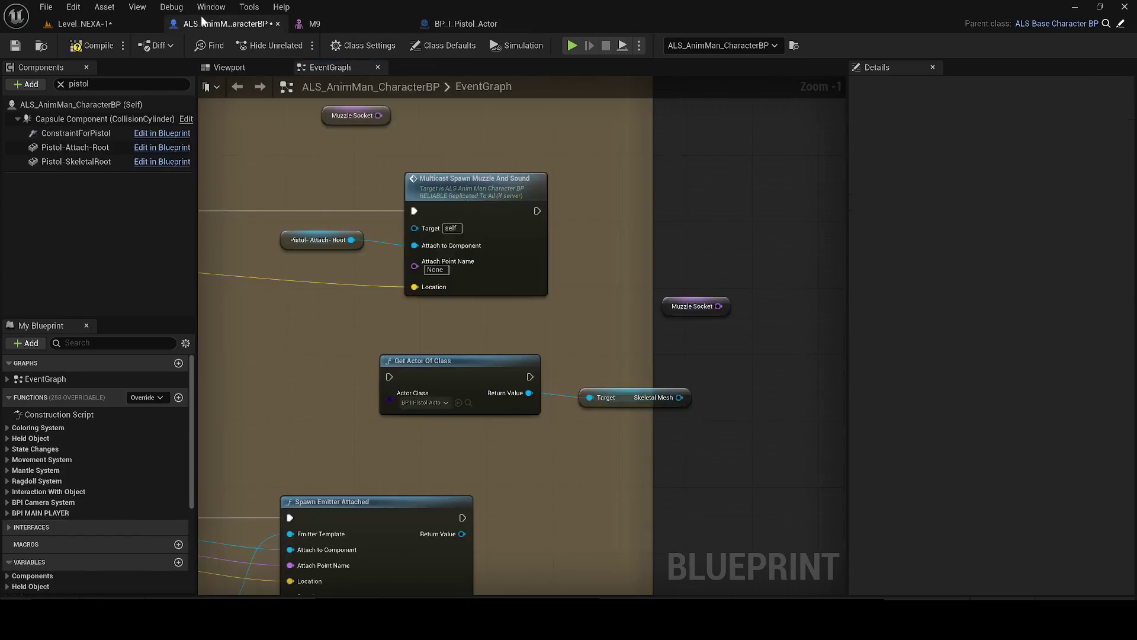
- Paste and remove trial nodes, then type 'Muzle' as the Attach Point Name
key(ctrl+v)
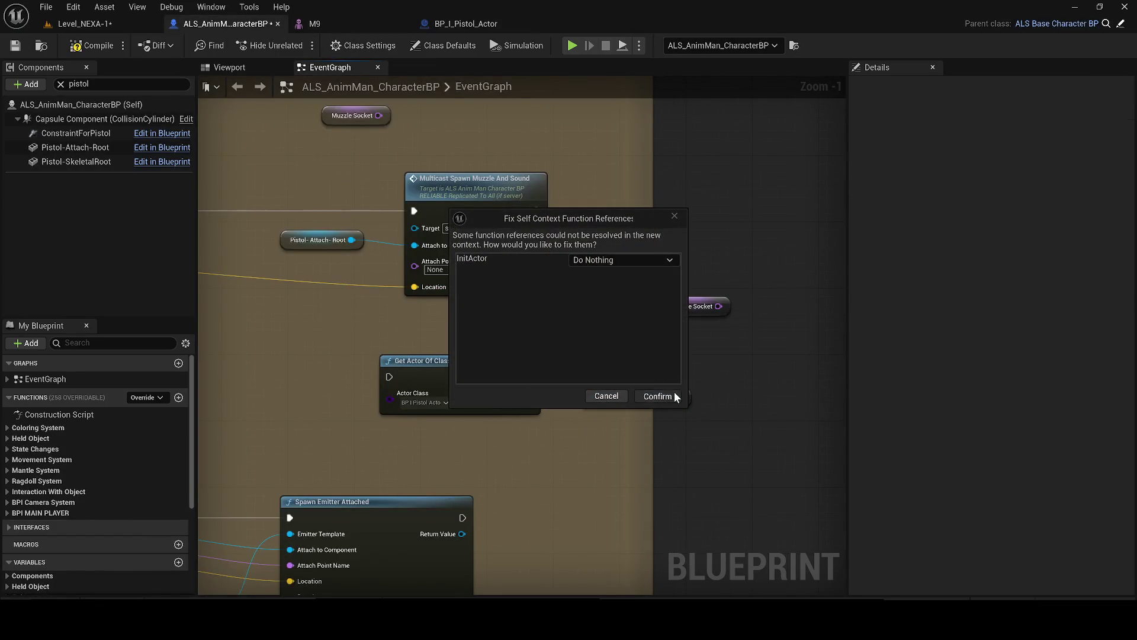
click(658, 396)
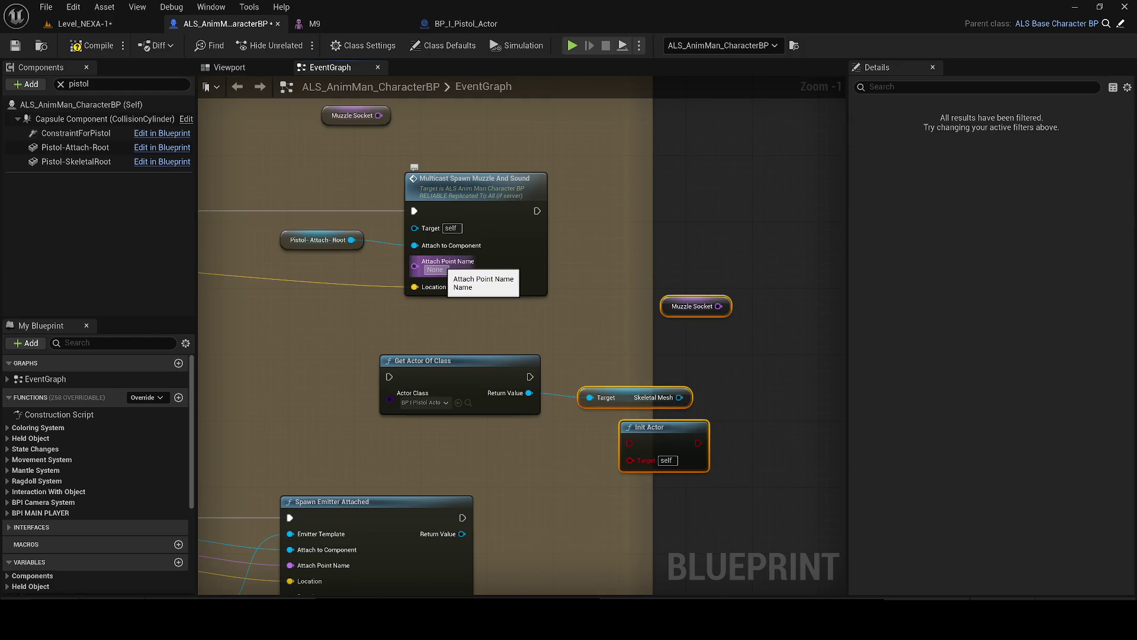
key(Delete)
mouse_move(352, 240)
mouse_down()
mouse_move(389, 250)
mouse_move(341, 334)
mouse_move(269, 329)
mouse_up()
text(get)
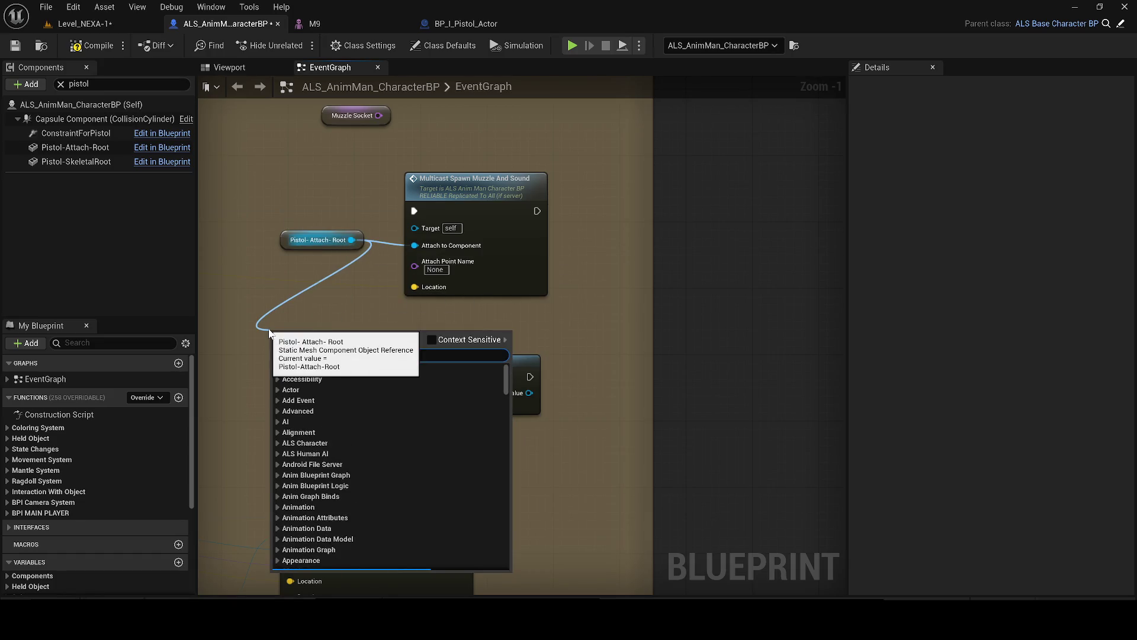
text( muzz)
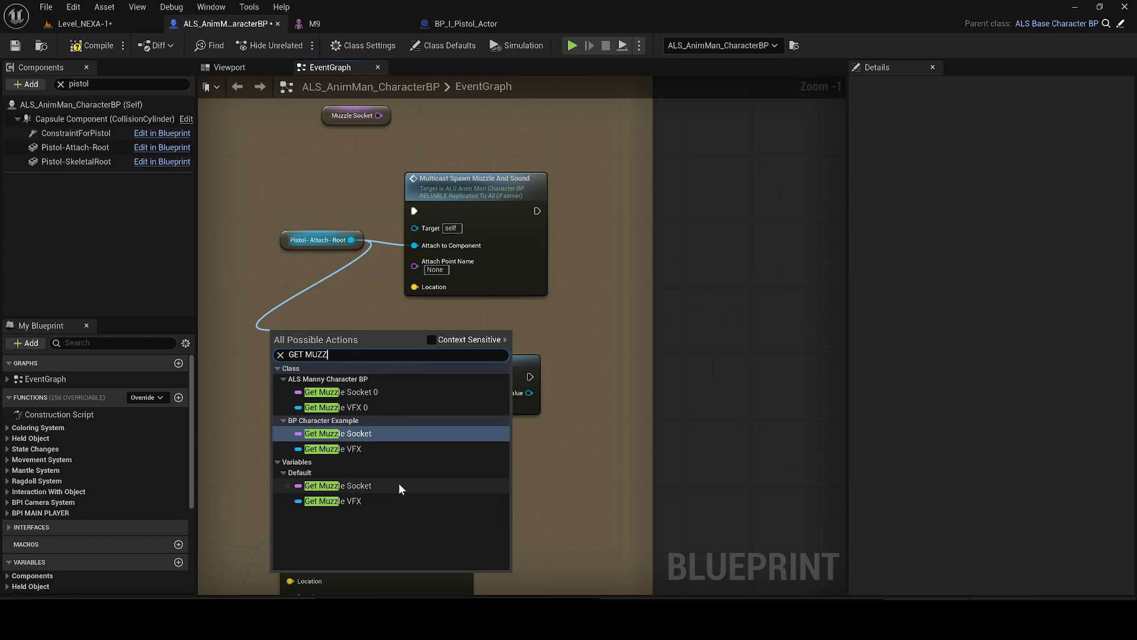
click(366, 393)
drag(391, 340, 439, 264)
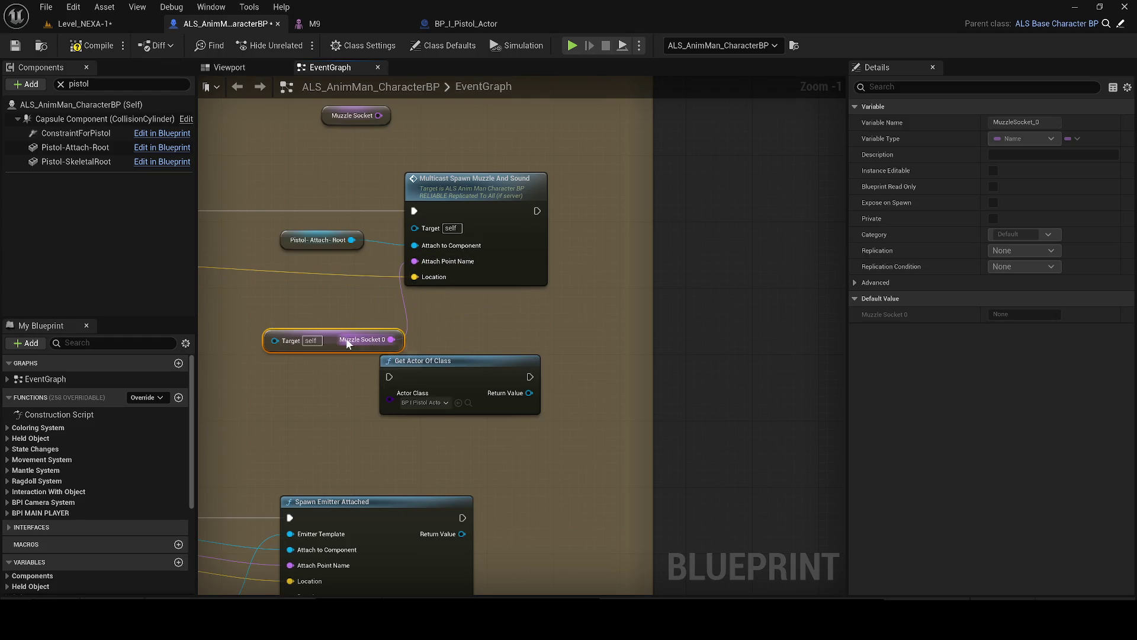
key(Delete)
drag(369, 277, 446, 329)
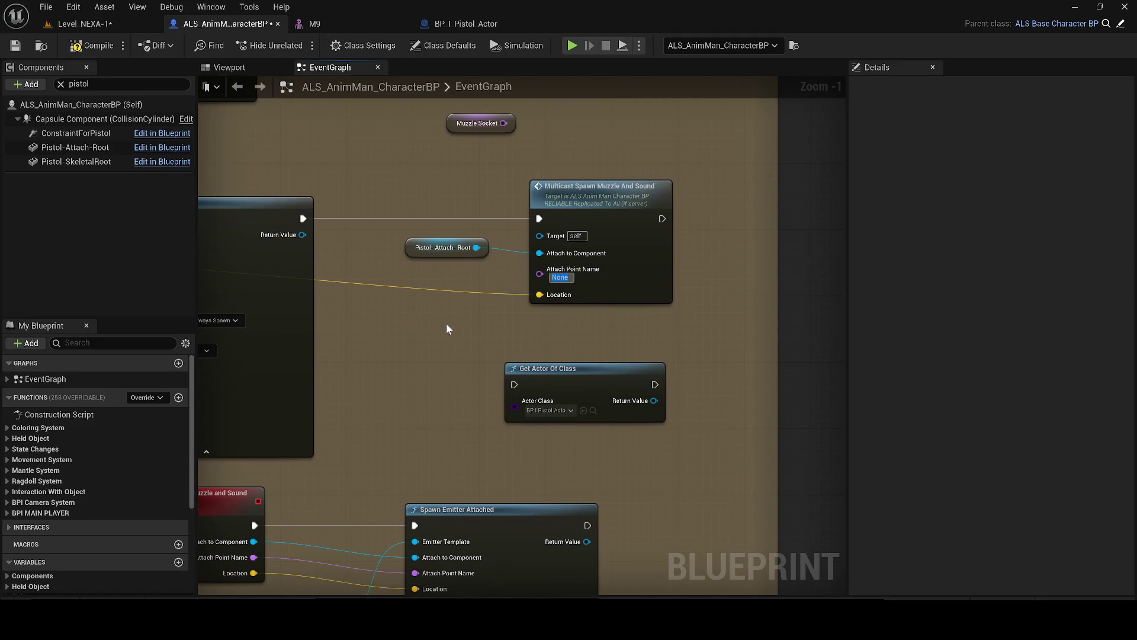
text(m)
text(uzle)
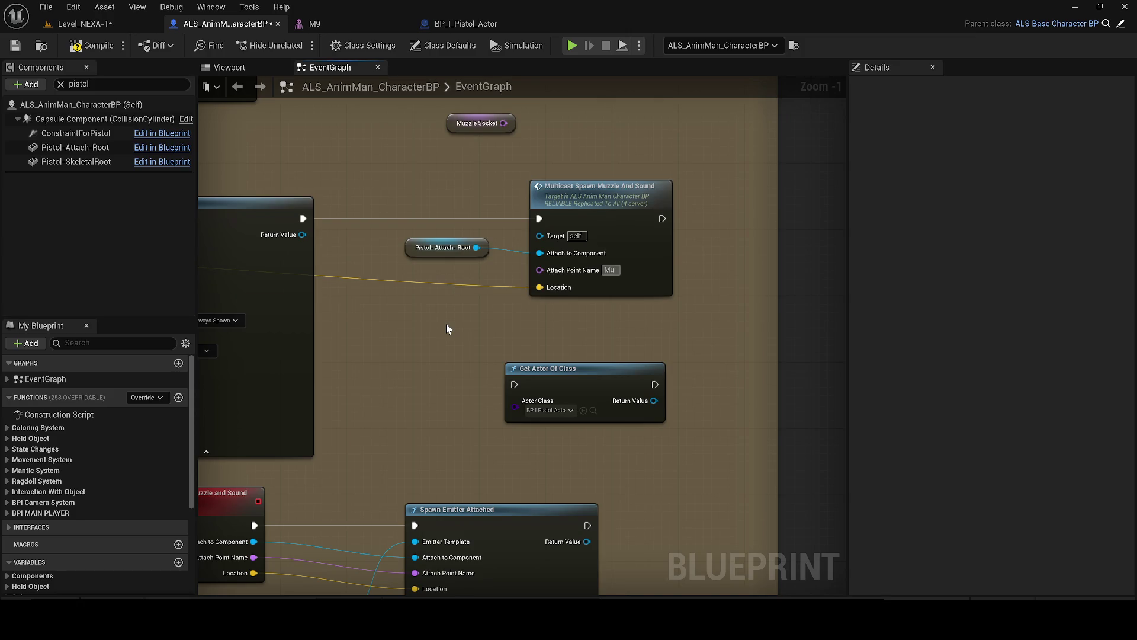
- Add an Init Actor call on the pistol actor and run Get Actor Of Class after the multicast
drag(570, 370, 445, 336)
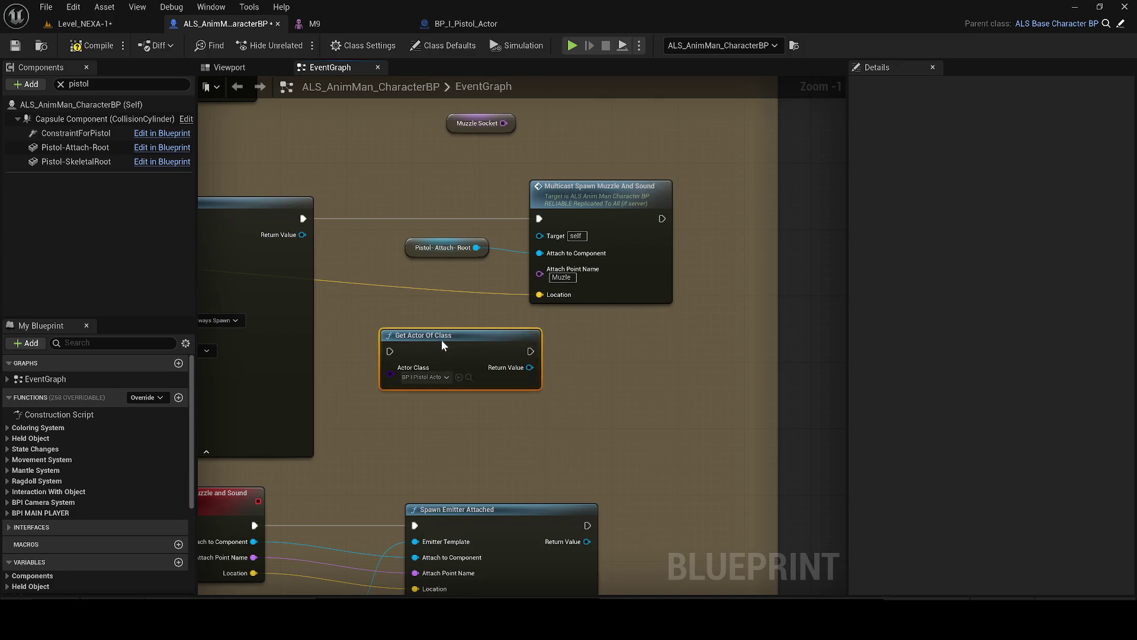
drag(529, 368, 622, 348)
text(init)
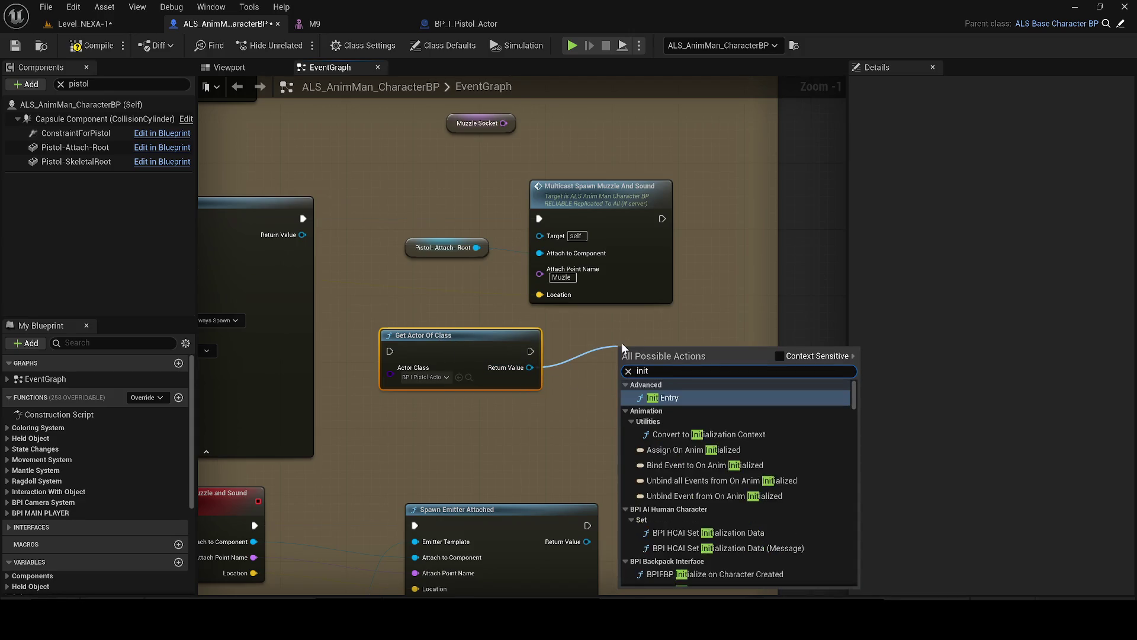
text( actor)
key(Return)
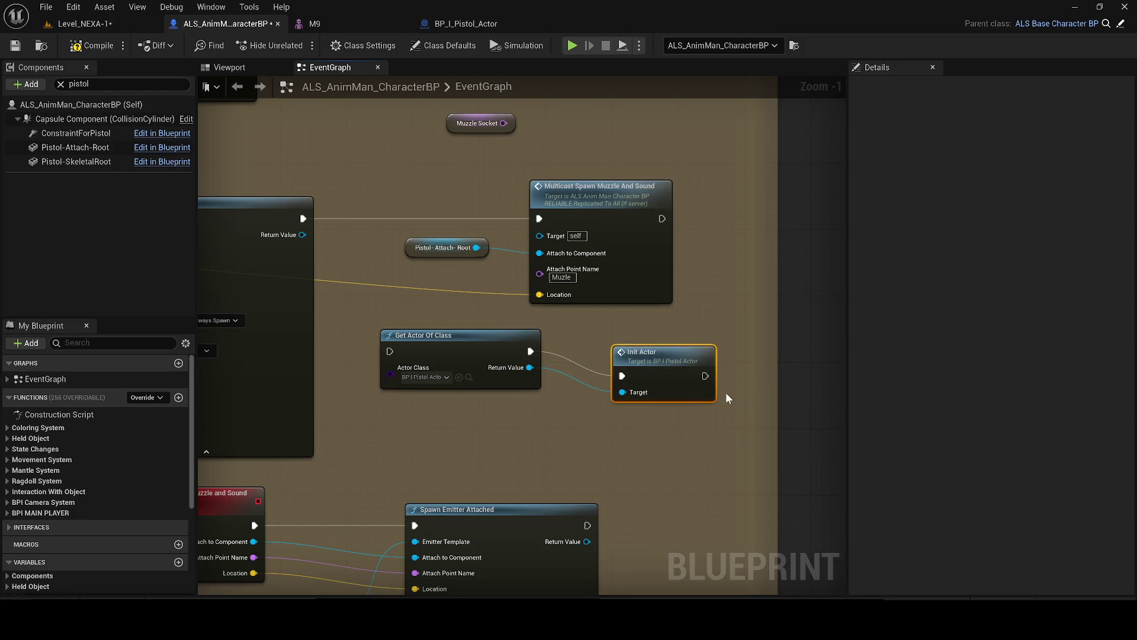
mouse_move(390, 350)
mouse_down()
mouse_move(686, 232)
mouse_move(661, 223)
mouse_up()
click(84, 23)
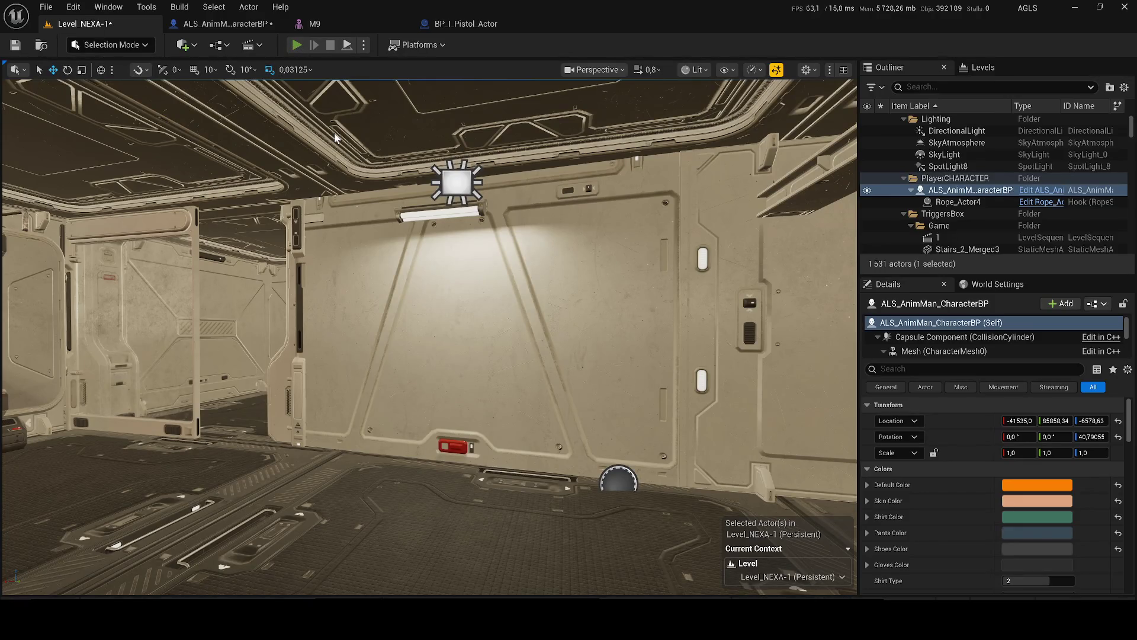
- Play-test the level, equip the pistol from the weapon wheel, and fire two shots at the wall
key(alt+p)
key(Tab)
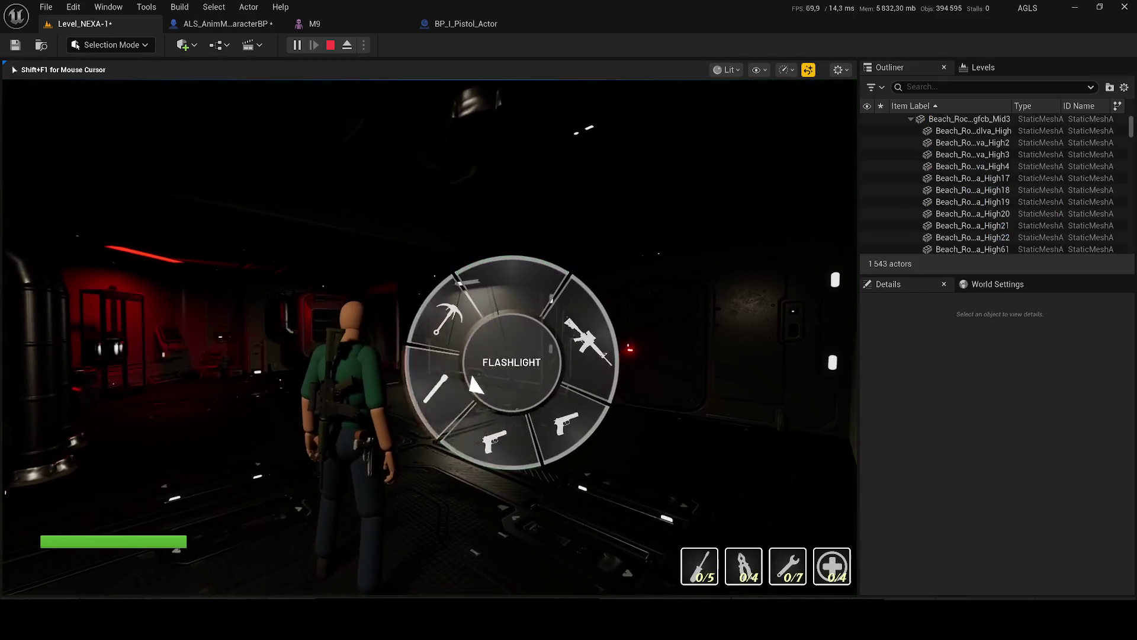
key(Tab)
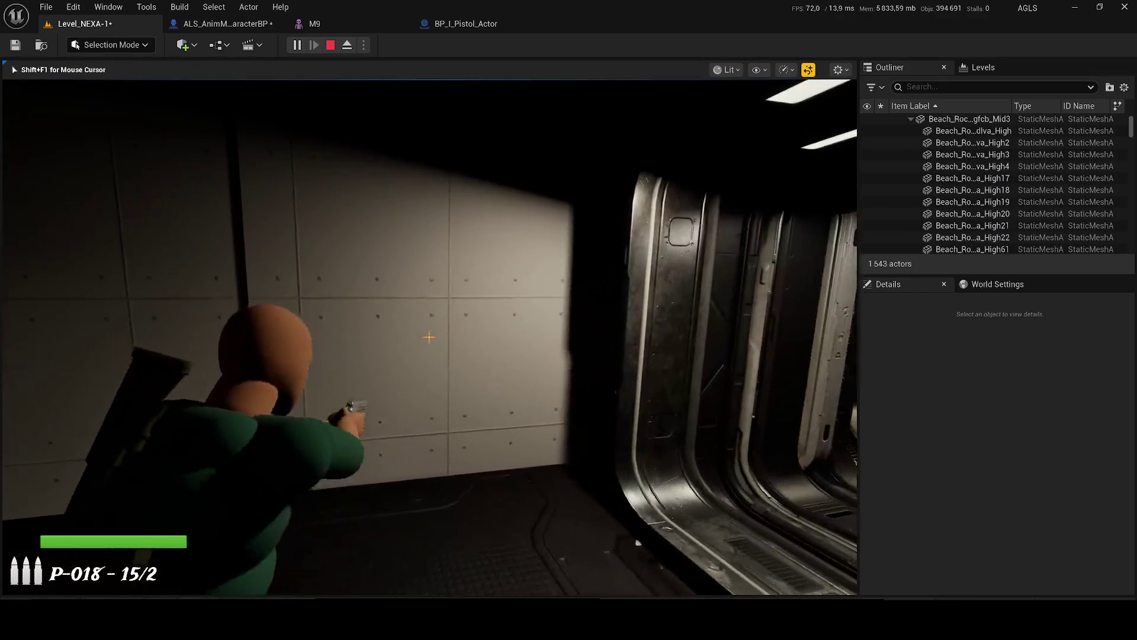
click(428, 337)
click(429, 337)
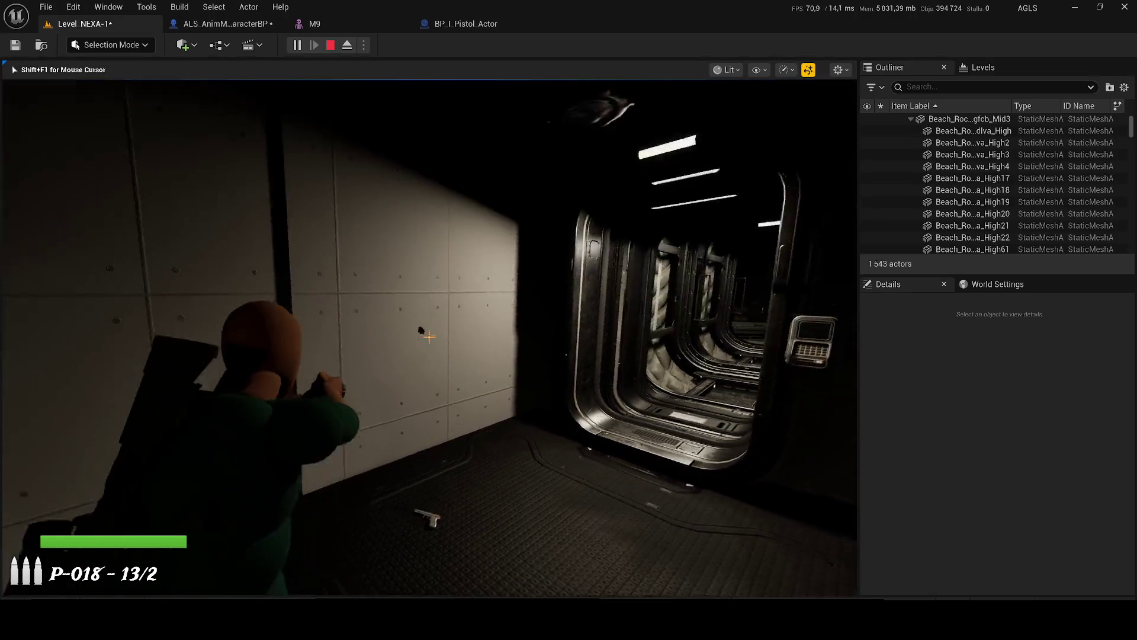
key(Escape)
click(513, 22)
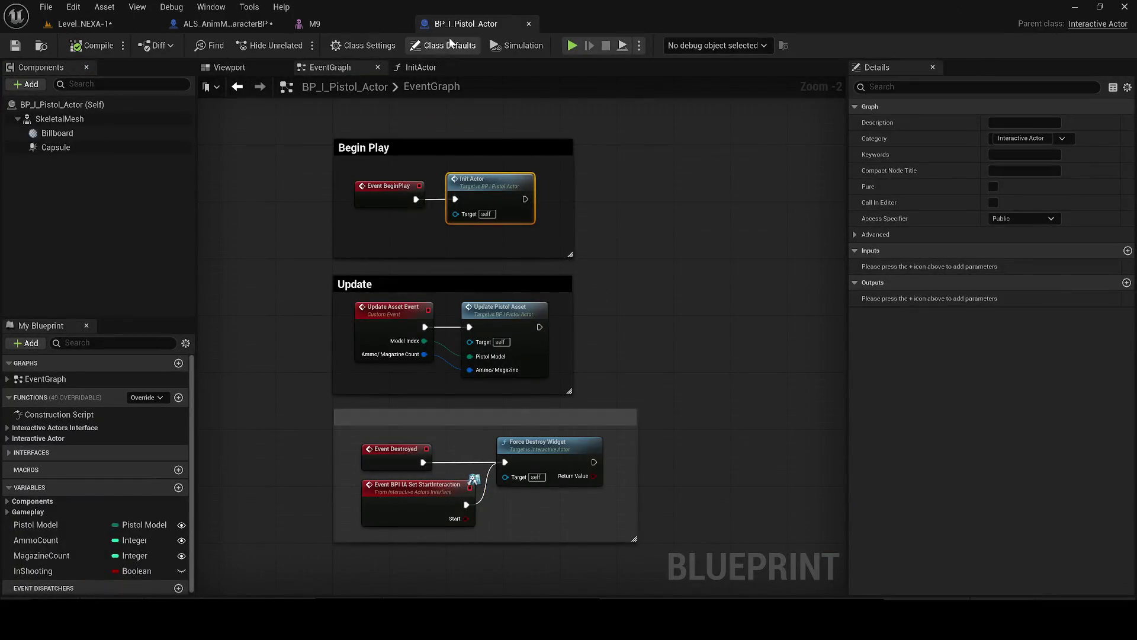
- Set the muzzle spawn node's Attach Point Name to BulletStart, then compile and save
click(227, 20)
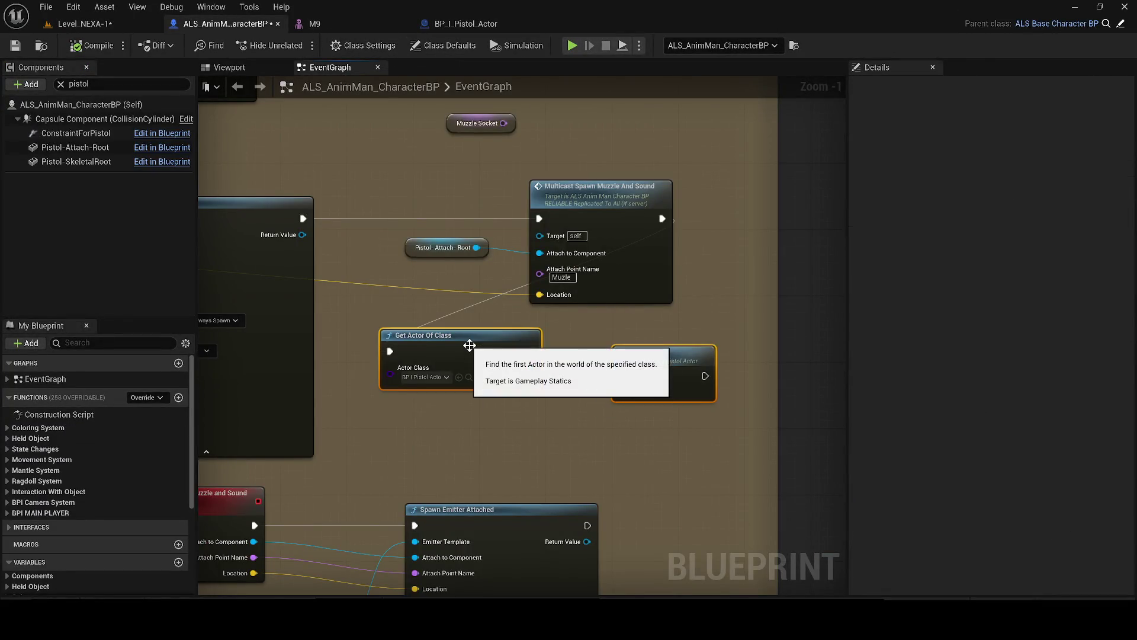
click(343, 21)
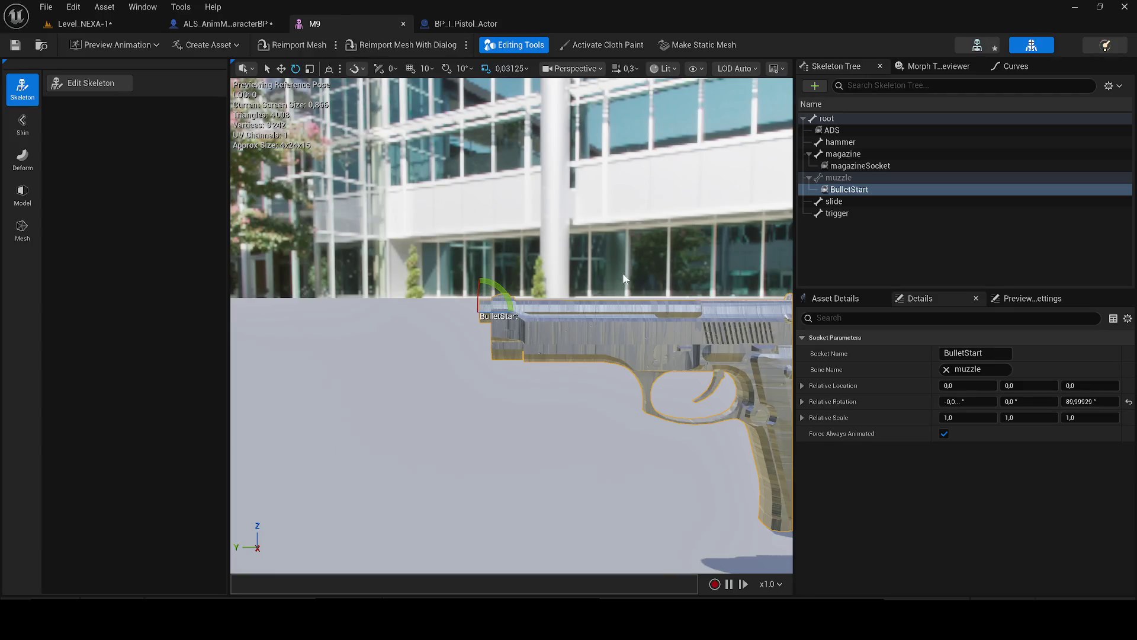
click(966, 353)
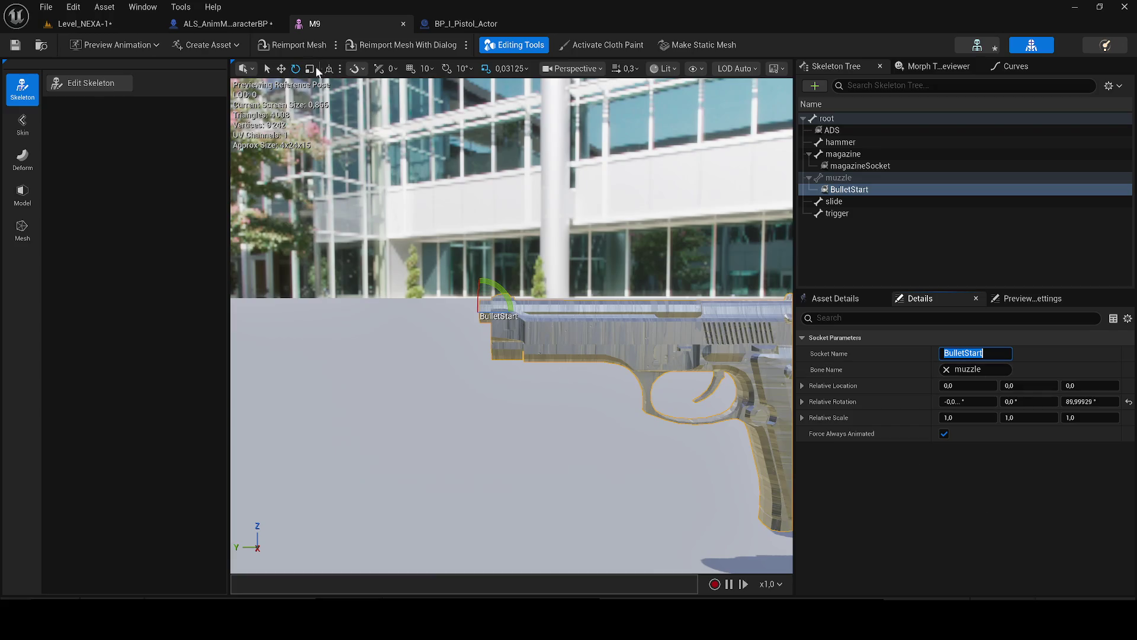
click(227, 24)
click(562, 278)
text(BulletStart)
click(578, 346)
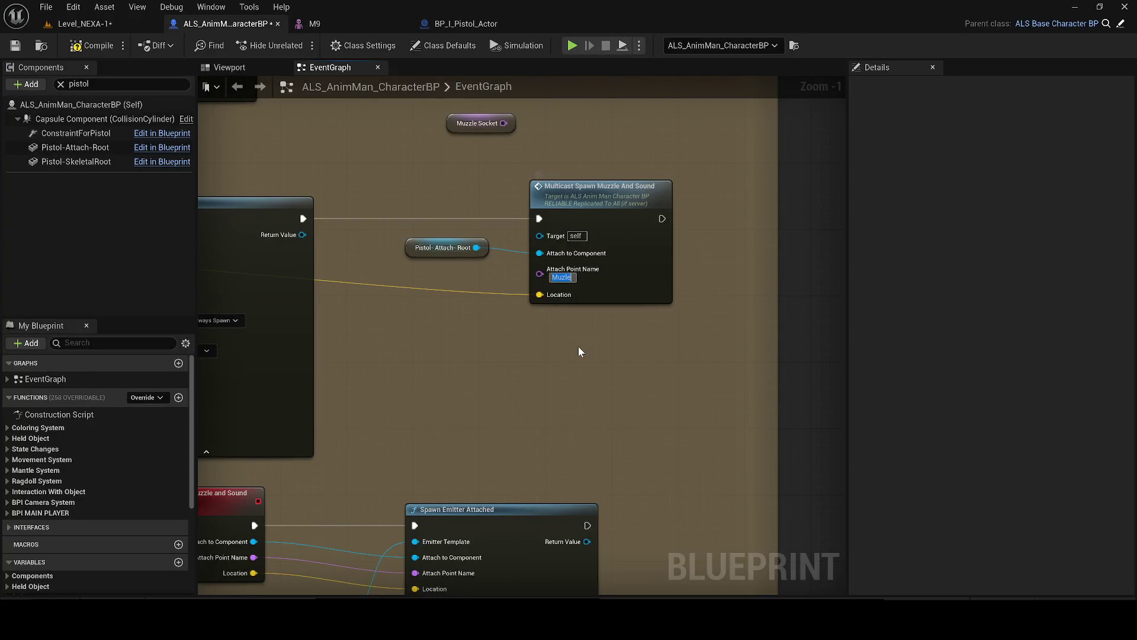
click(15, 46)
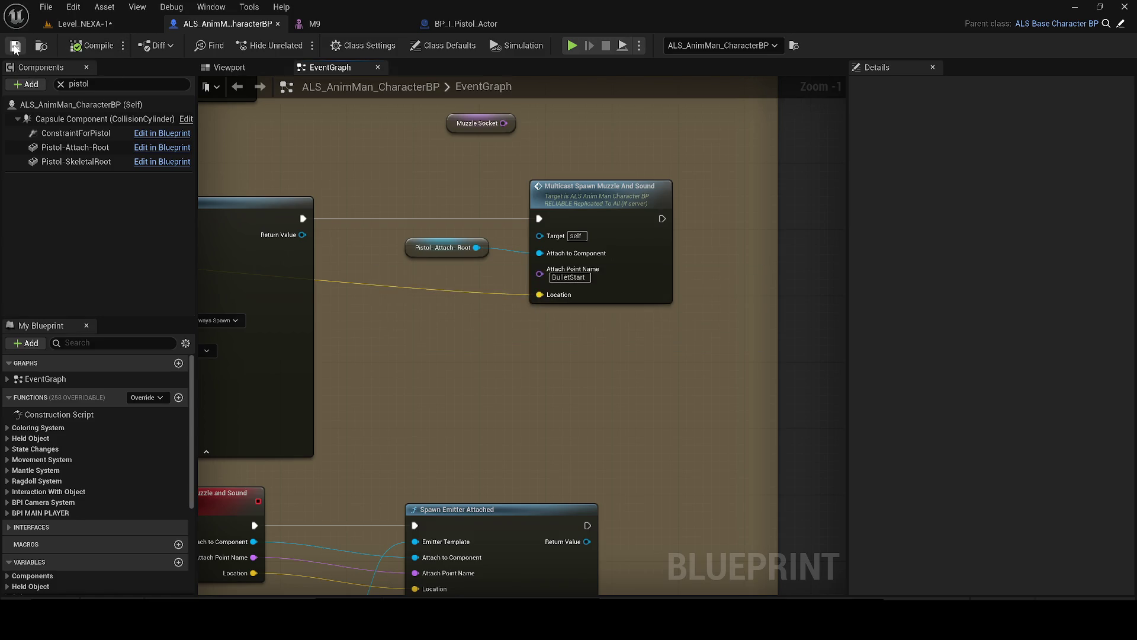
- Confirm BulletStart as the Muzzle Socket variable's default value
drag(522, 131, 525, 276)
click(480, 268)
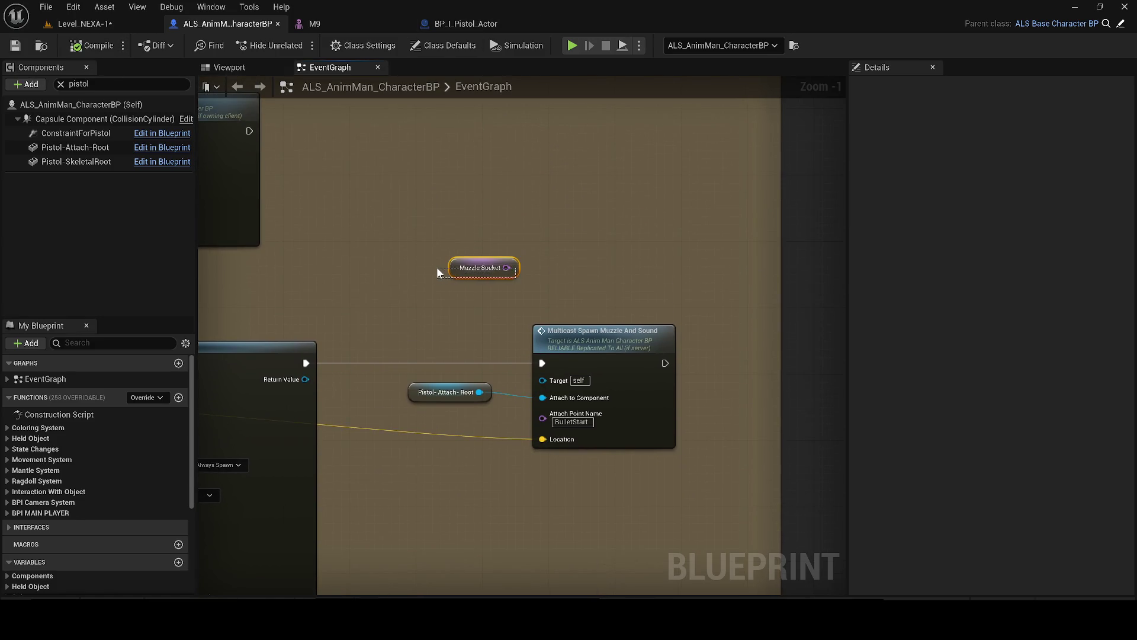
click(1021, 314)
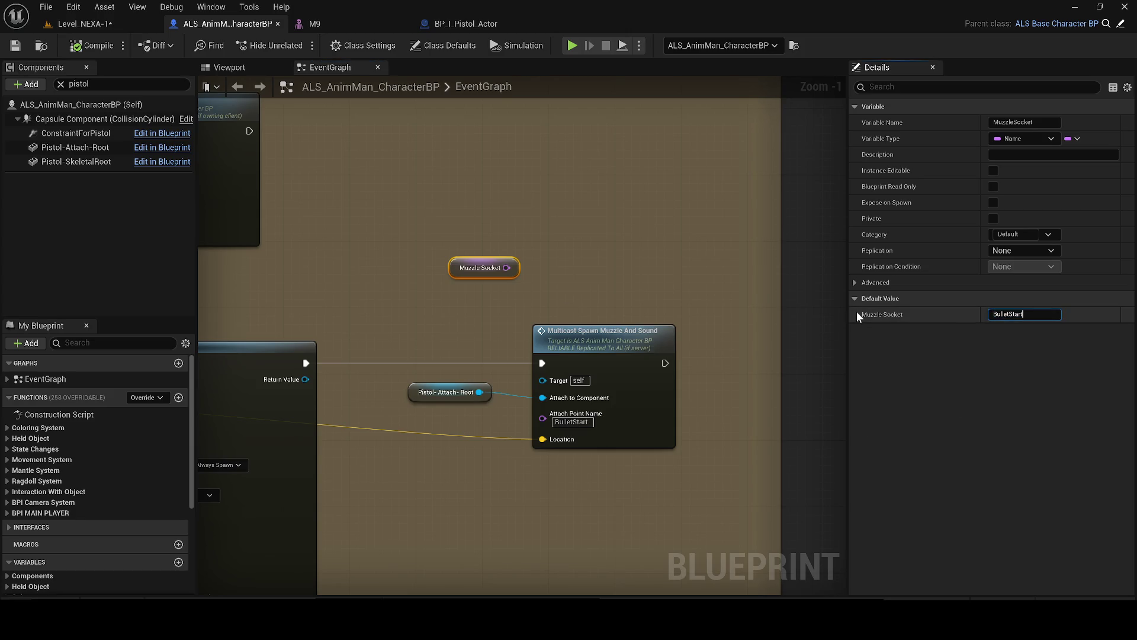
key(Return)
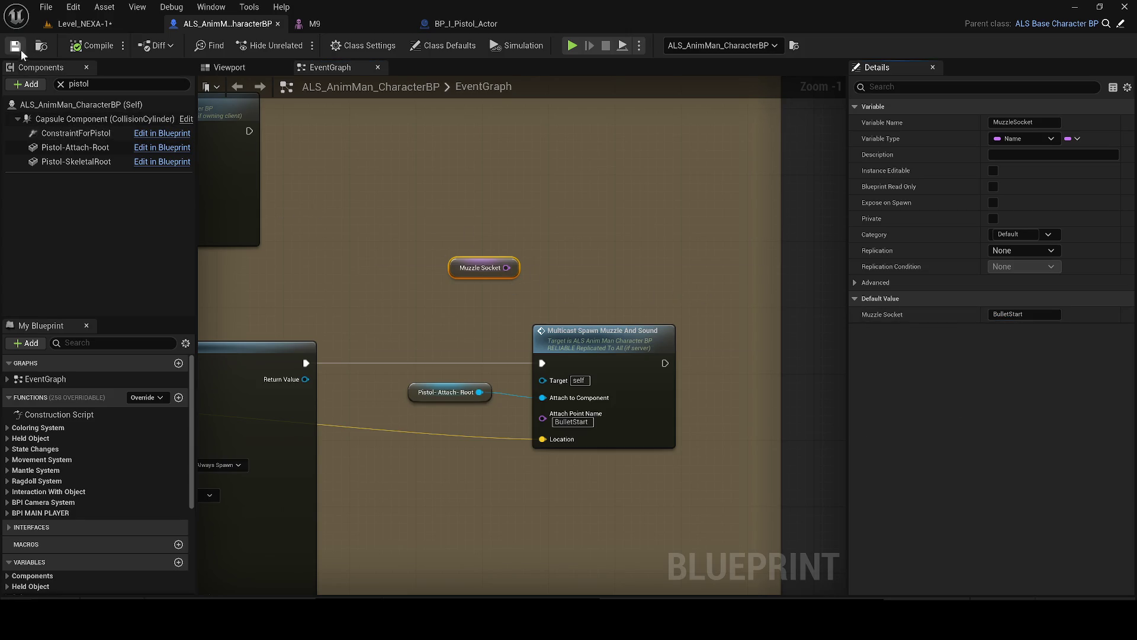
click(466, 23)
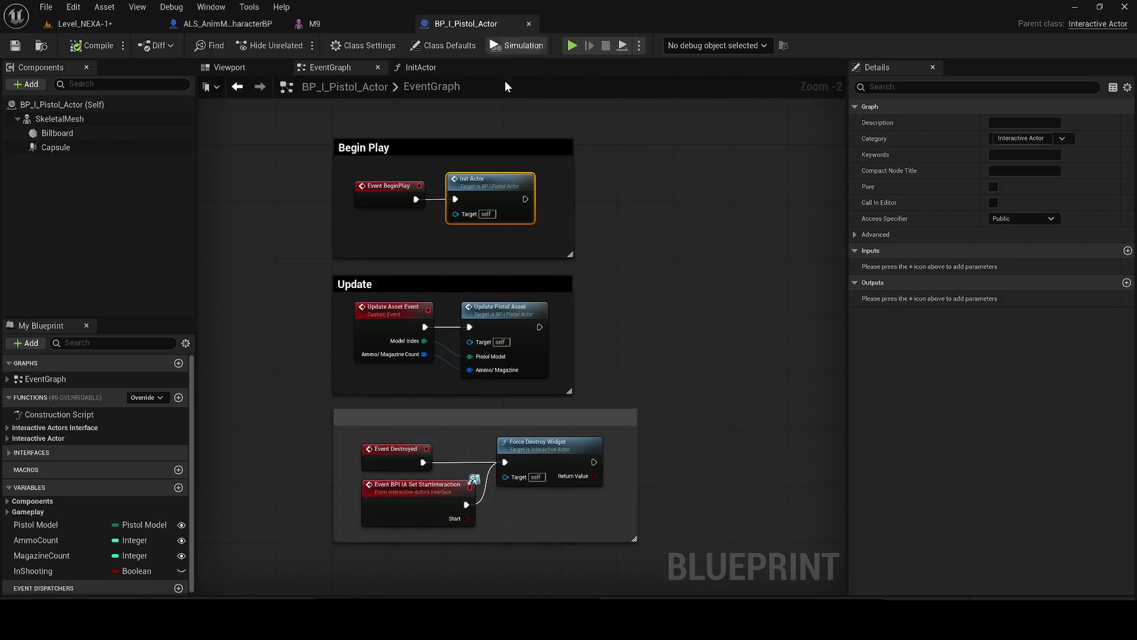
- Open the Update Pistol Asset function graph and browse the Interactive Actors Interface function categories
double_click(524, 332)
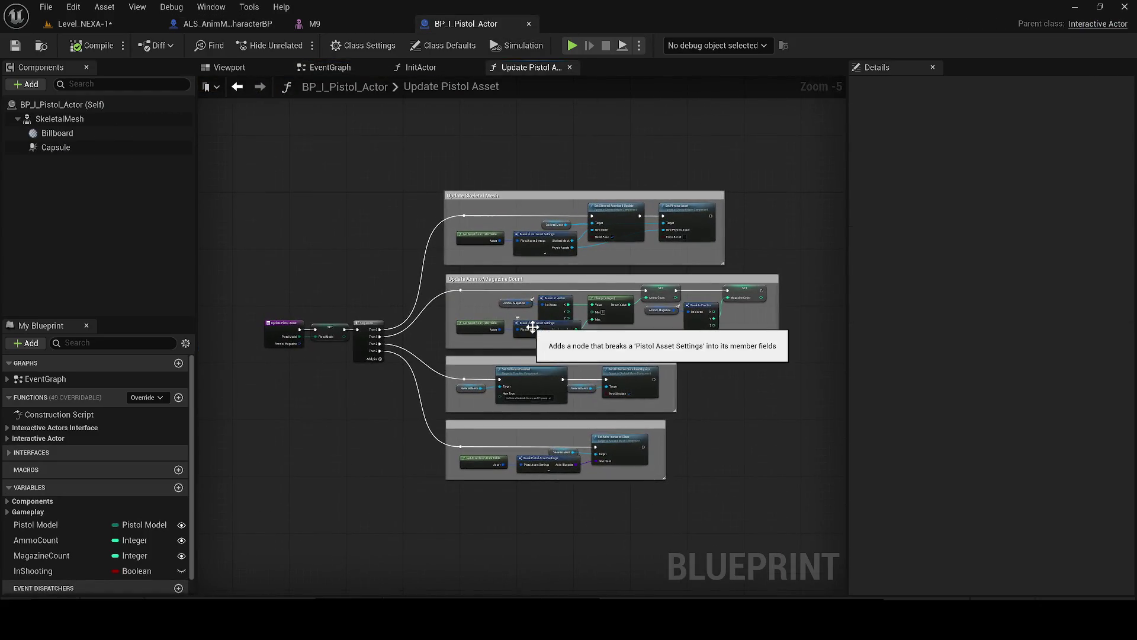
click(7, 501)
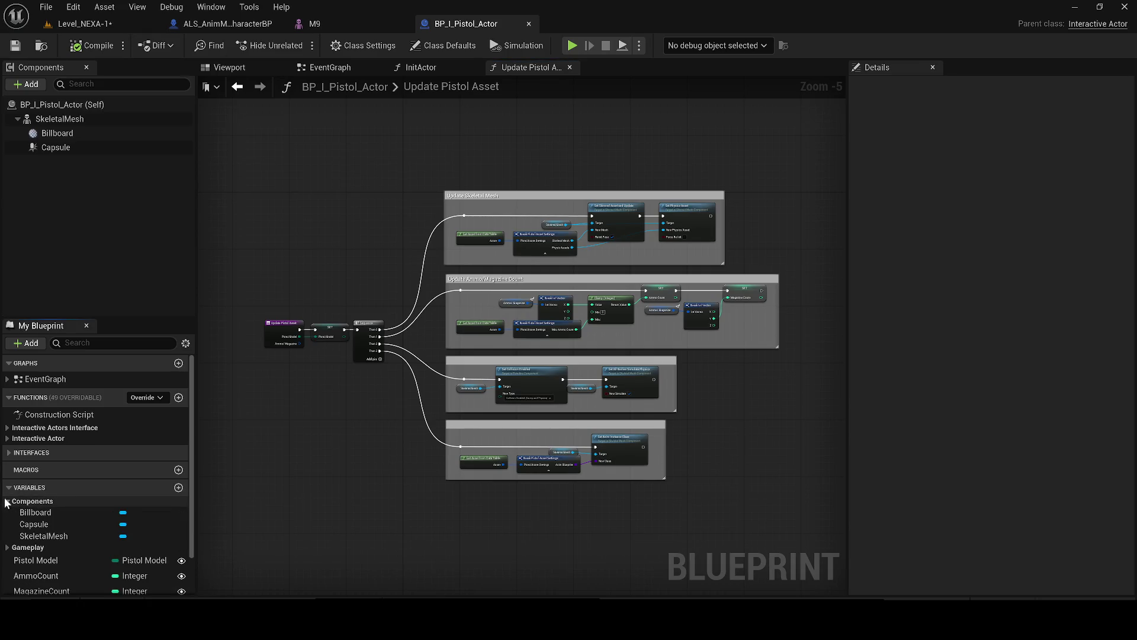
click(7, 501)
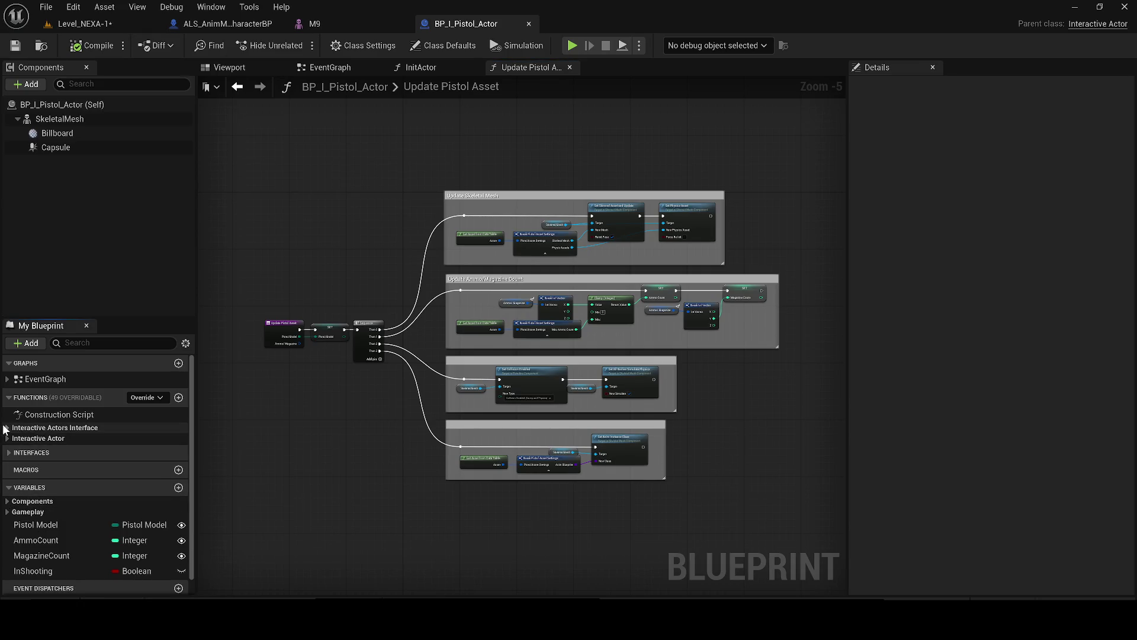
click(7, 428)
click(13, 438)
click(24, 449)
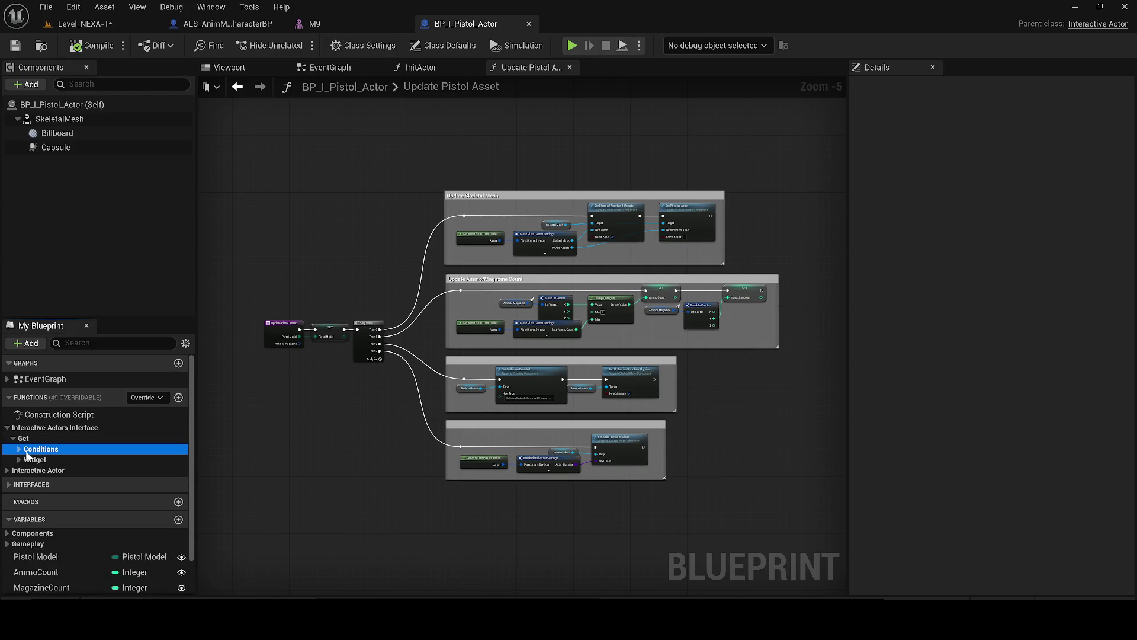
click(19, 449)
click(20, 450)
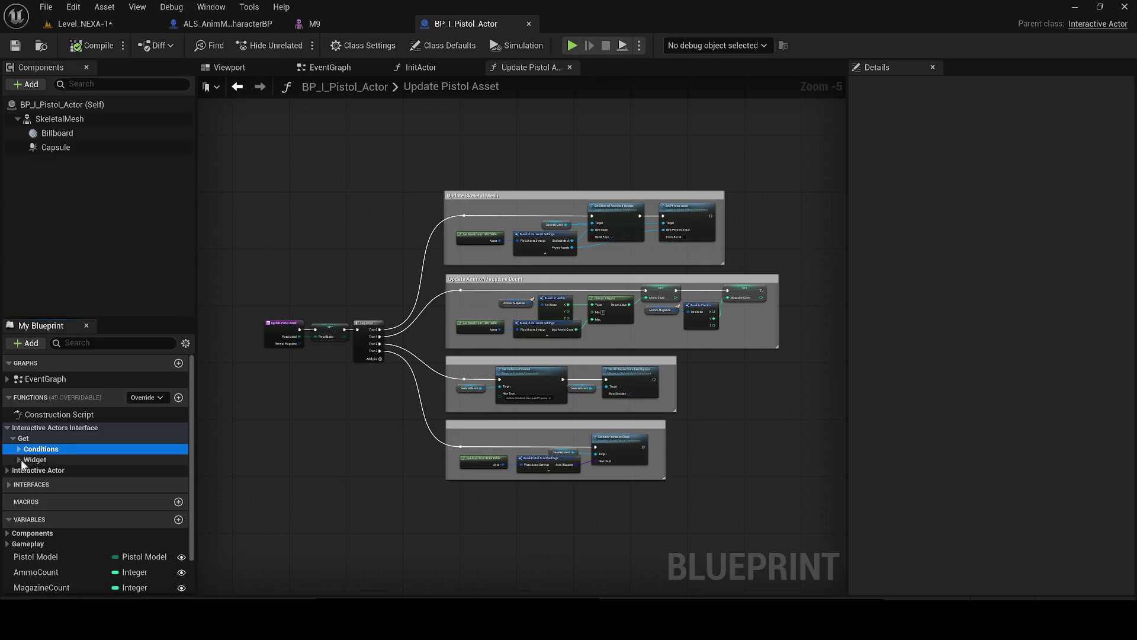
click(20, 459)
click(18, 461)
click(17, 460)
click(12, 439)
click(7, 427)
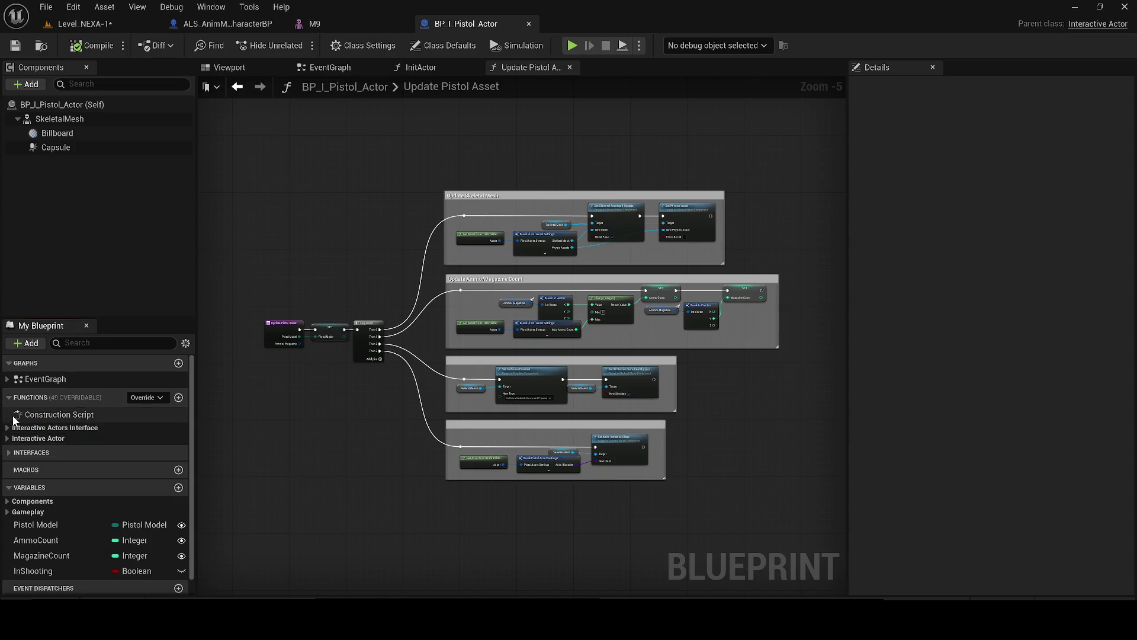
- Jump to the Event Destroyed node and open Force Destroy Widget's C++ source in Visual Studio
click(17, 414)
click(14, 382)
click(9, 380)
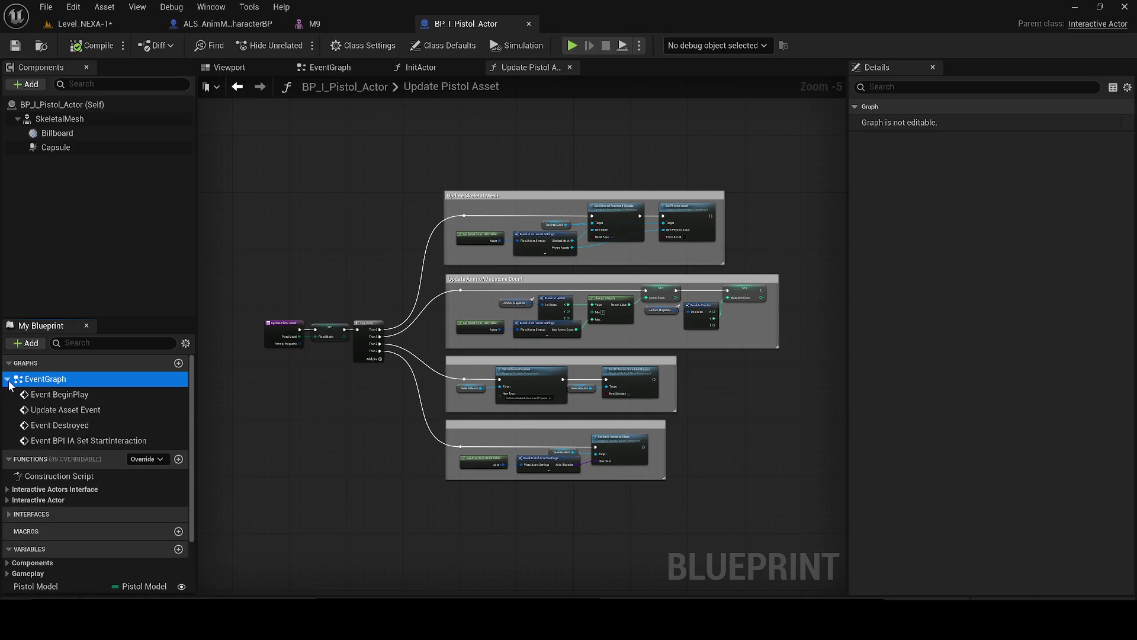
double_click(66, 424)
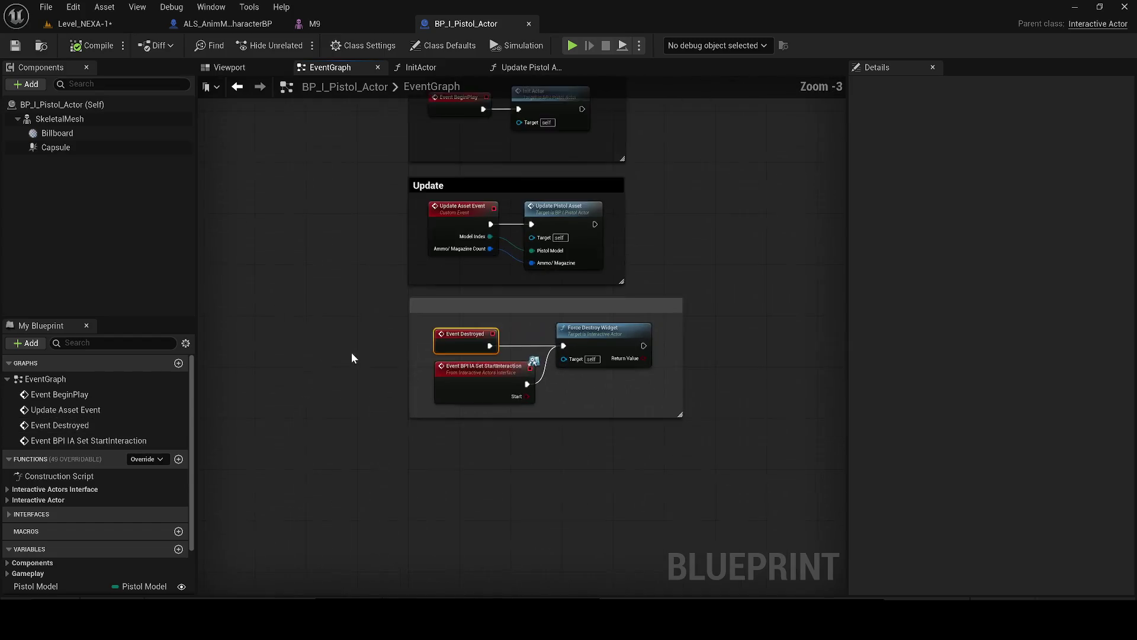
click(616, 430)
drag(648, 280, 662, 407)
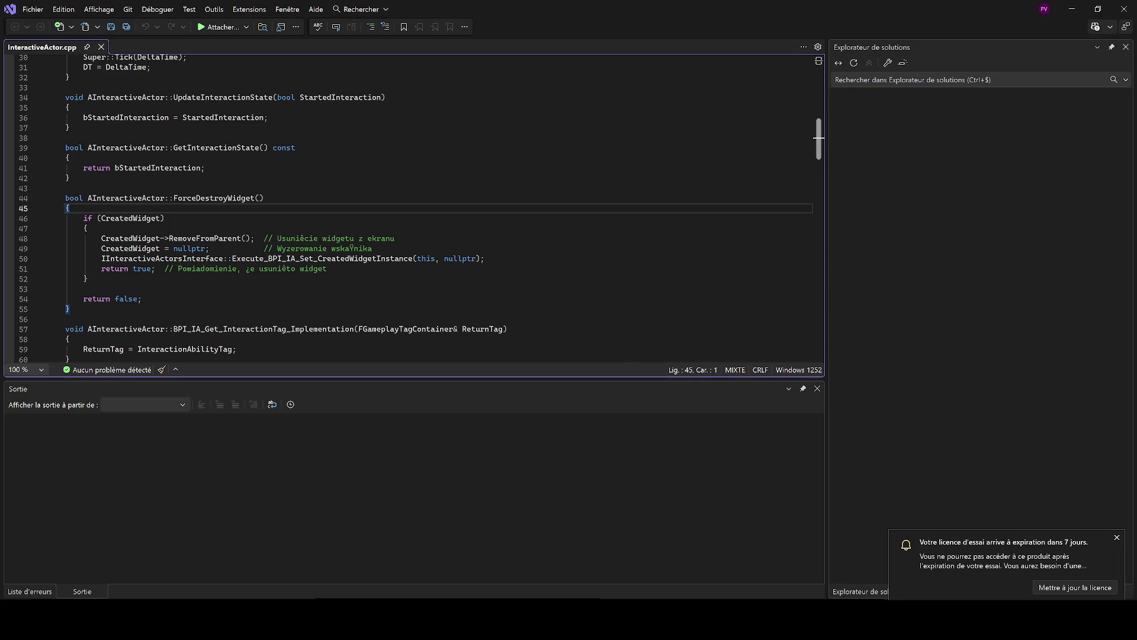
- Select all 168 lines of InteractiveActor.cpp and copy them with Copier
scroll(414, 208, up, 10)
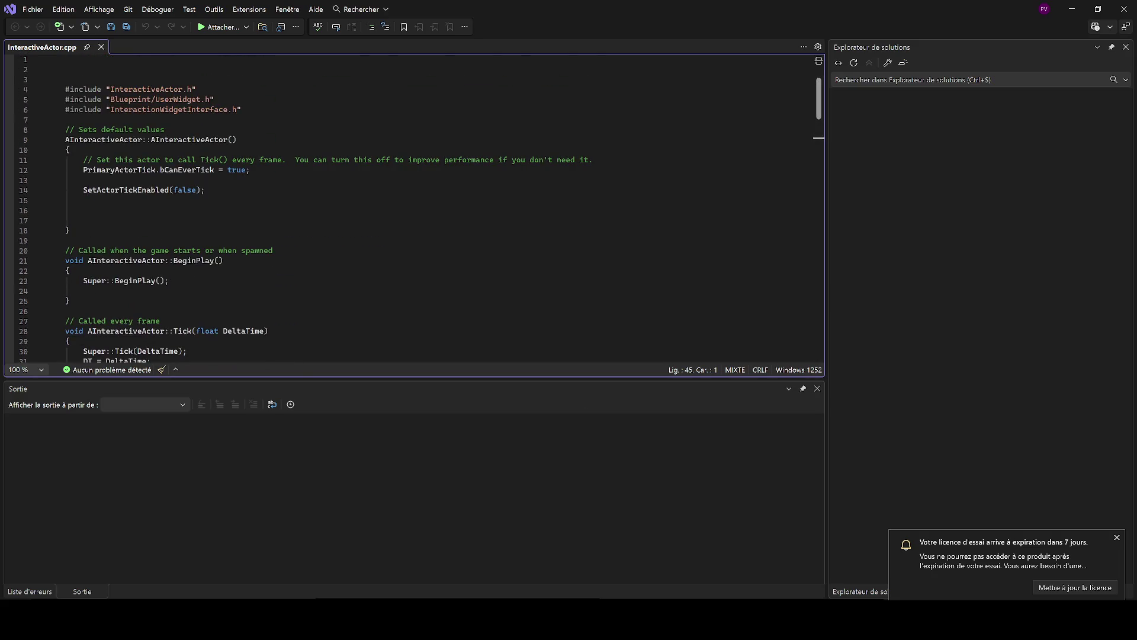
click(205, 189)
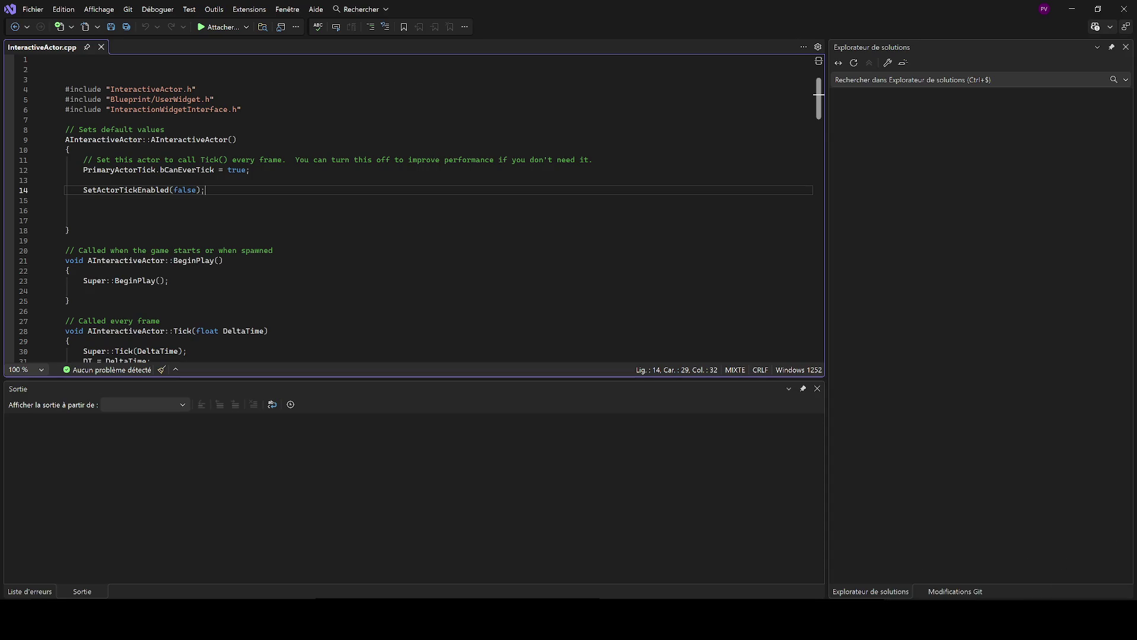
mouse_move(60, 89)
mouse_down()
mouse_move(248, 109)
mouse_move(229, 259)
mouse_move(284, 269)
mouse_move(275, 290)
mouse_up()
scroll(292, 312, down, 2)
click(293, 312)
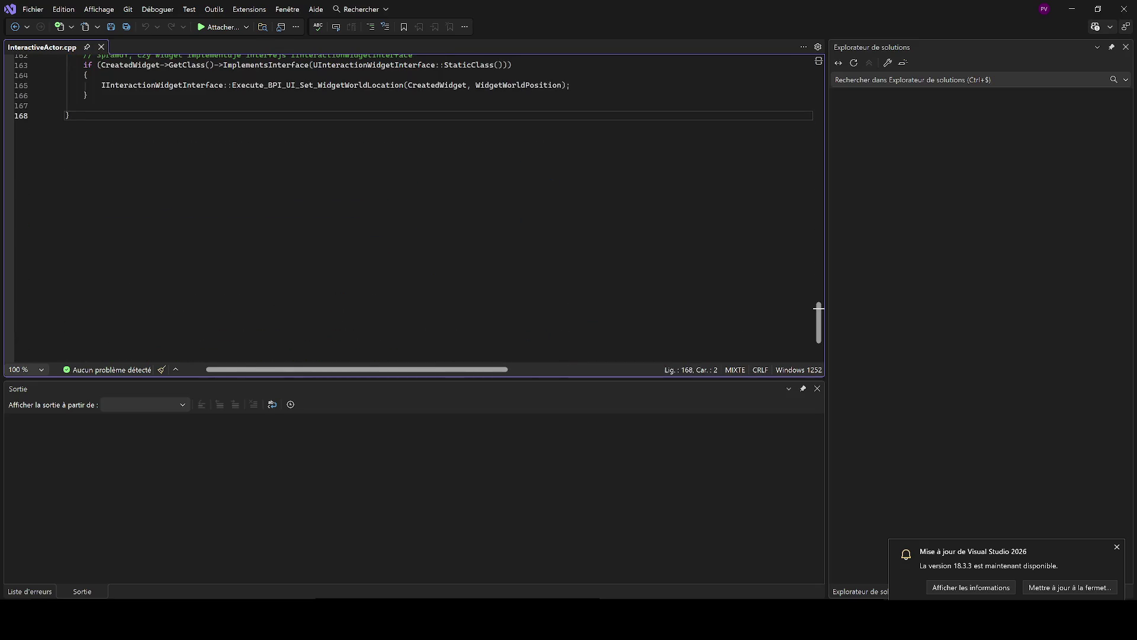
key(shift+Up)
key(shift+Up)
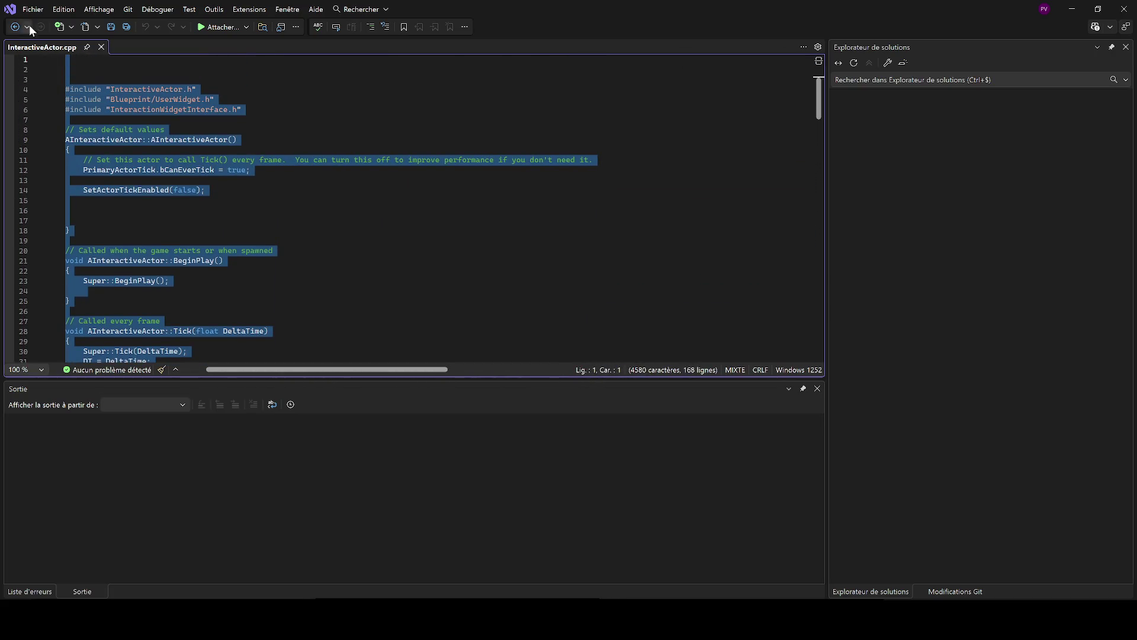
right_click(113, 97)
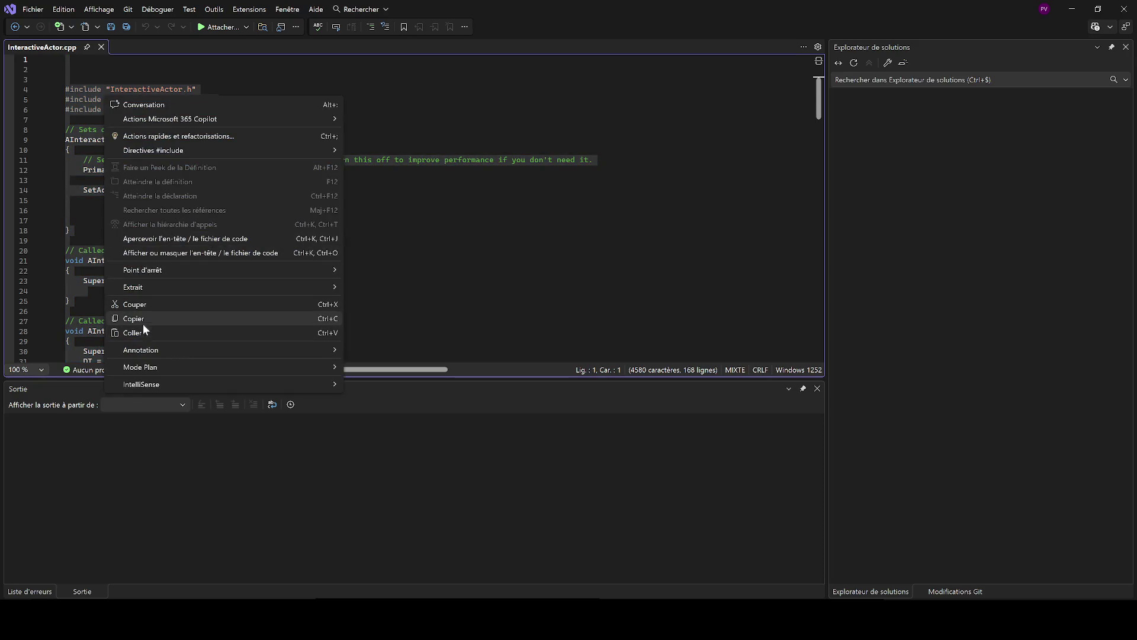
click(144, 323)
click(142, 311)
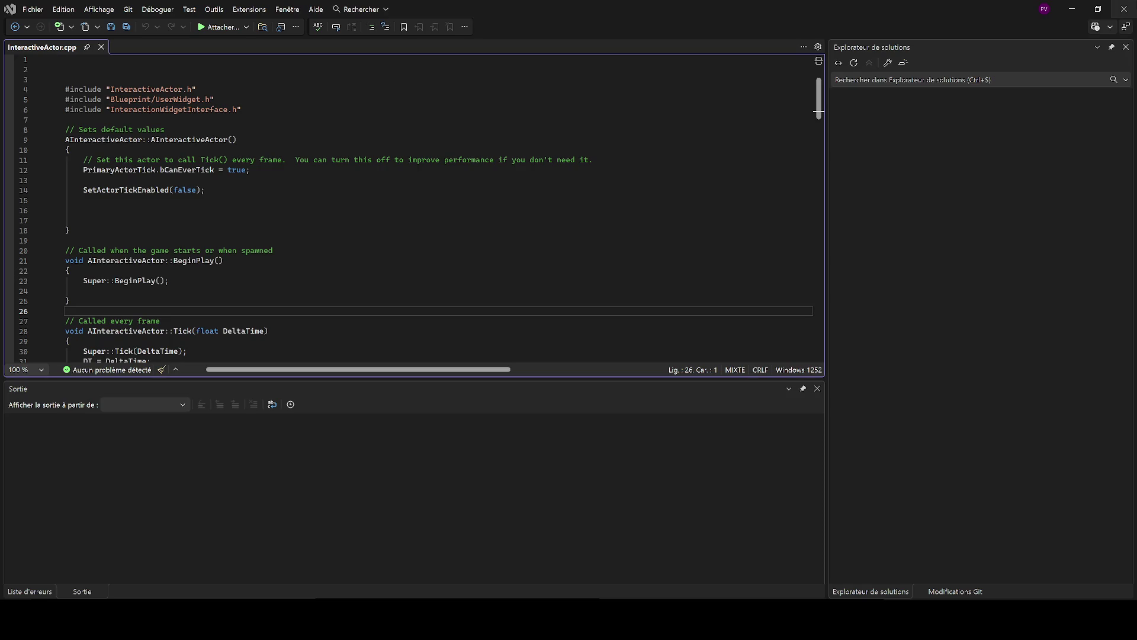
- Close Visual Studio's InteractiveActor.cpp window to return to the BP_I_Pistol_Actor event graph
click(1121, 10)
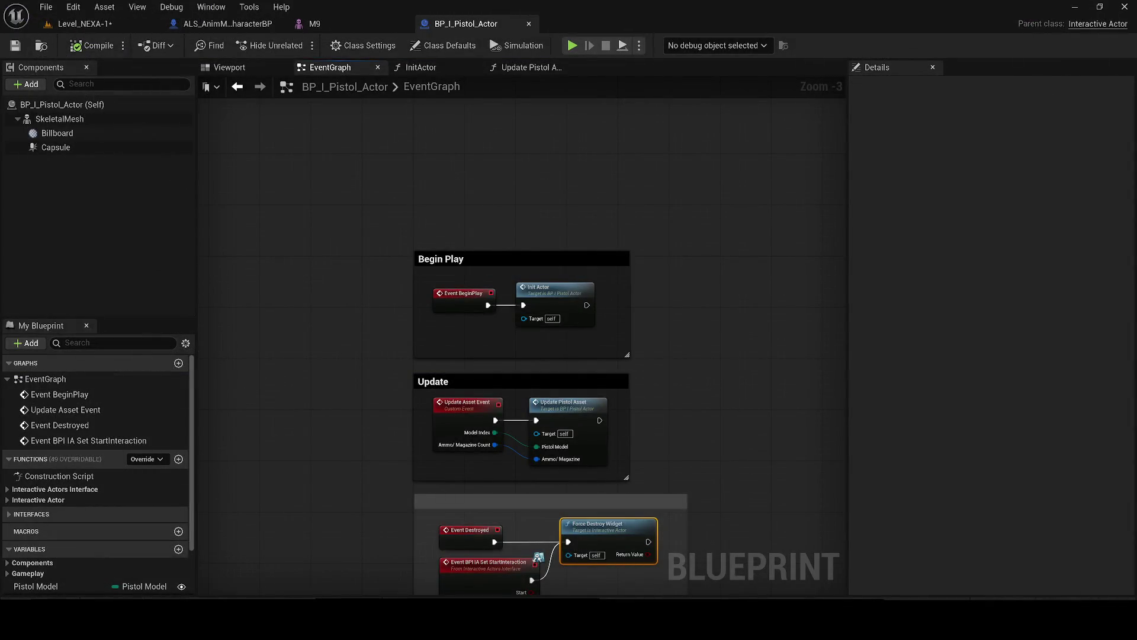
- Save the four unsaved assets including Level_NEXA-1, then open the Update Pistol Asset function graph
key(ctrl+shift+s)
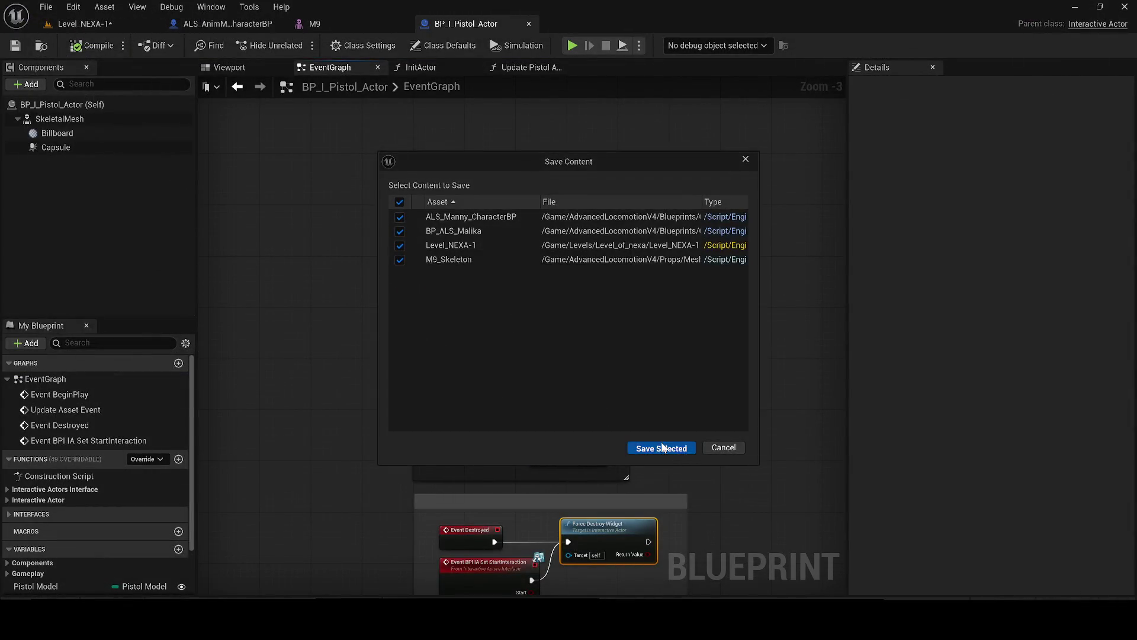
click(662, 448)
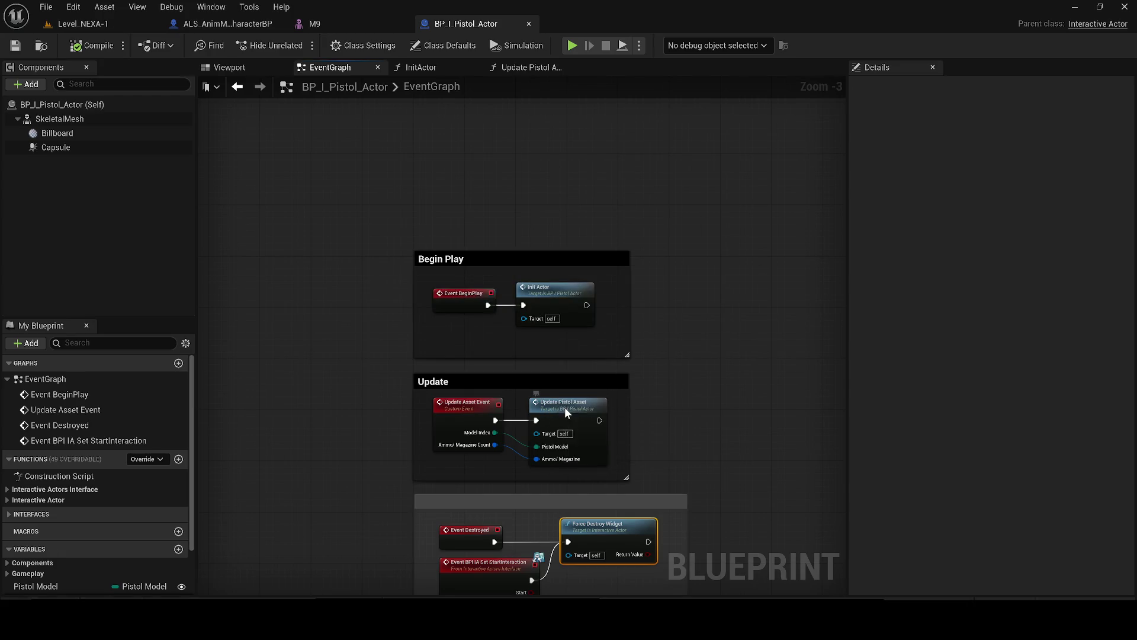
double_click(566, 413)
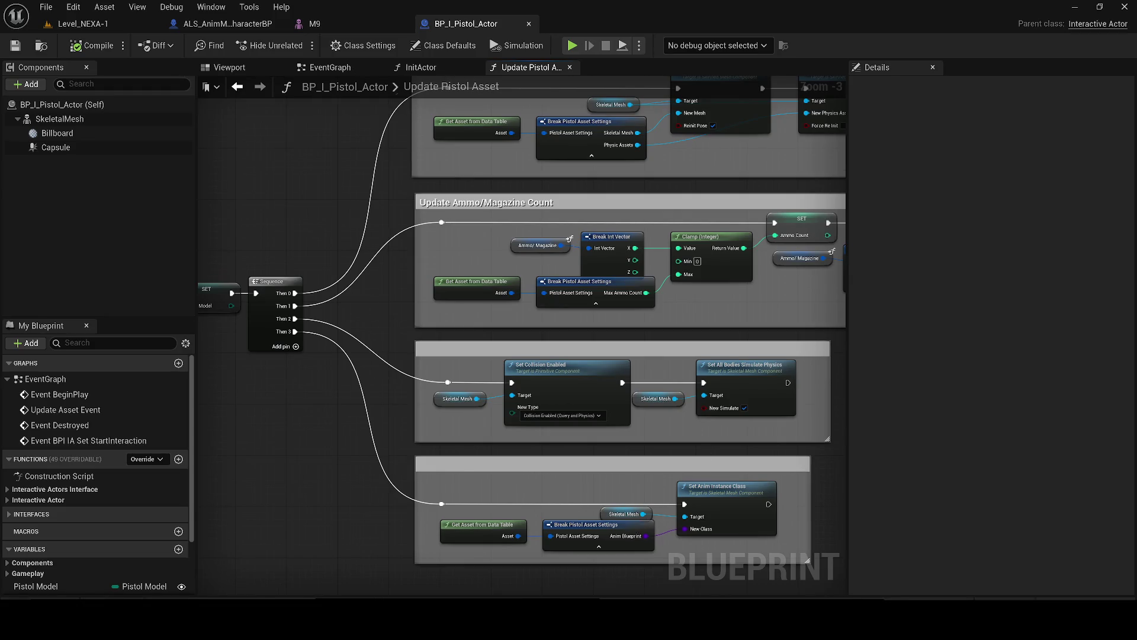
- Inspect the Update Pistol Asset nodes through the ammo count and Update Skeletal Mesh sections, then save BP_I_Pistol_Actor
scroll(631, 521, up, 3)
click(673, 413)
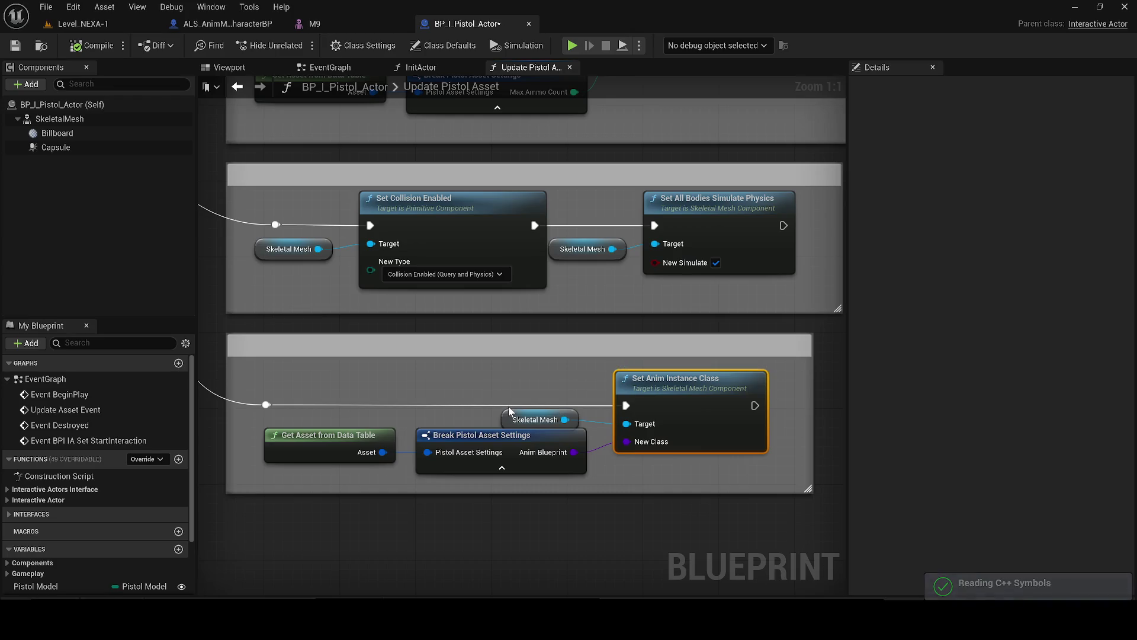
click(445, 440)
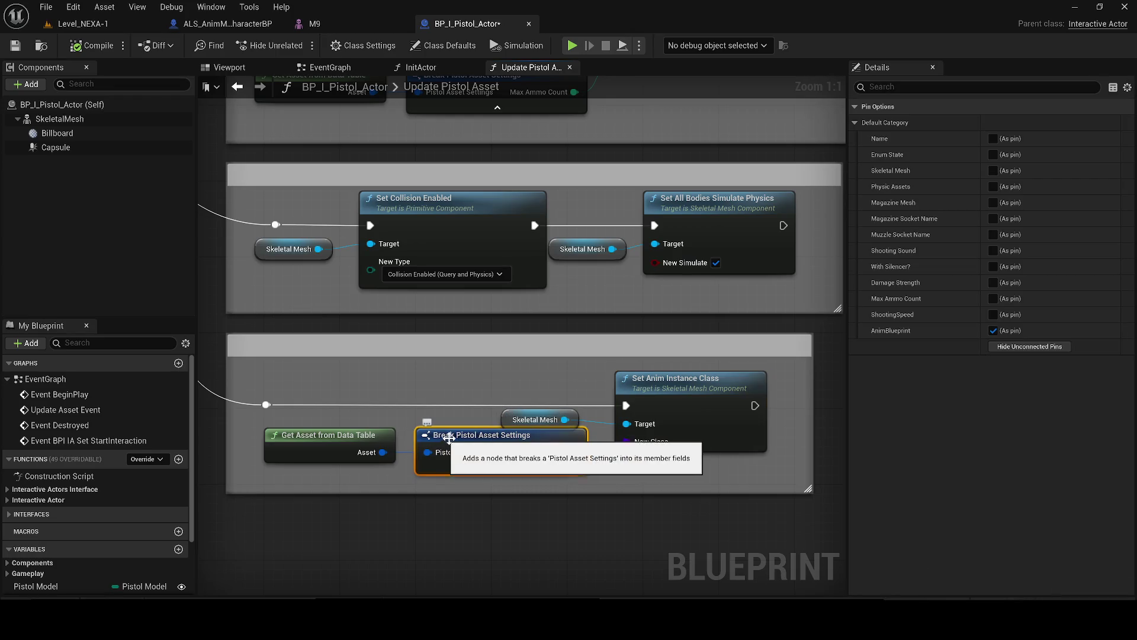
drag(808, 411, 596, 514)
click(774, 426)
scroll(771, 421, down, 1)
drag(842, 484, 854, 484)
drag(580, 404, 589, 483)
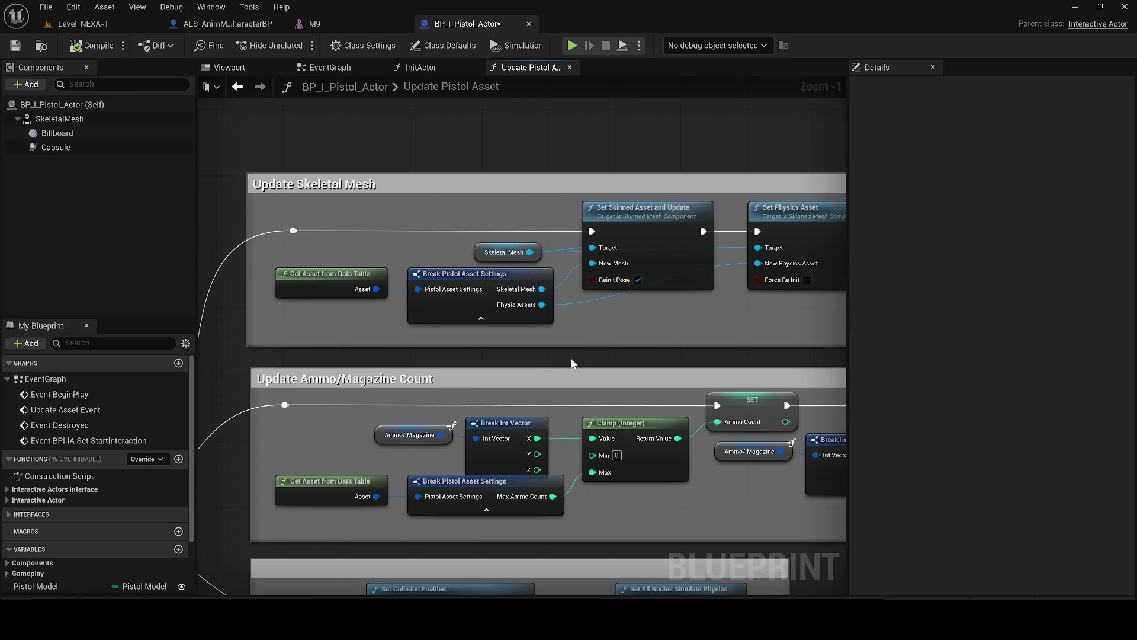
drag(593, 347, 507, 398)
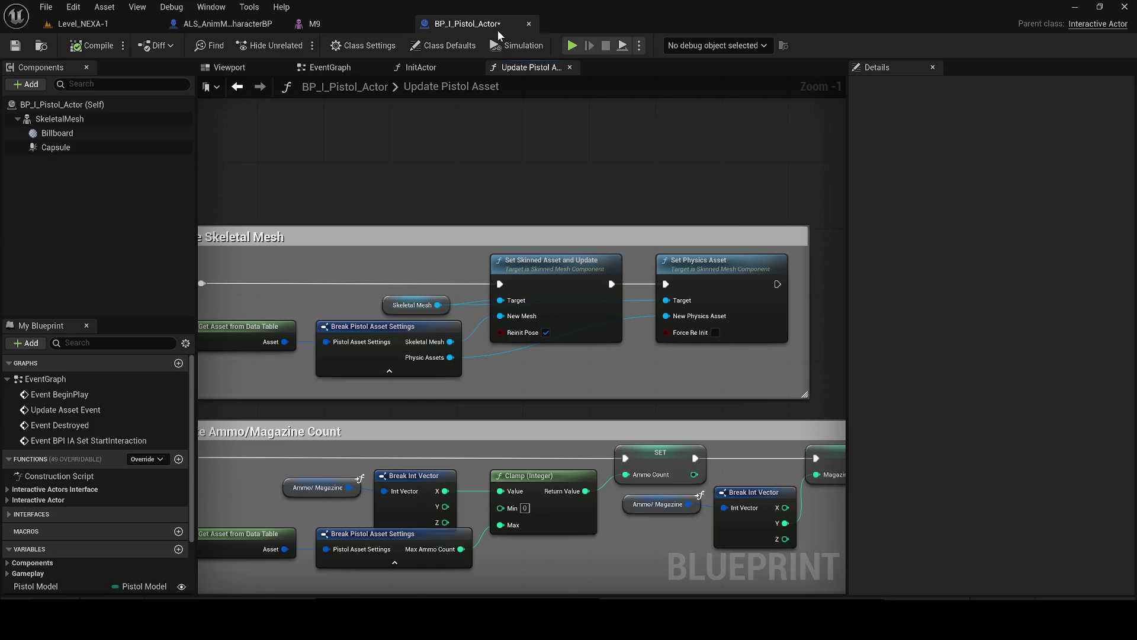
click(15, 47)
- Close the BP_I_Pistol_Actor and M9 editors and select ConstraintForPistol in the character's viewport
click(529, 24)
click(403, 25)
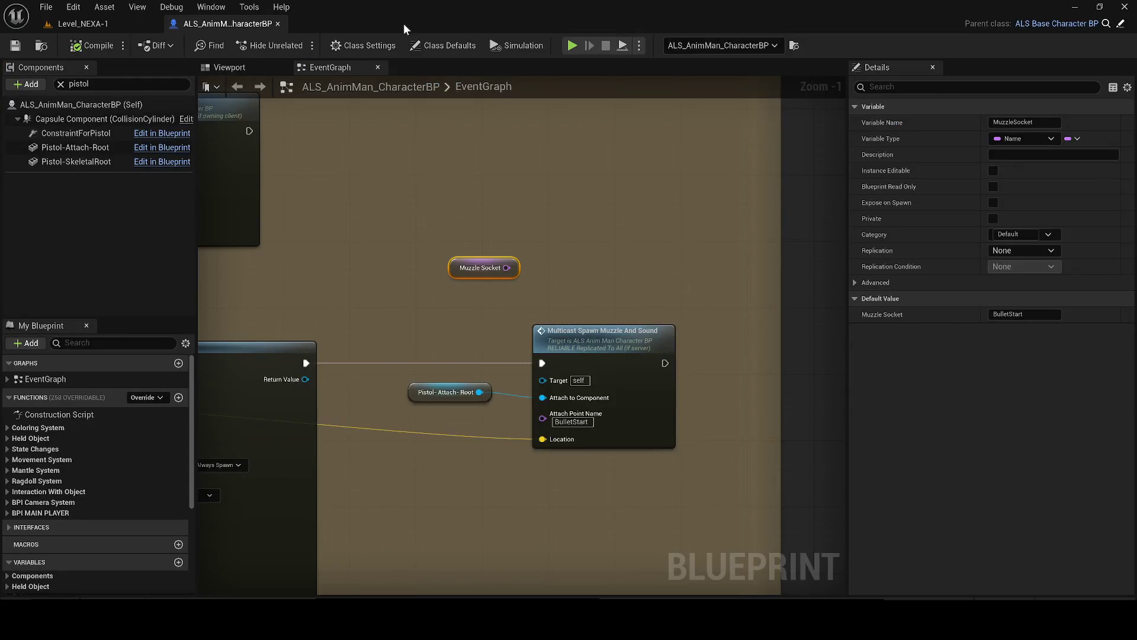
click(231, 69)
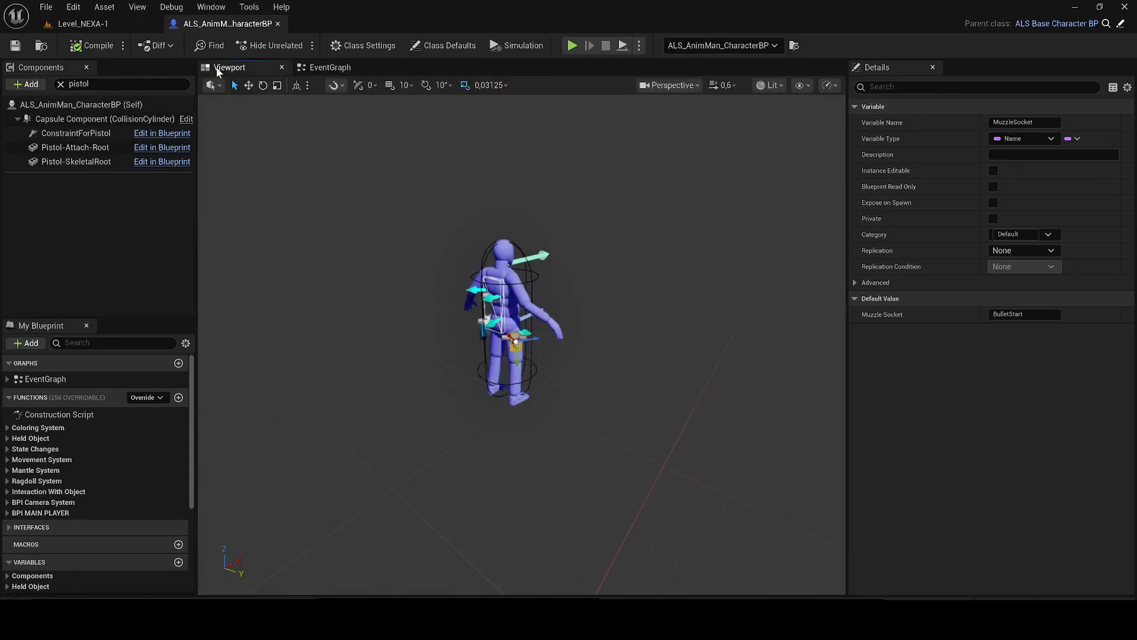
click(82, 133)
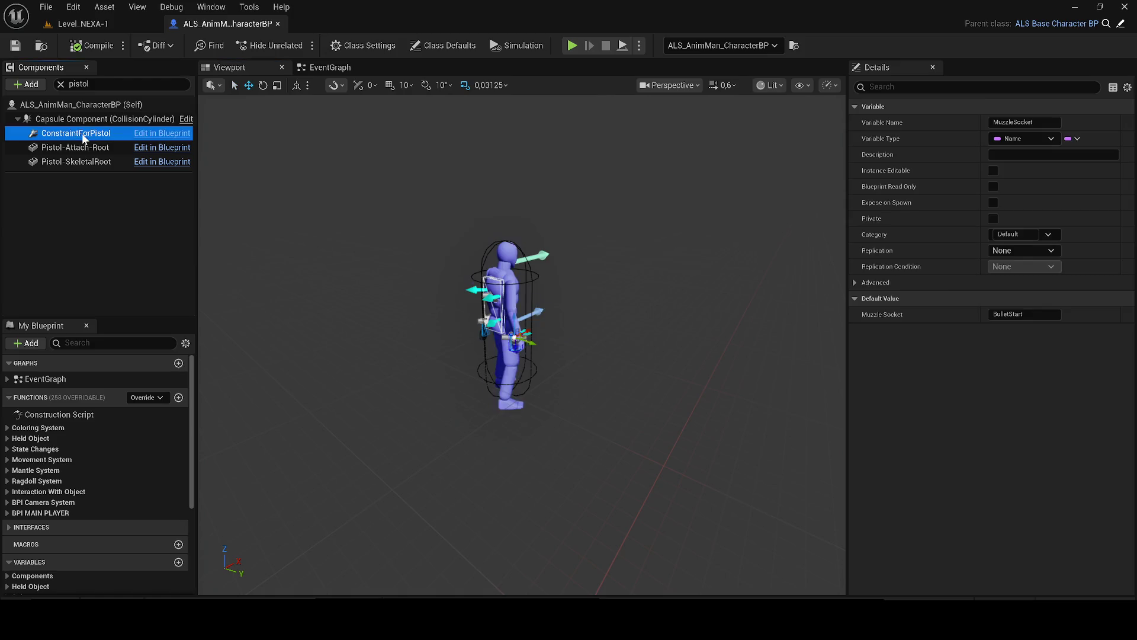
- Back in the character's event graph, search the component properties for 'mu' and clear the search
click(335, 71)
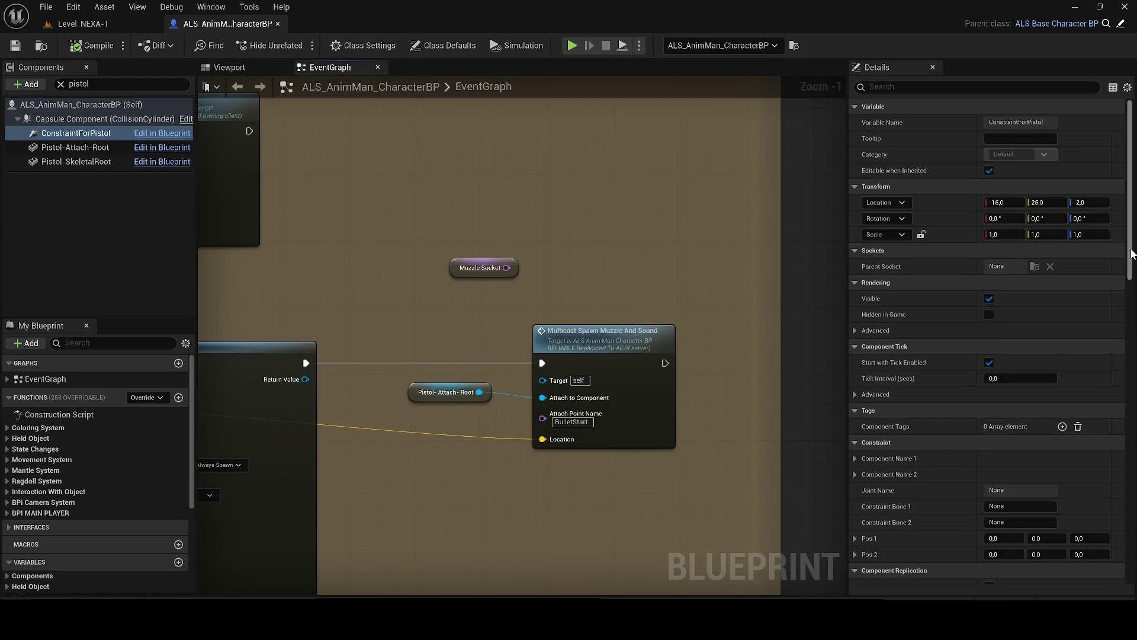
drag(1128, 248, 1127, 497)
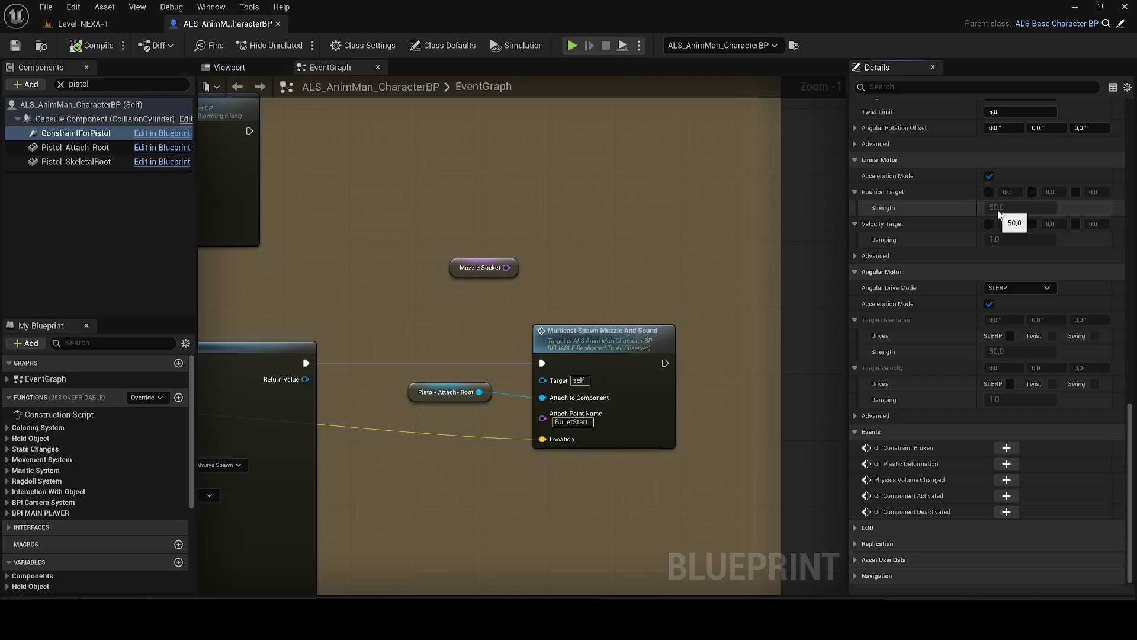
click(922, 87)
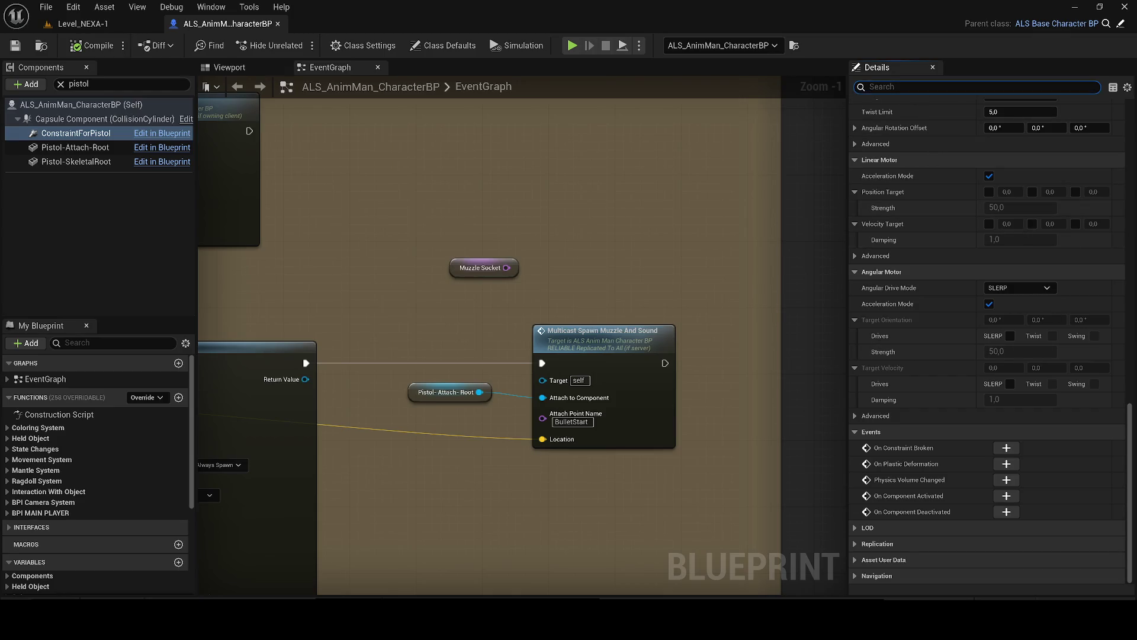
text(mu)
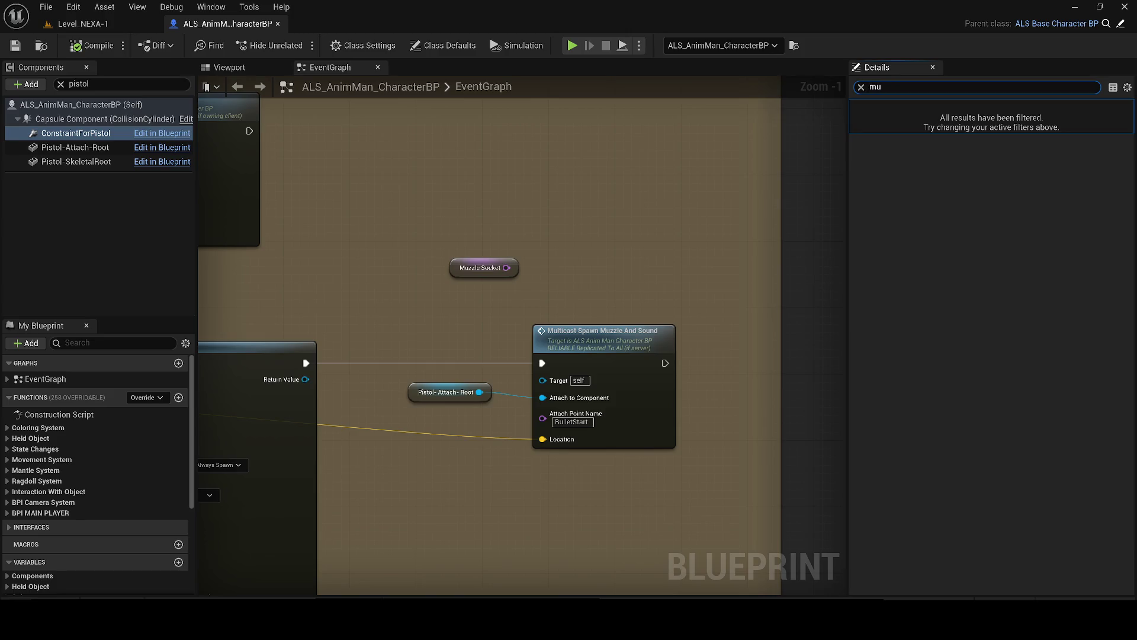
key(BackSpace)
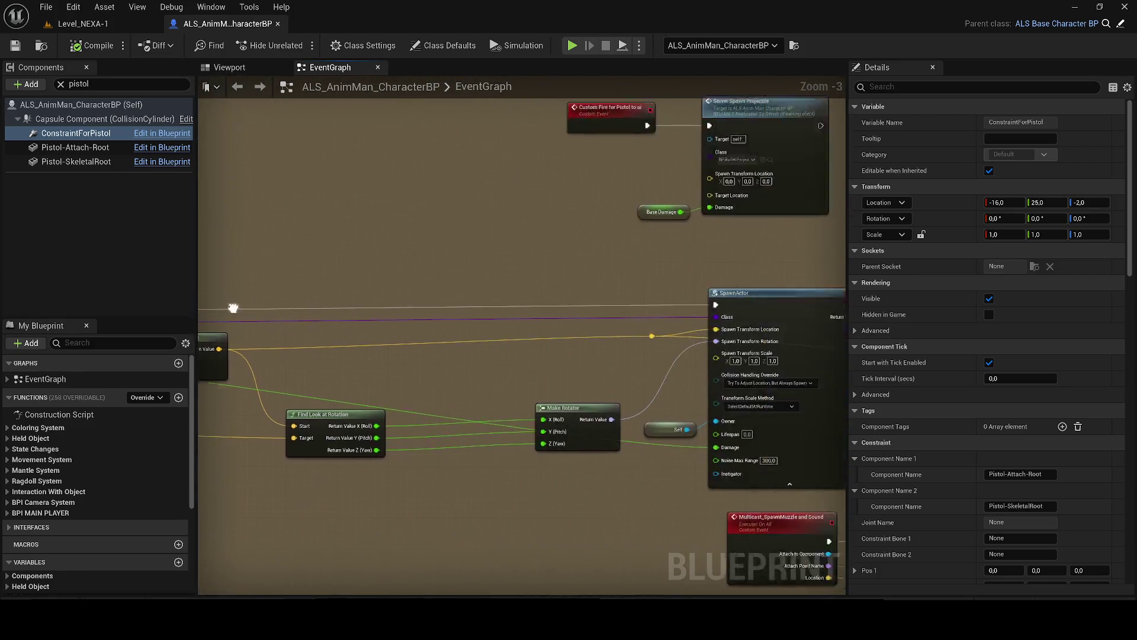
- Browse context-sensitive graph actions, save ALS_AnimMan_CharacterBP, and switch to Level_NEXA-1
right_click(367, 354)
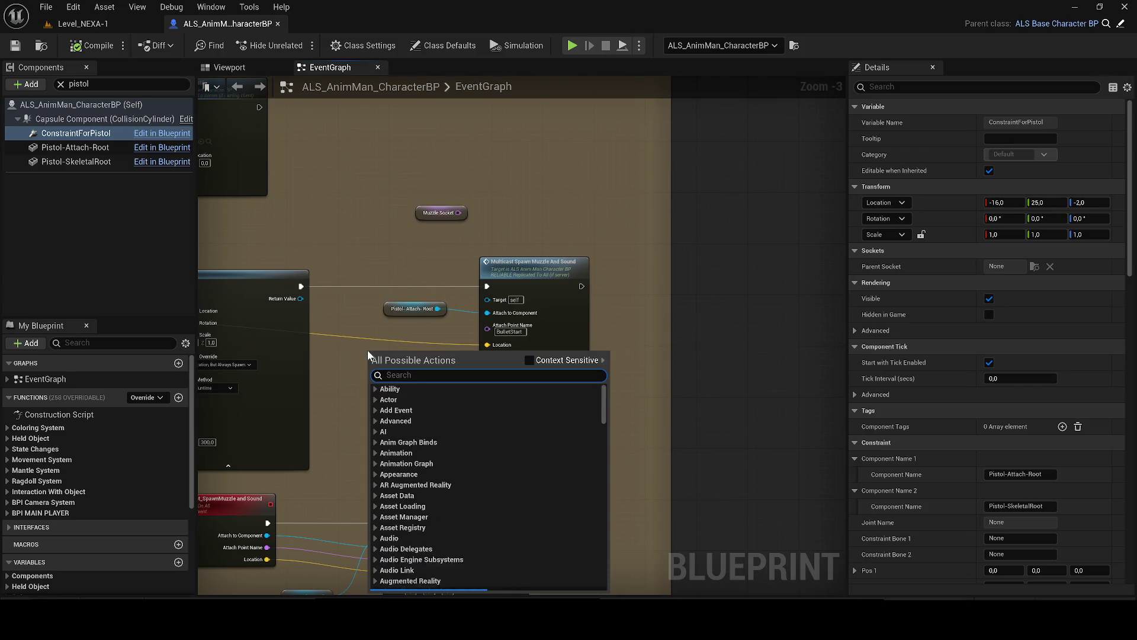
click(557, 364)
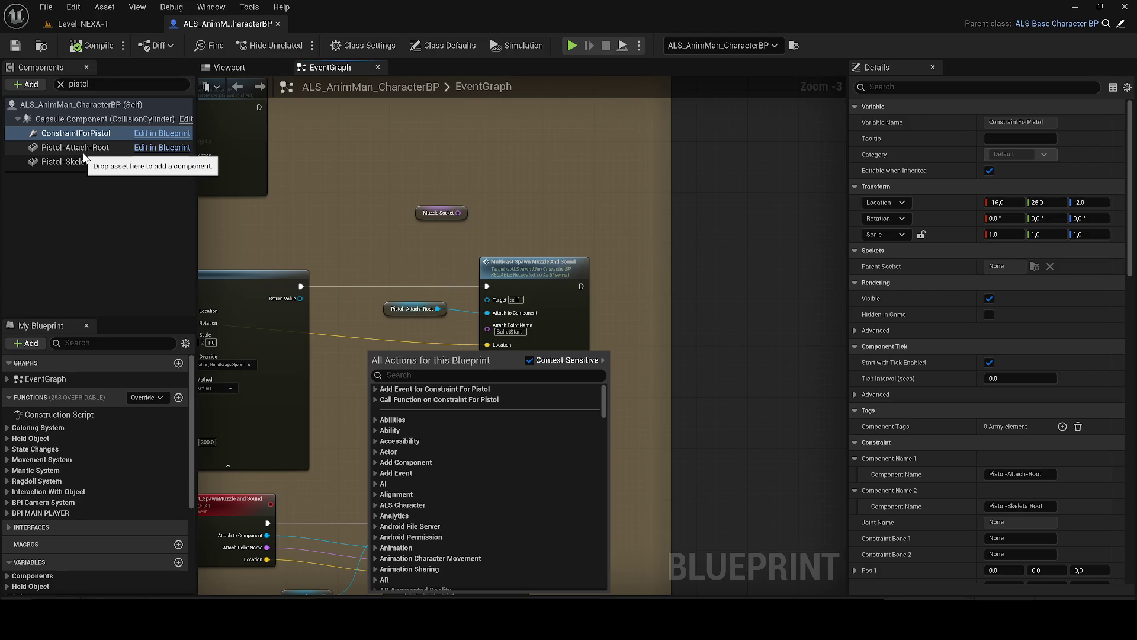
key(ctrl+s)
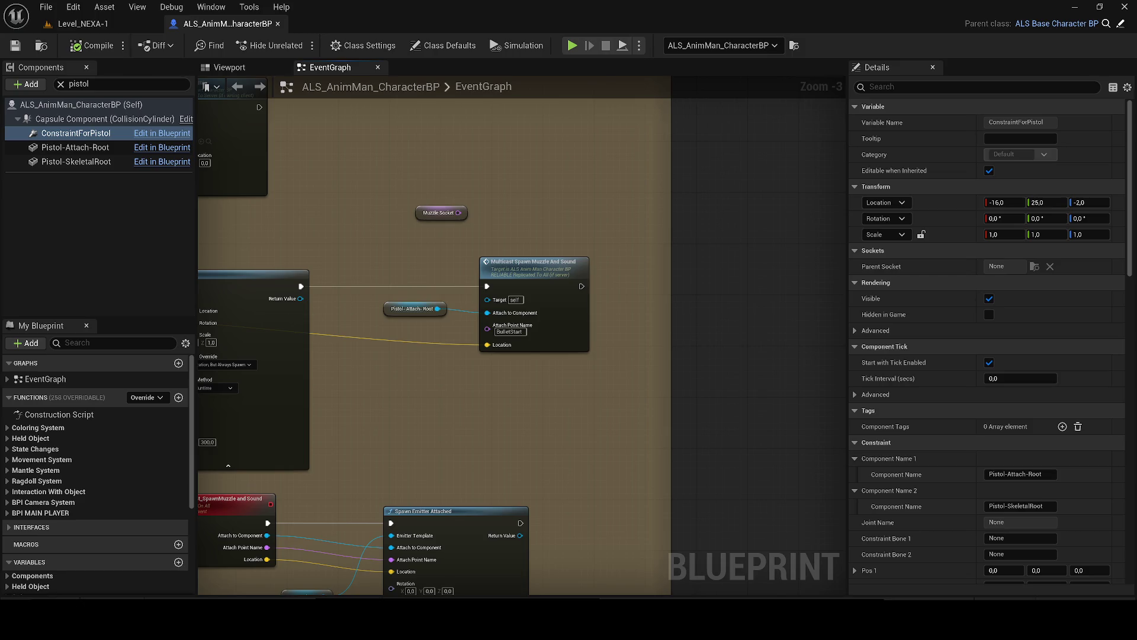
click(83, 24)
- Start Play-in-Editor, fire the pistol twice and open the weapon selection wheel
click(295, 45)
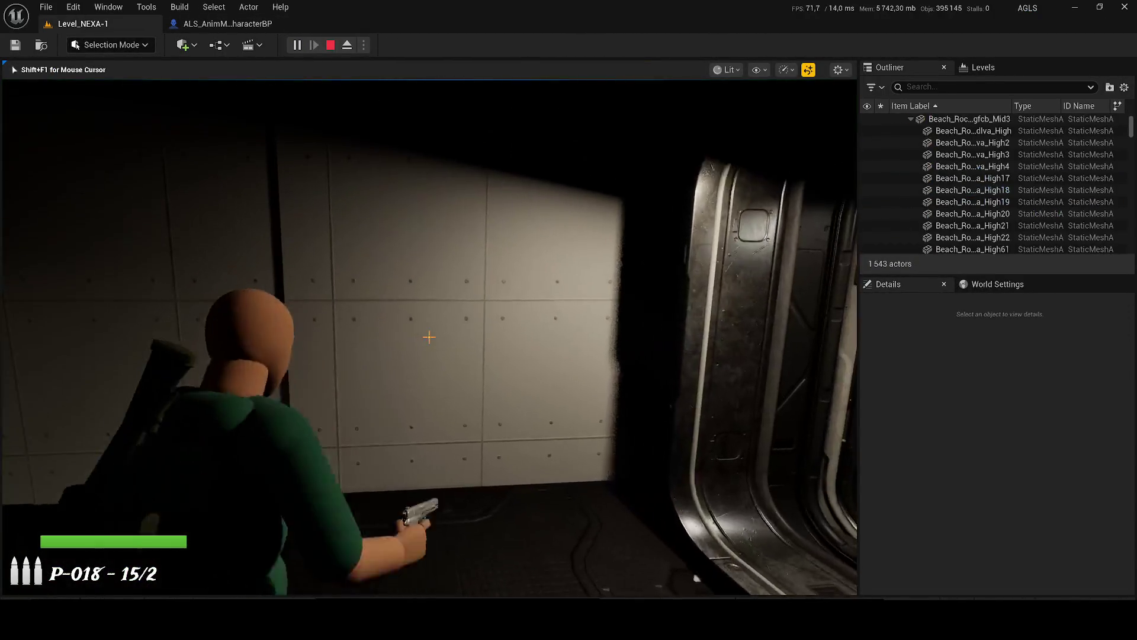
click(430, 337)
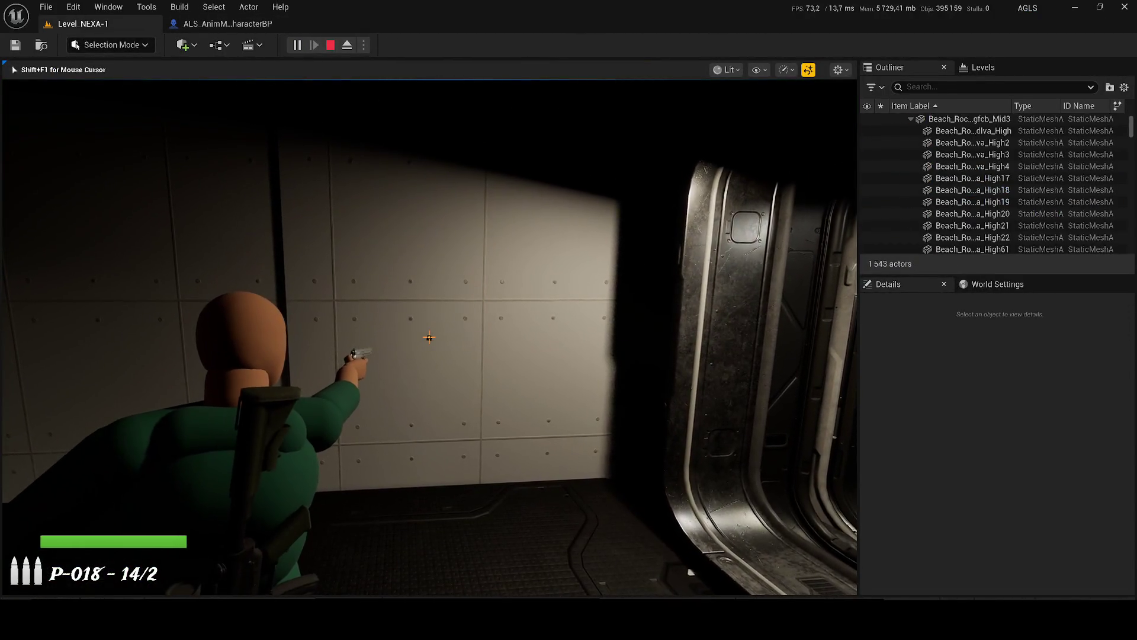
click(430, 338)
key(Tab)
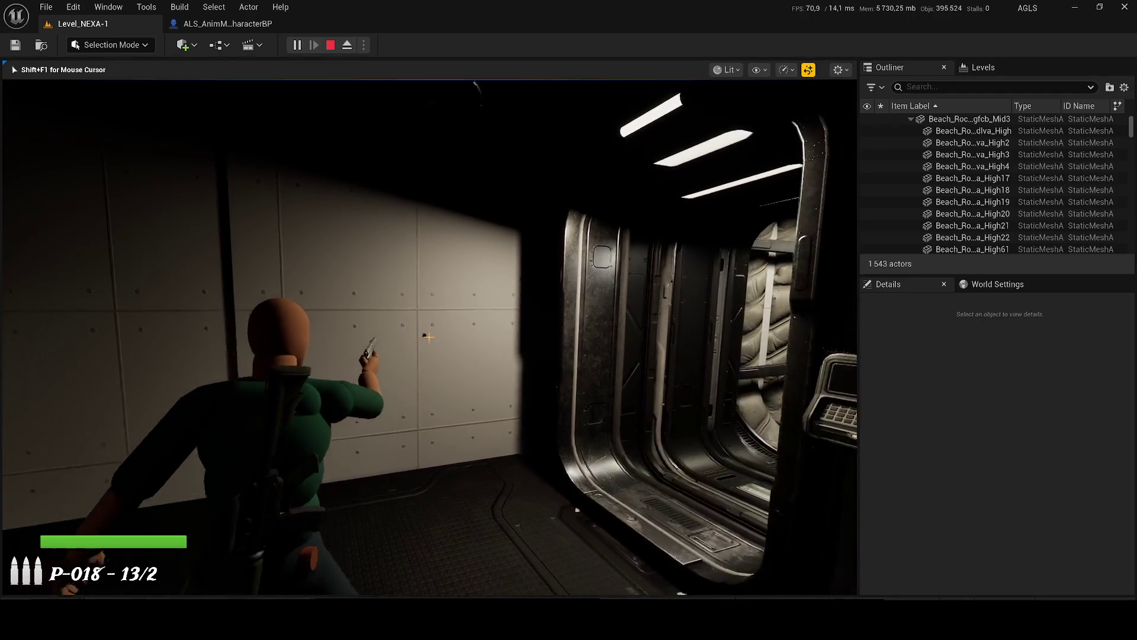
key(Tab)
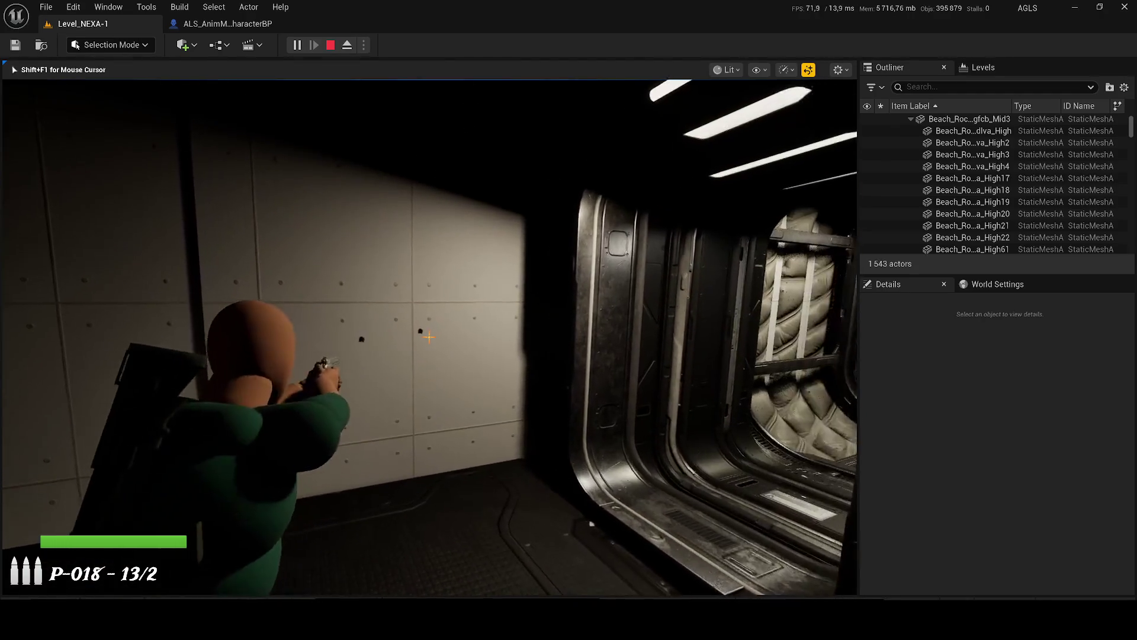
- Fire the pistol at the wall, down the corridors and toward the red-lit room, then stop playing
click(429, 337)
click(429, 338)
click(429, 337)
click(429, 337)
click(428, 338)
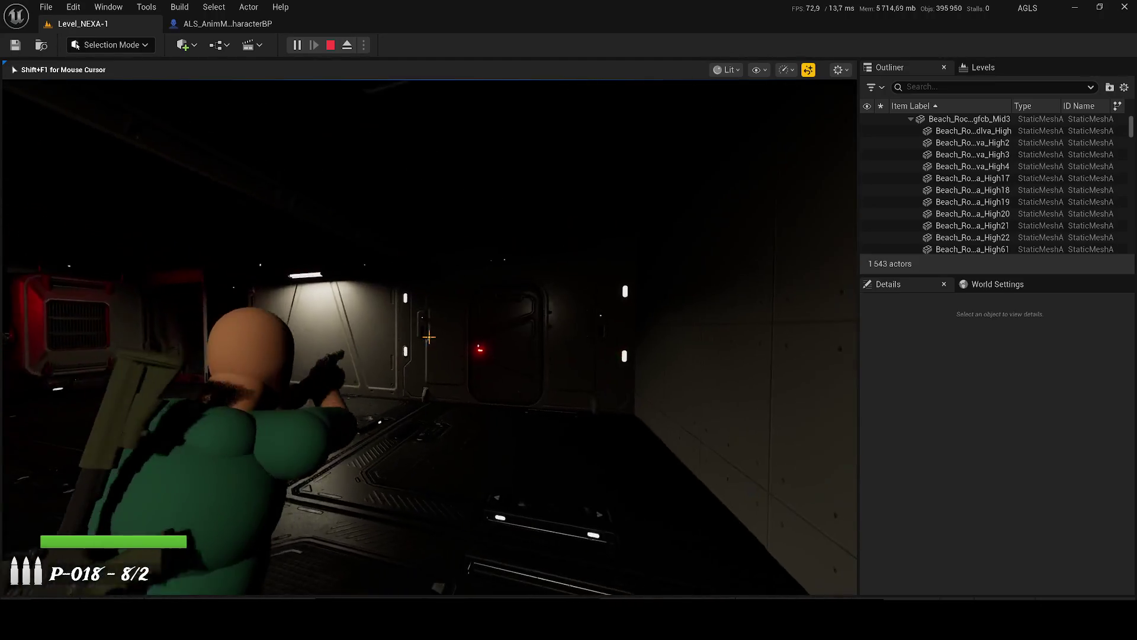
click(429, 338)
click(428, 338)
click(429, 338)
click(429, 337)
click(429, 337)
key(Escape)
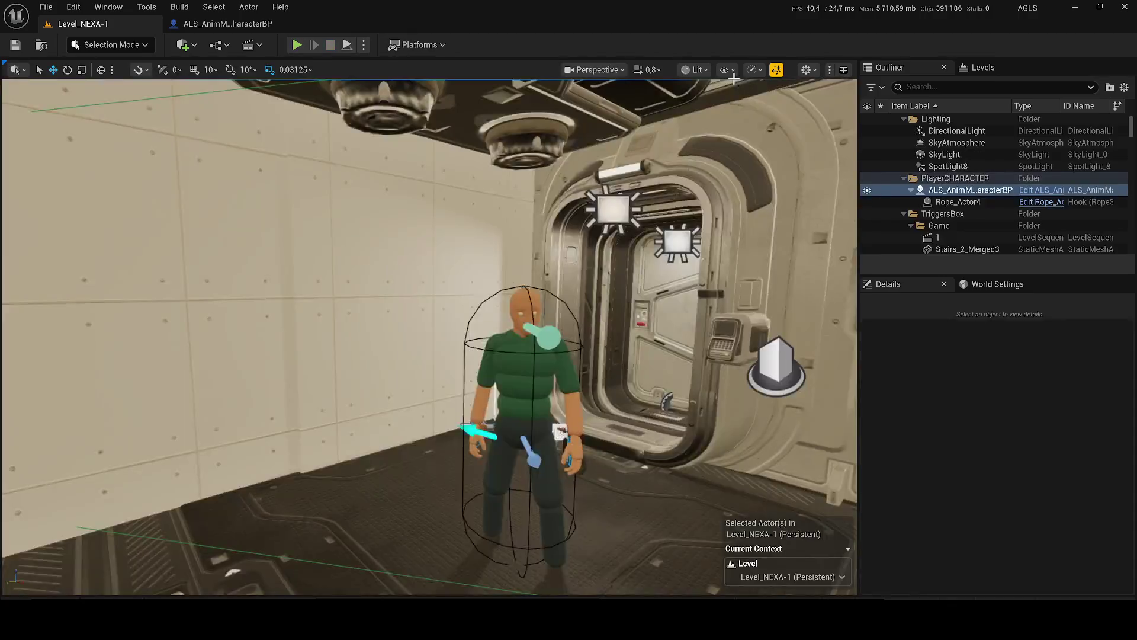
- Open ALS_AnimMan_CharacterBP and pan its graph past SpawnActor to the Multicast Spawn Muzzle And Sound call
click(1037, 190)
drag(399, 185, 781, 186)
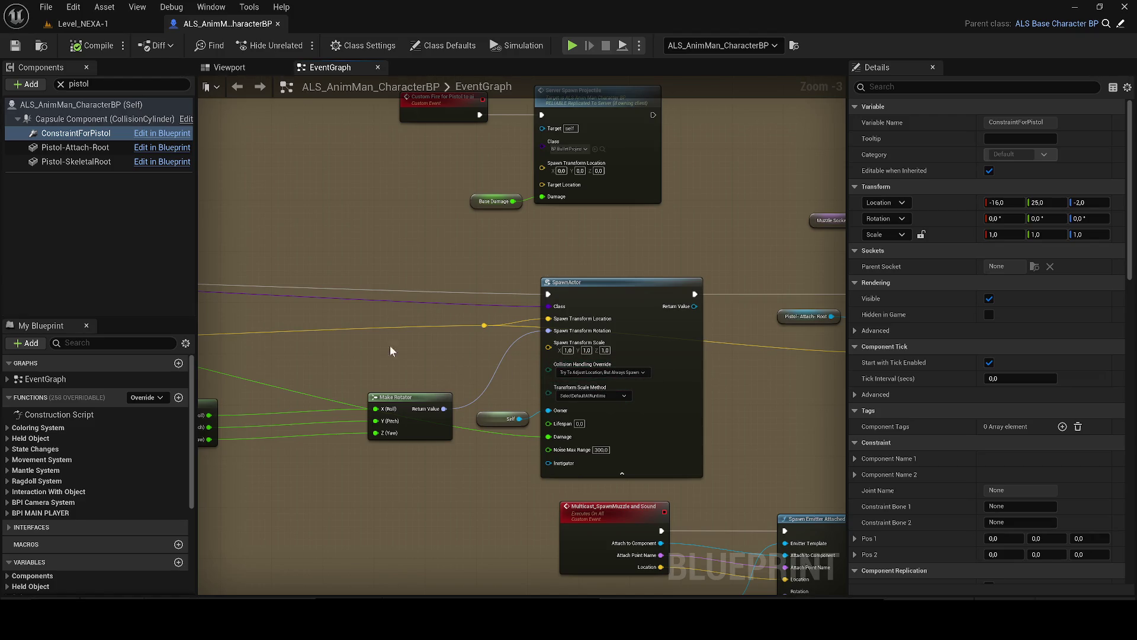
mouse_move(377, 347)
mouse_down()
mouse_move(437, 368)
mouse_move(830, 408)
mouse_move(724, 386)
mouse_up()
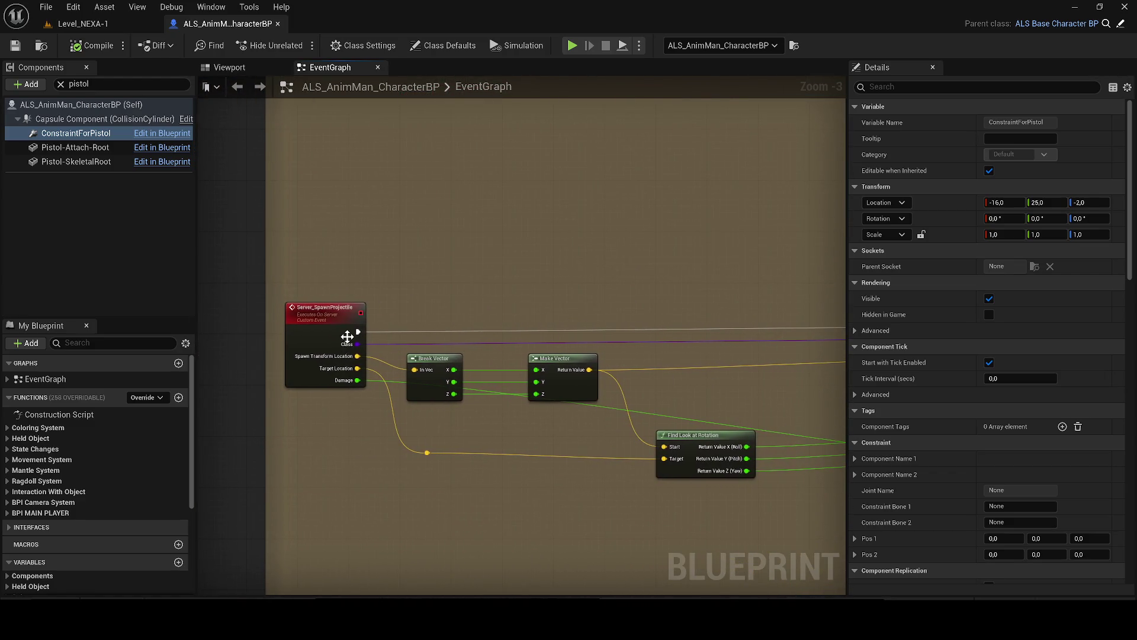
drag(341, 328, 217, 336)
click(777, 301)
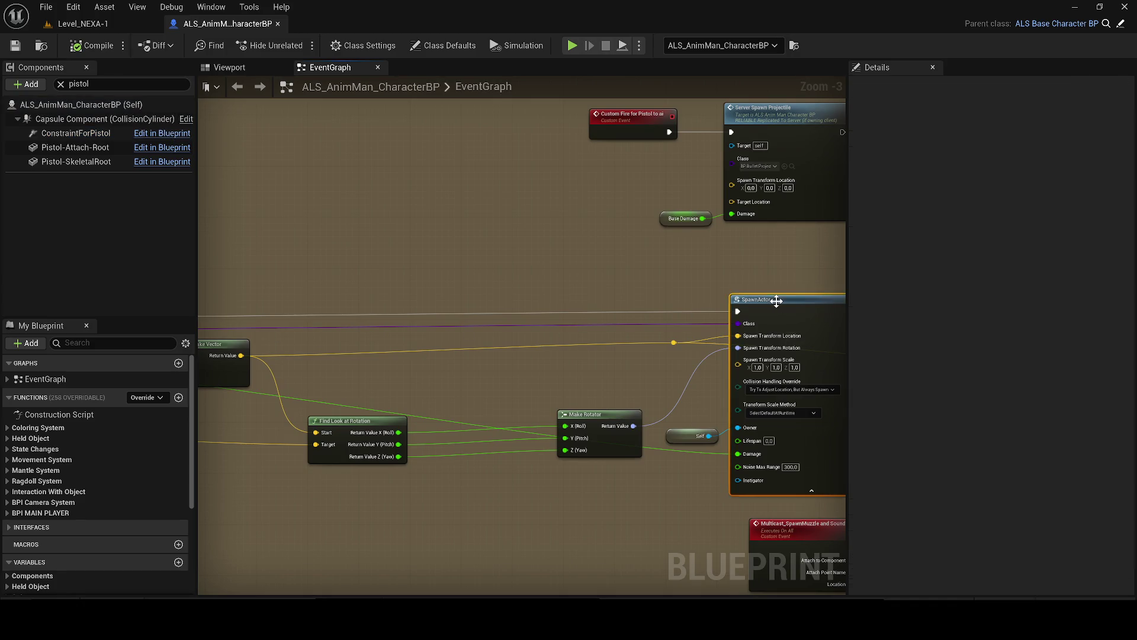
drag(777, 301, 643, 340)
scroll(643, 340, up, 3)
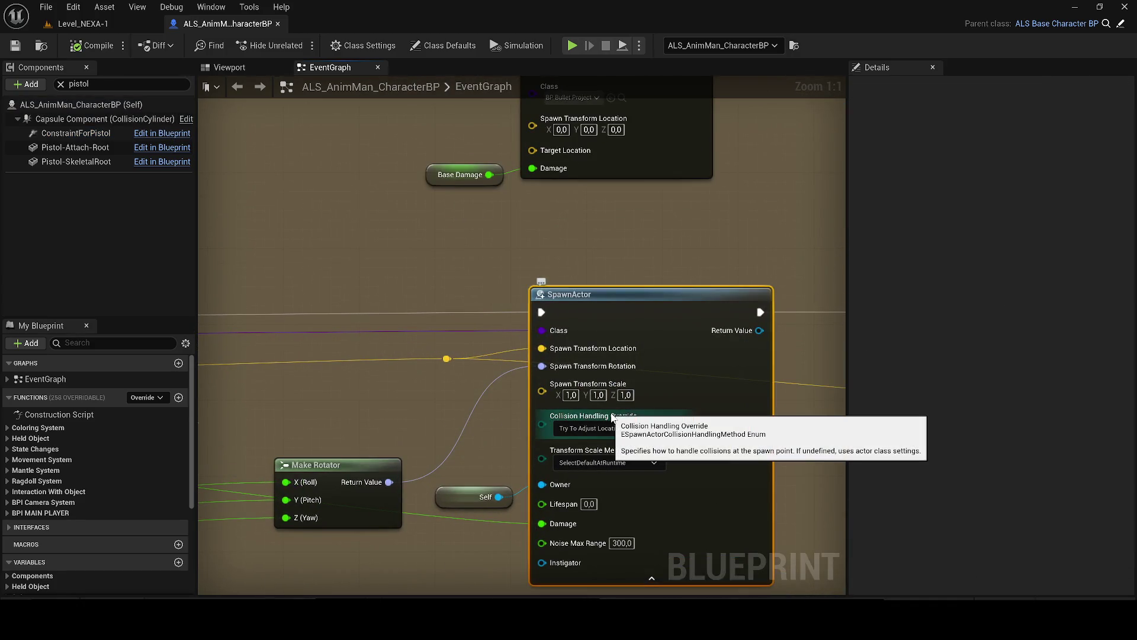
drag(382, 339, 194, 357)
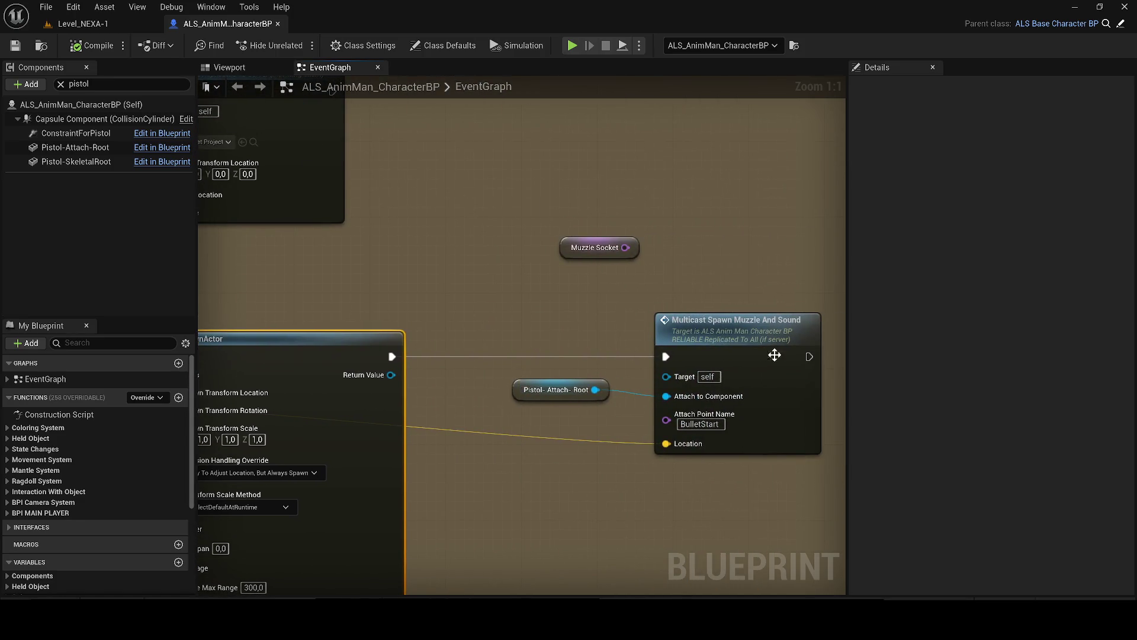
- Jump to the Multicast_SpawnMuzzle and Sound custom event feeding Spawn Emitter Attached
double_click(785, 353)
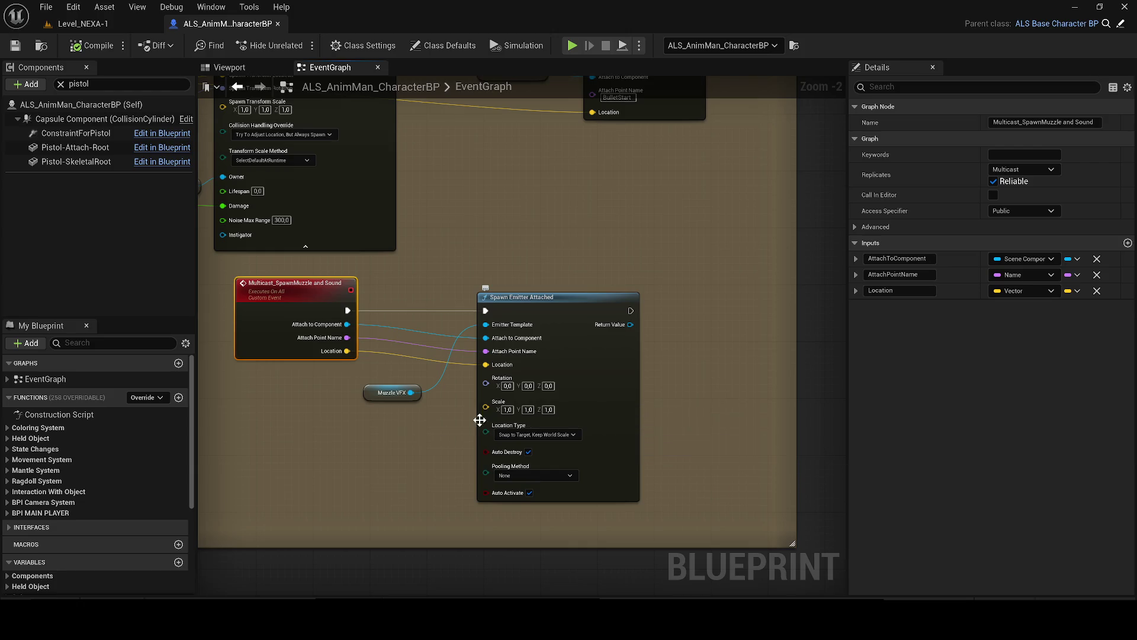
scroll(403, 425, up, 2)
scroll(415, 424, down, 4)
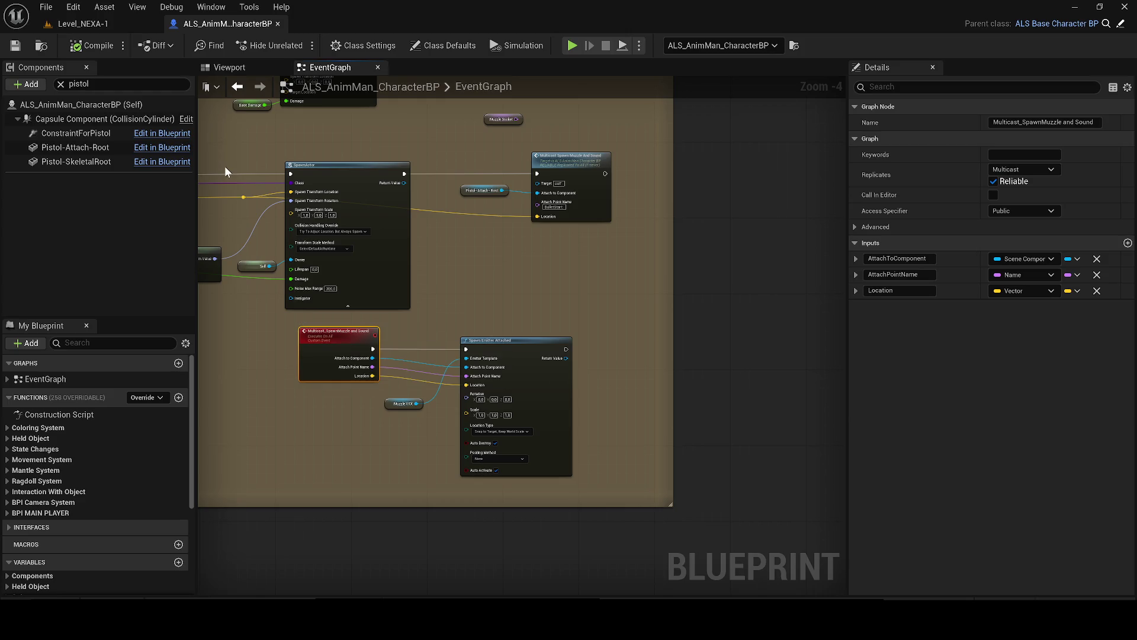
- Switch to the Level_NEXA-1 tab and start a new Play-in-Editor session
scroll(375, 323, up, 1)
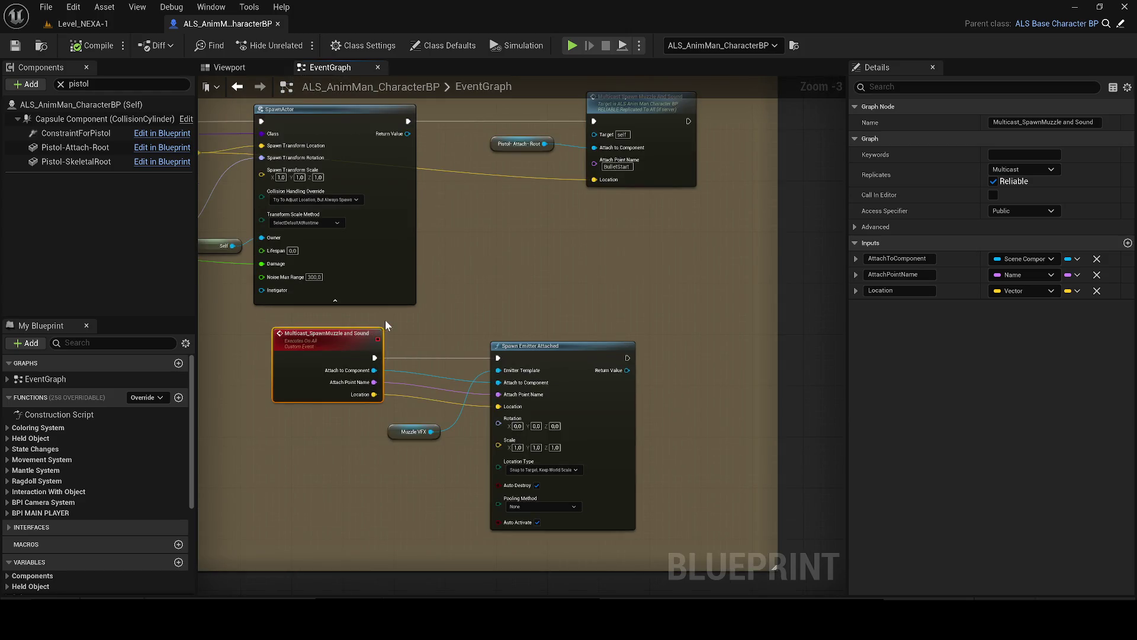
click(101, 24)
click(304, 45)
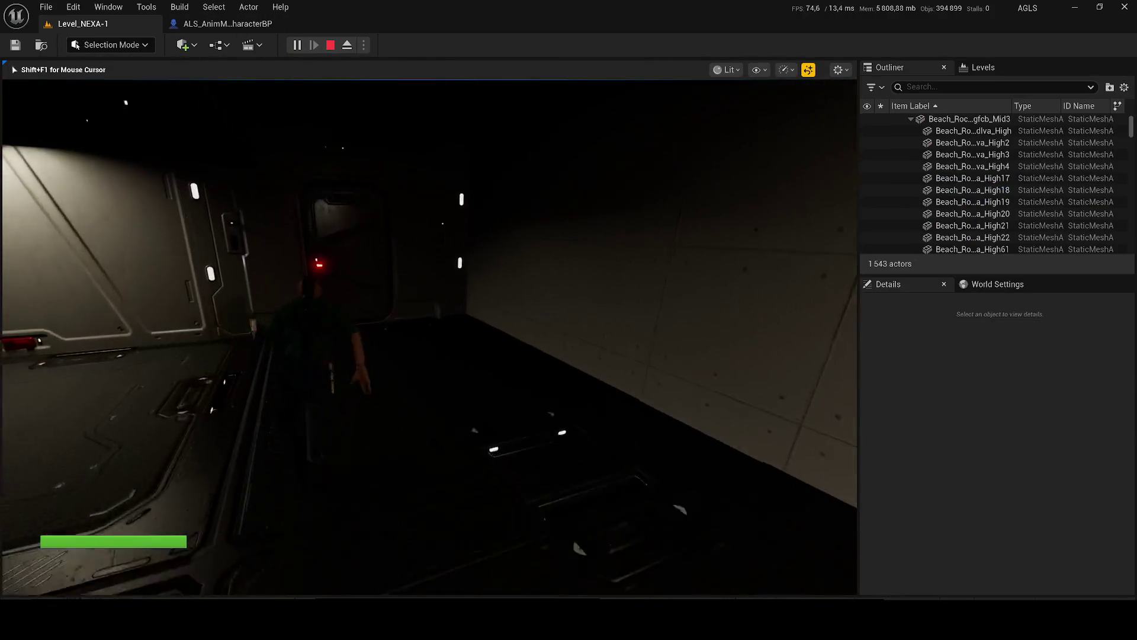
- Stop the play session, survey the sci-fi walls and platforms, and select the modular wall panel
key(Escape)
scroll(495, 185, down, 2)
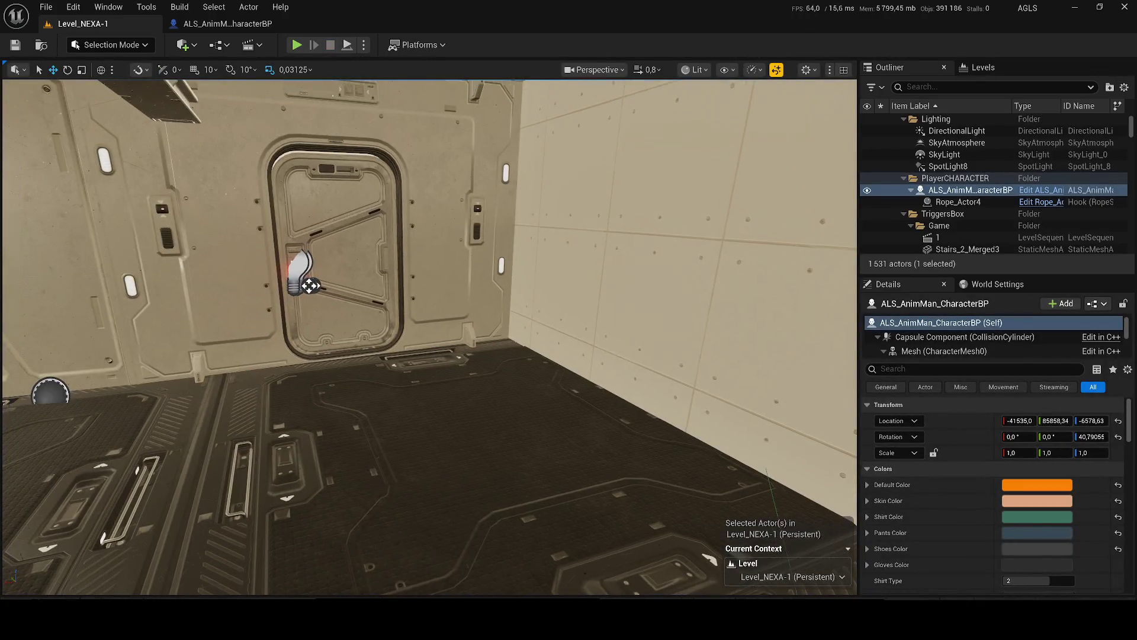
scroll(396, 385, up, 3)
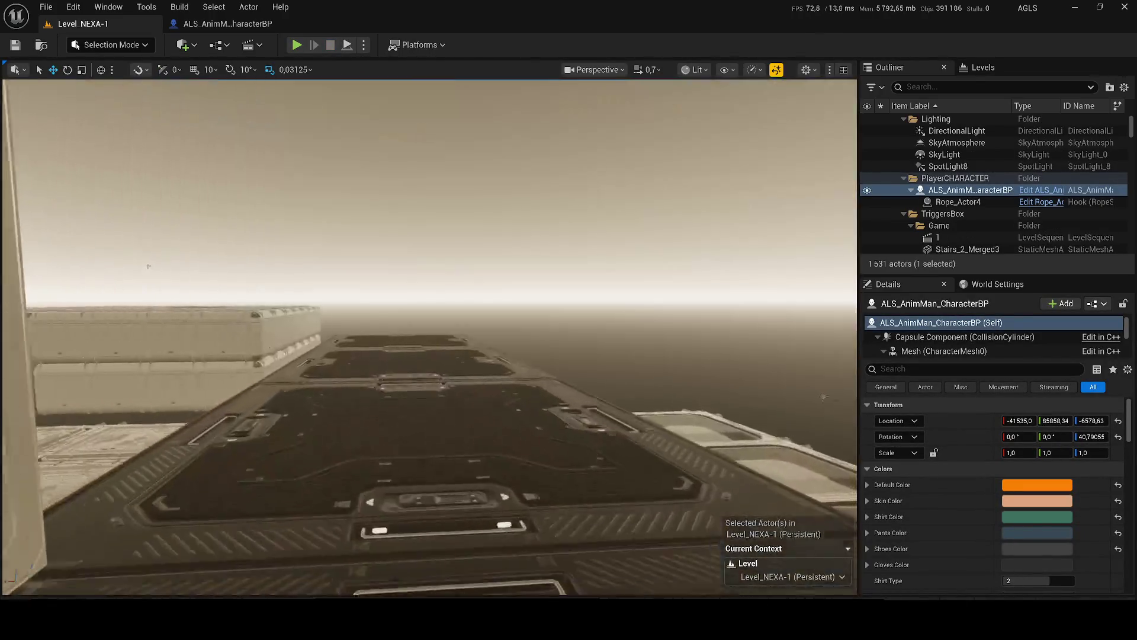
scroll(429, 336, up, 2)
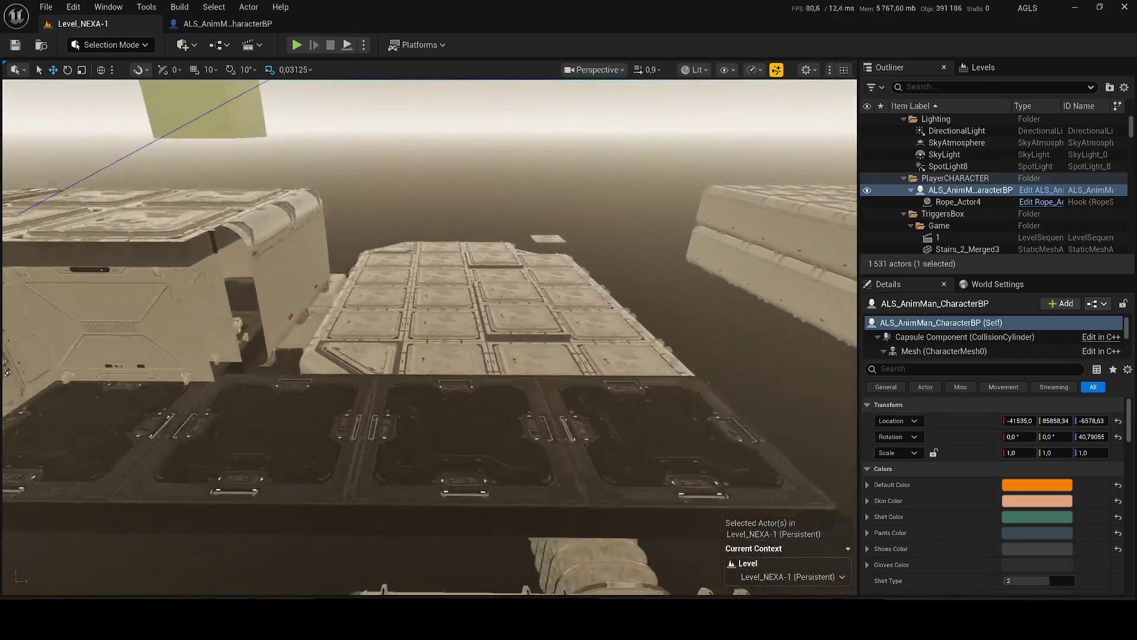
scroll(429, 336, up, 3)
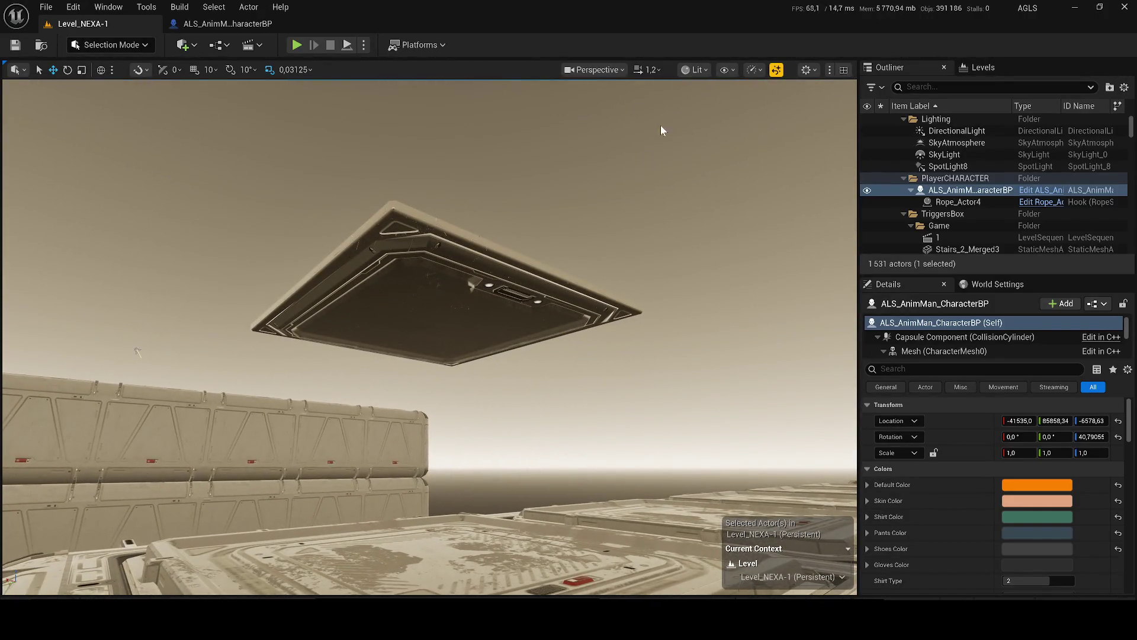
scroll(430, 337, down, 4)
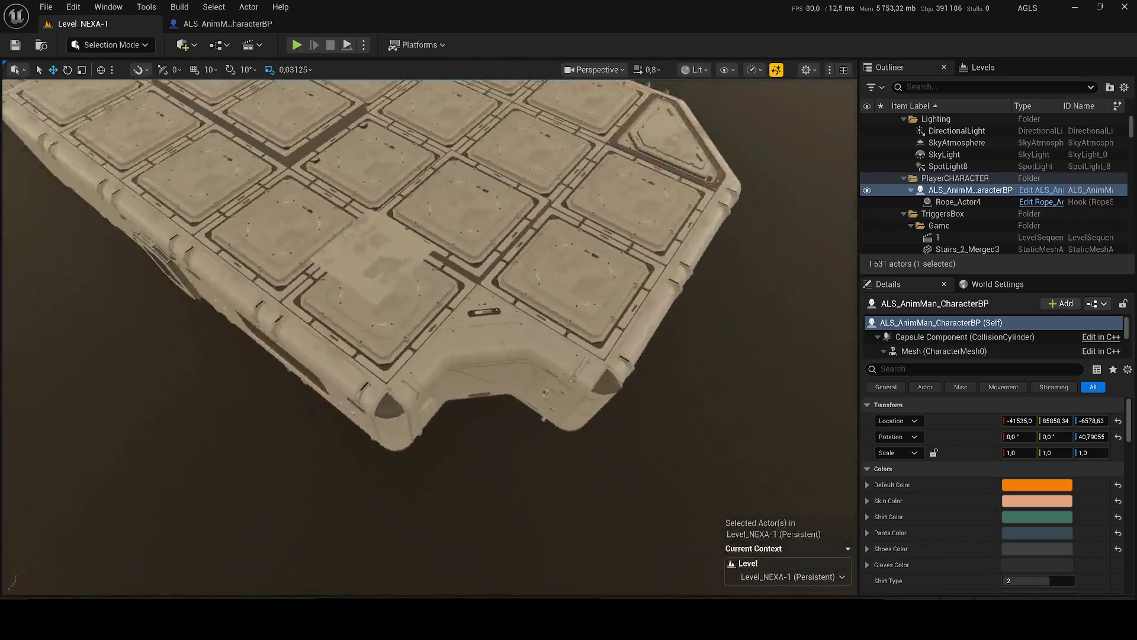
scroll(429, 336, up, 3)
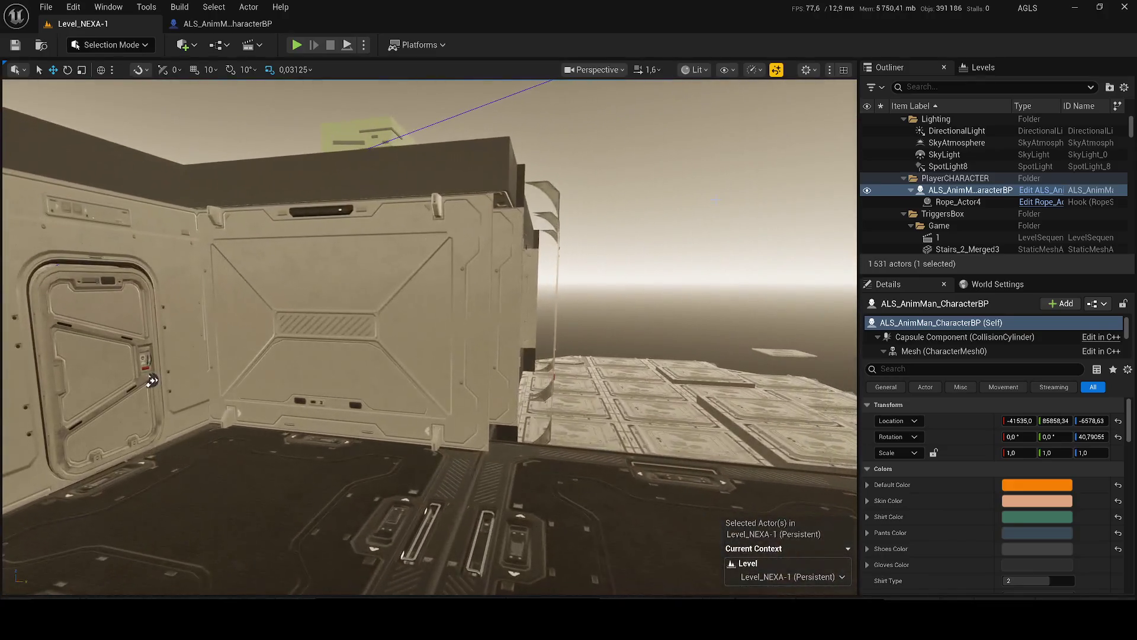
click(254, 363)
- Duplicate the modular wall panel twice with Ctrl+D, sliding each copy along the platform row
scroll(254, 362, down, 2)
key(ctrl+d)
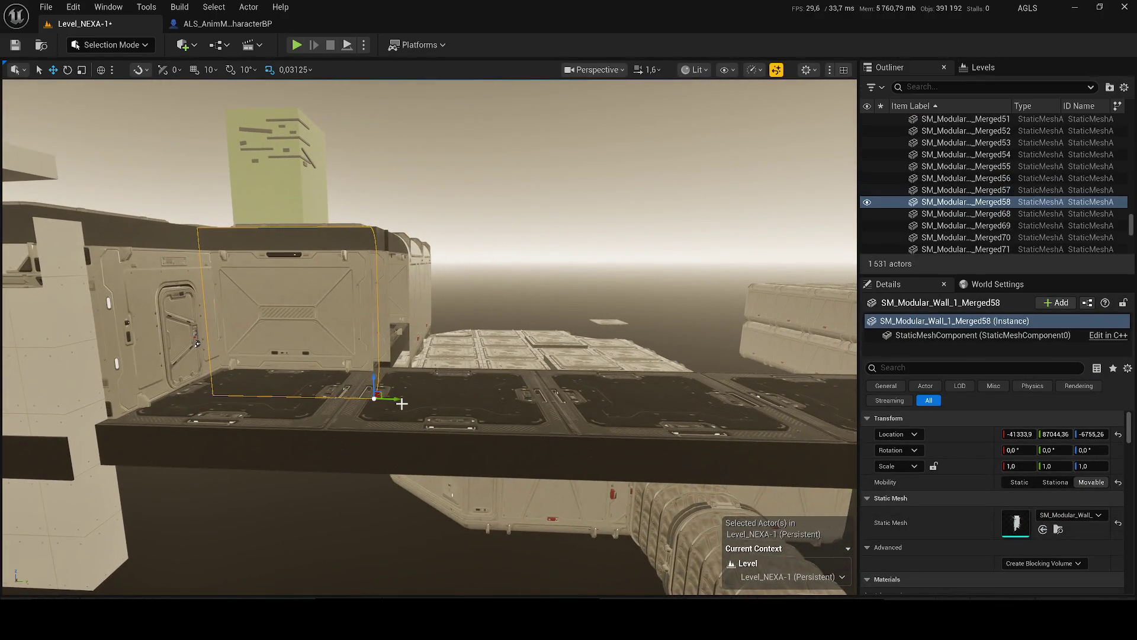
mouse_move(591, 400)
mouse_down()
mouse_move(563, 401)
mouse_move(794, 399)
mouse_up()
key(ctrl+d)
key(ctrl+d)
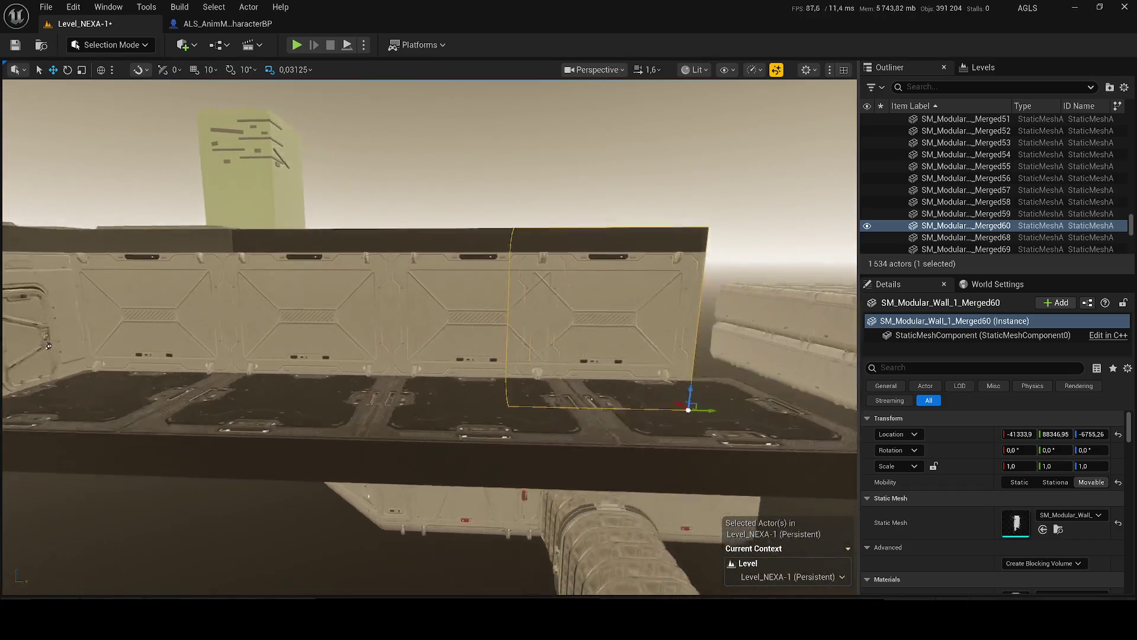
key(d)
mouse_move(532, 416)
mouse_down()
mouse_move(569, 414)
mouse_move(557, 412)
mouse_up()
key(w)
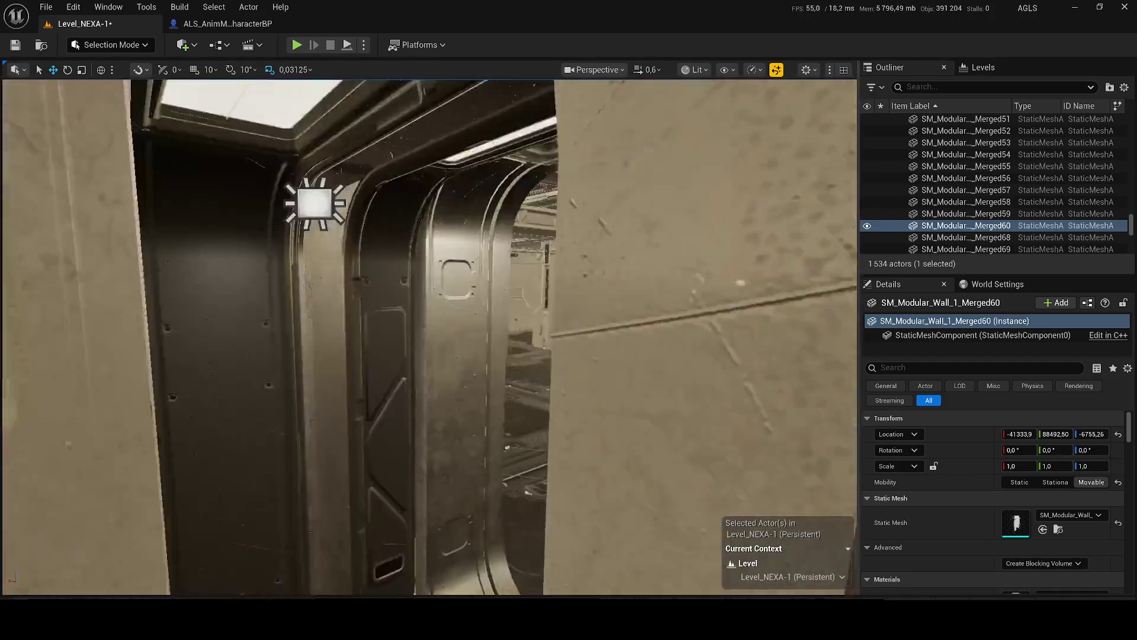
- Select the character, frame it, and move it along the platform beside the new walls
click(291, 346)
key(f)
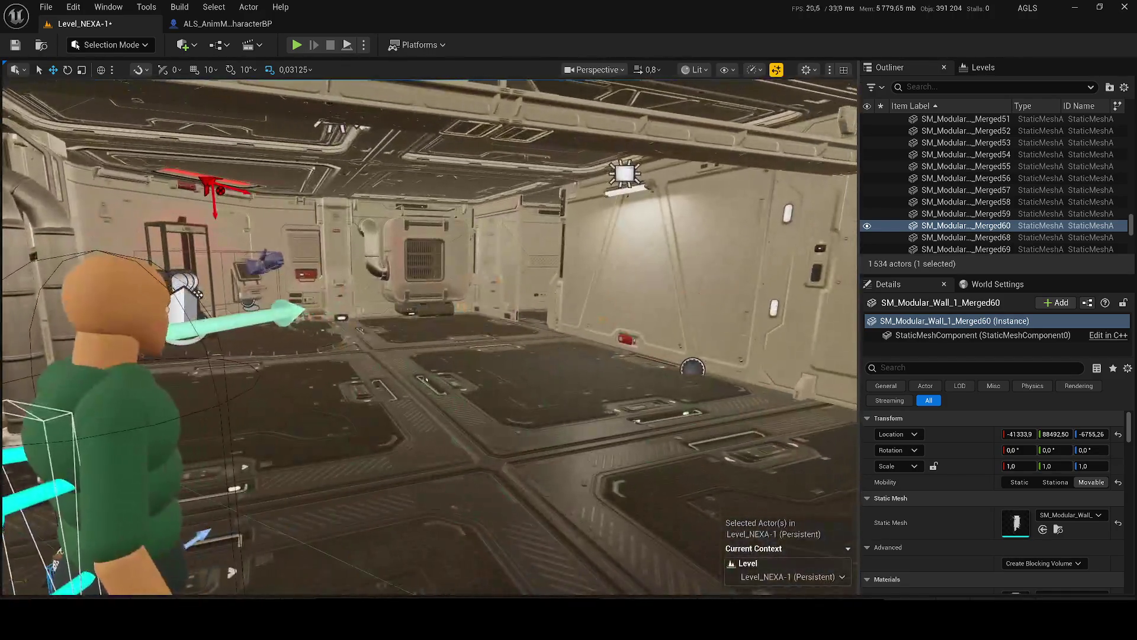
scroll(291, 346, down, 10)
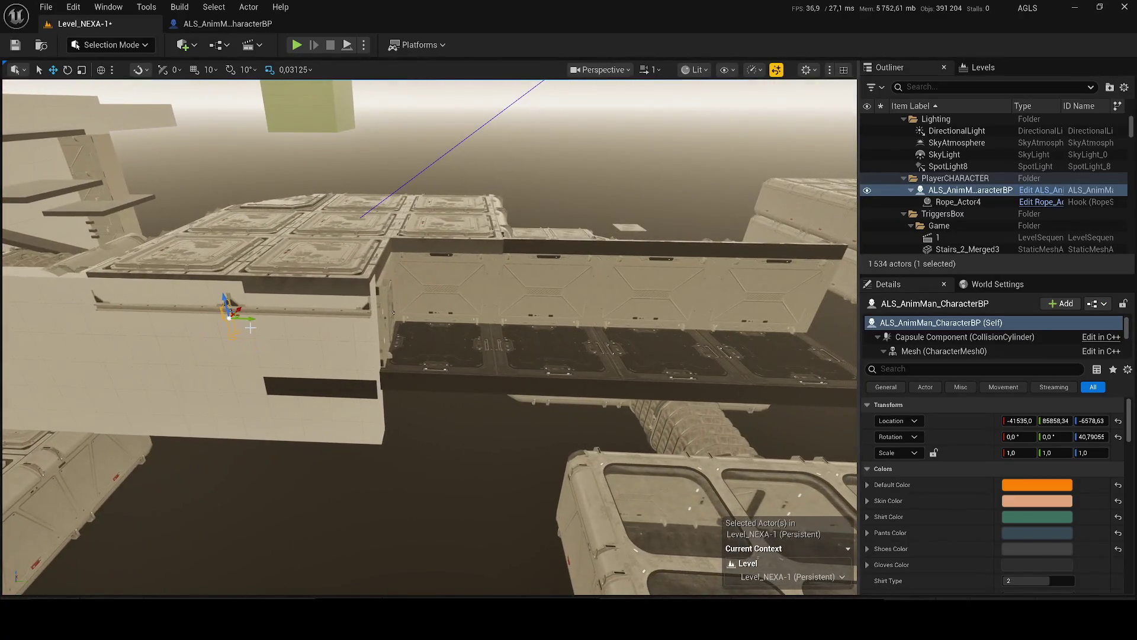
drag(249, 318, 456, 318)
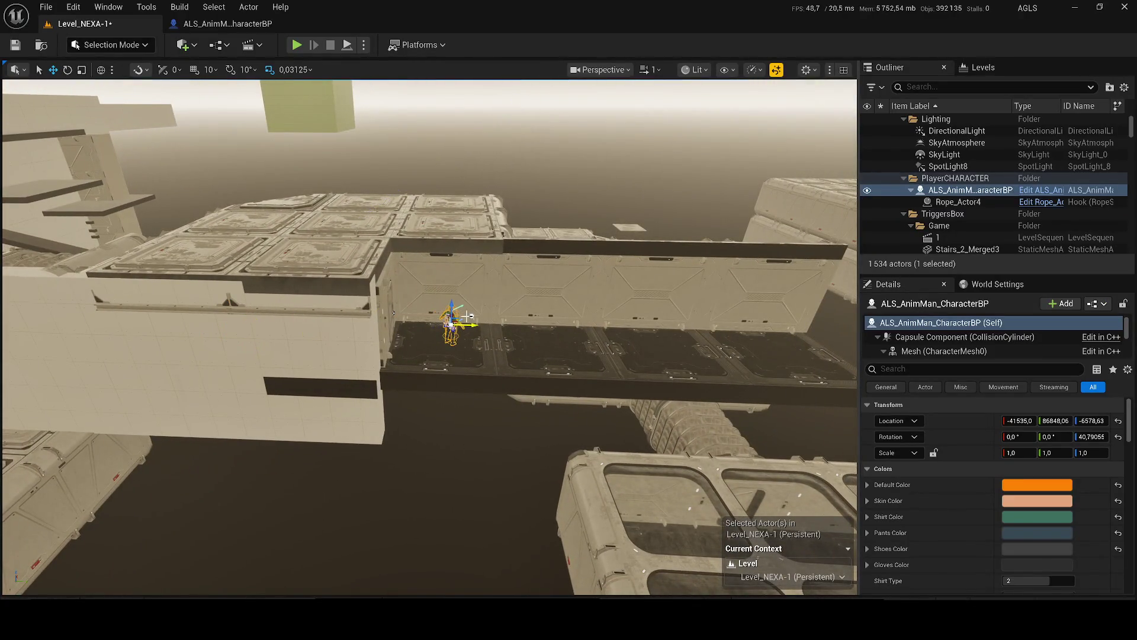
- Rotate the character to about 80° on its Z axis and save the level
key(f)
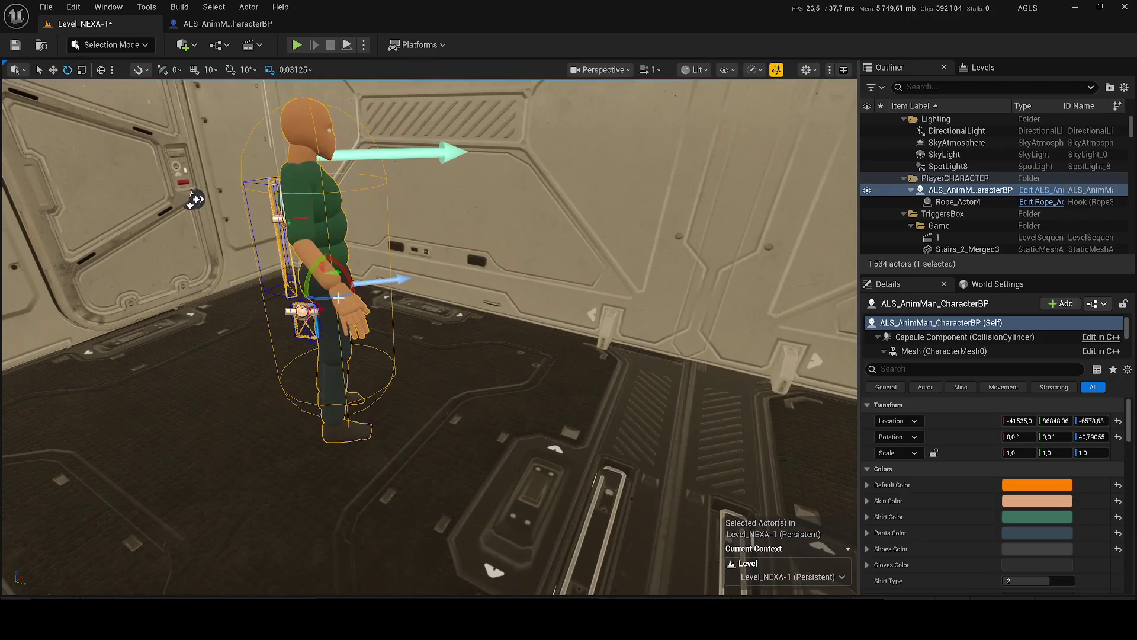
key(e)
drag(192, 192, 191, 201)
scroll(195, 199, down, 3)
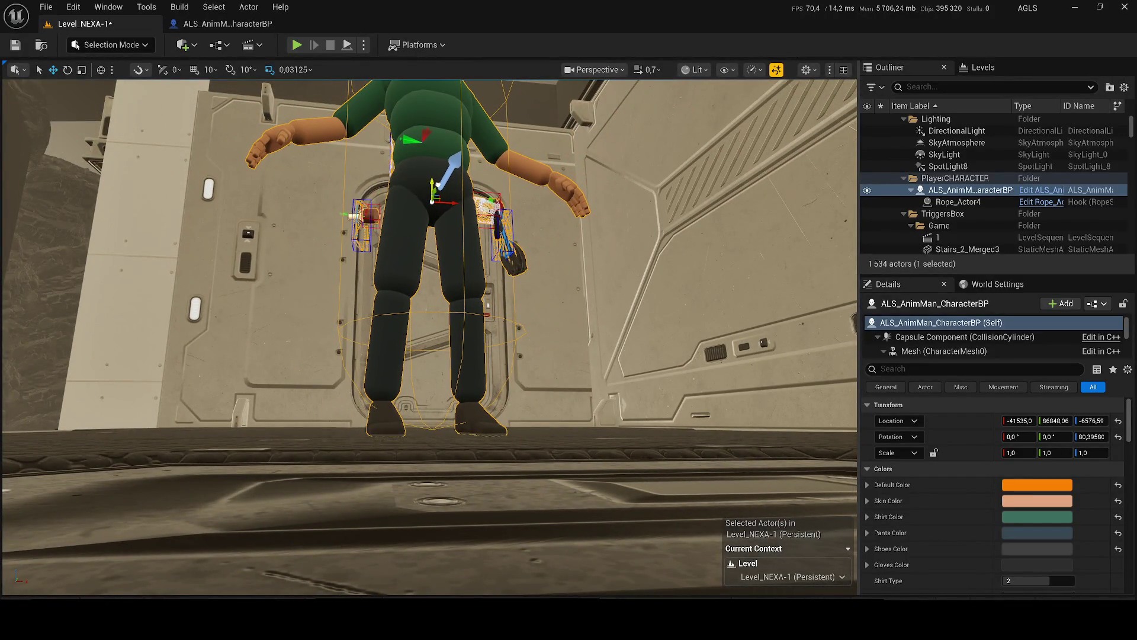
key(ctrl+s)
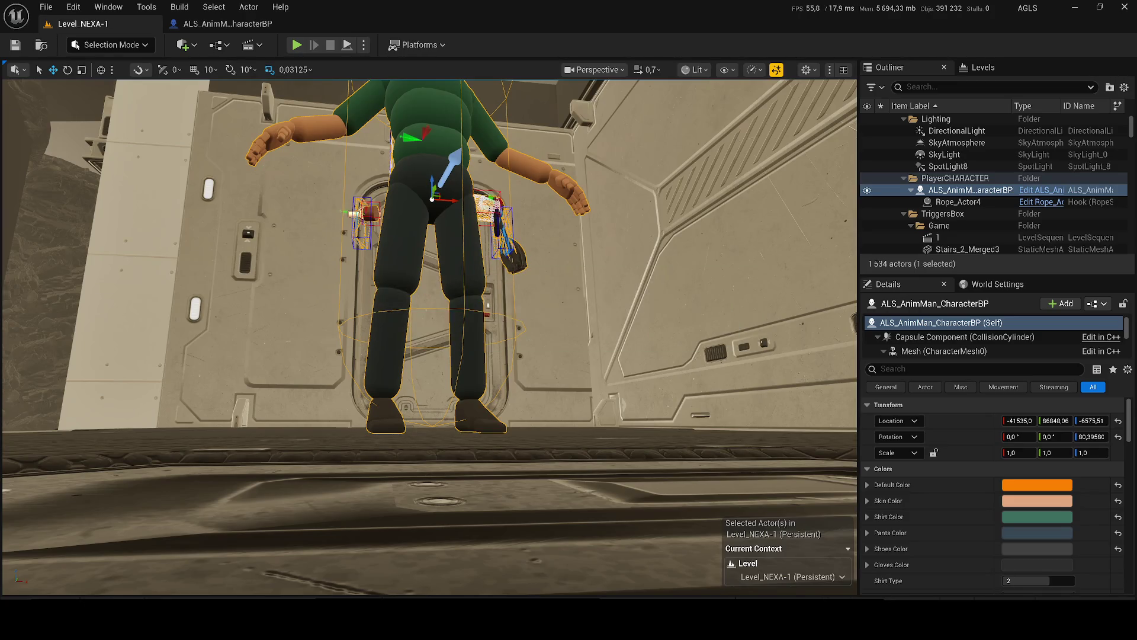
- Fly the view back and through the room toward the crates to review the layout
scroll(453, 317, down, 2)
key(s)
key(w)
scroll(429, 337, up, 1)
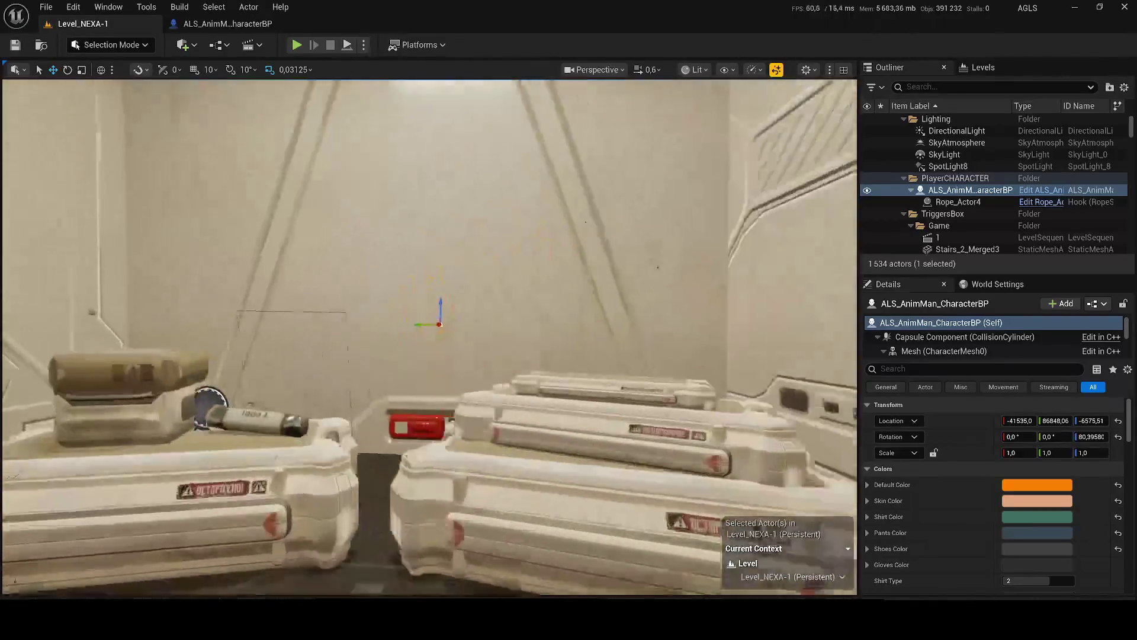
scroll(429, 337, down, 1)
scroll(429, 336, up, 2)
key(s)
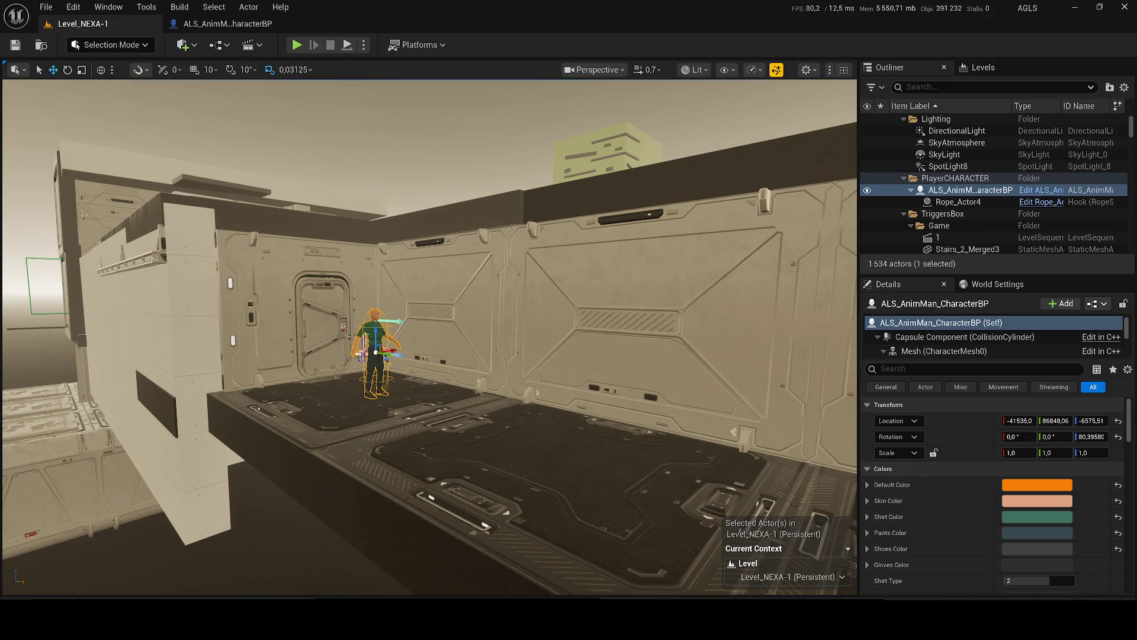
- Select the four wall panels lining the platform edge
scroll(430, 337, up, 1)
key(s)
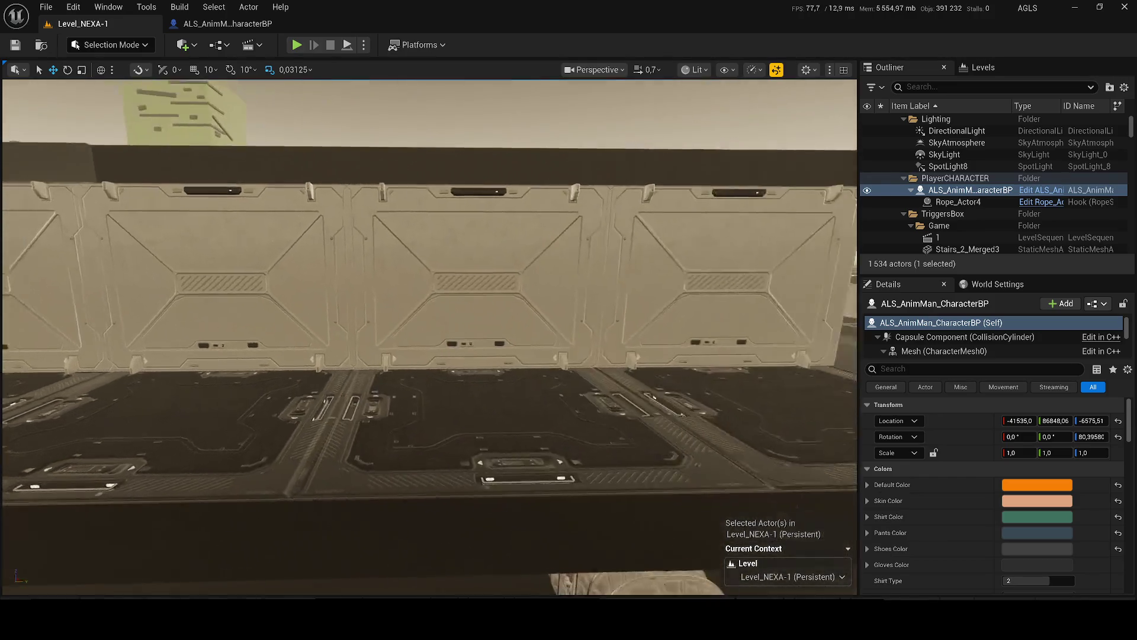
key(w)
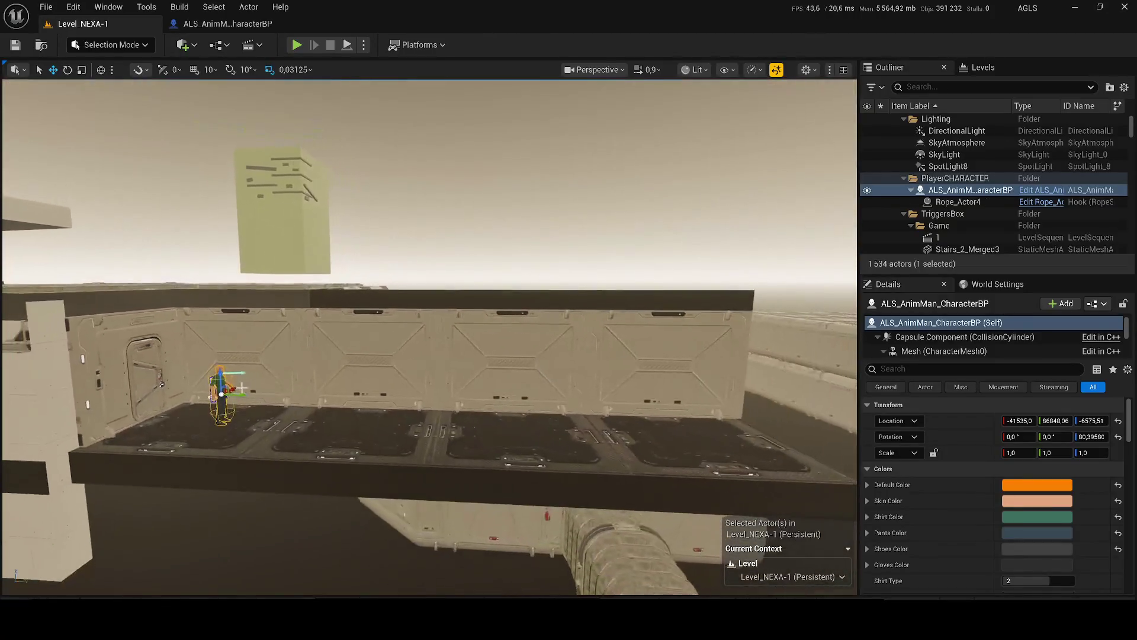
ctrl+click(261, 352)
ctrl+click(407, 350)
ctrl+click(571, 345)
ctrl+click(641, 350)
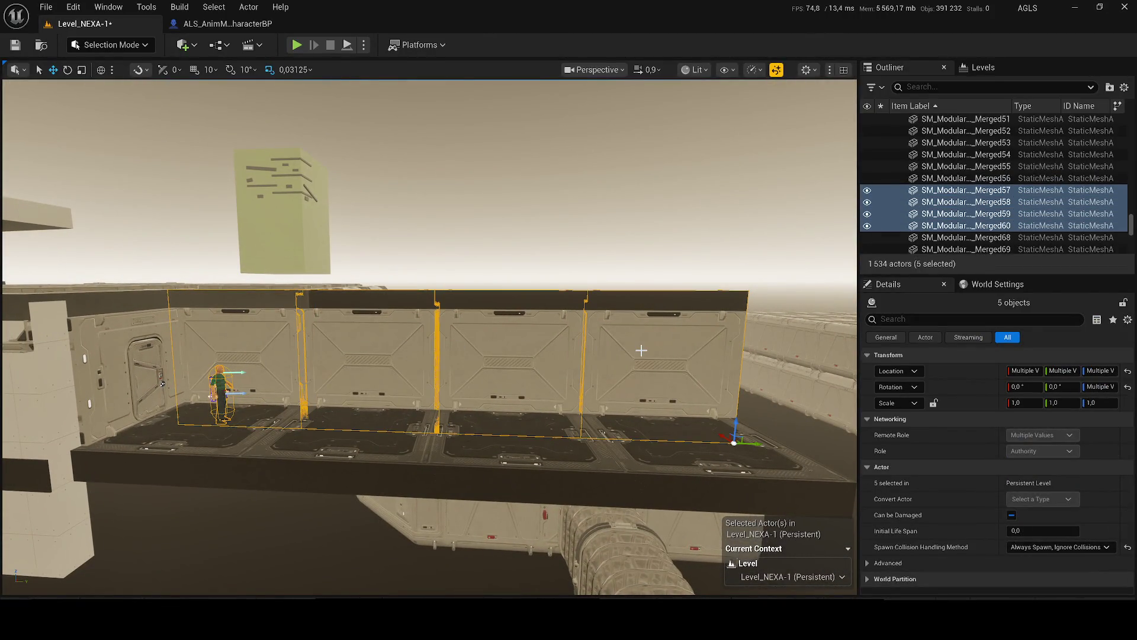
- Duplicate the four panels, move the copies to the opposite side, and fly down the new corridor
key(ctrl+d)
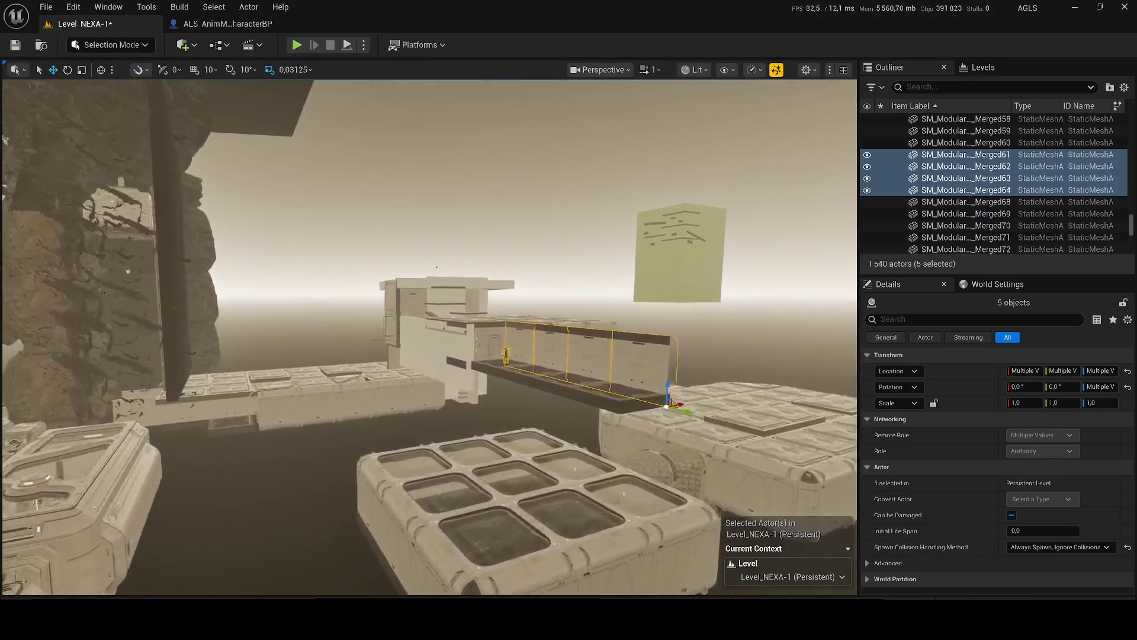
scroll(477, 468, up, 2)
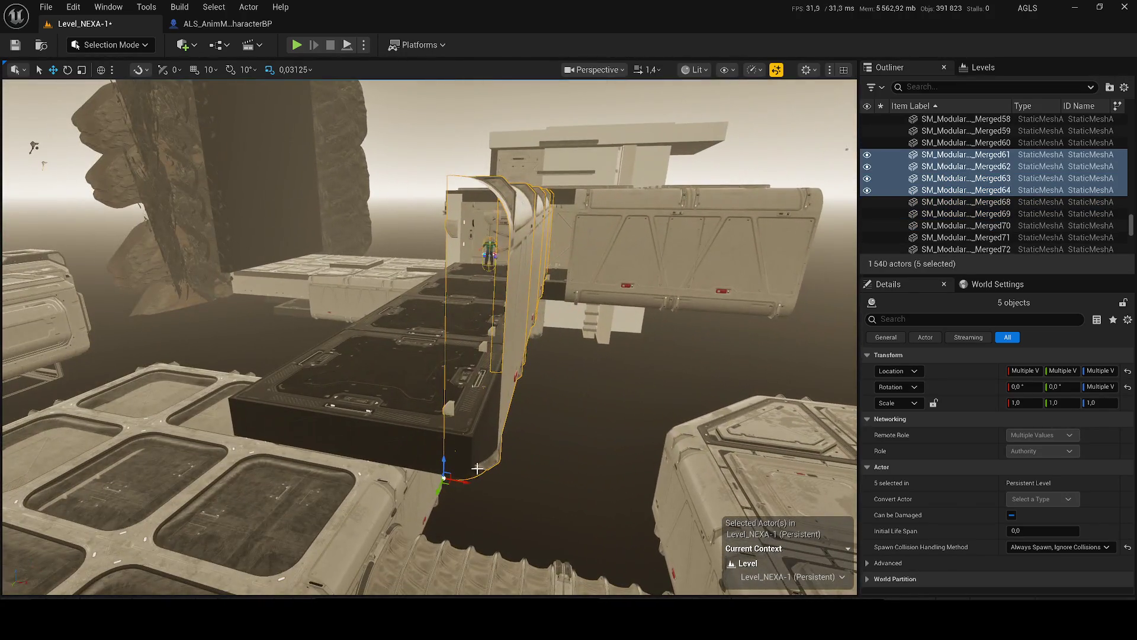
mouse_move(476, 467)
mouse_down()
mouse_move(350, 454)
mouse_move(182, 399)
mouse_up()
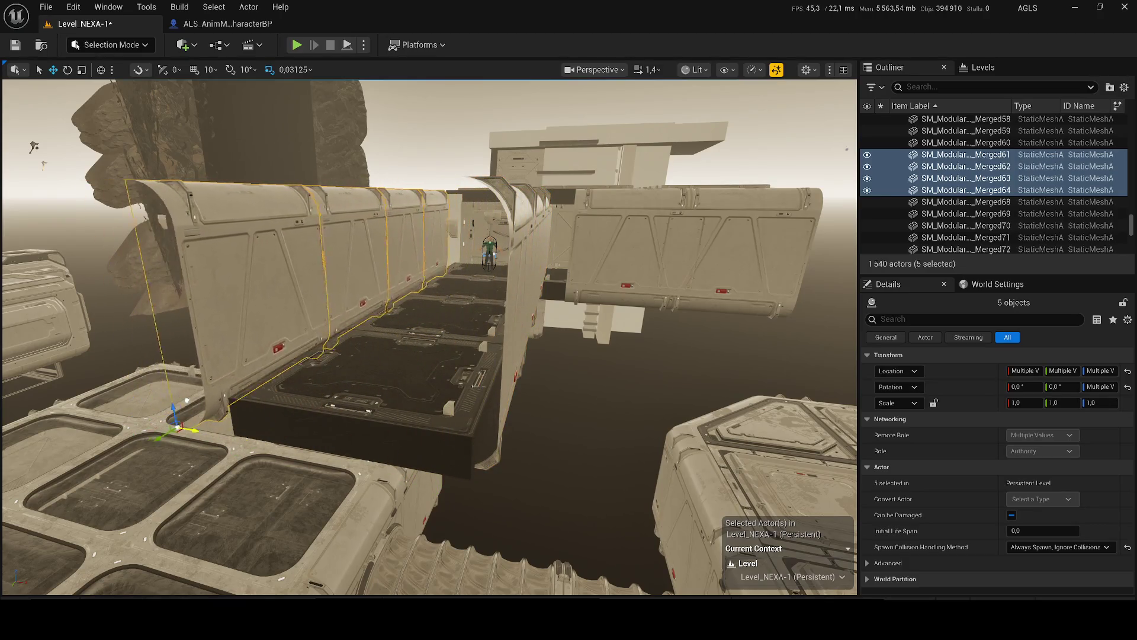
key(w)
scroll(182, 398, down, 1)
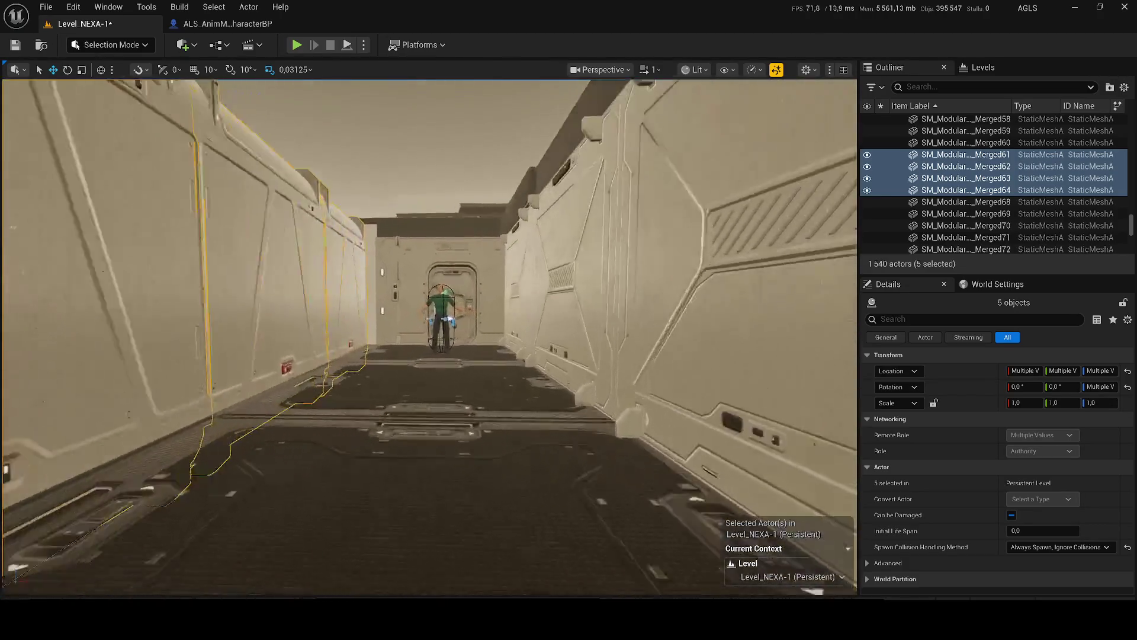
key(w)
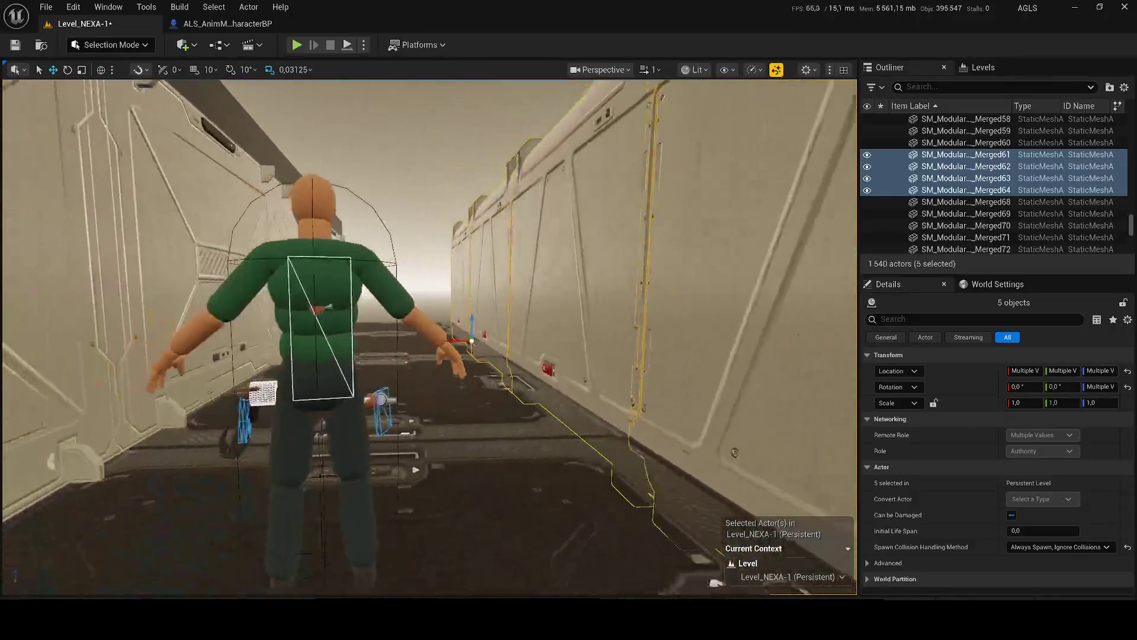
key(w)
scroll(430, 337, down, 1)
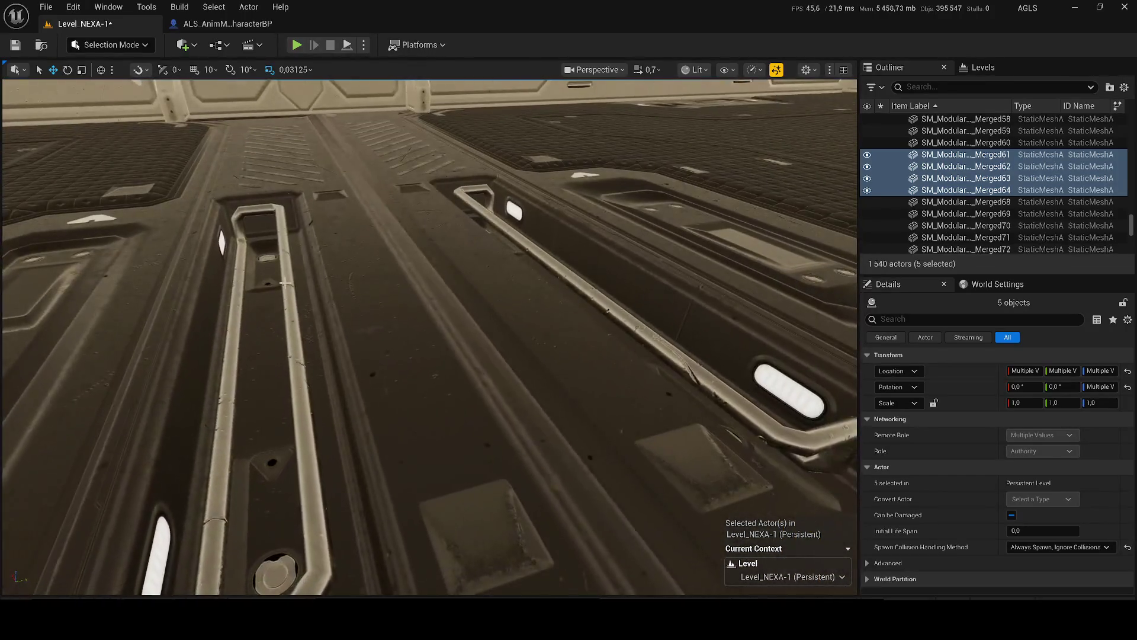
- Nudge floor panels SM_Modular_Merged52 and 53 slightly along Y and save Level_NEXA-1
click(320, 249)
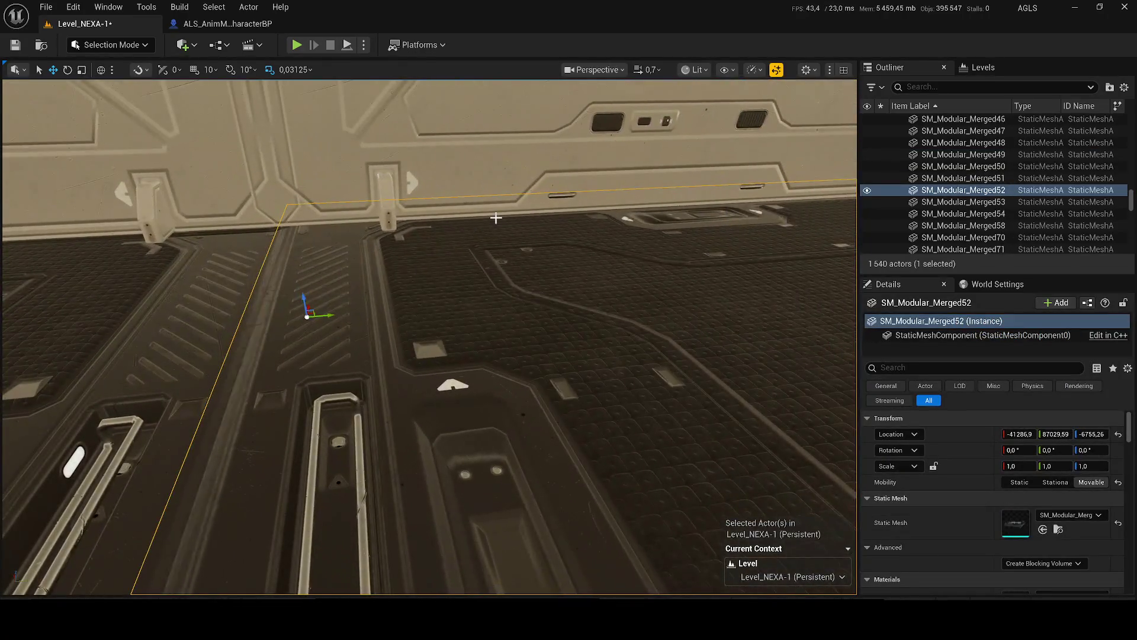
drag(325, 309, 331, 314)
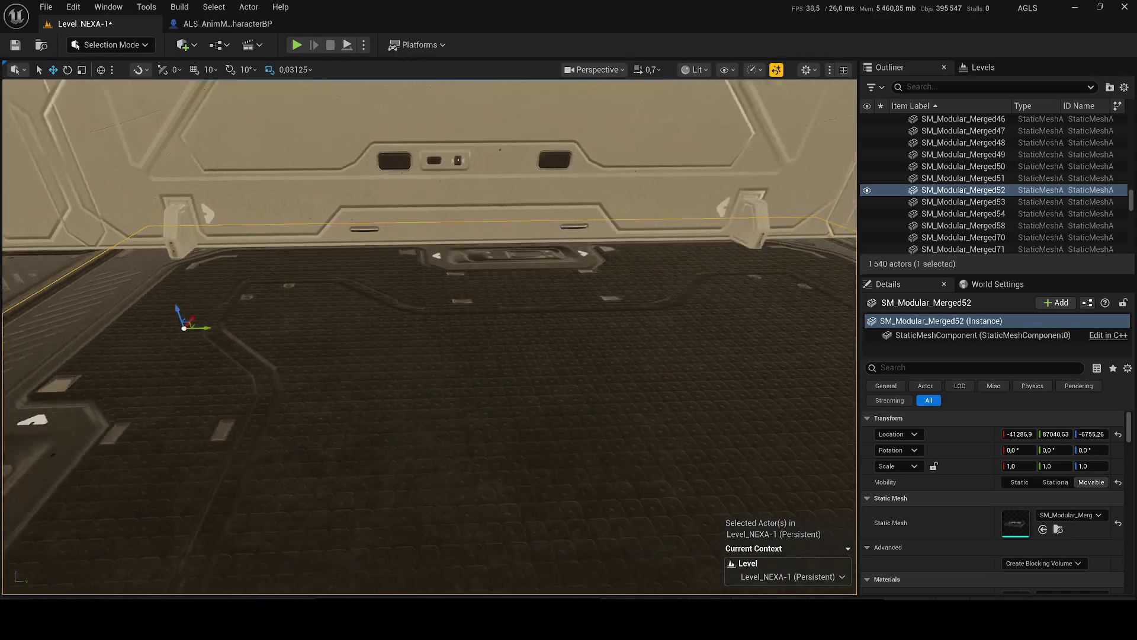
click(338, 311)
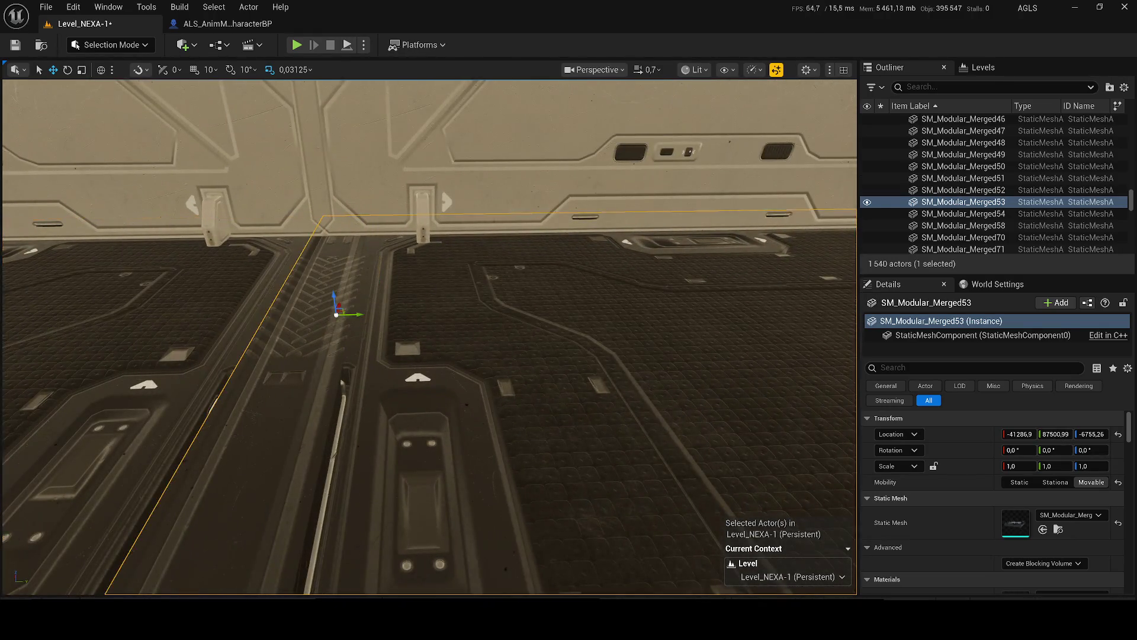
drag(388, 316, 386, 315)
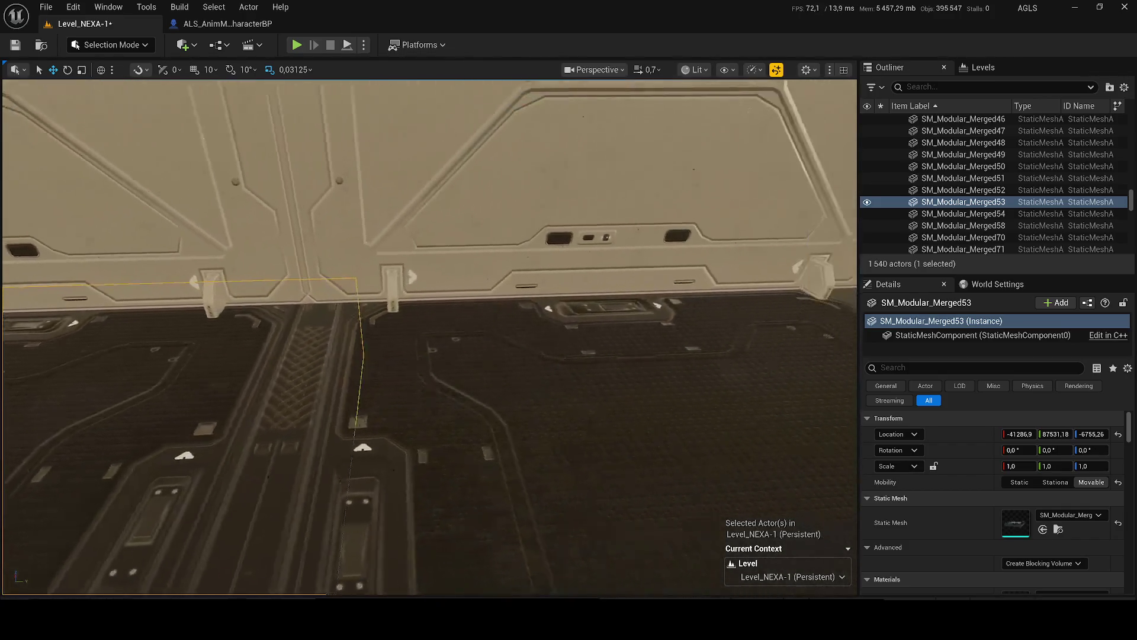
click(384, 352)
key(ctrl+s)
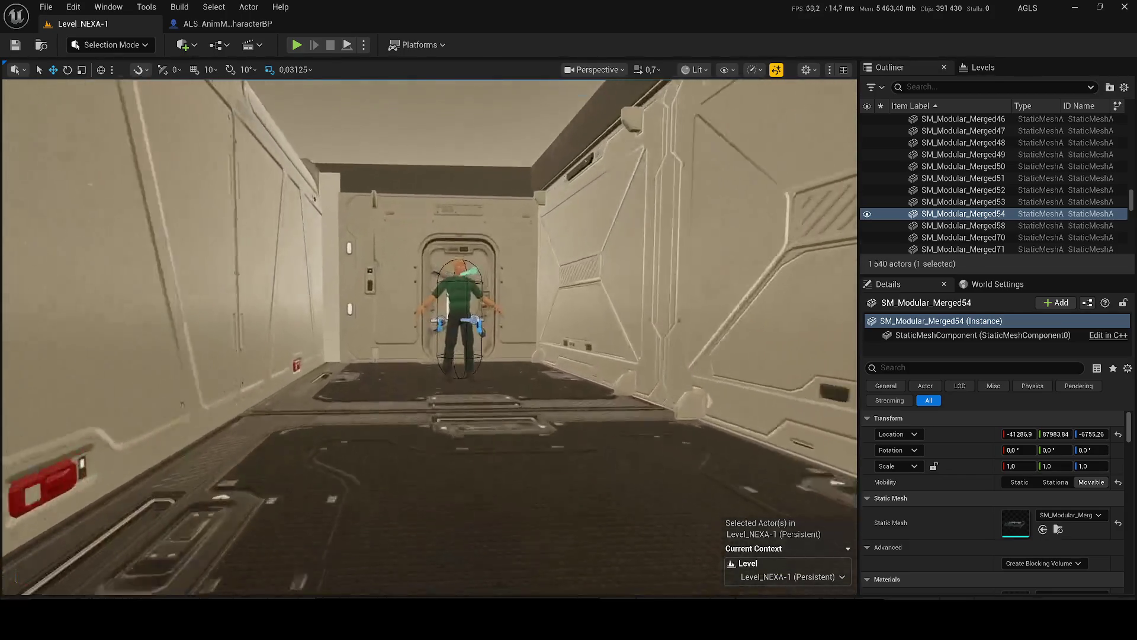
scroll(430, 337, down, 1)
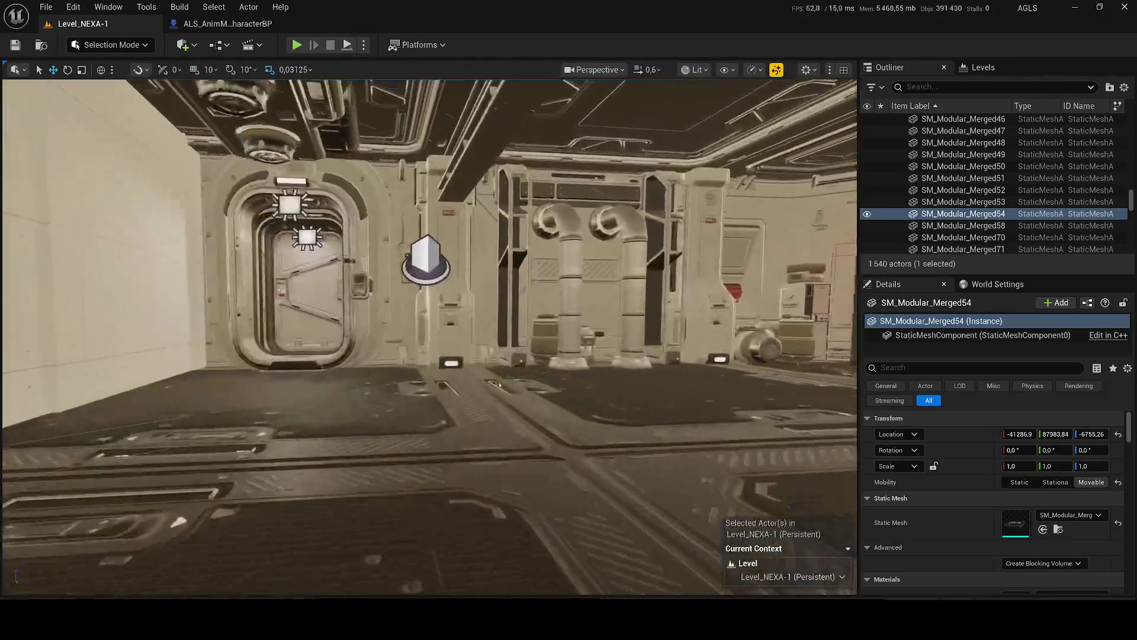
- Select the left vent pipe's tube and locate its mesh asset in the Tubes folder
click(943, 189)
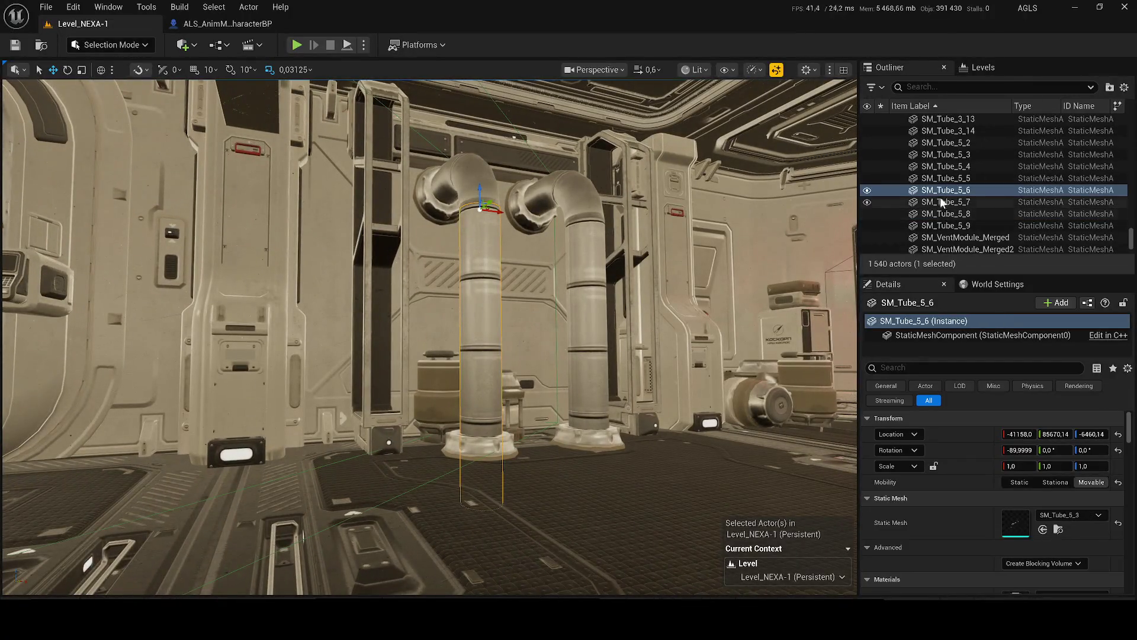
right_click(942, 191)
click(853, 186)
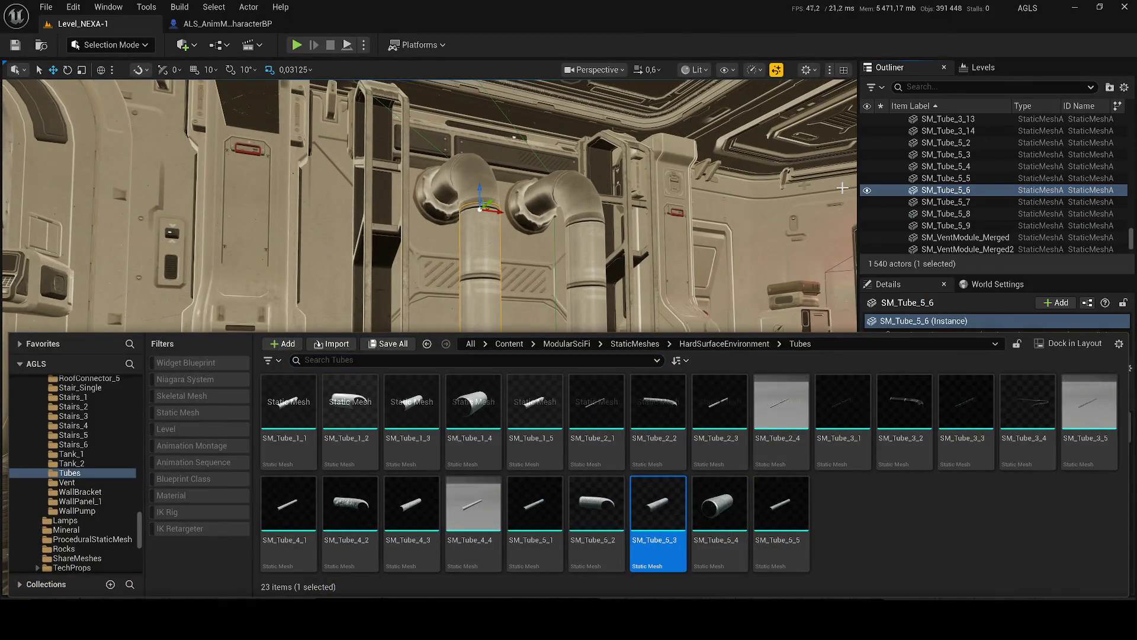
key(ctrl+space)
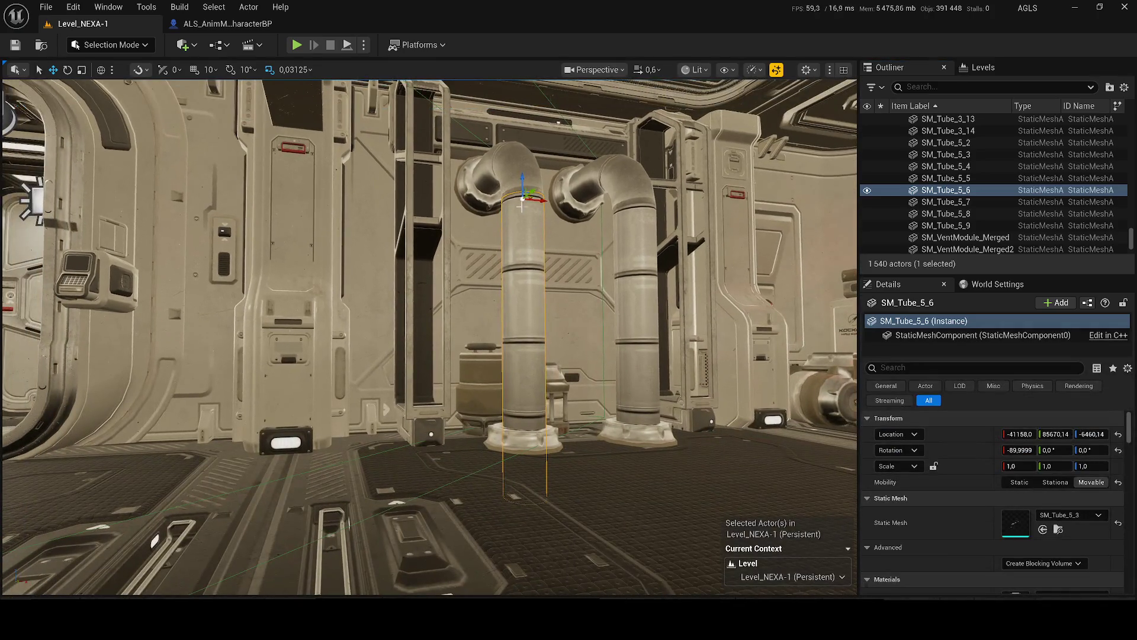
- Select both pipes' bends, bodies and connectors and duplicate them with Ctrl+D
ctrl+click(508, 180)
ctrl+click(471, 194)
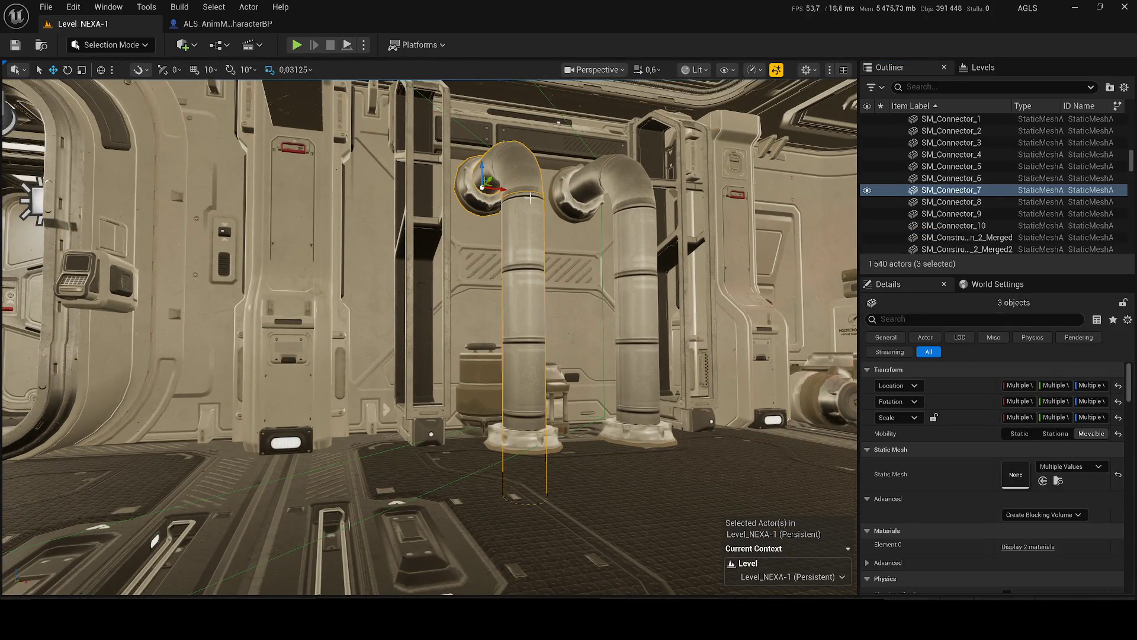
ctrl+click(570, 210)
ctrl+click(618, 196)
ctrl+click(638, 272)
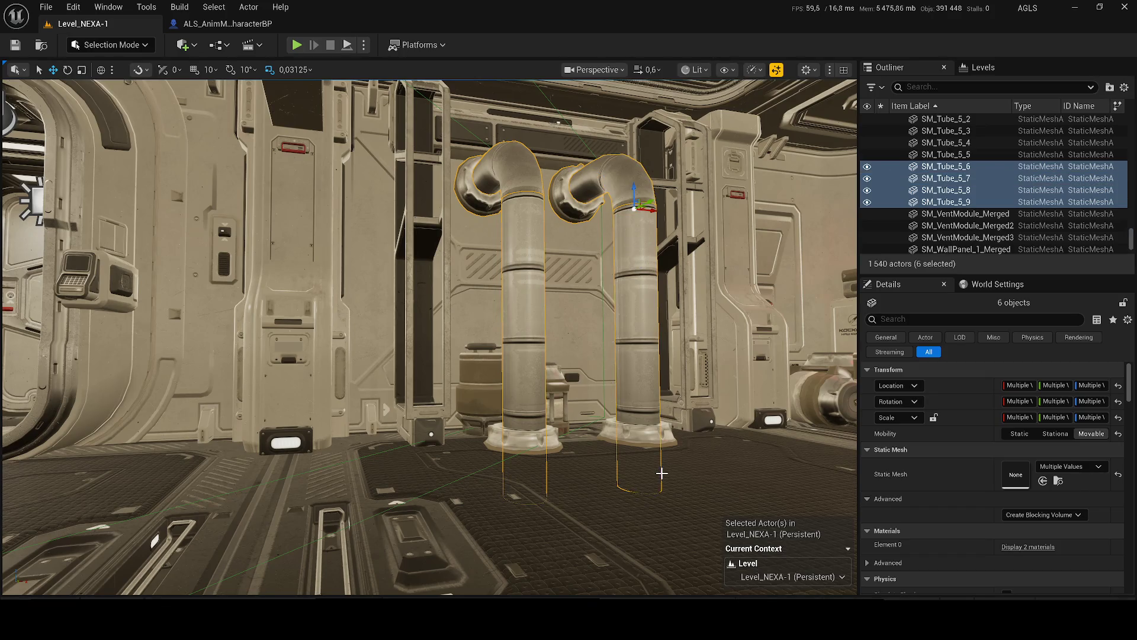
ctrl+click(658, 471)
ctrl+click(554, 435)
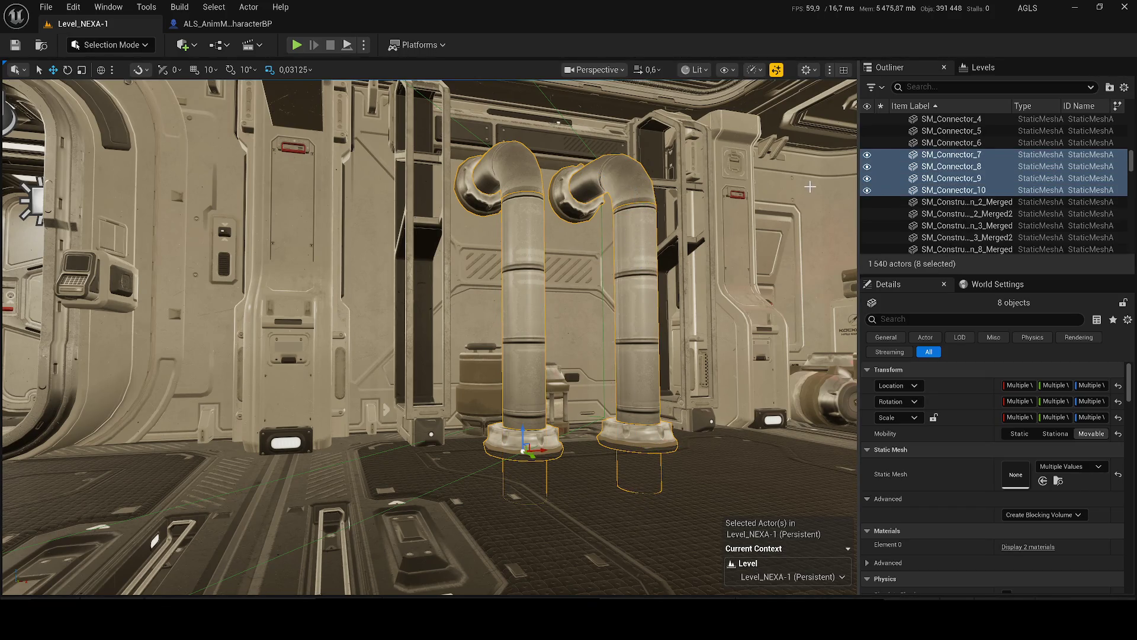
click(867, 190)
click(867, 190)
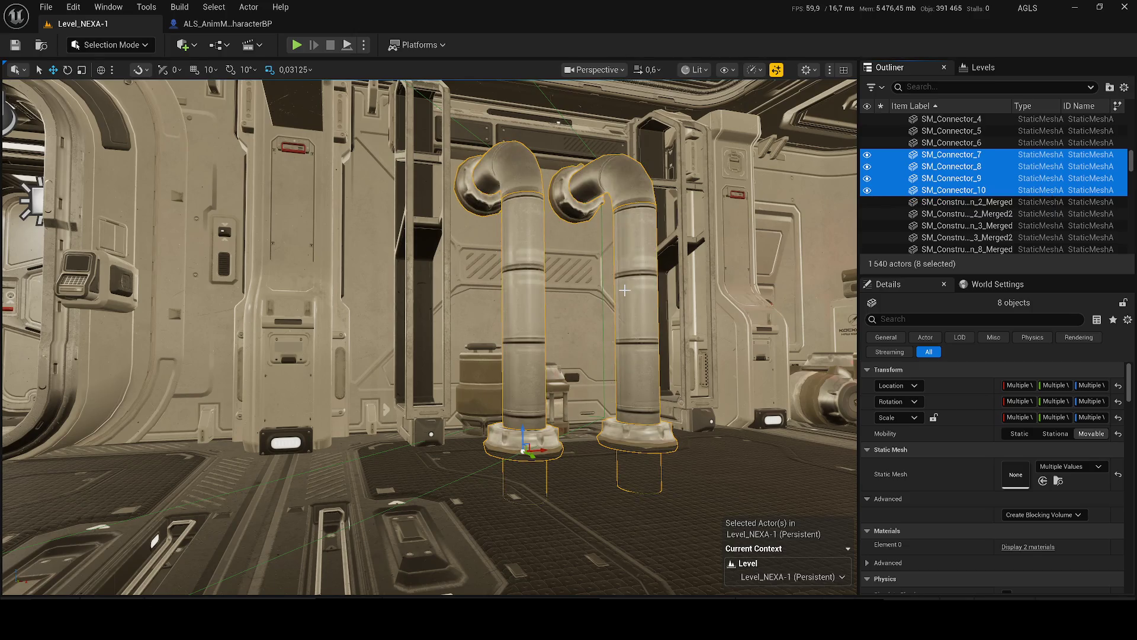
key(ctrl+d)
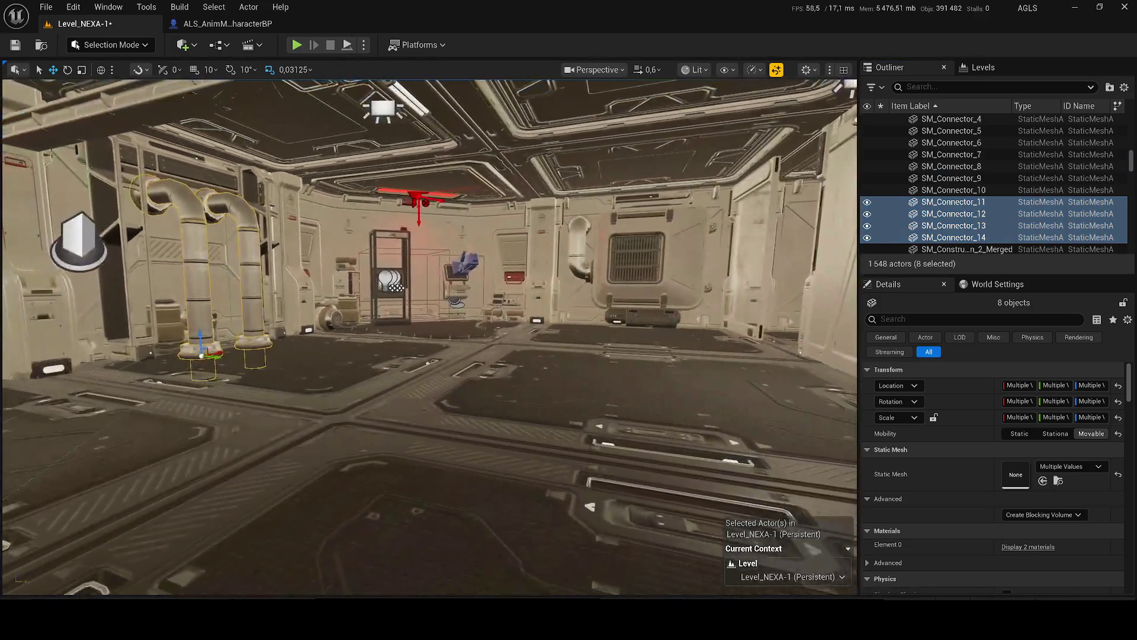
- Move the duplicated pipes up and to the left, trying and undoing a taller scale
key(f)
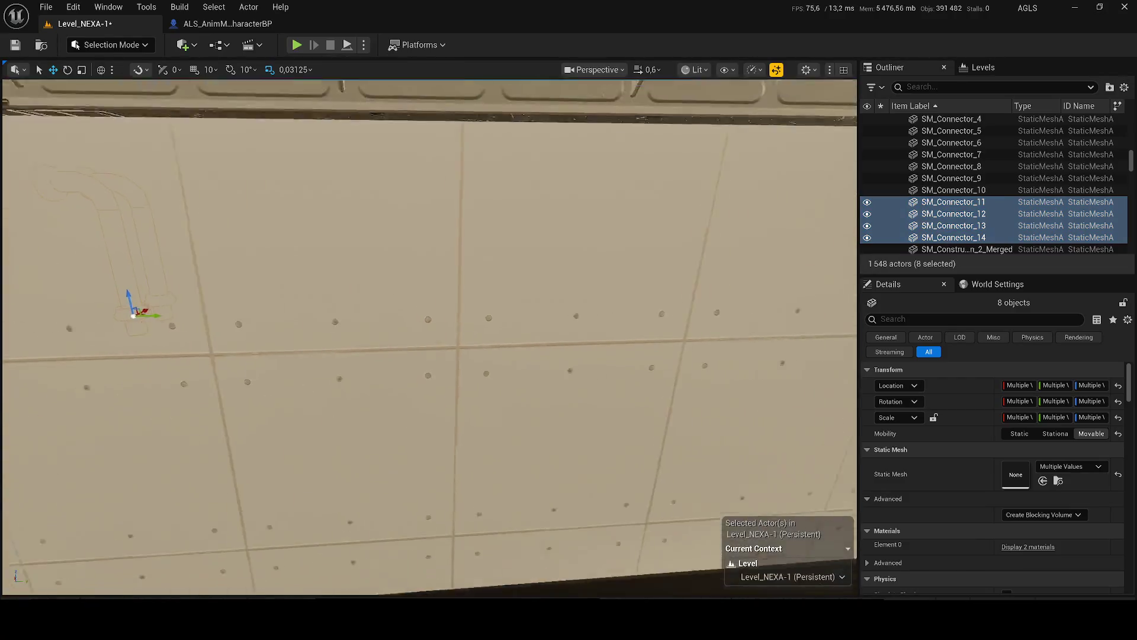
key(f)
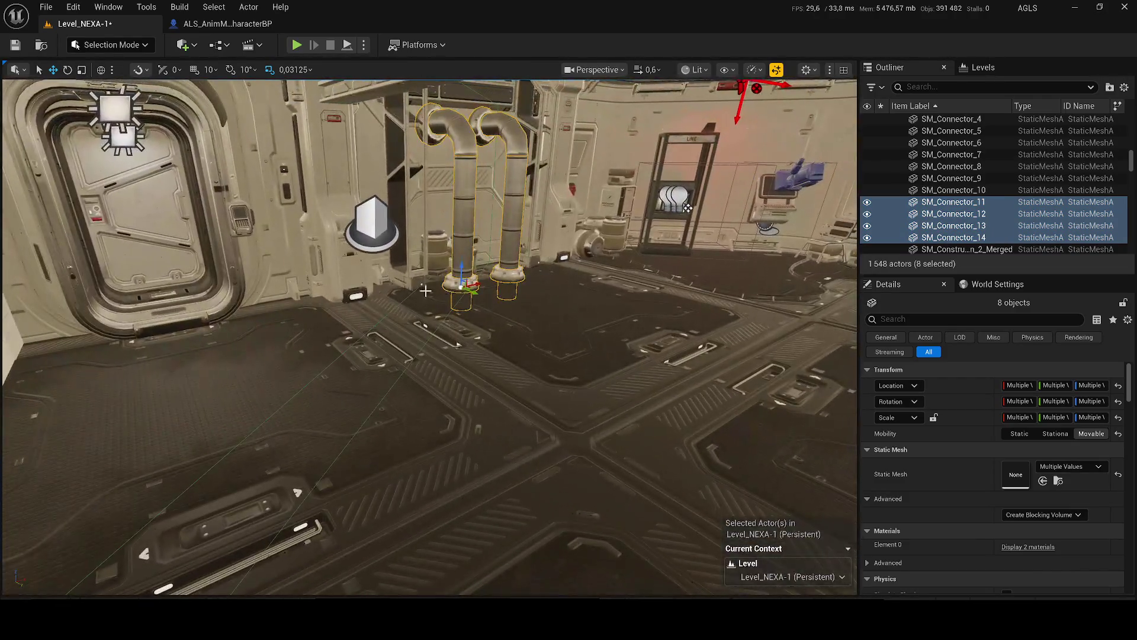
mouse_move(687, 208)
mouse_down()
mouse_move(171, 376)
mouse_move(650, 299)
mouse_up()
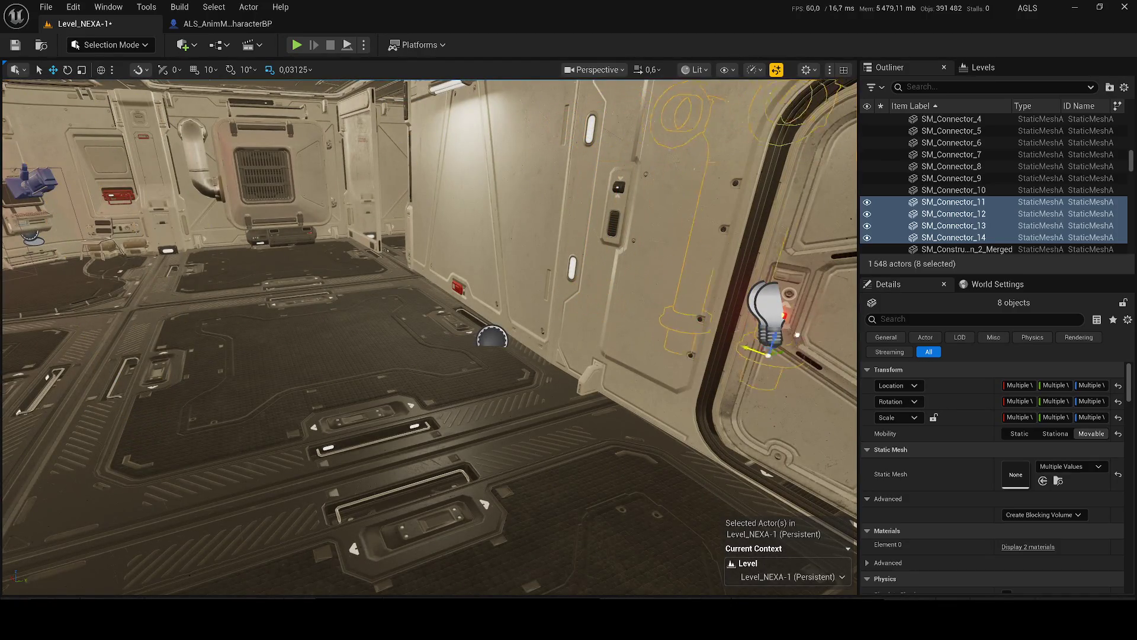
key(w)
key(s)
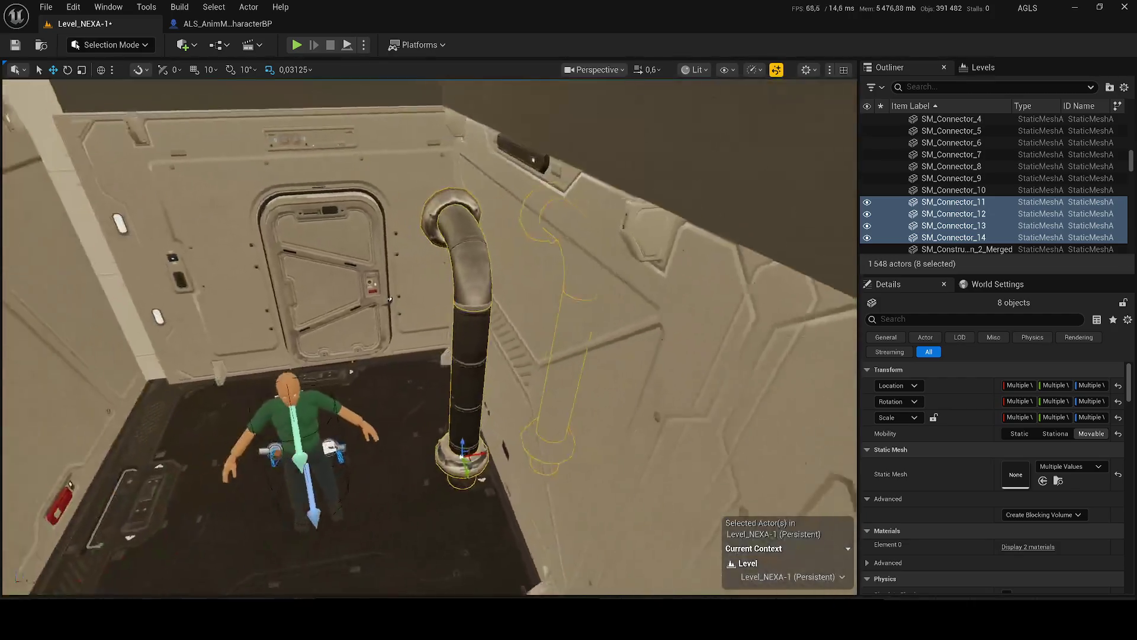
key(w)
key(d)
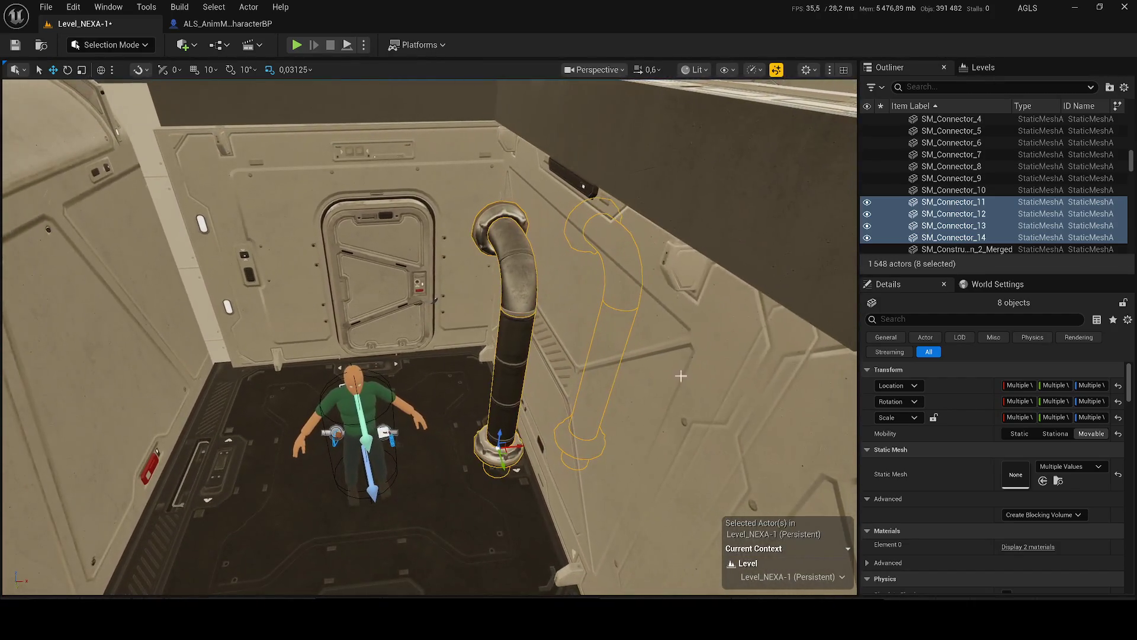
mouse_move(500, 458)
mouse_down()
mouse_move(472, 374)
mouse_move(489, 395)
mouse_move(391, 382)
mouse_up()
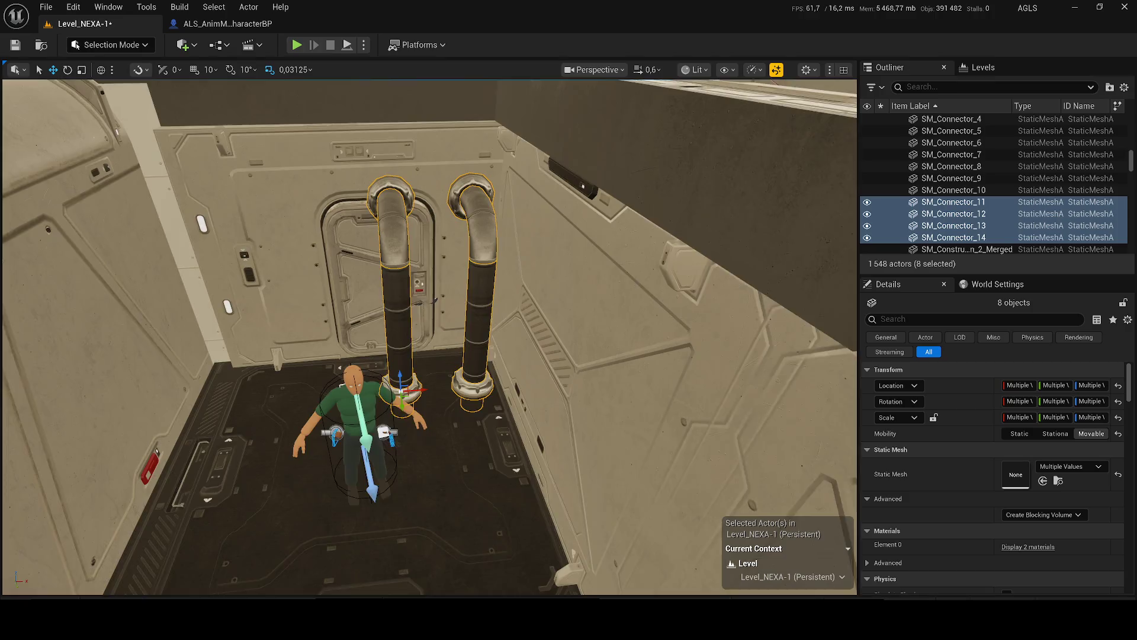
scroll(382, 308, up, 3)
scroll(382, 308, up, 5)
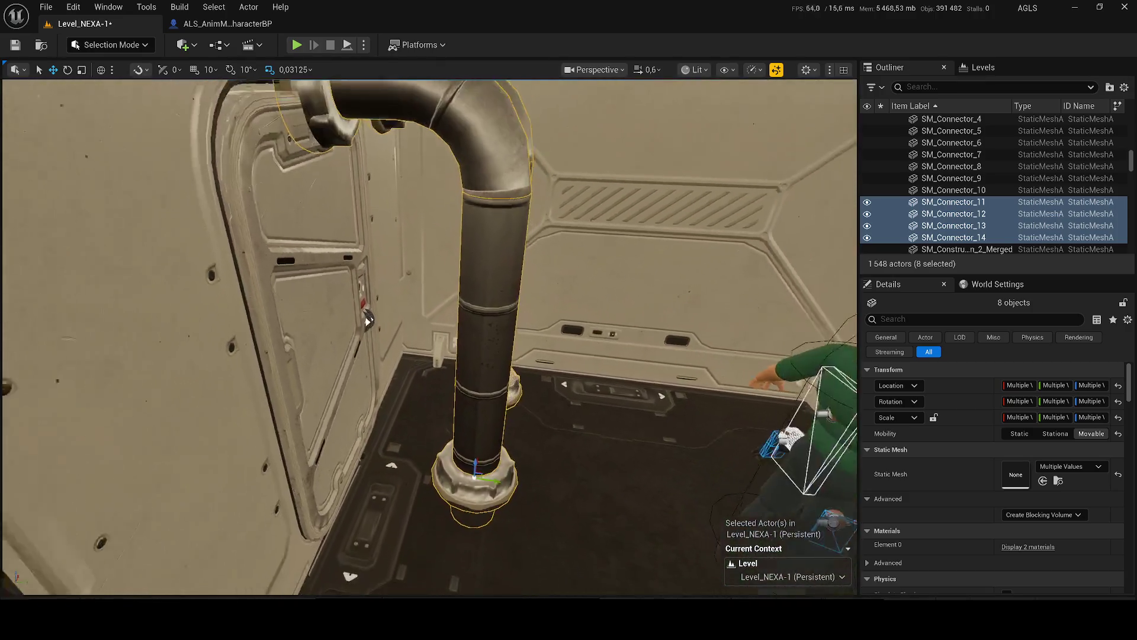
scroll(422, 459, down, 5)
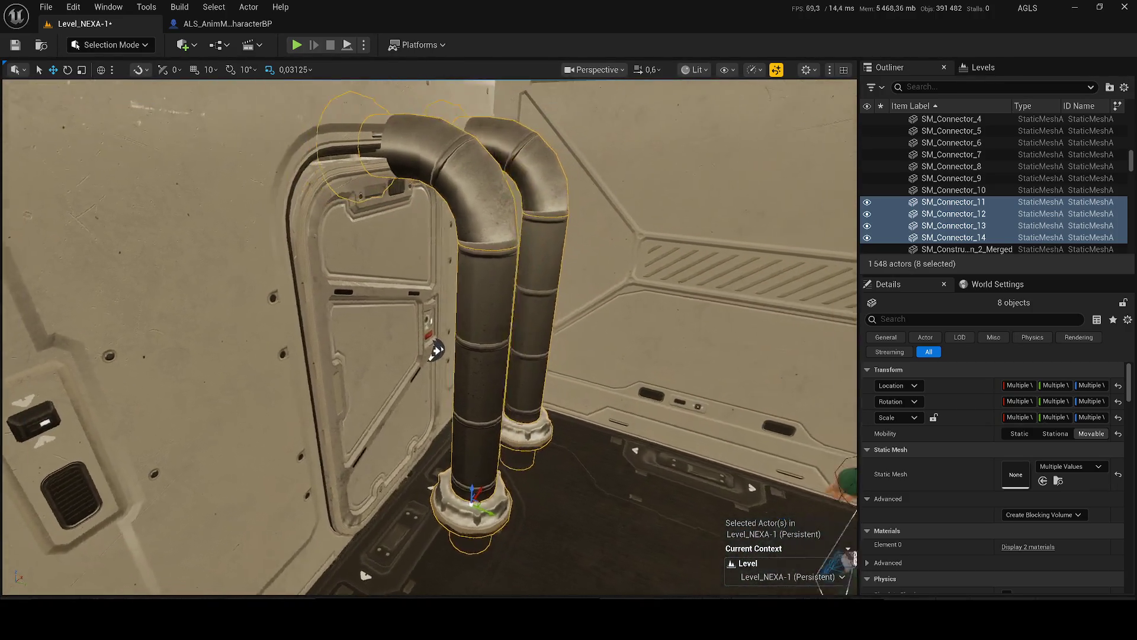
key(r)
drag(404, 498, 404, 484)
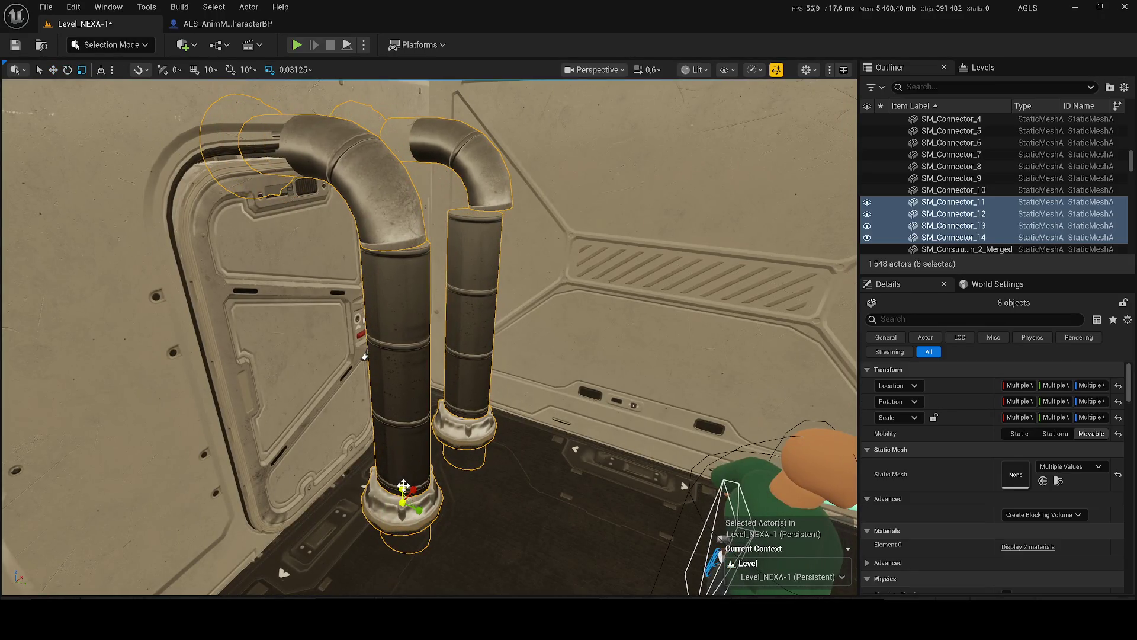
key(ctrl+z)
- Select the left pipe's elbow, tube and connectors
click(478, 292)
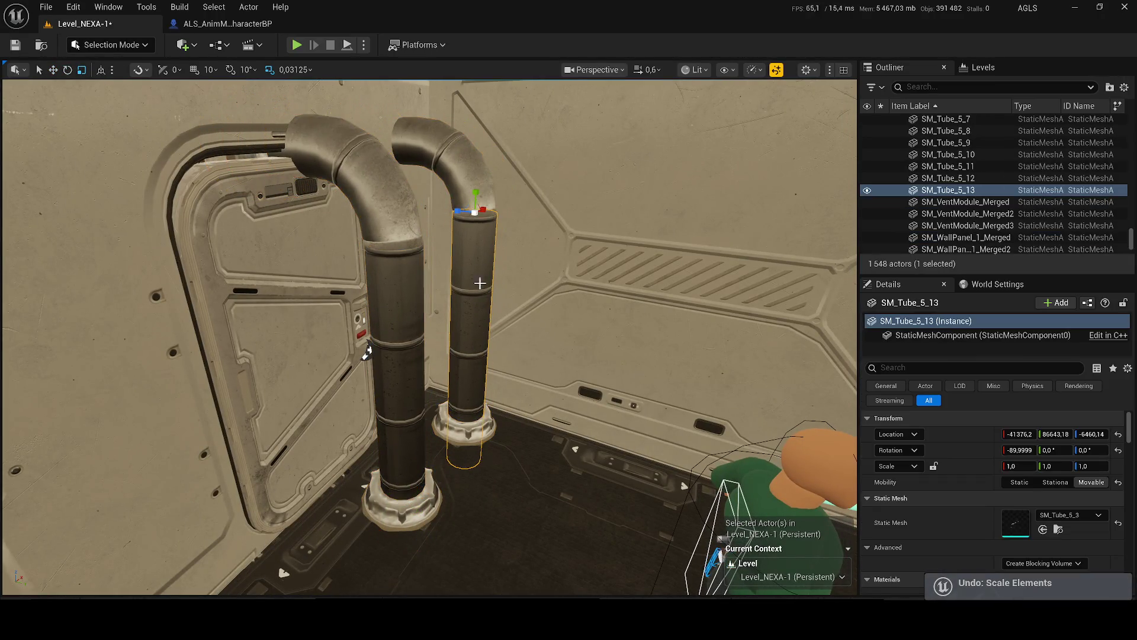
key(Up)
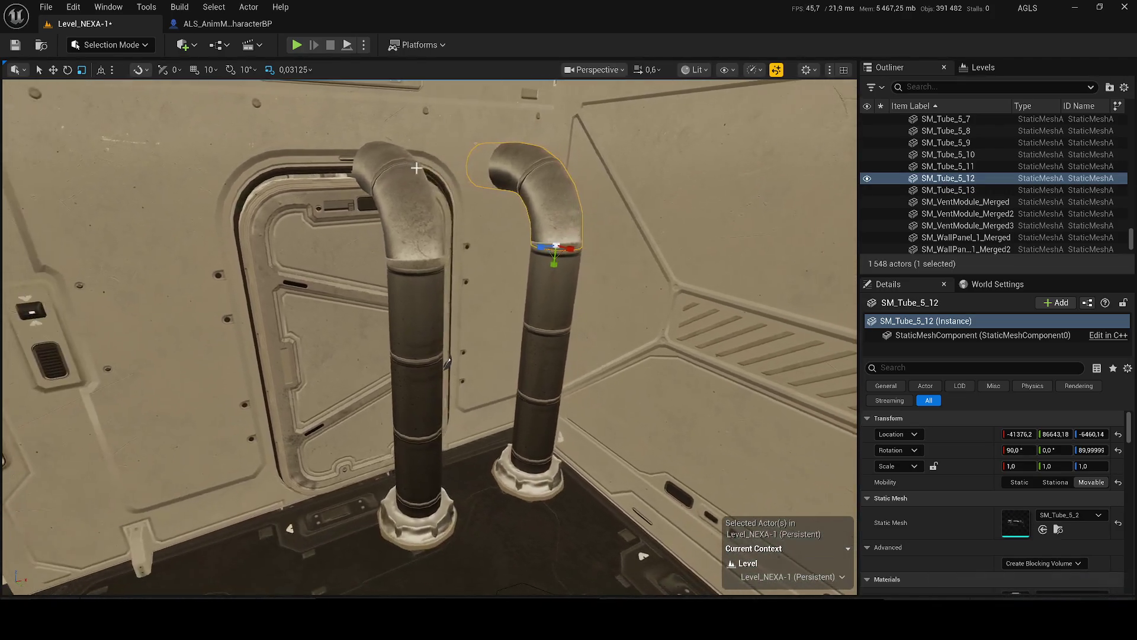
click(396, 177)
ctrl+click(423, 313)
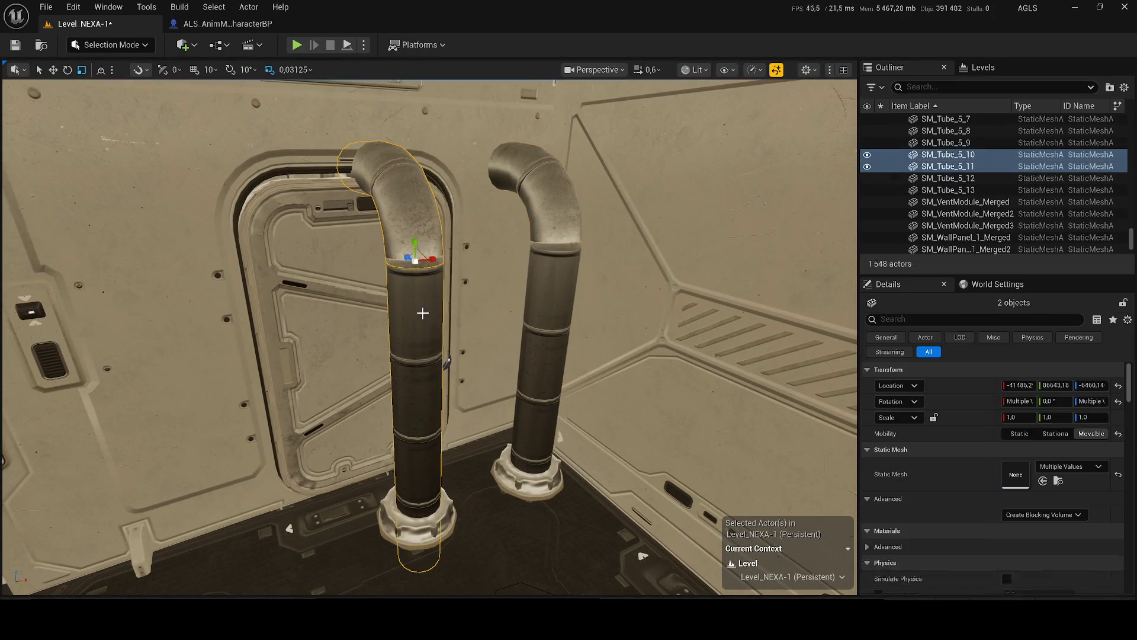
ctrl+click(442, 524)
key(w)
scroll(441, 523, down, 1)
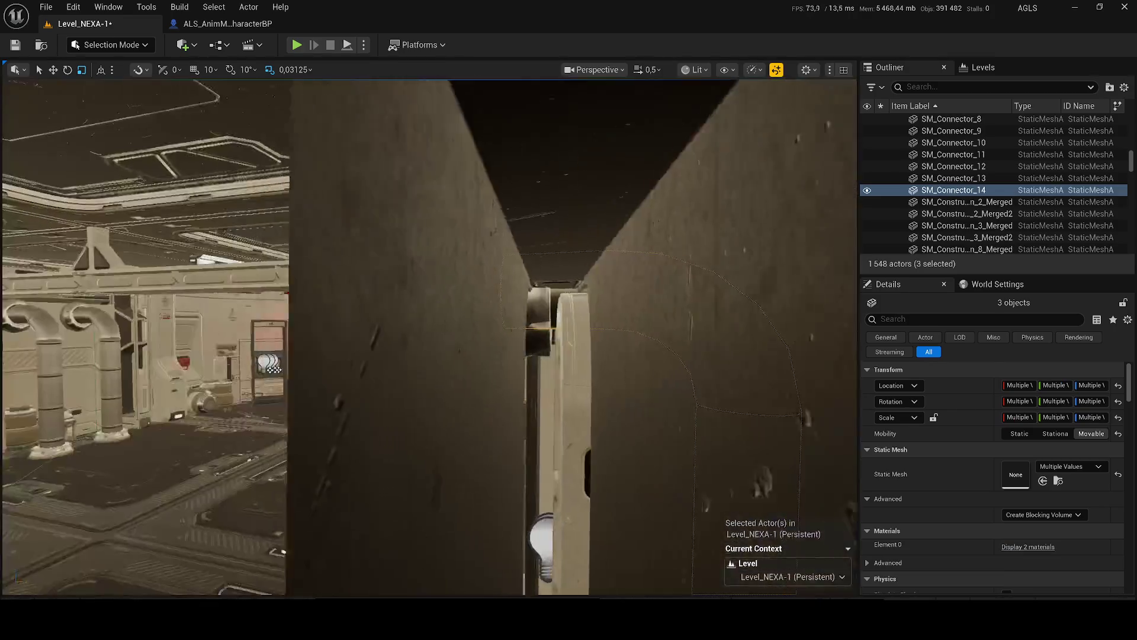
scroll(429, 336, down, 4)
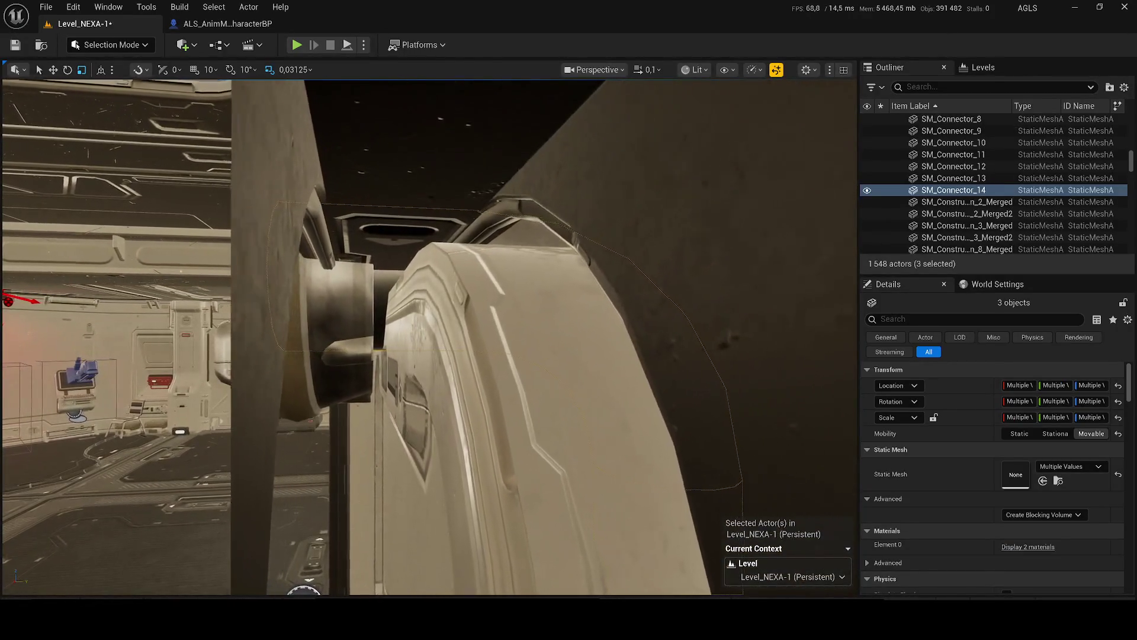
key(s)
ctrl+click(264, 388)
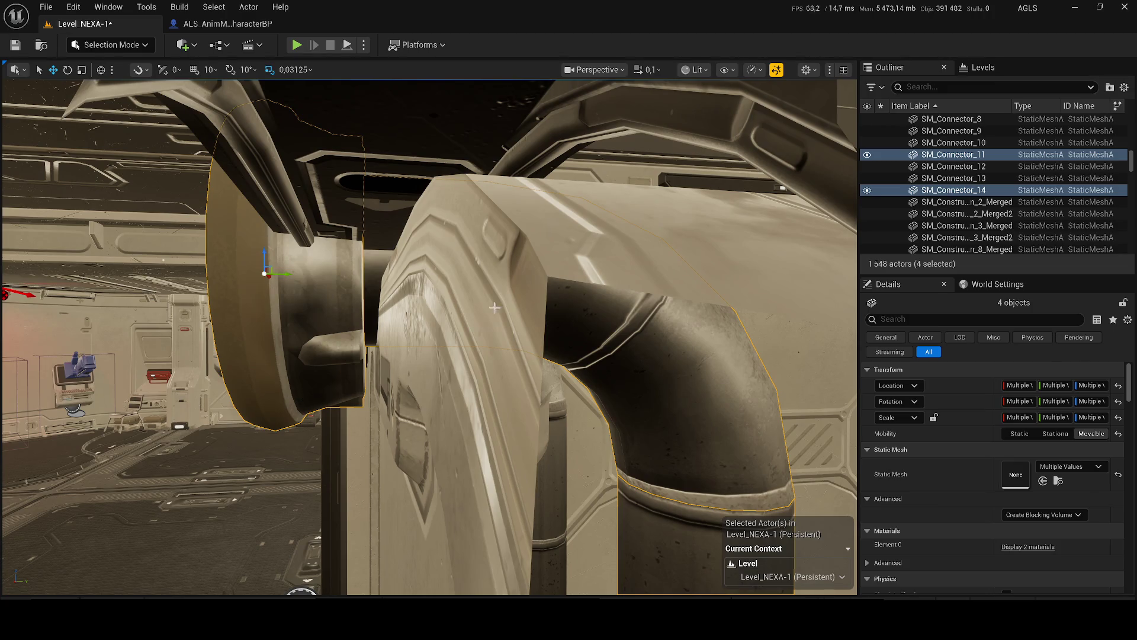
- Slide the left pipe over in front of the door and view it from above
scroll(480, 319, up, 2)
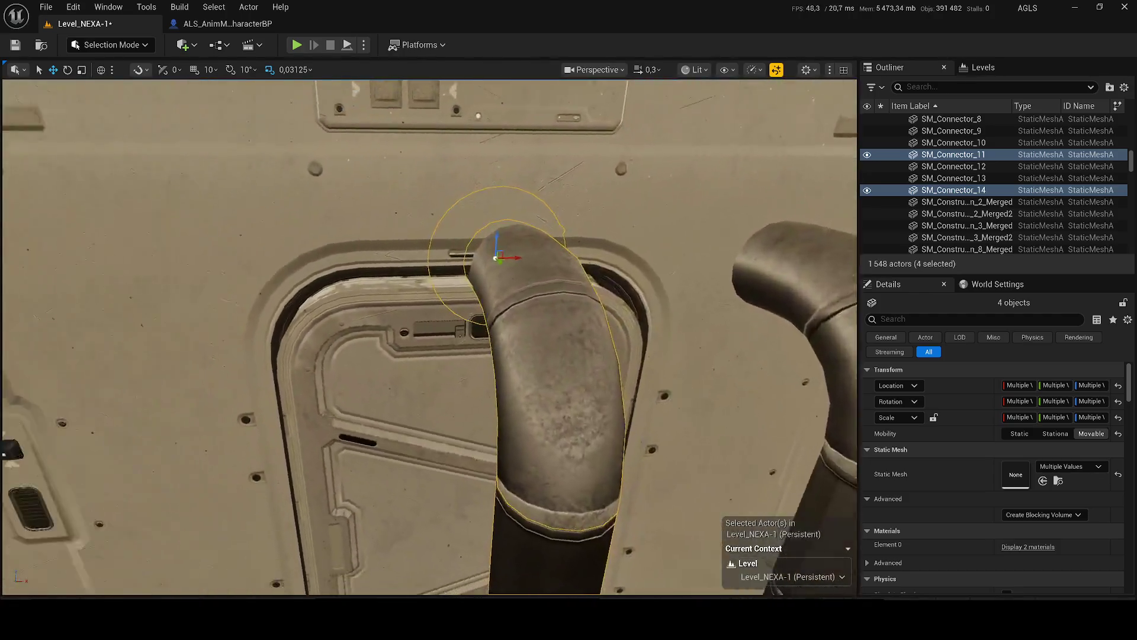
key(s)
drag(533, 250, 307, 251)
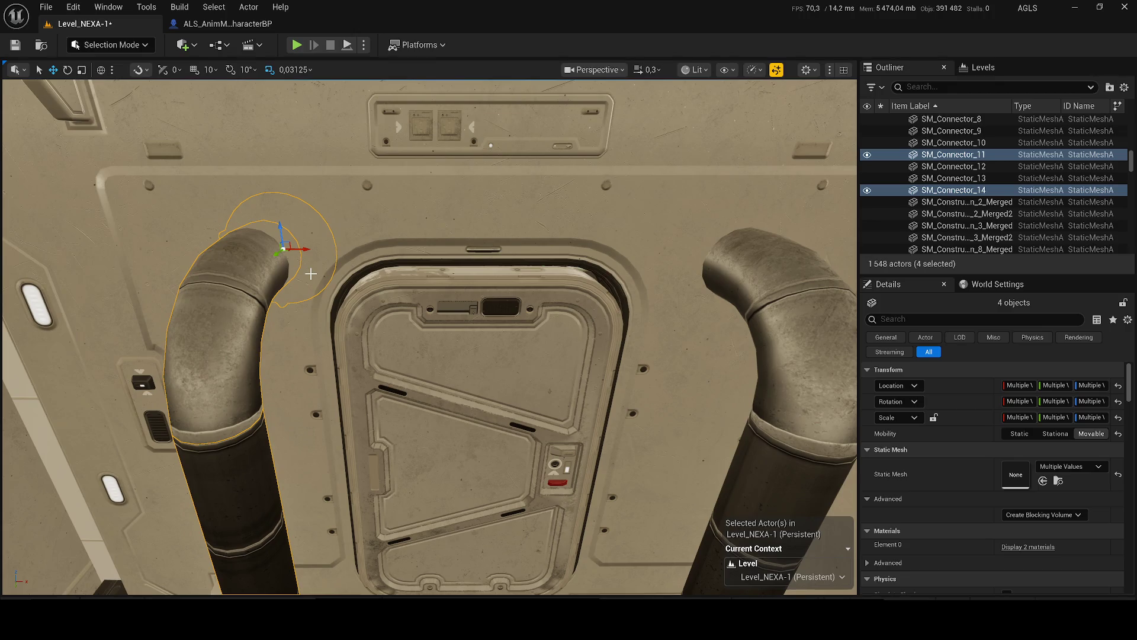
key(s)
scroll(345, 322, up, 1)
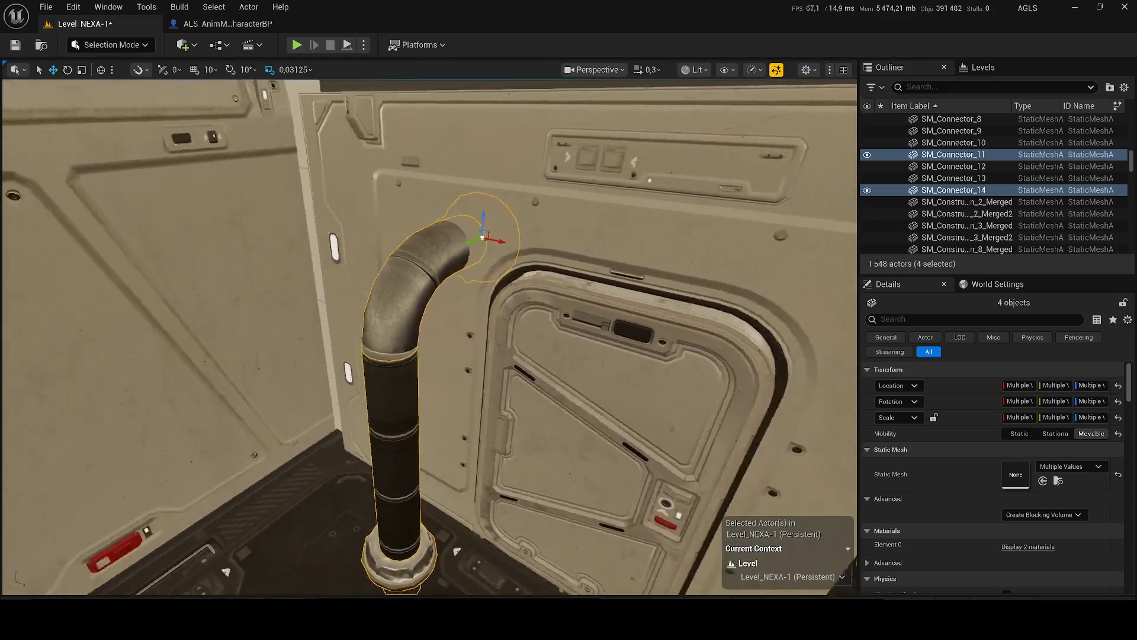
key(s)
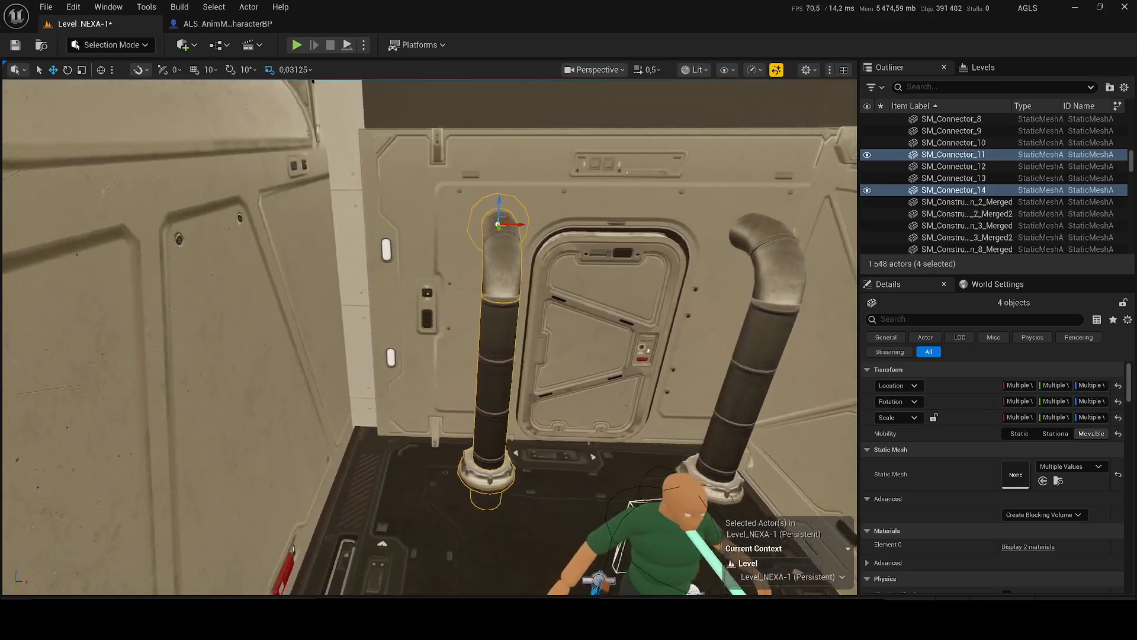
key(a)
scroll(429, 336, up, 1)
key(e)
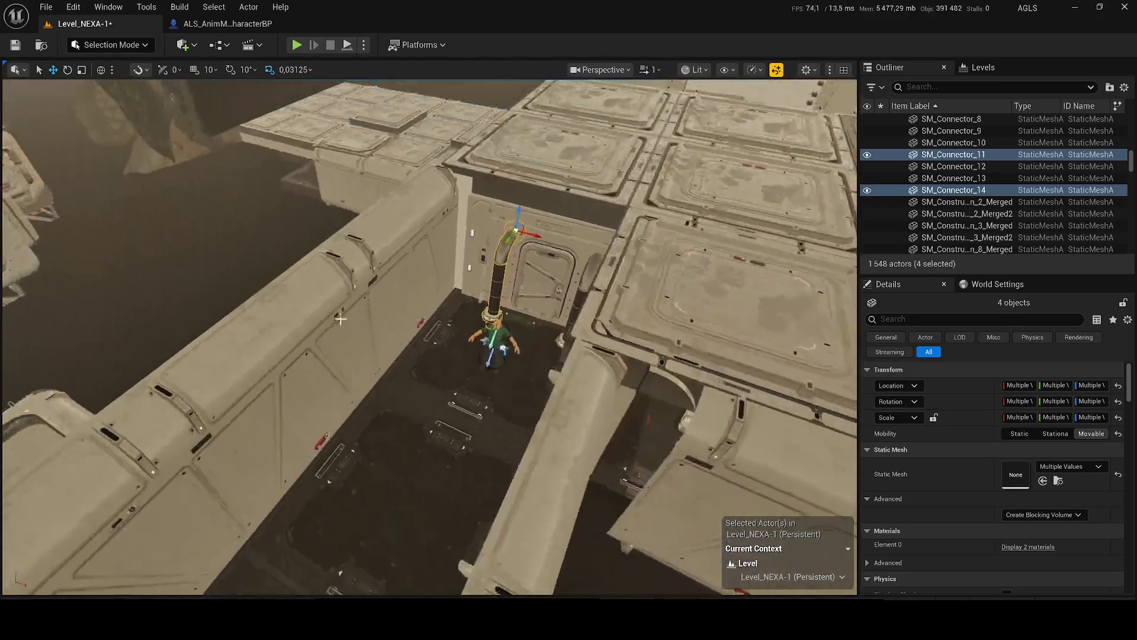
click(379, 255)
- Select the four corridor wall pieces, shift them slightly along X, and save the level
ctrl+click(521, 204)
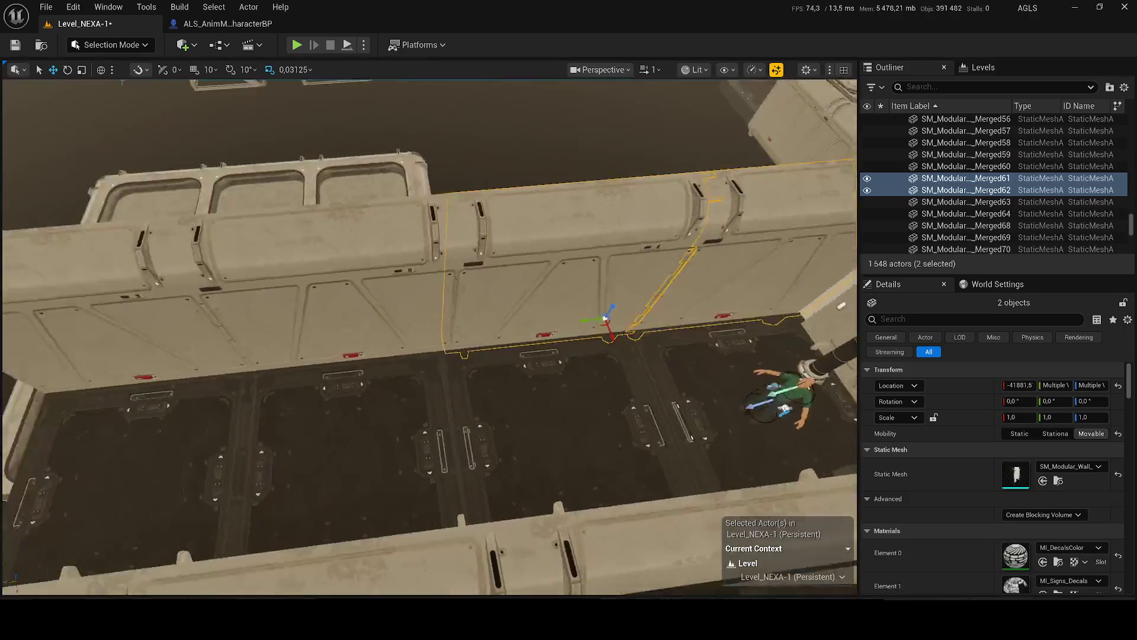
ctrl+click(452, 243)
ctrl+click(233, 244)
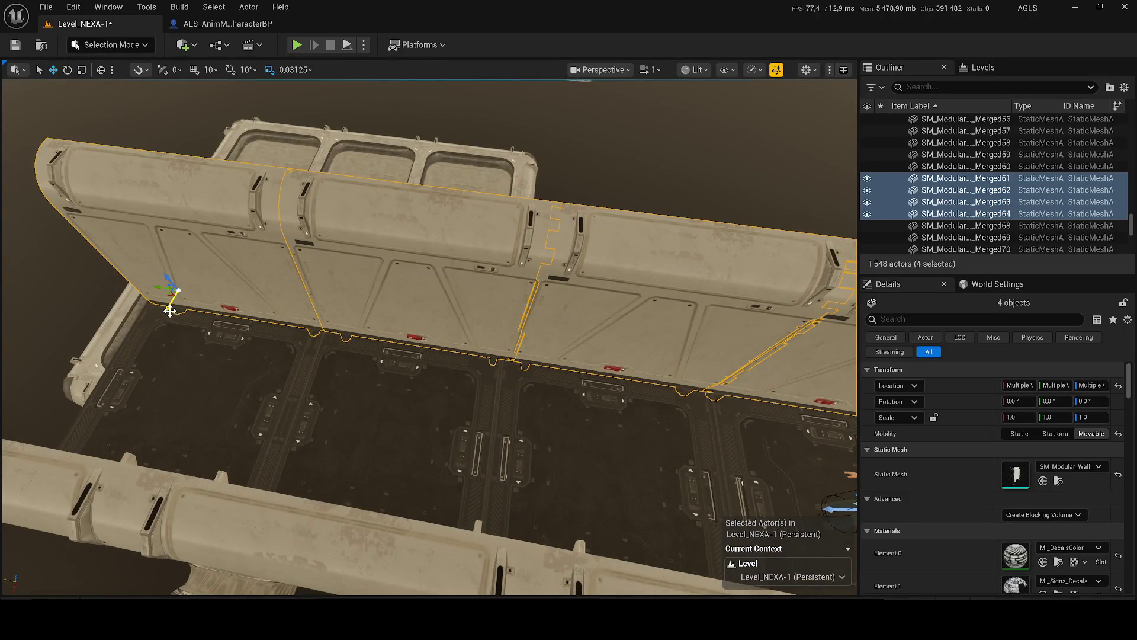
scroll(454, 158, up, 5)
scroll(233, 296, down, 10)
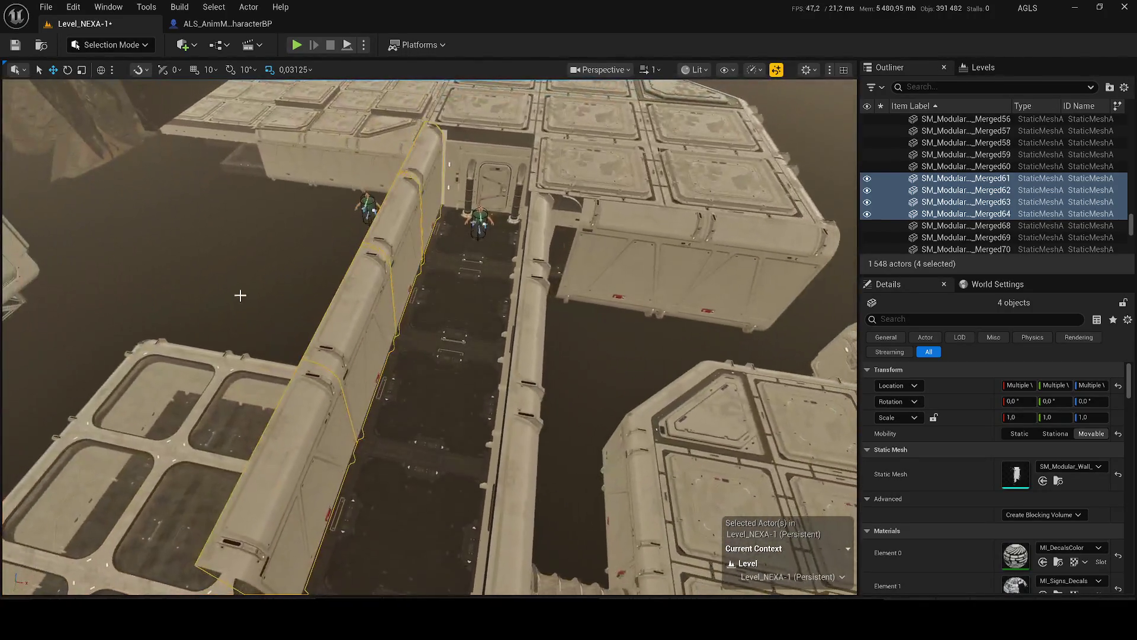
scroll(284, 320, up, 5)
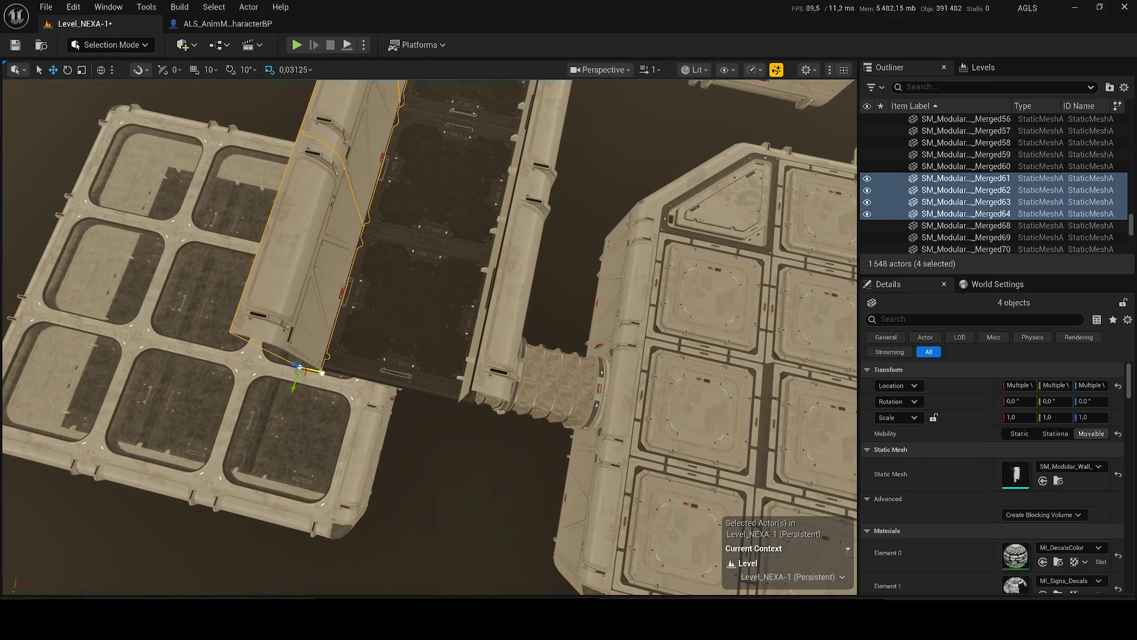
scroll(429, 337, up, 10)
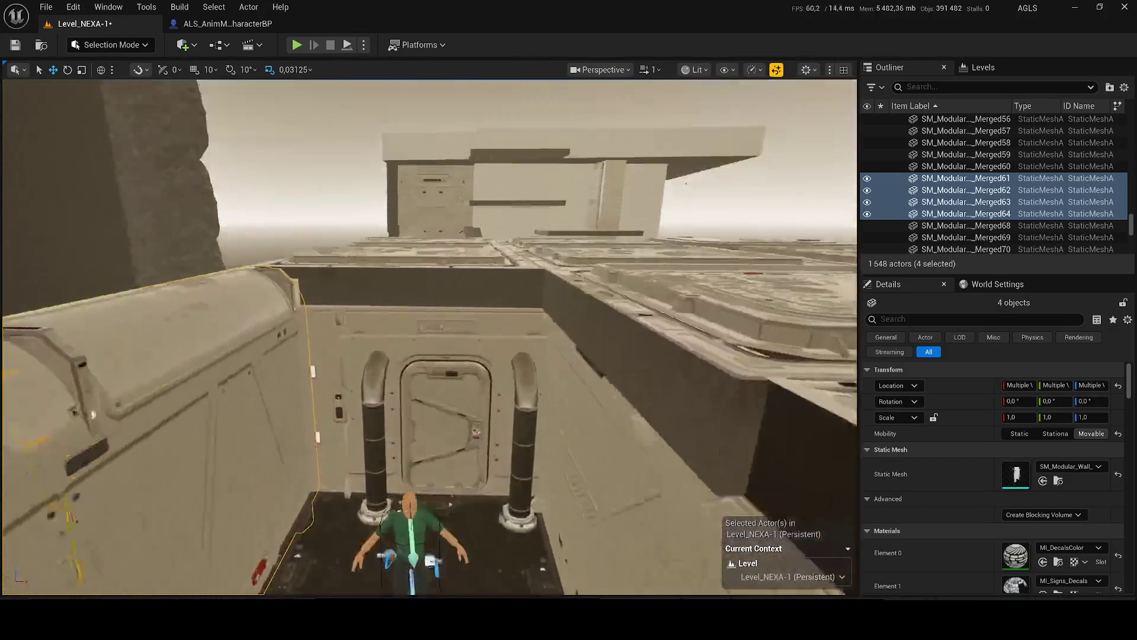
scroll(429, 336, down, 5)
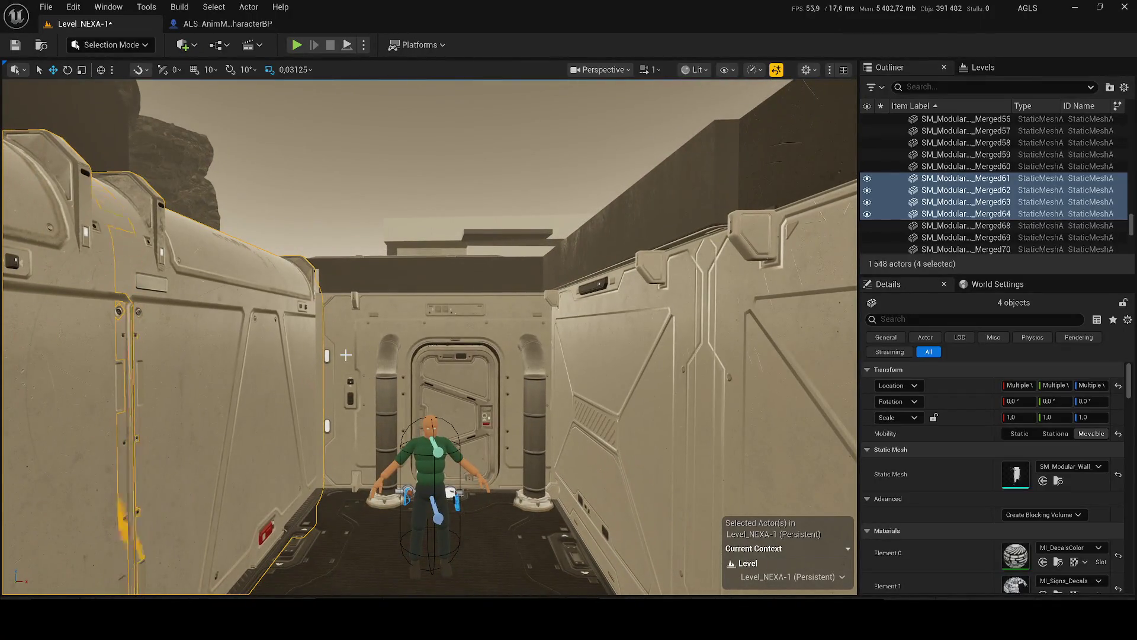
scroll(429, 337, down, 10)
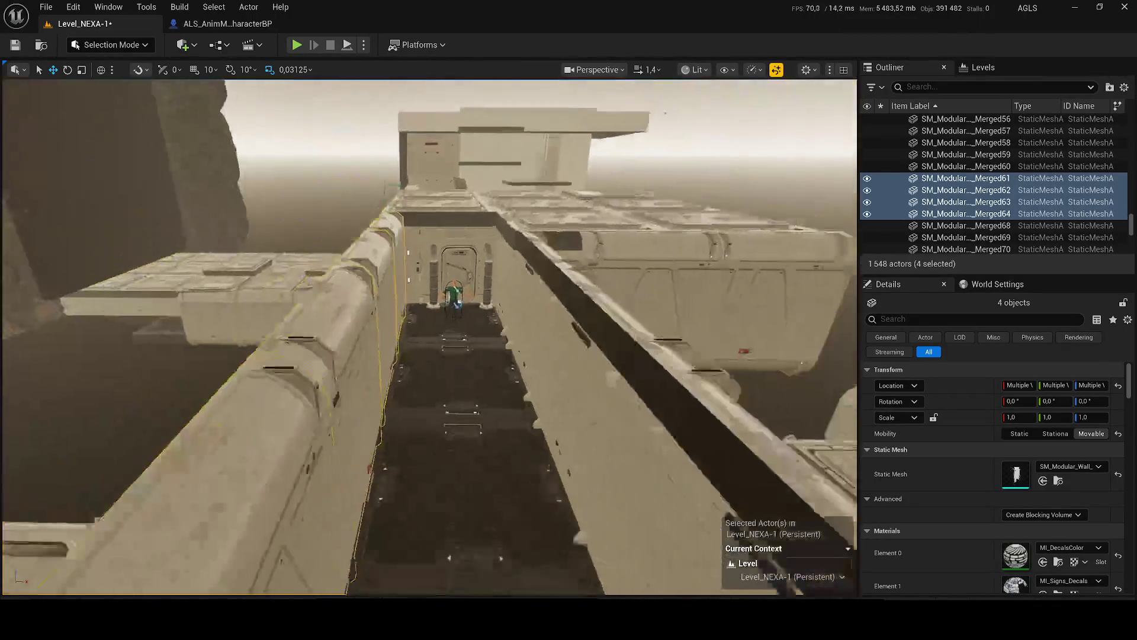
scroll(430, 336, up, 6)
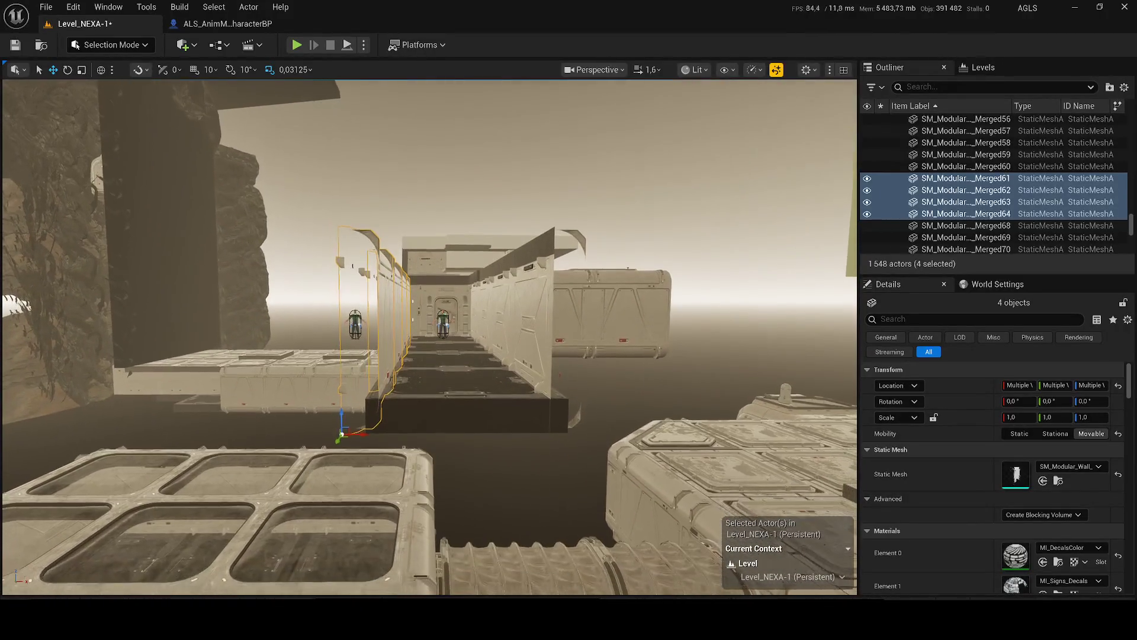
scroll(403, 386, up, 1)
drag(362, 435, 367, 435)
key(ctrl+s)
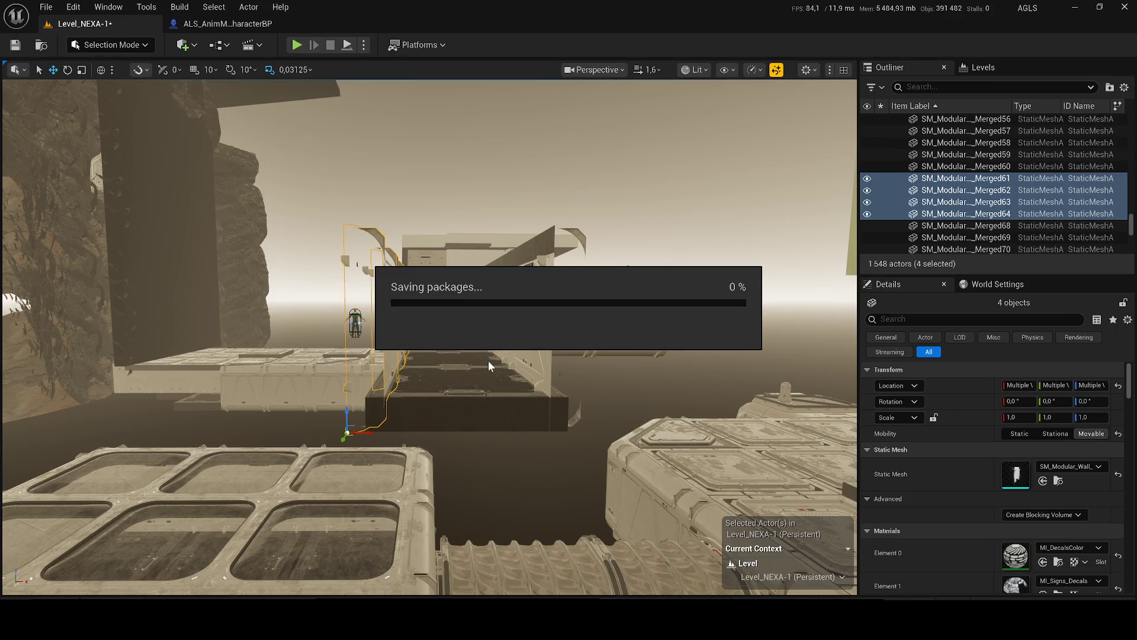
- Look over the corridor, then start a Play-In-Editor session with Alt+P
scroll(488, 360, up, 5)
scroll(490, 320, up, 10)
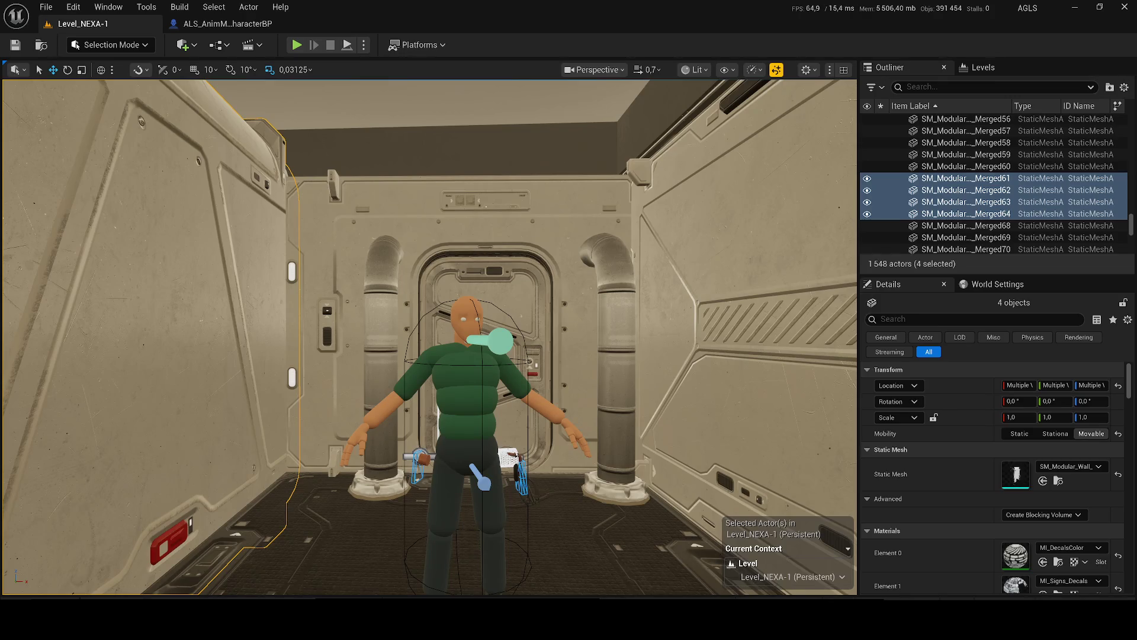
scroll(259, 282, down, 2)
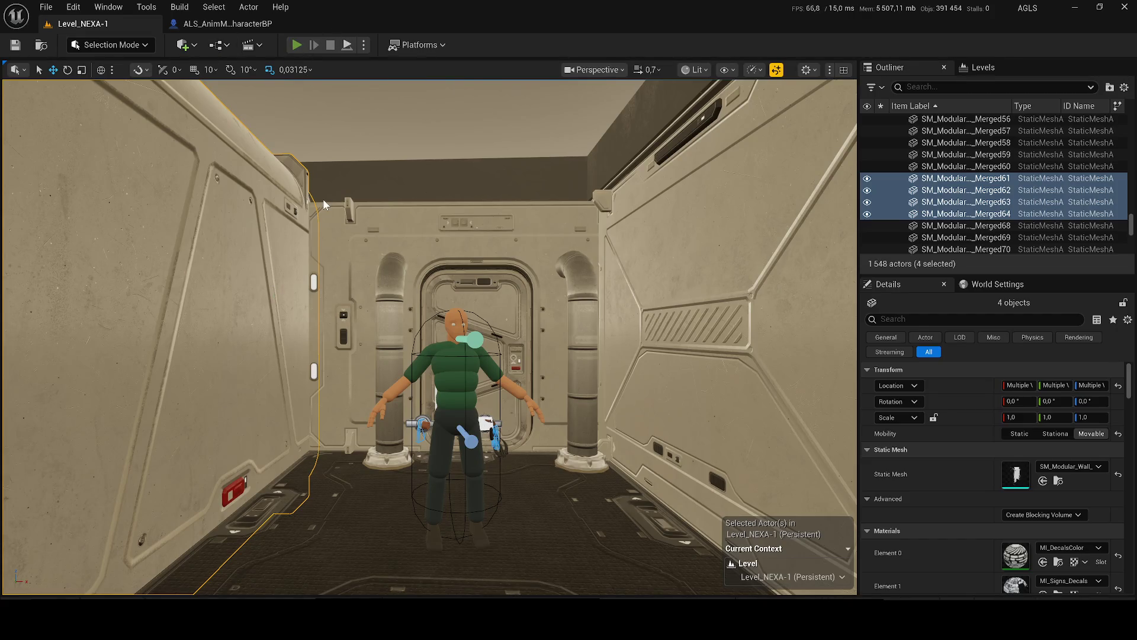
key(alt+p)
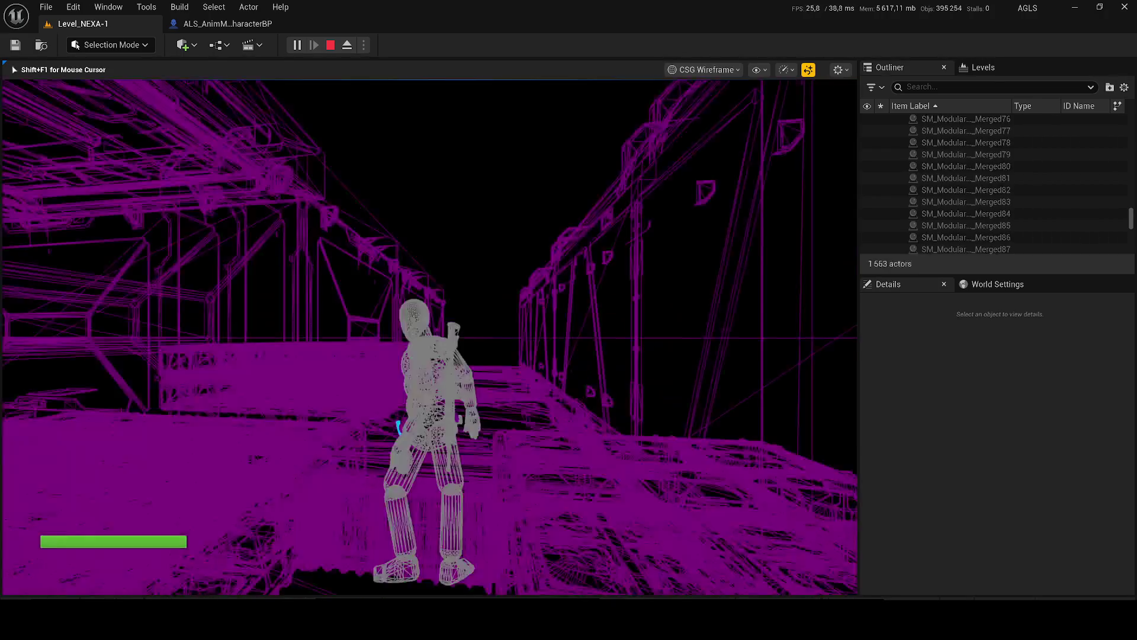
- Move the player character slightly along the corridor, save, and play the level again
key(Escape)
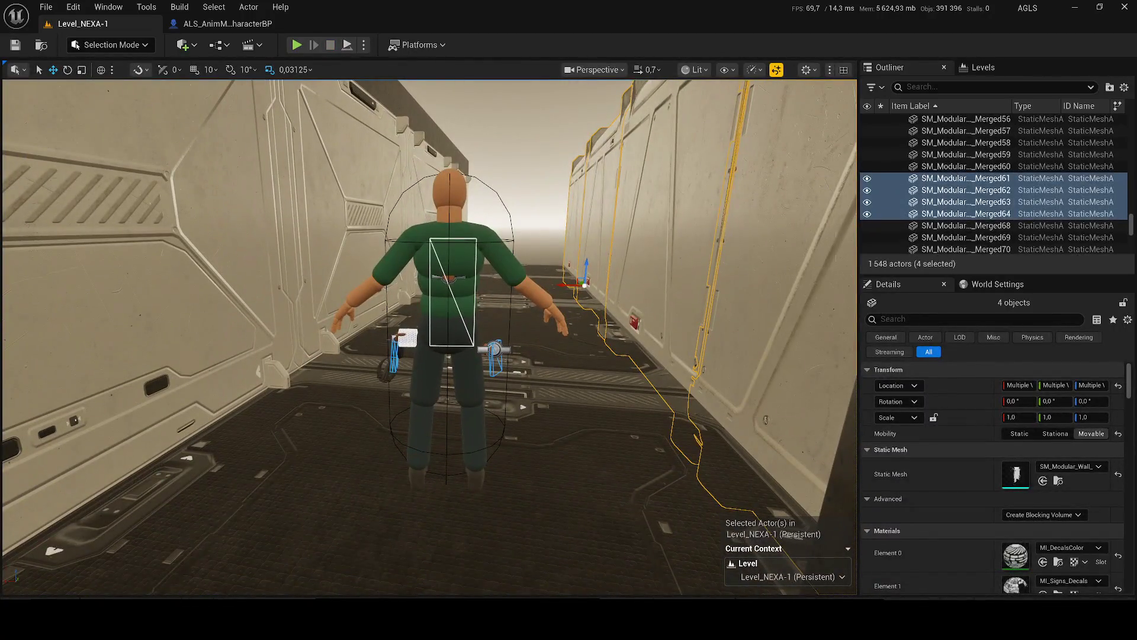
click(468, 320)
key(f)
drag(521, 316, 525, 305)
key(ctrl+s)
click(296, 47)
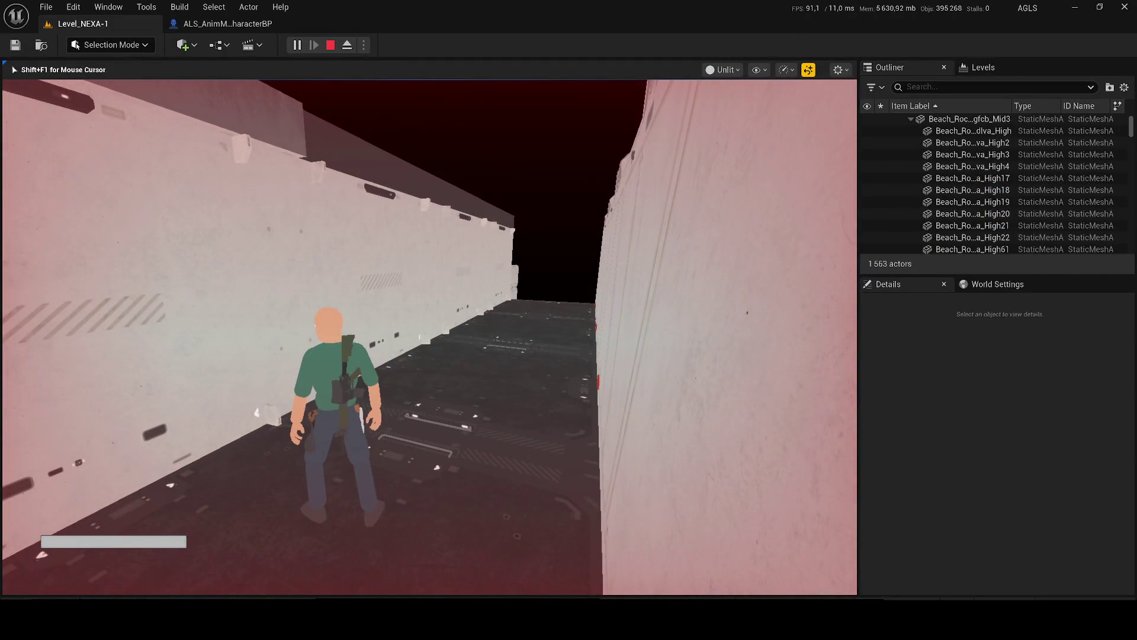
- Stop the play session and open the ALS_AnimMan_CharacterBP Blueprint
key(Escape)
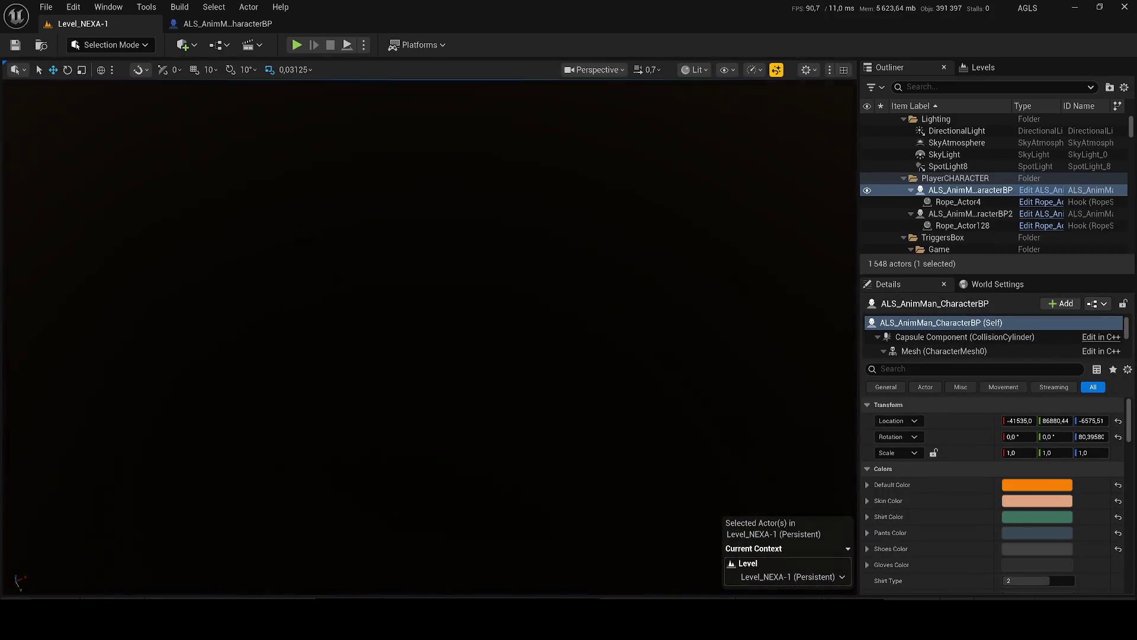
key(f)
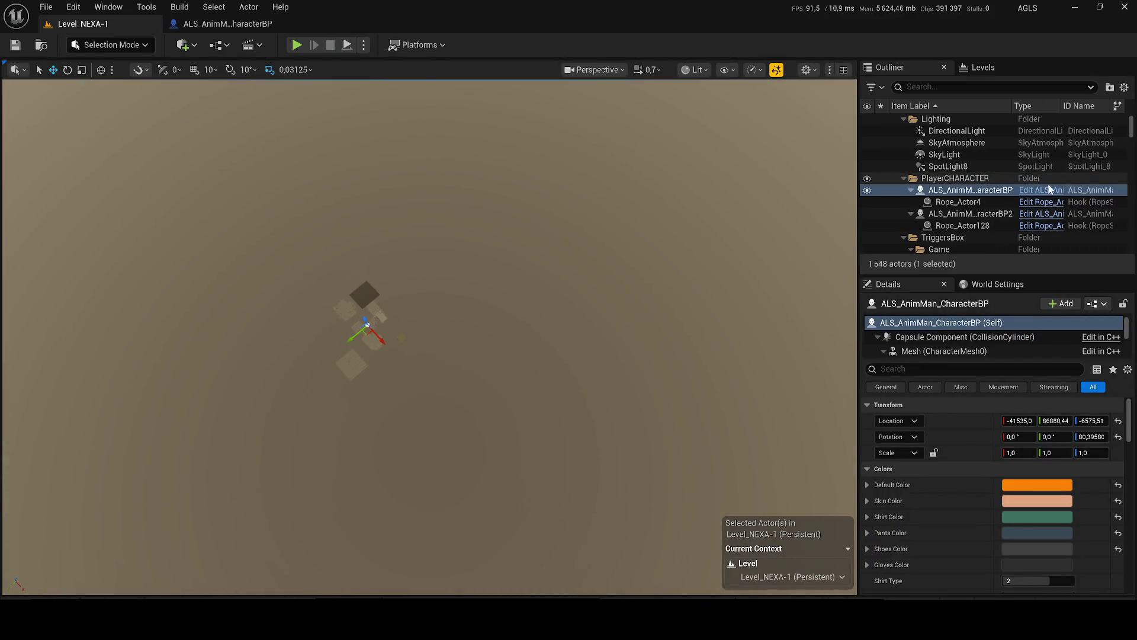
click(1034, 190)
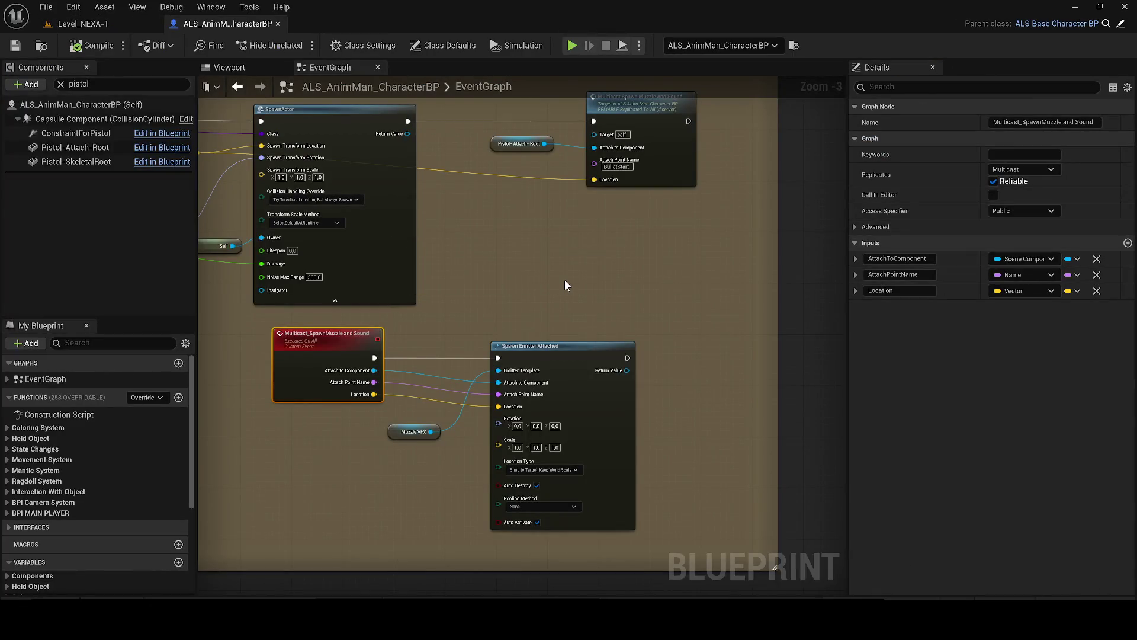
- Check the Blueprint's 3D preview, then centre the damage and projectile comment groups in the EventGraph
scroll(564, 279, down, 4)
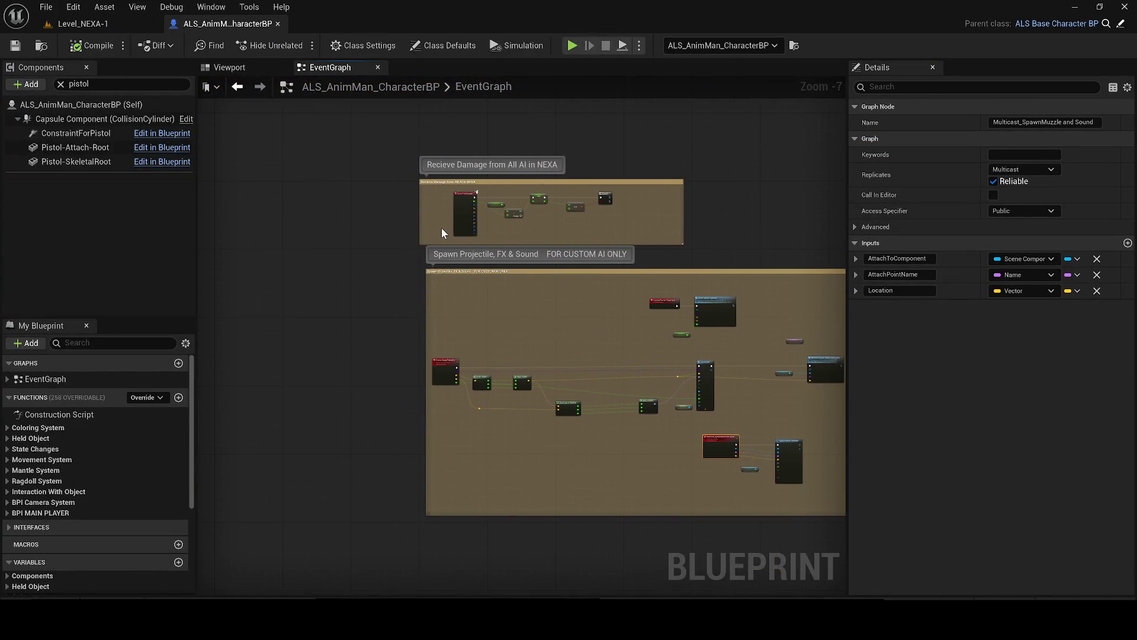
click(230, 67)
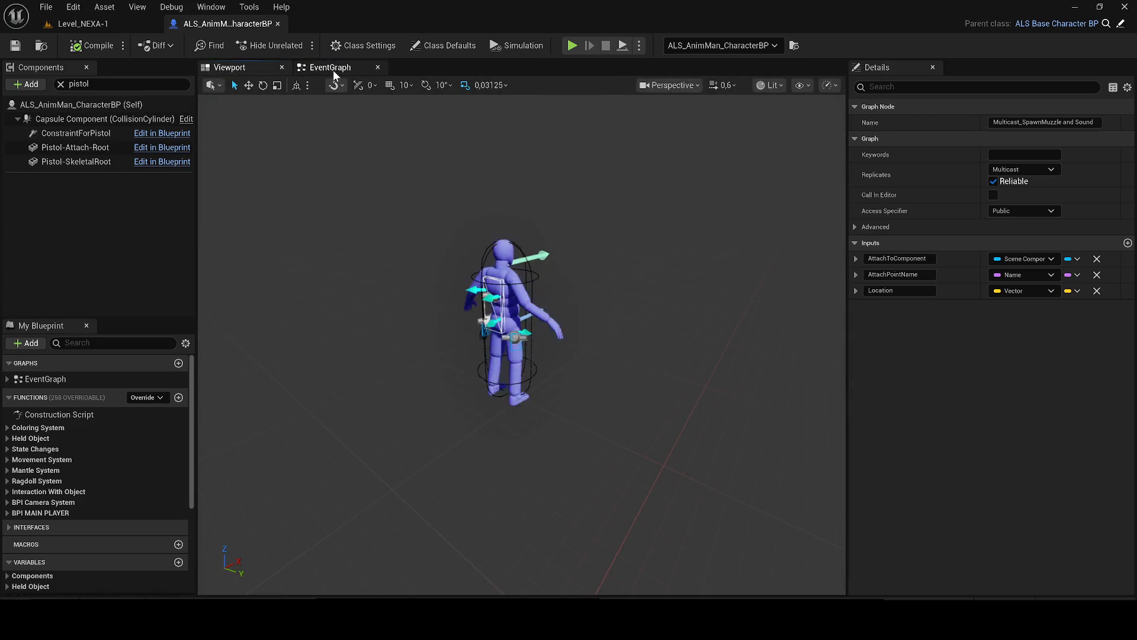
click(333, 70)
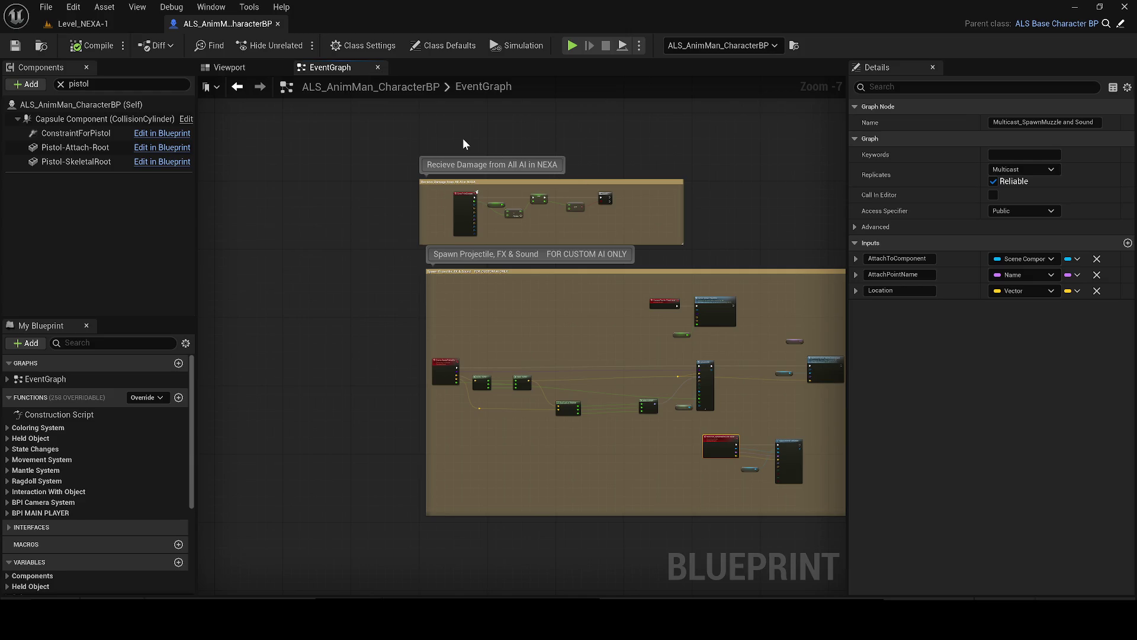
scroll(434, 197, down, 4)
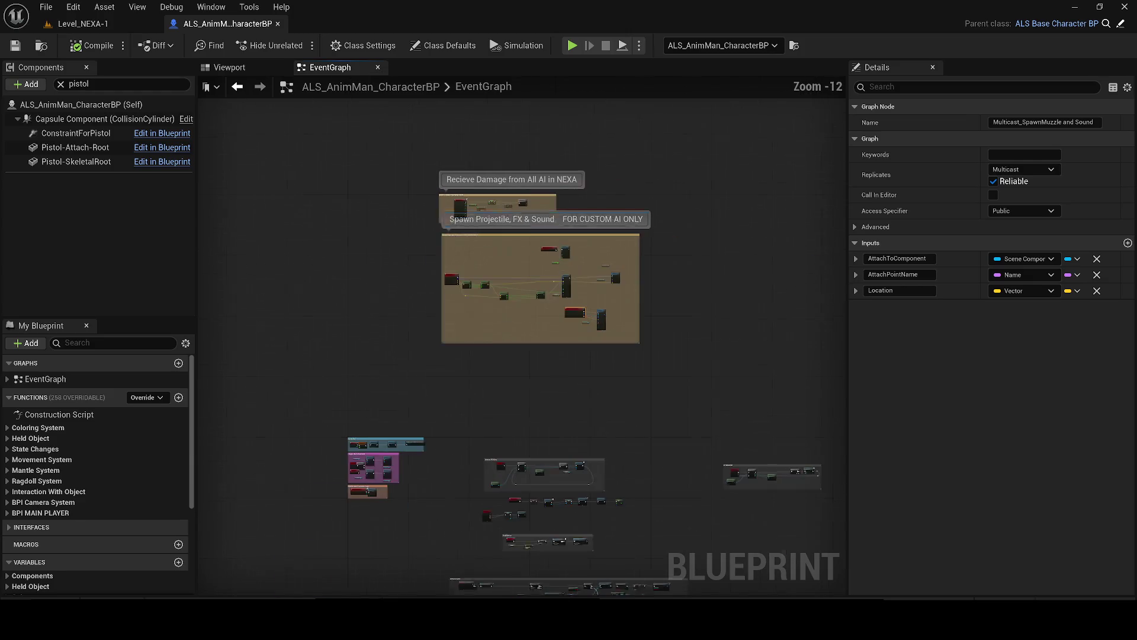
scroll(468, 285, up, 7)
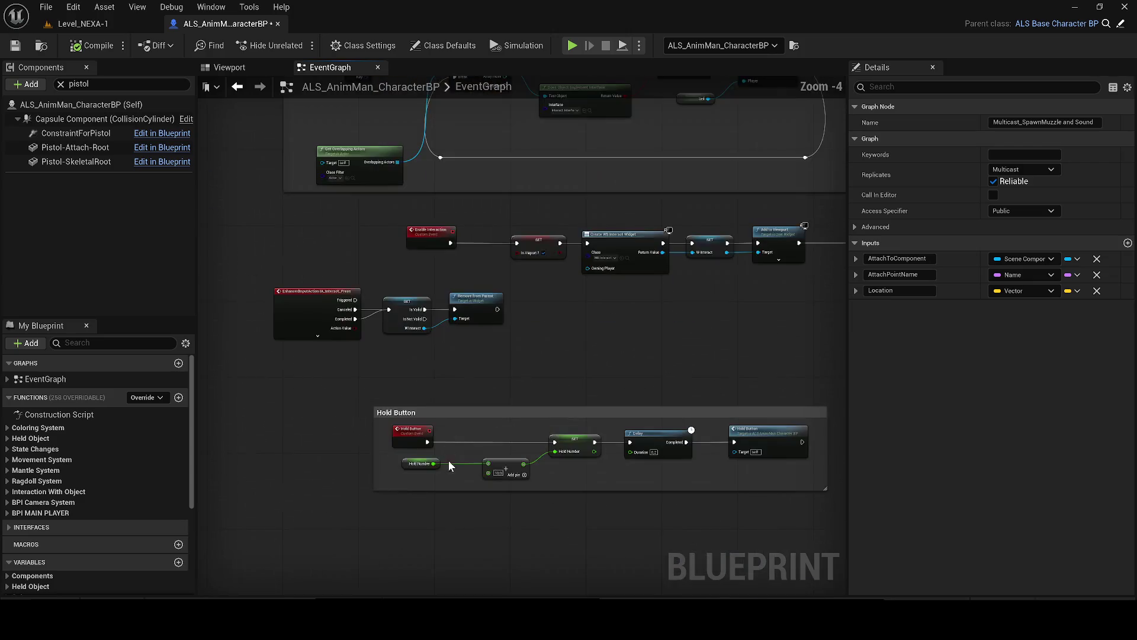
scroll(414, 469, down, 6)
mouse_move(555, 286)
mouse_down()
mouse_move(739, 452)
mouse_move(581, 394)
mouse_up()
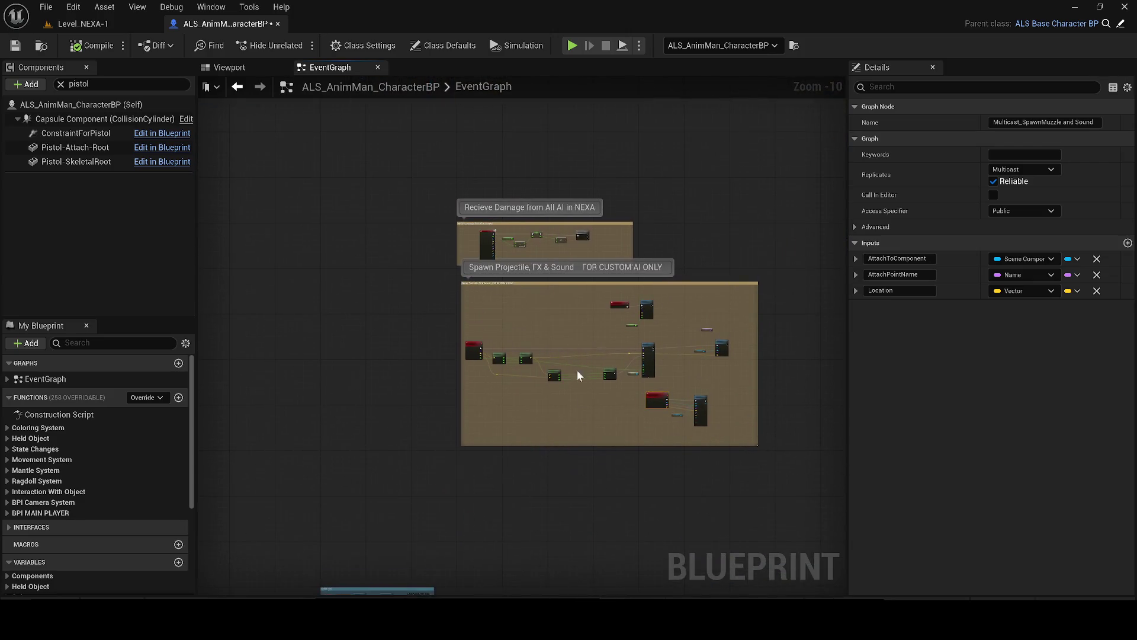
scroll(533, 243, up, 7)
- Disconnect Event PointDamage from the Current Health SET node, then save the Blueprint and the level
click(432, 272)
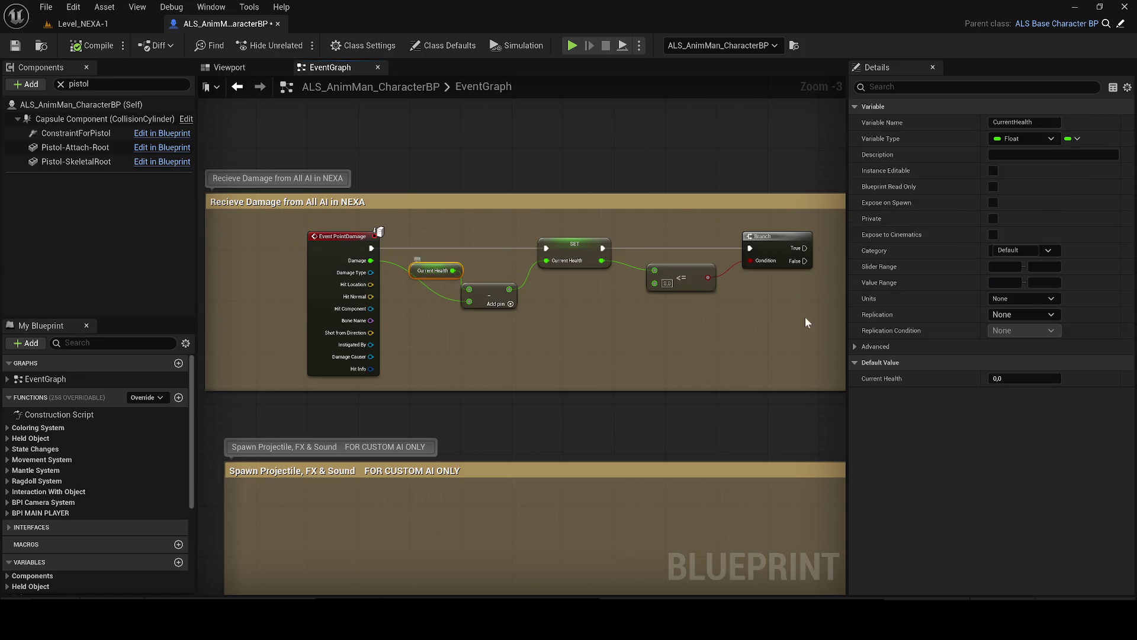
click(1014, 379)
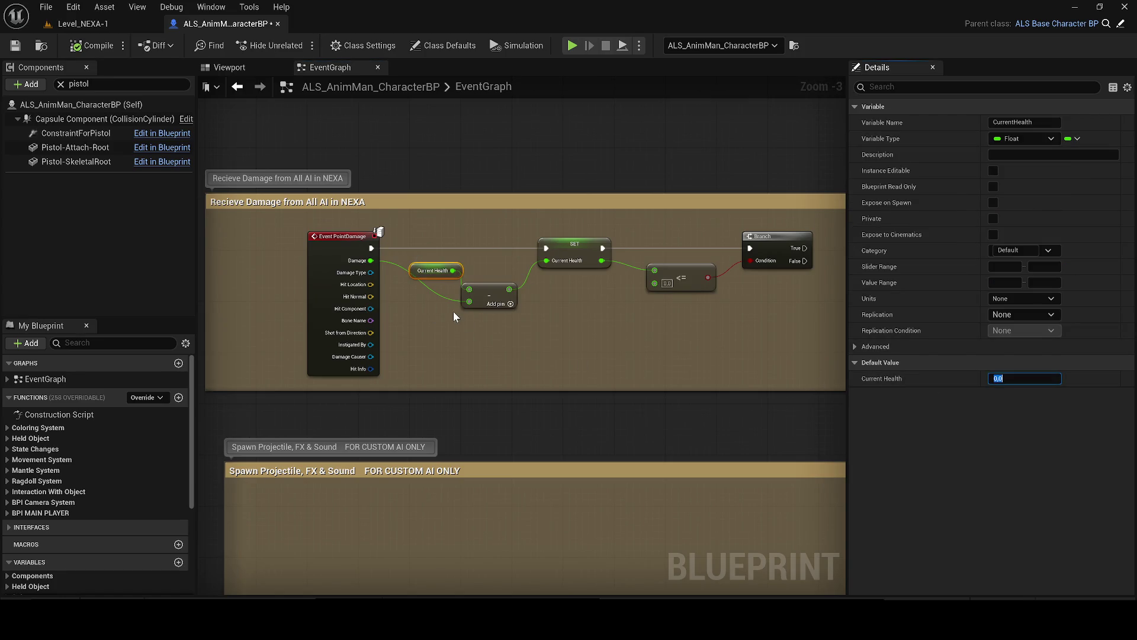
alt+click(371, 248)
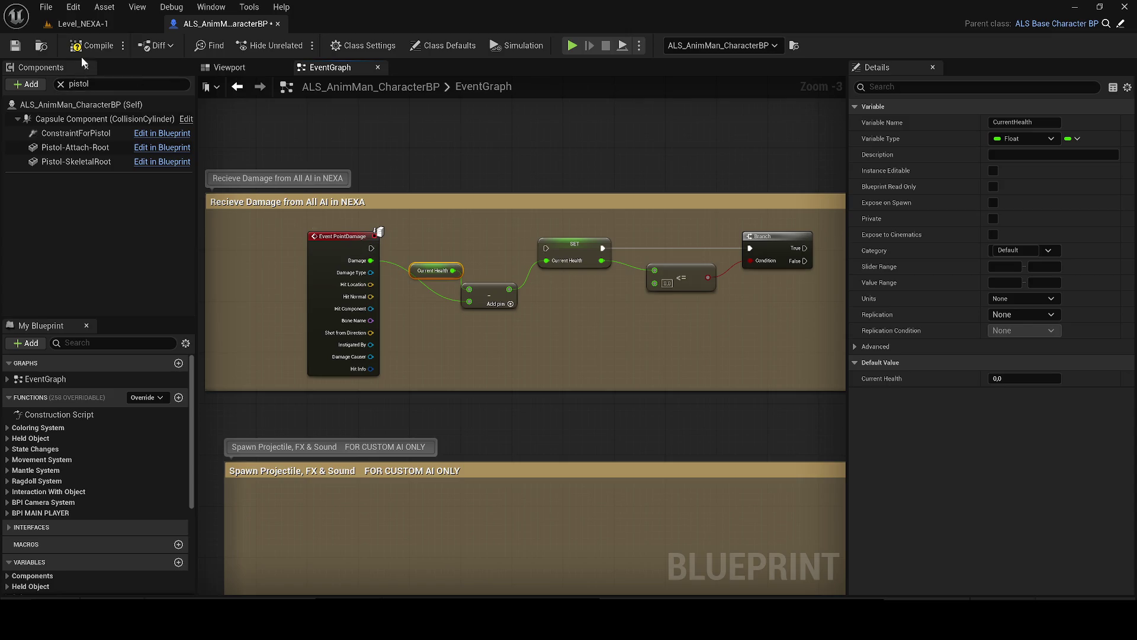
click(17, 49)
click(83, 24)
click(16, 46)
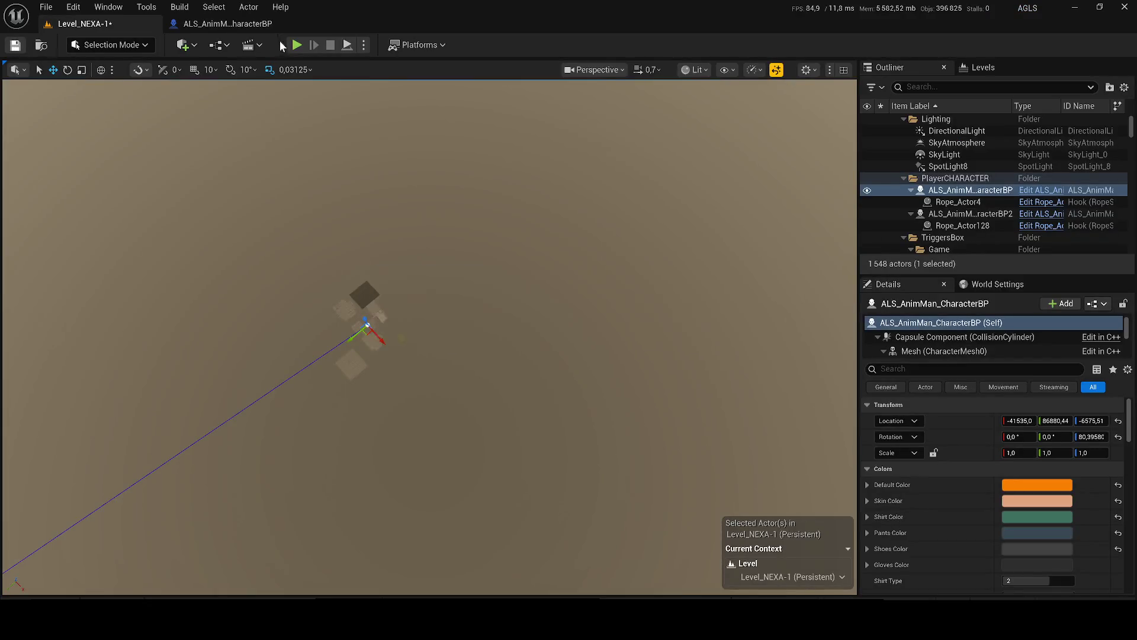
- Play-test the level, then shift the character slightly along Y
key(alt+p)
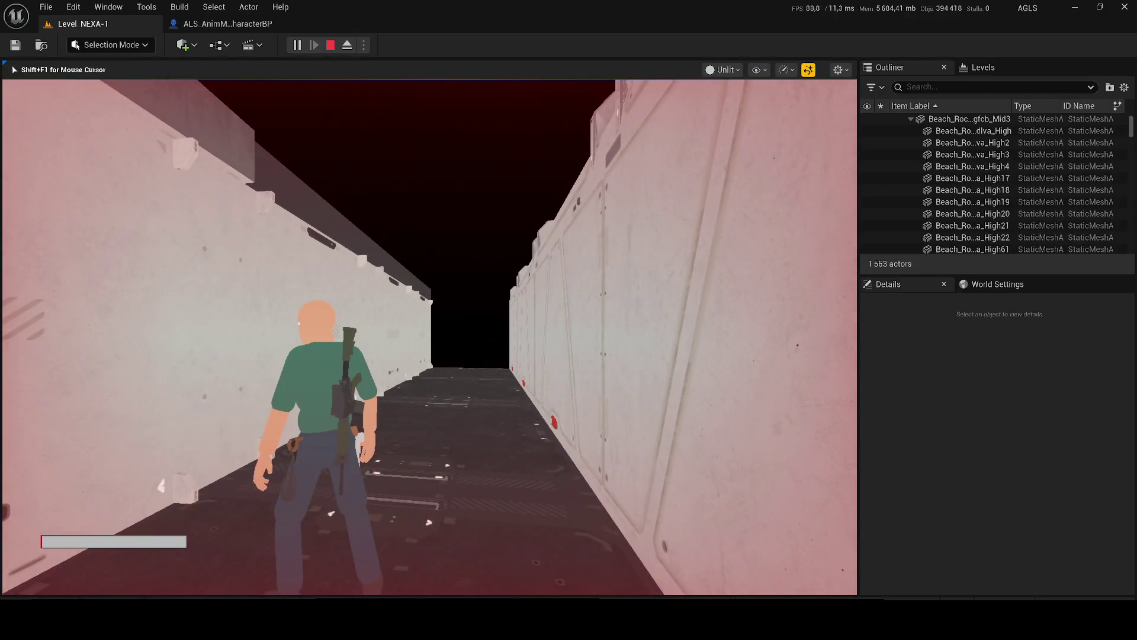
key(shift+F1)
key(Escape)
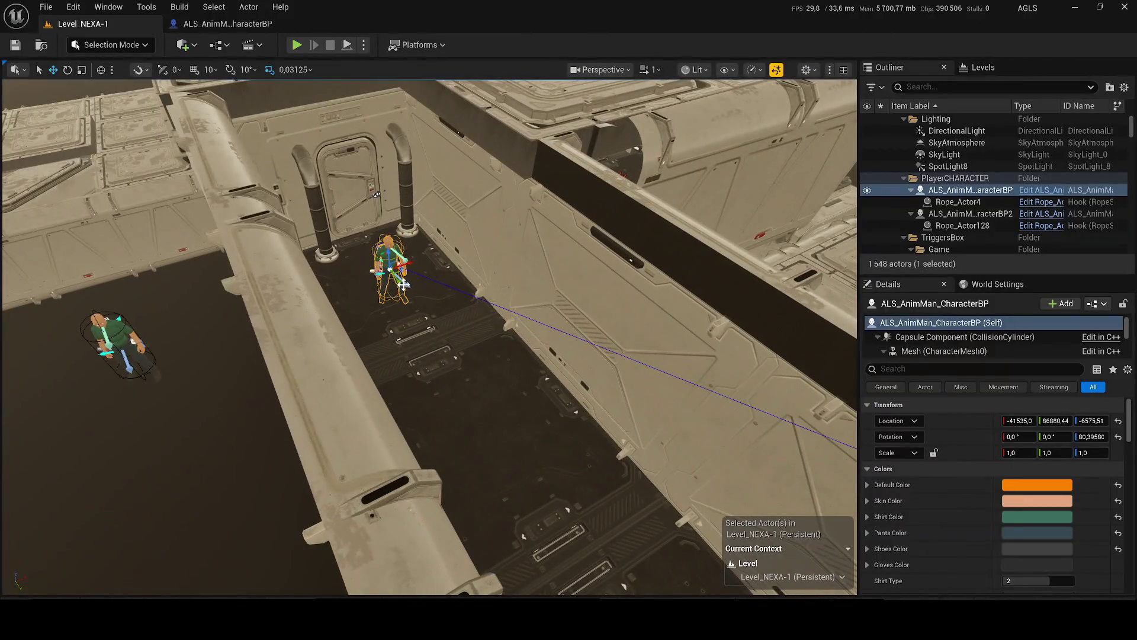
drag(403, 291, 436, 326)
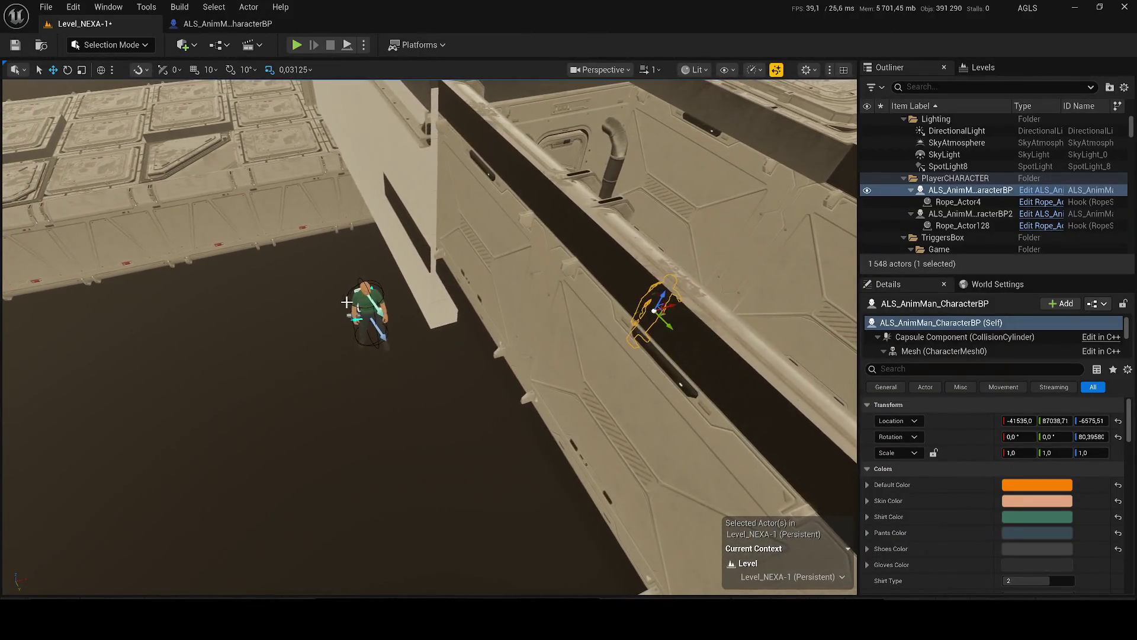
- Delete ALS_AnimMan_CharacterBP2 with its rope, save the level, and start a new play session
click(347, 310)
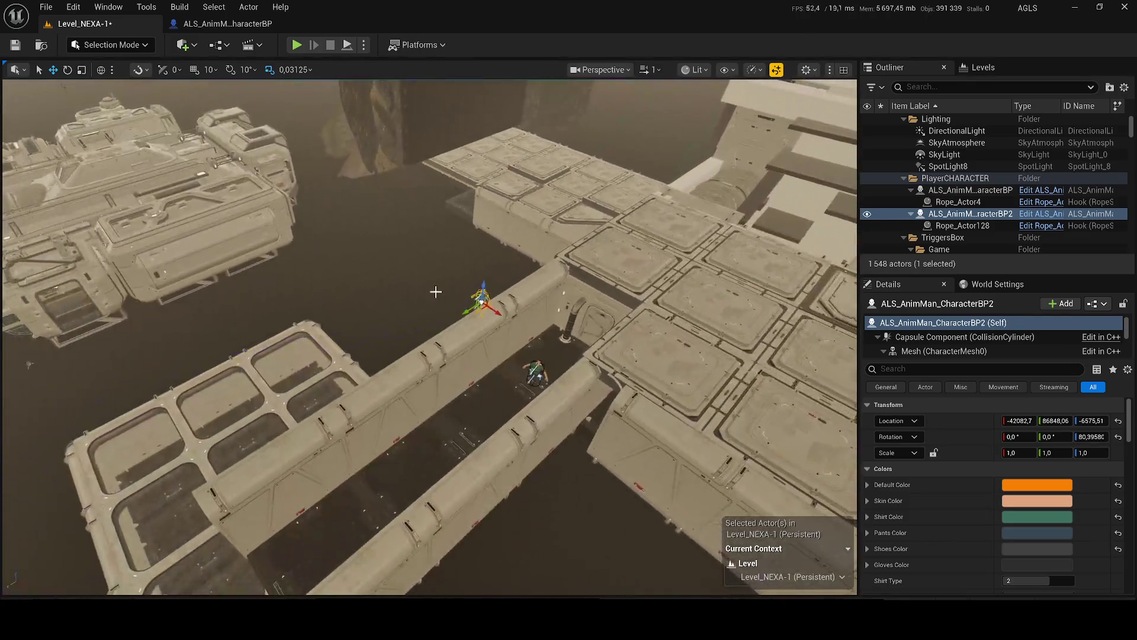
key(Delete)
key(ctrl+s)
click(297, 45)
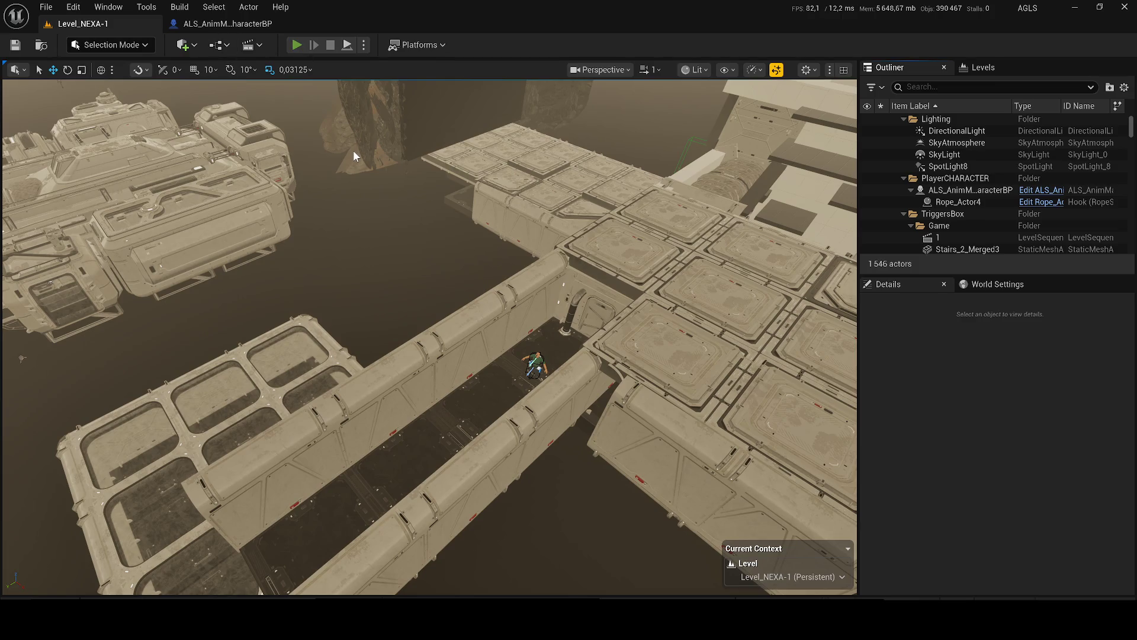
- Walk the character to the lit door and onto the floor hatch with the gameplay debugger shown
key(w)
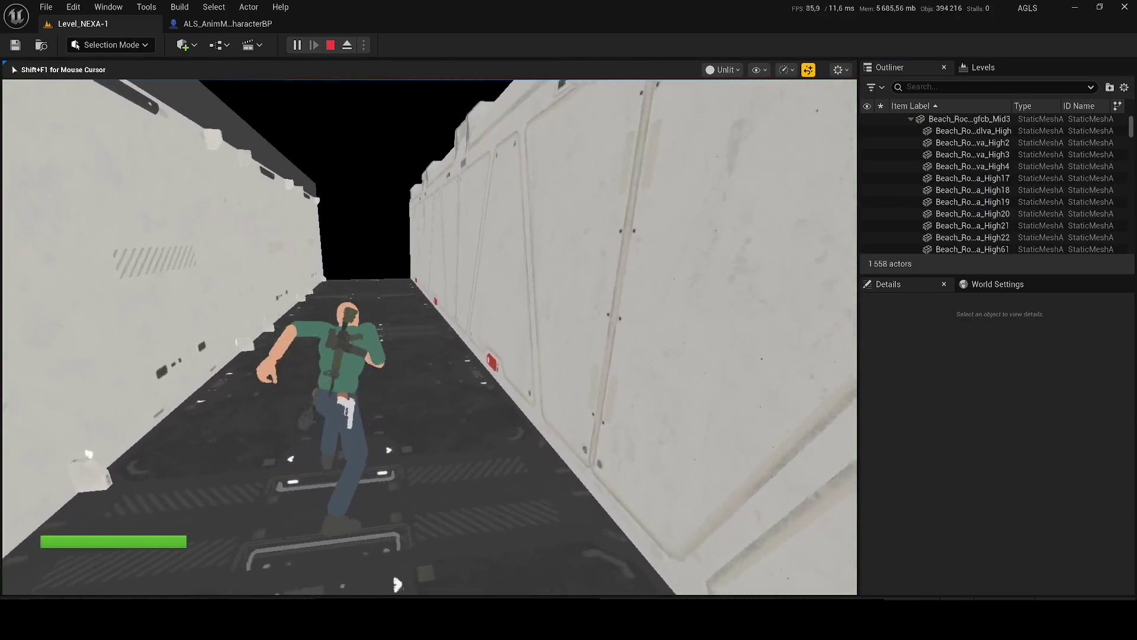
key(apostrophe)
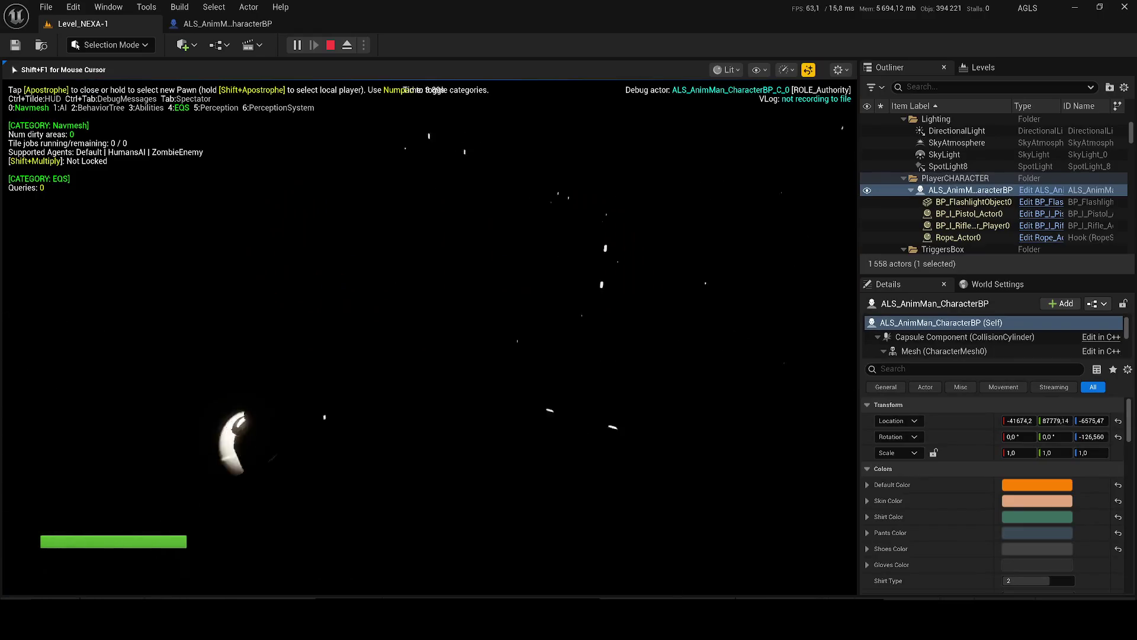
key(w)
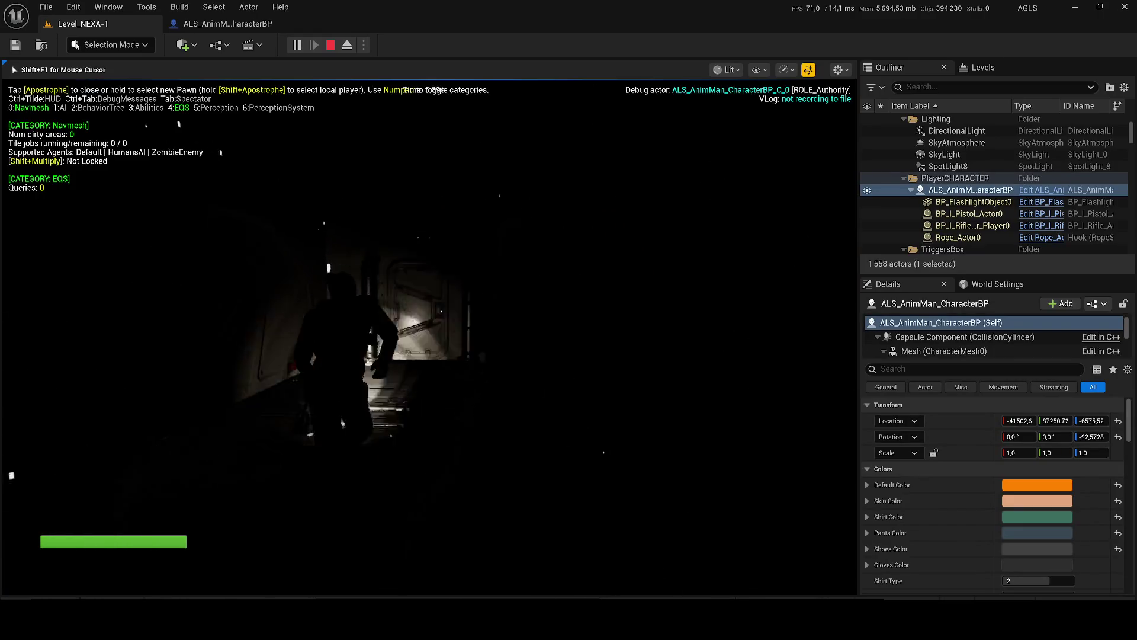
key(w)
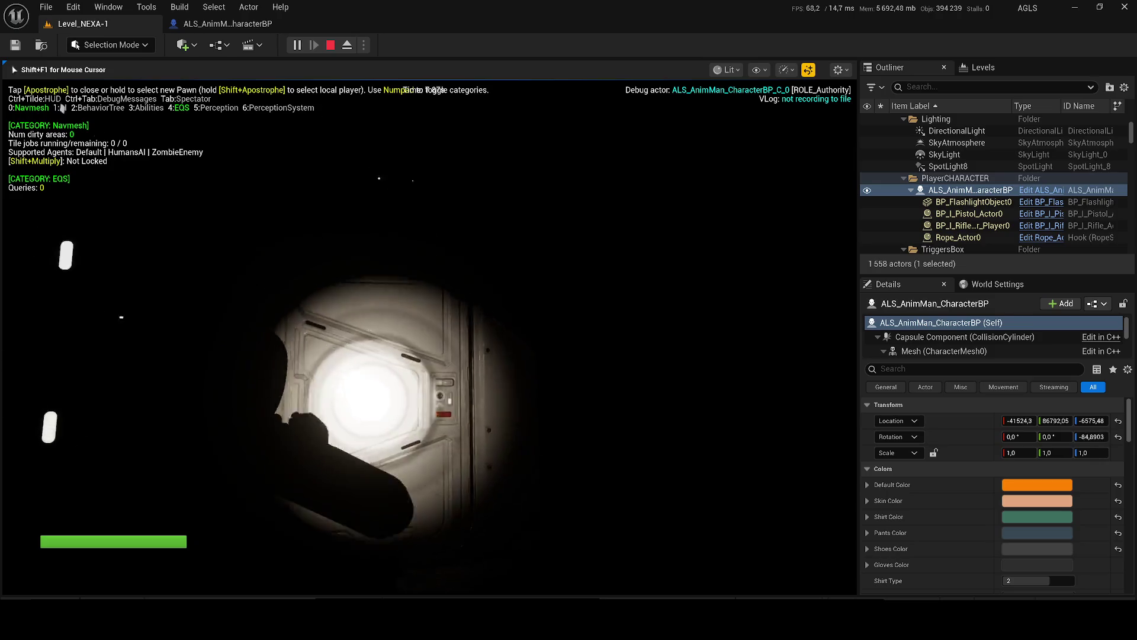
key(w)
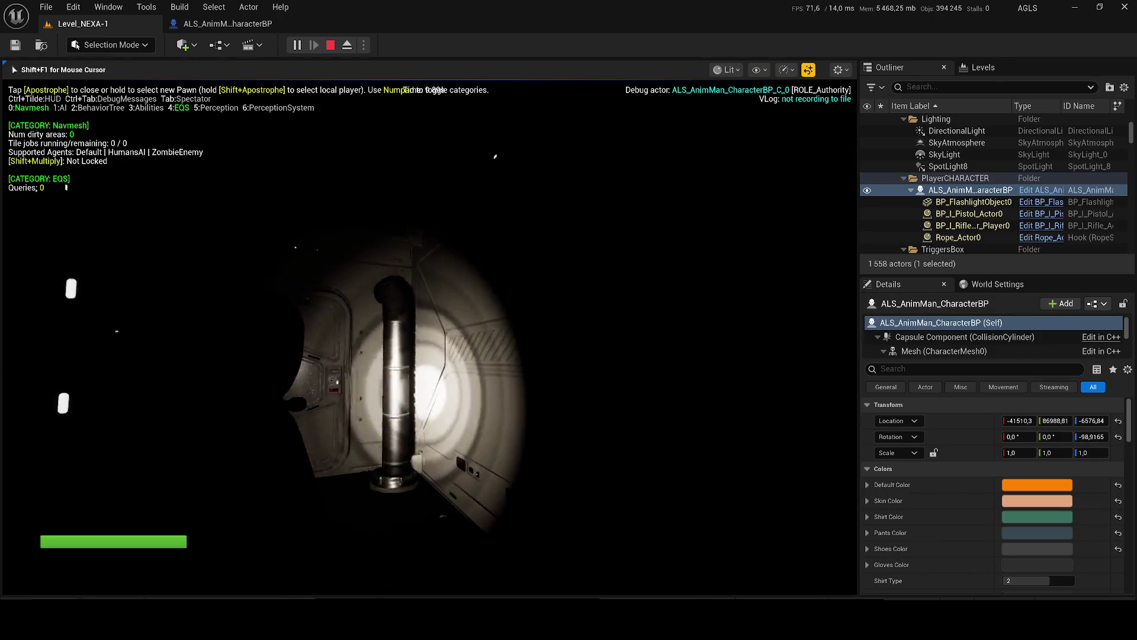
key(w)
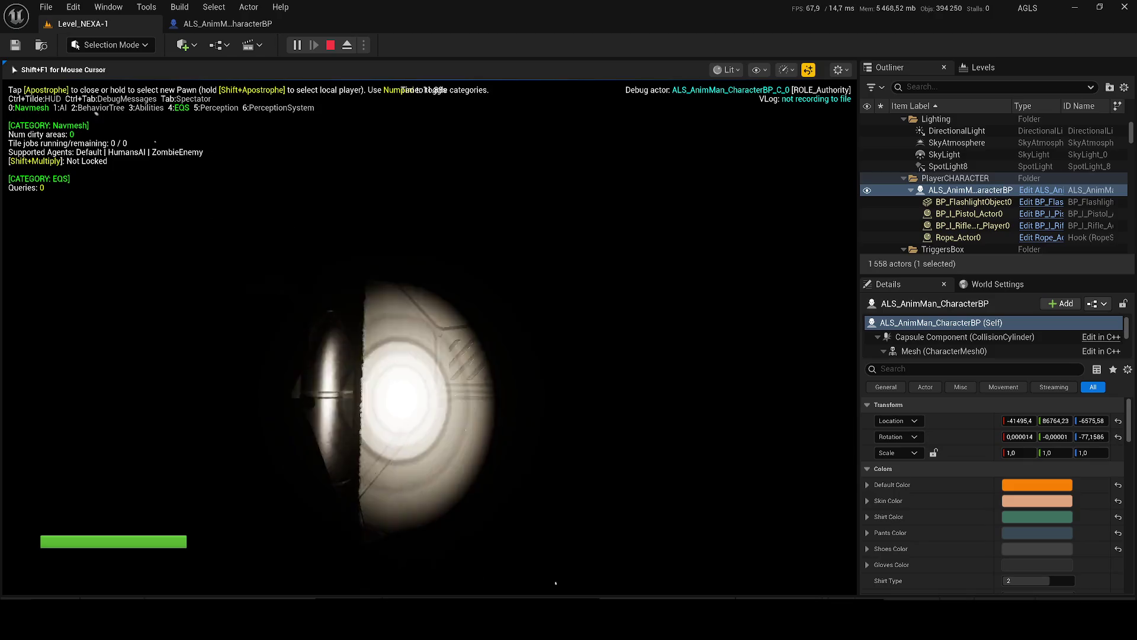
key(w)
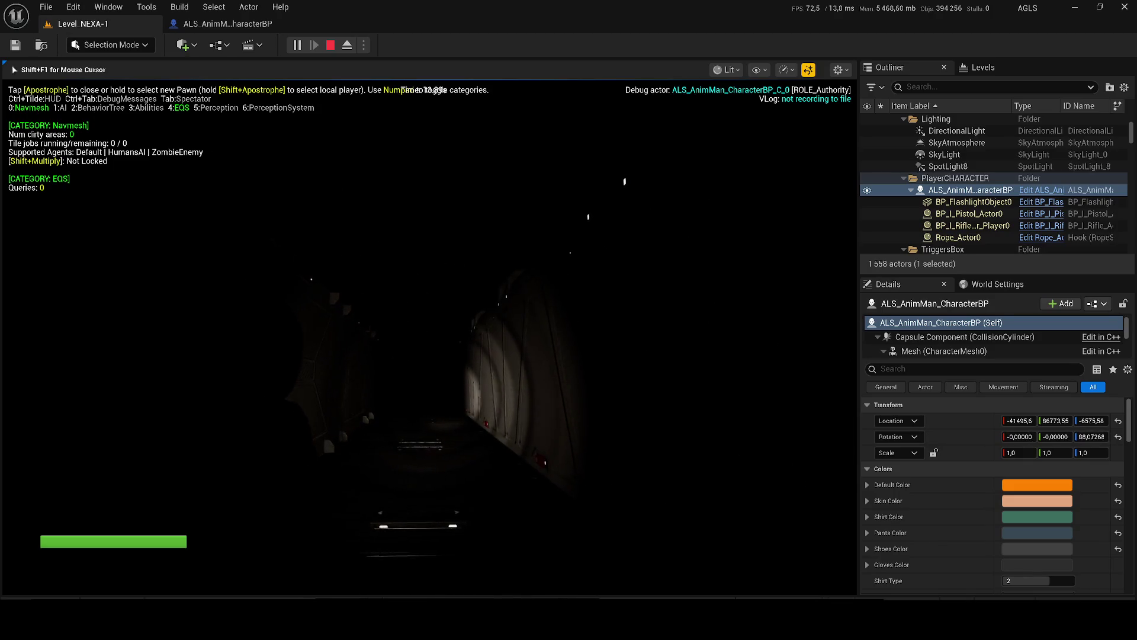
key(w)
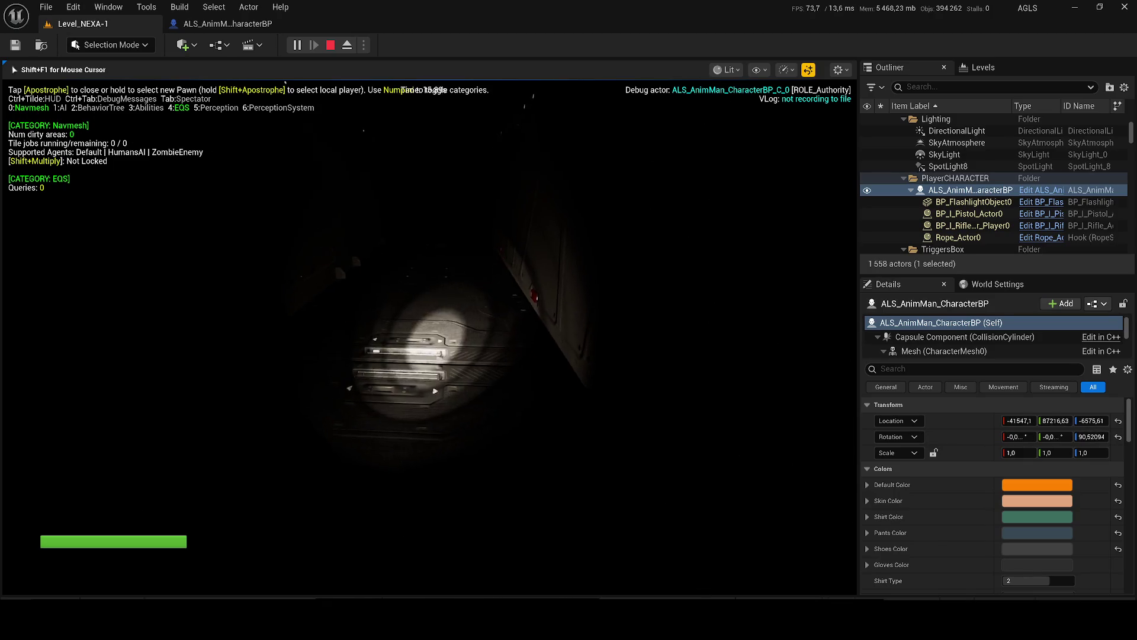
key(Escape)
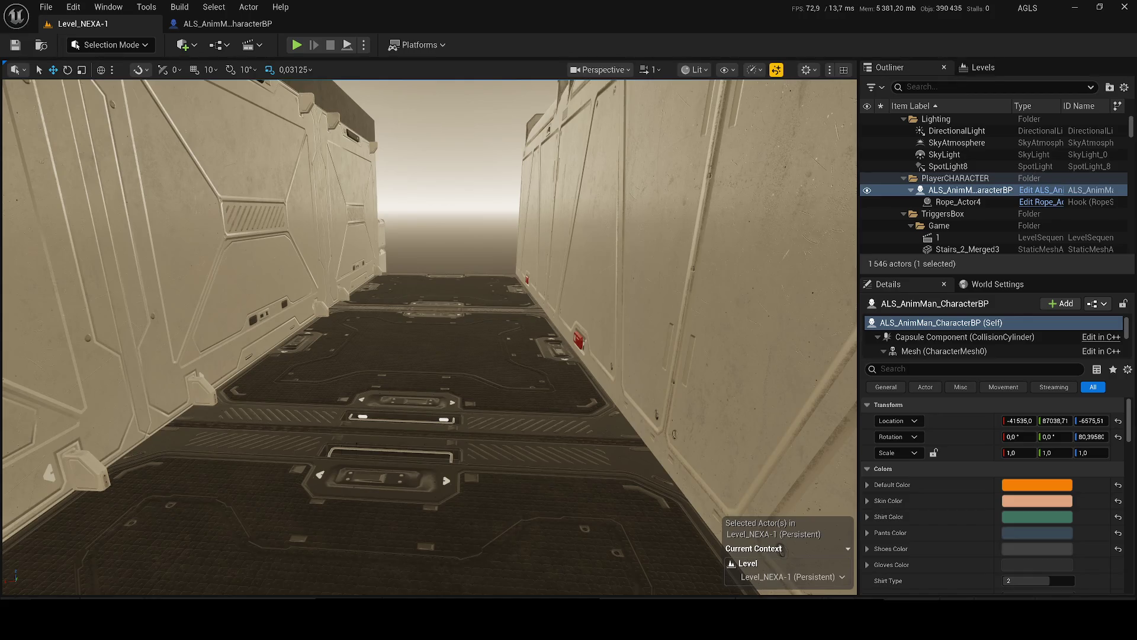
- Nudge floor module SM_Modular_Merged53 along Y, select SM_Modular_Merged54, and save the map
drag(148, 258, 520, 416)
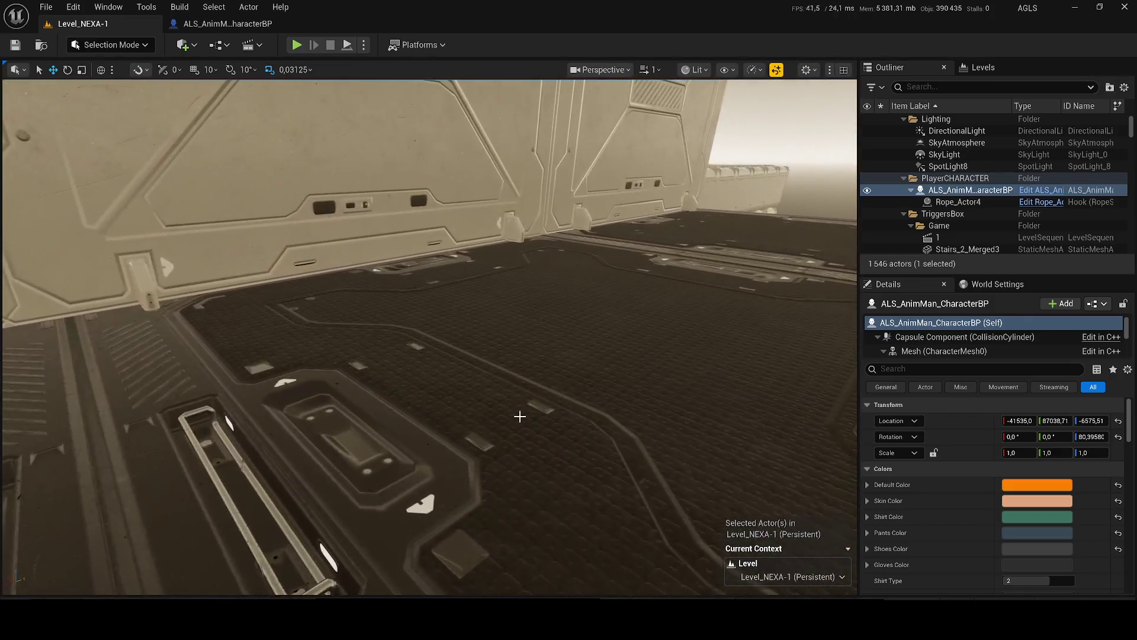
click(527, 414)
drag(157, 400, 196, 401)
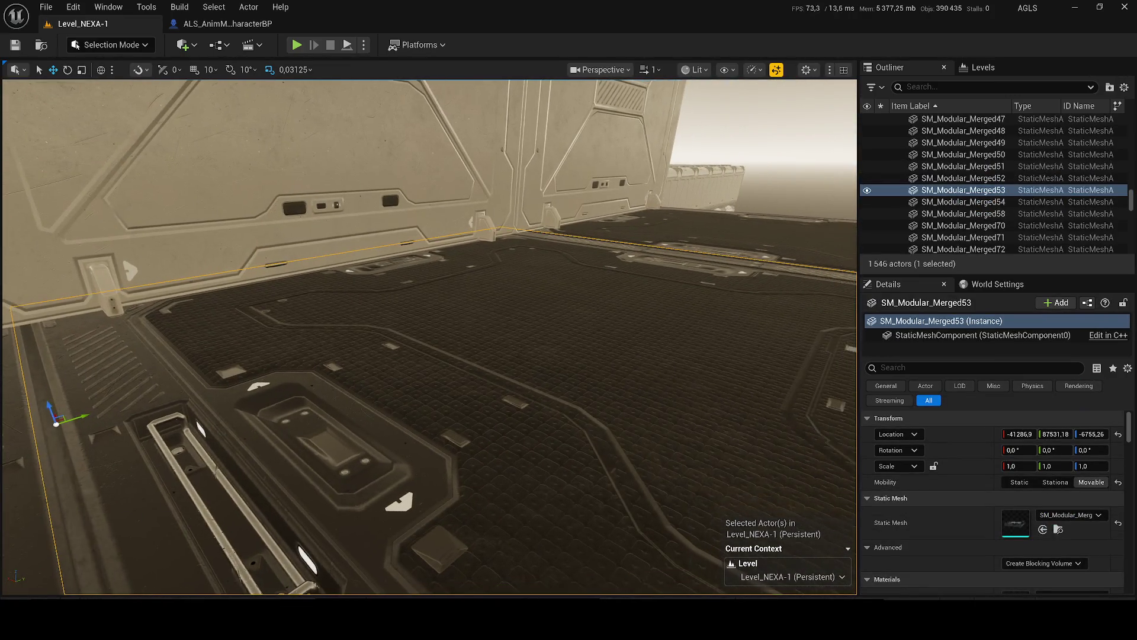
mouse_move(109, 409)
mouse_down()
mouse_move(104, 397)
mouse_move(121, 404)
mouse_move(113, 402)
mouse_up()
drag(415, 356, 486, 308)
mouse_move(427, 332)
mouse_down()
mouse_move(438, 367)
mouse_move(450, 332)
mouse_move(468, 379)
mouse_move(353, 388)
mouse_move(379, 249)
mouse_move(440, 243)
mouse_up()
click(353, 389)
key(ctrl+s)
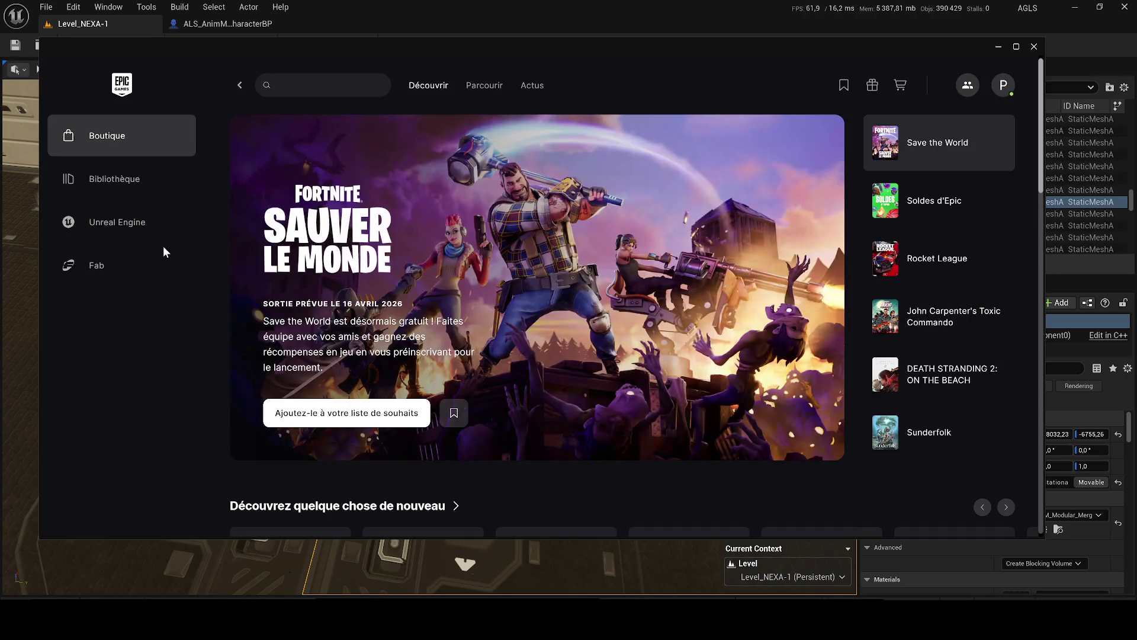
- Switch the Epic Games Launcher to its Fab section and lower the system volume
click(126, 276)
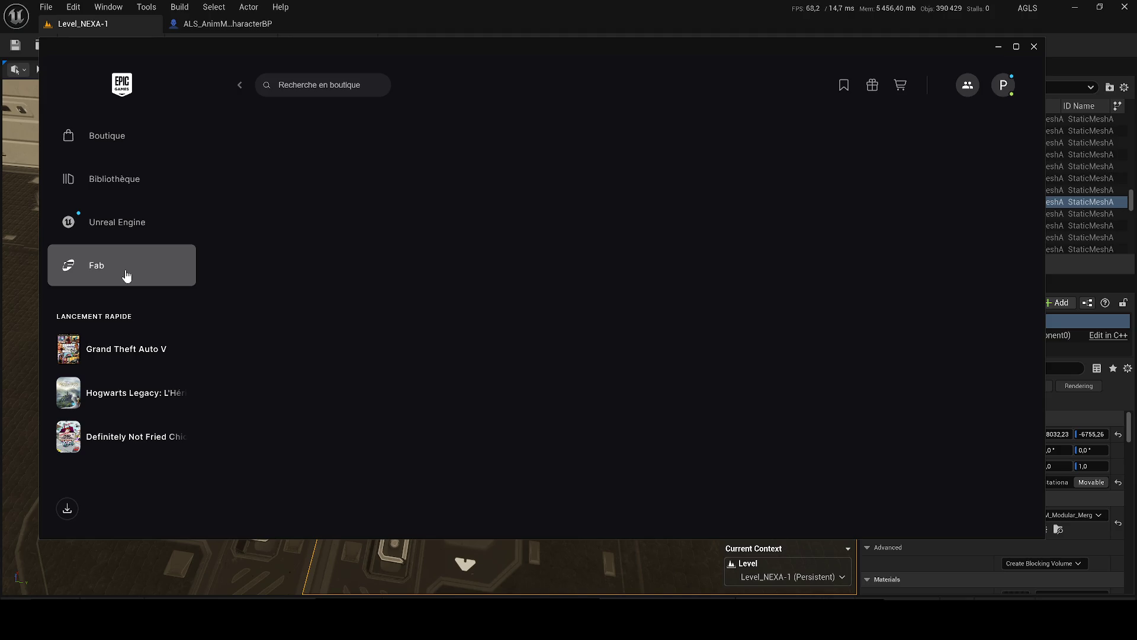
key(XF86AudioLowerVolume)
- Search all of Content for 'vent' in the Content Drawer, listing 51 assets
key(alt+Tab)
key(ctrl+space)
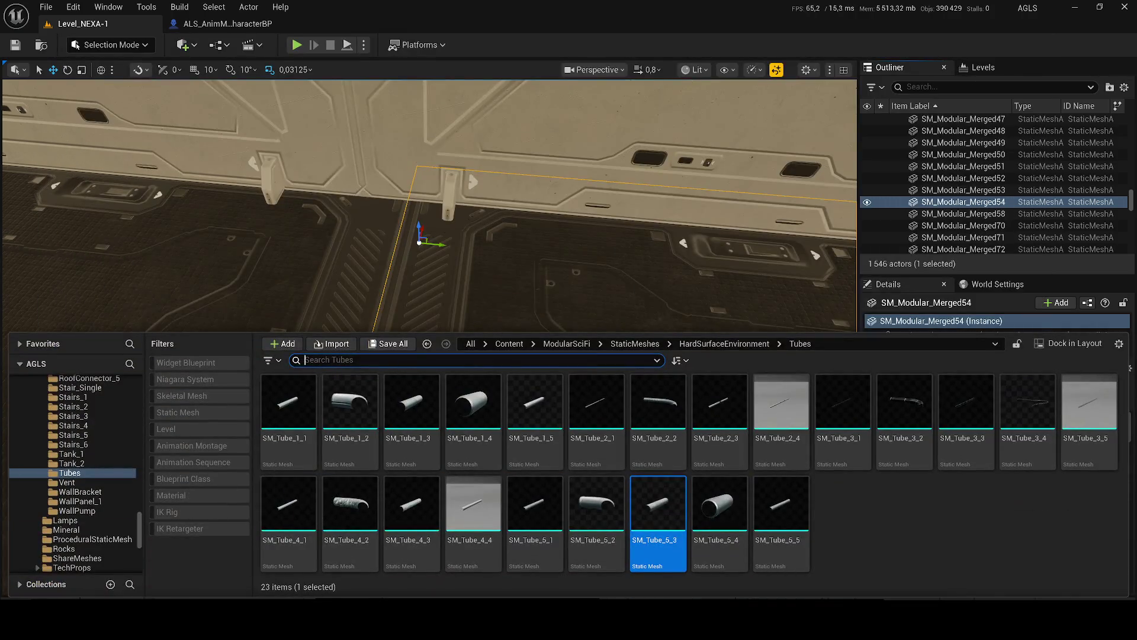
text(vent)
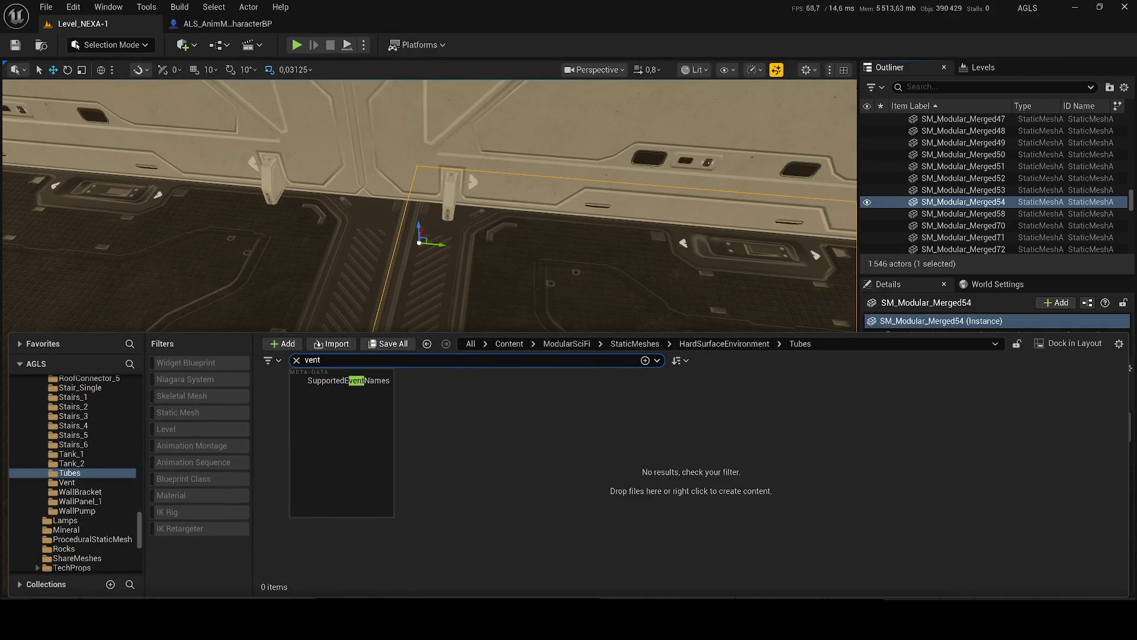
click(508, 344)
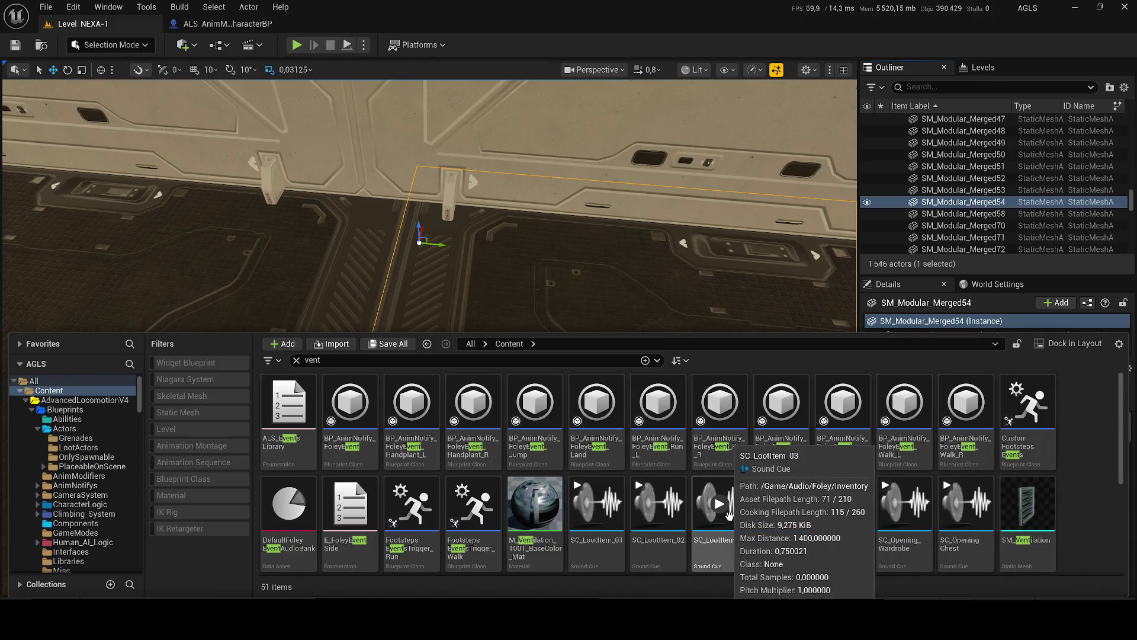
- Select the SM_Ventilation static mesh and open it in its editor
click(1018, 510)
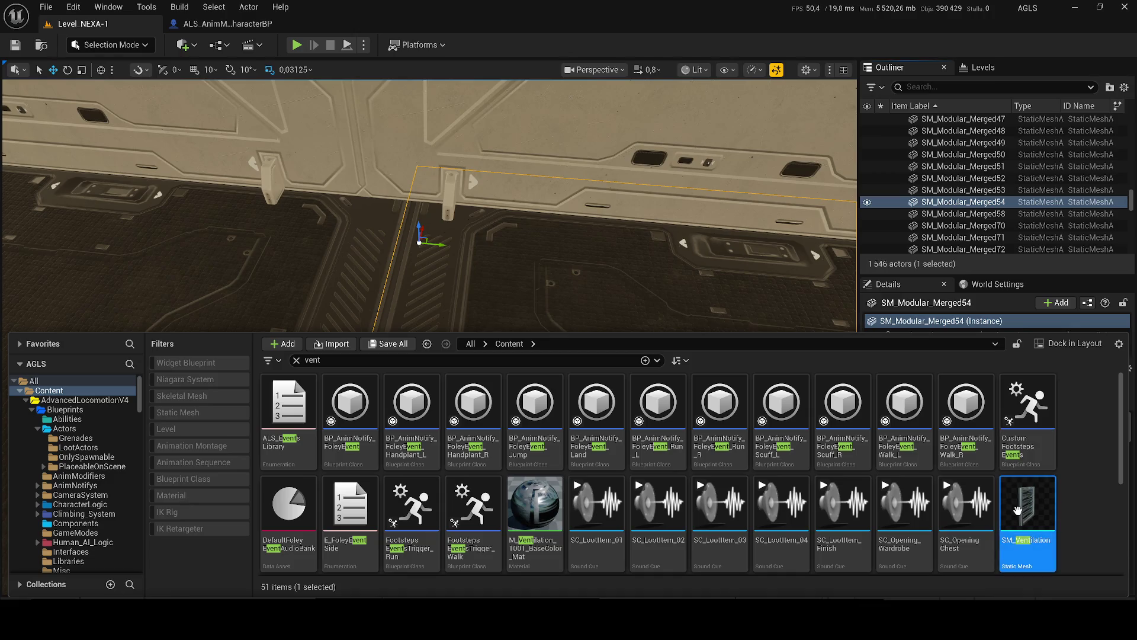
scroll(1018, 511, down, 4)
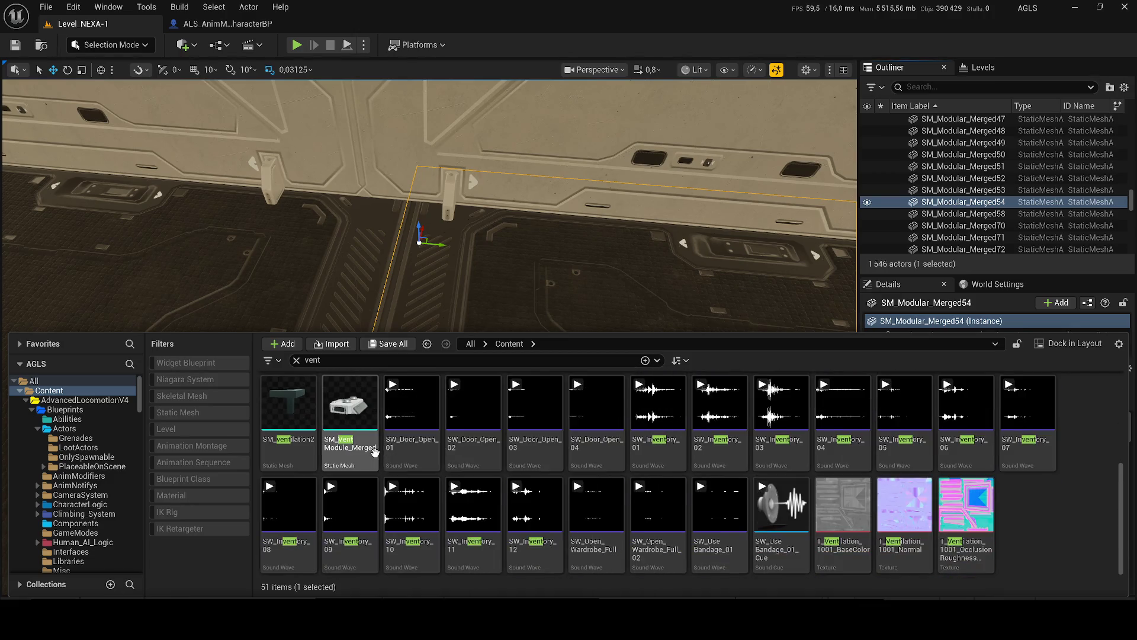
click(313, 360)
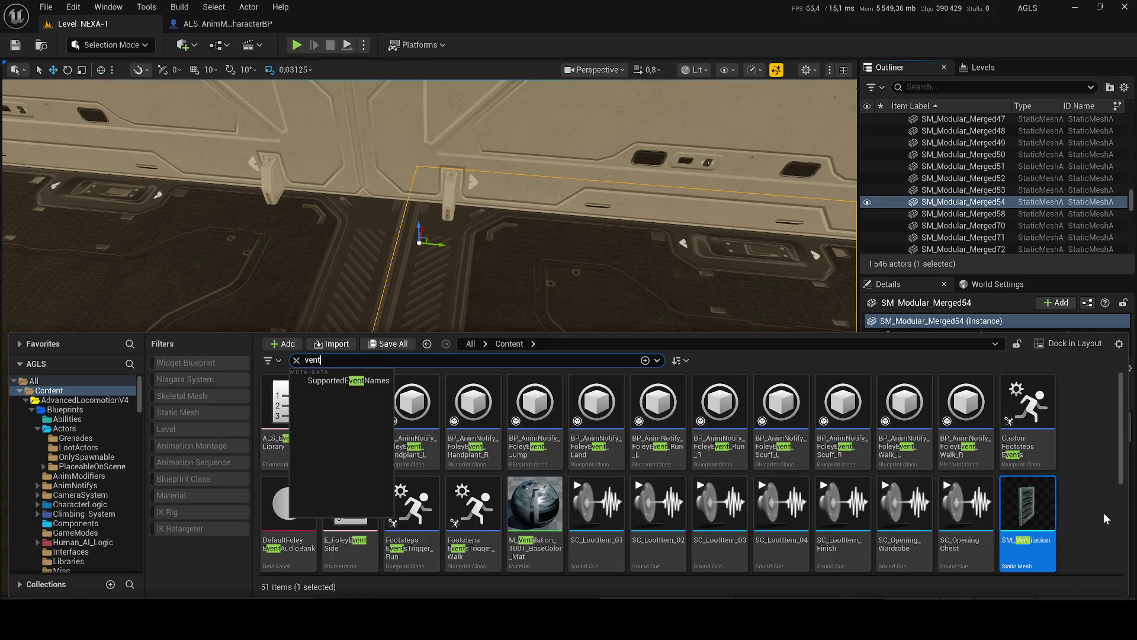
click(1047, 529)
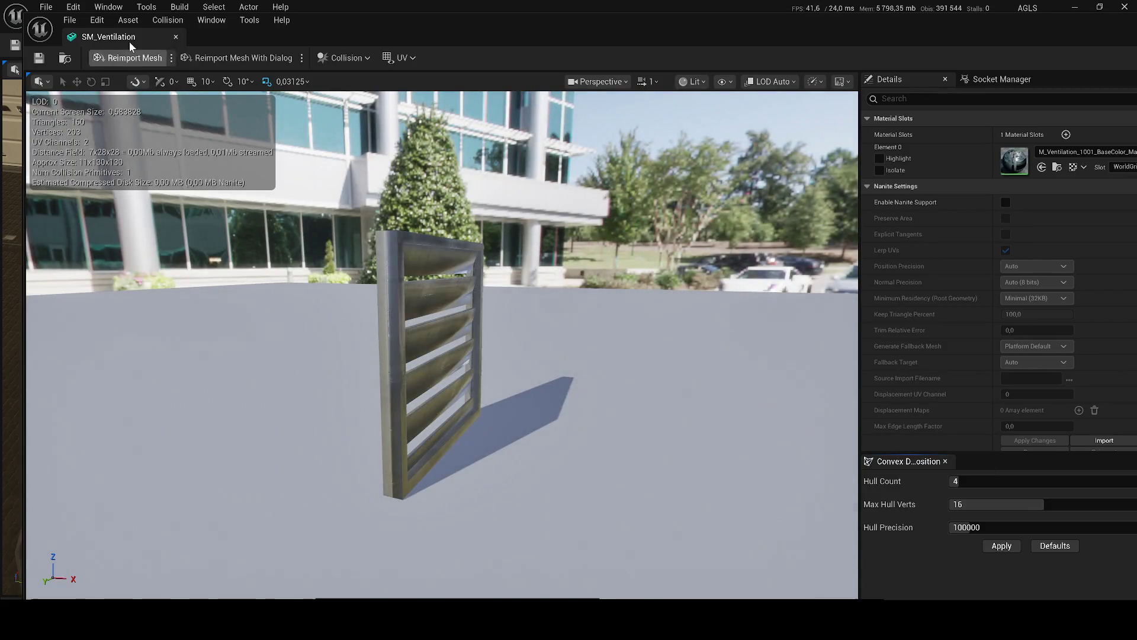
- Dock the SM_Ventilation editor beside the level and orbit to face the louvred grille
mouse_move(130, 42)
mouse_down()
mouse_move(476, 84)
mouse_move(320, 26)
mouse_up()
drag(247, 26, 247, 26)
mouse_move(415, 332)
mouse_down()
mouse_move(349, 291)
mouse_move(42, 290)
mouse_move(71, 332)
mouse_move(249, 272)
mouse_move(462, 171)
mouse_up()
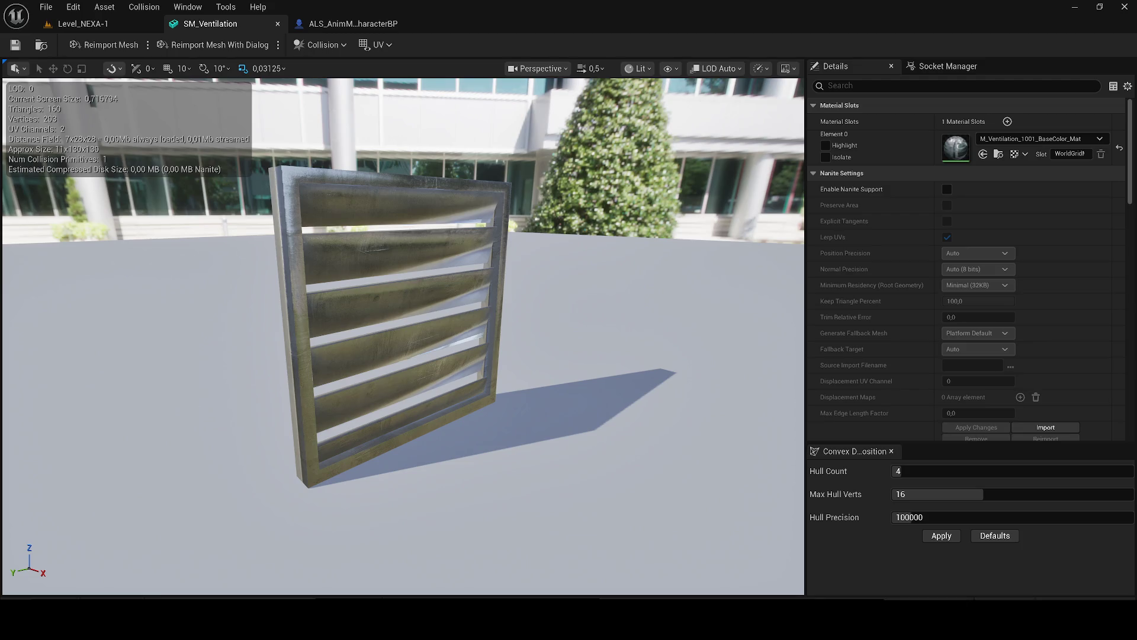
drag(403, 332, 361, 331)
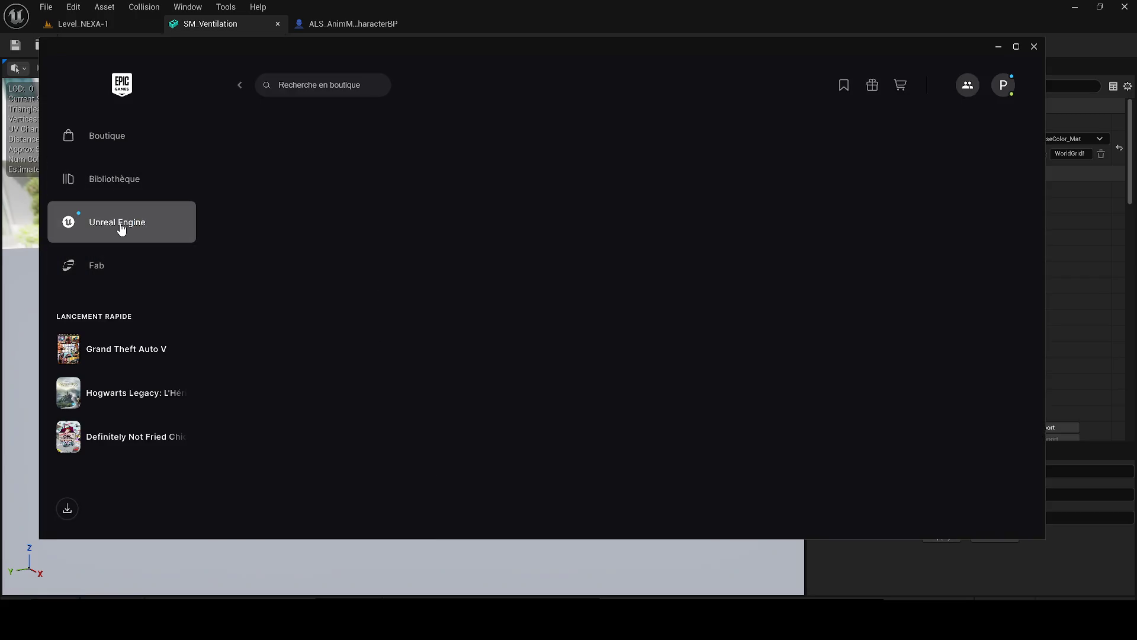
- Start updating the 5.7.3 engine from the launcher's Unreal Engine library page
click(120, 228)
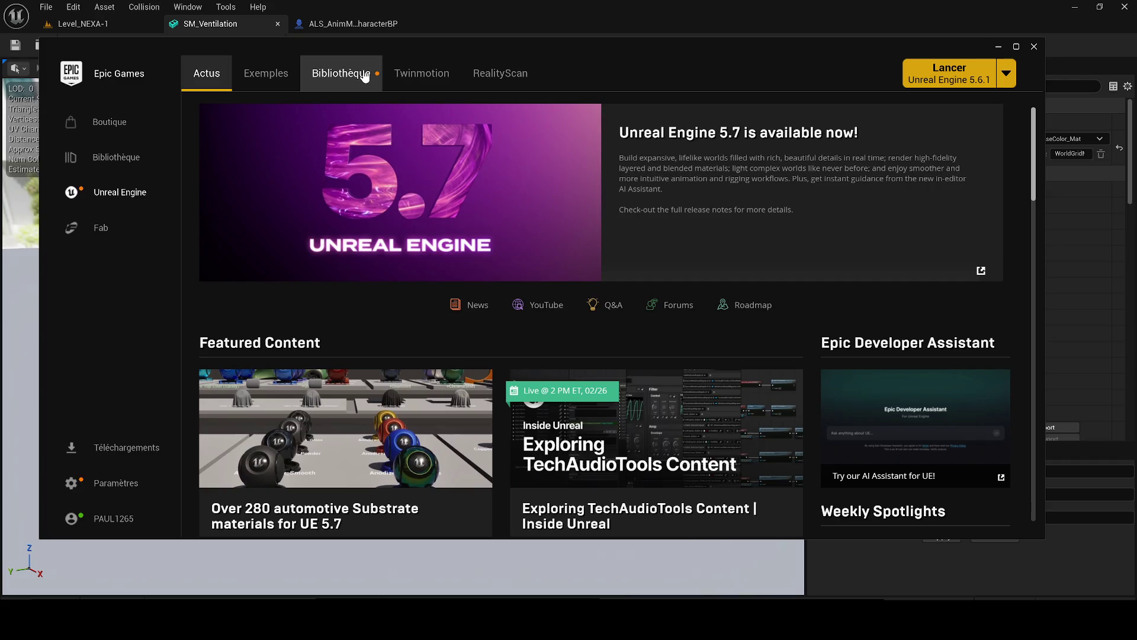
click(364, 75)
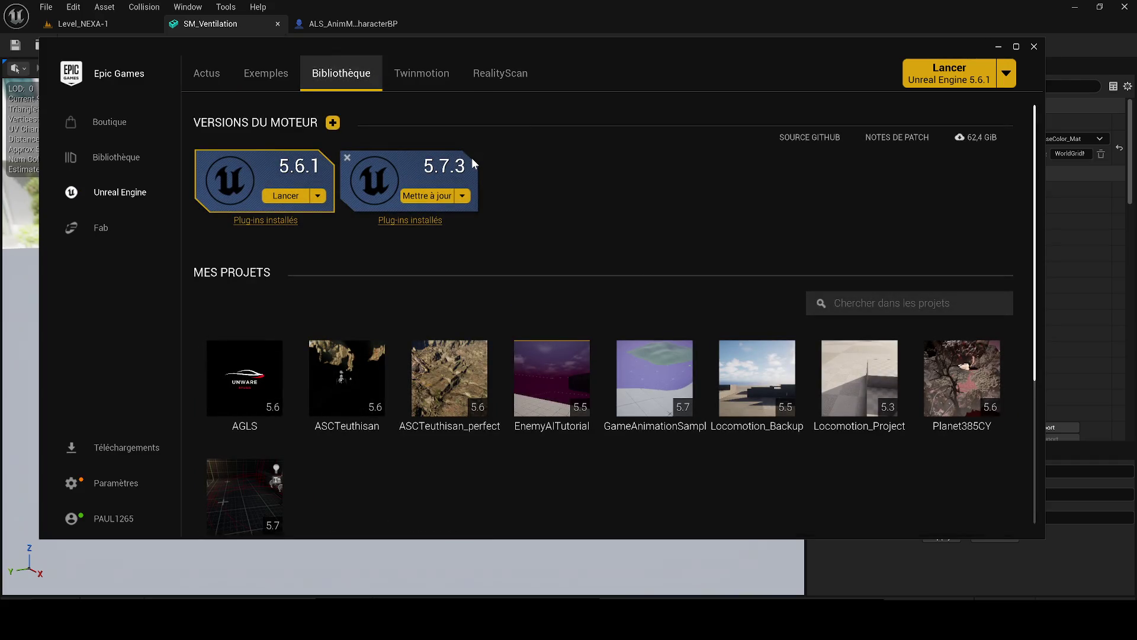
click(426, 196)
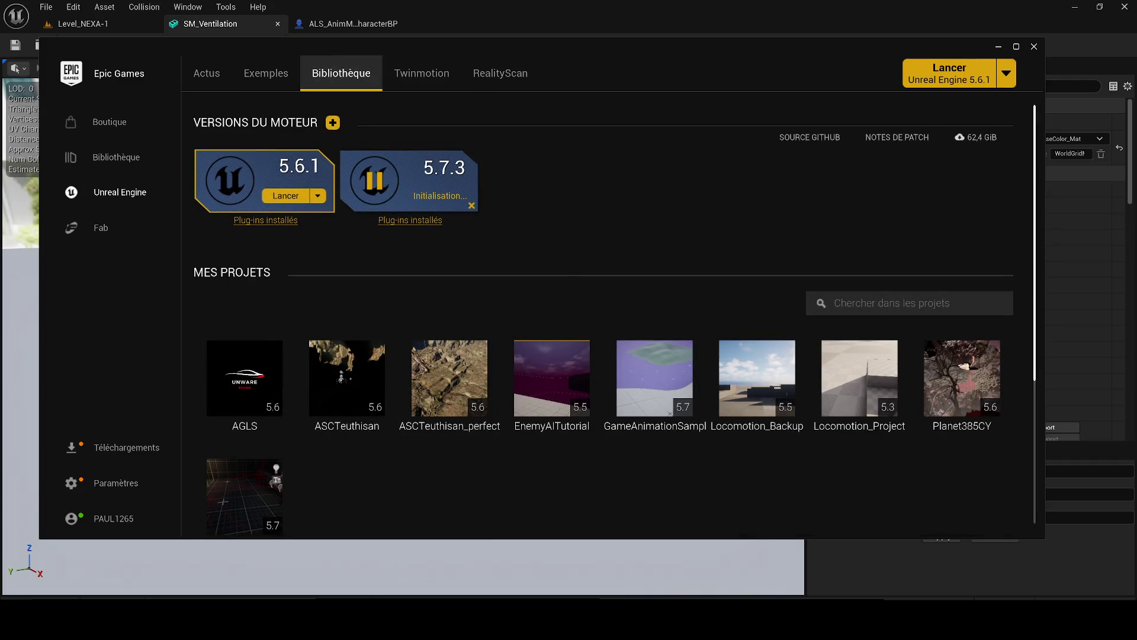
- Search the Fab store for 'vent' and open Air Vent 3 - 8K Textures
click(96, 229)
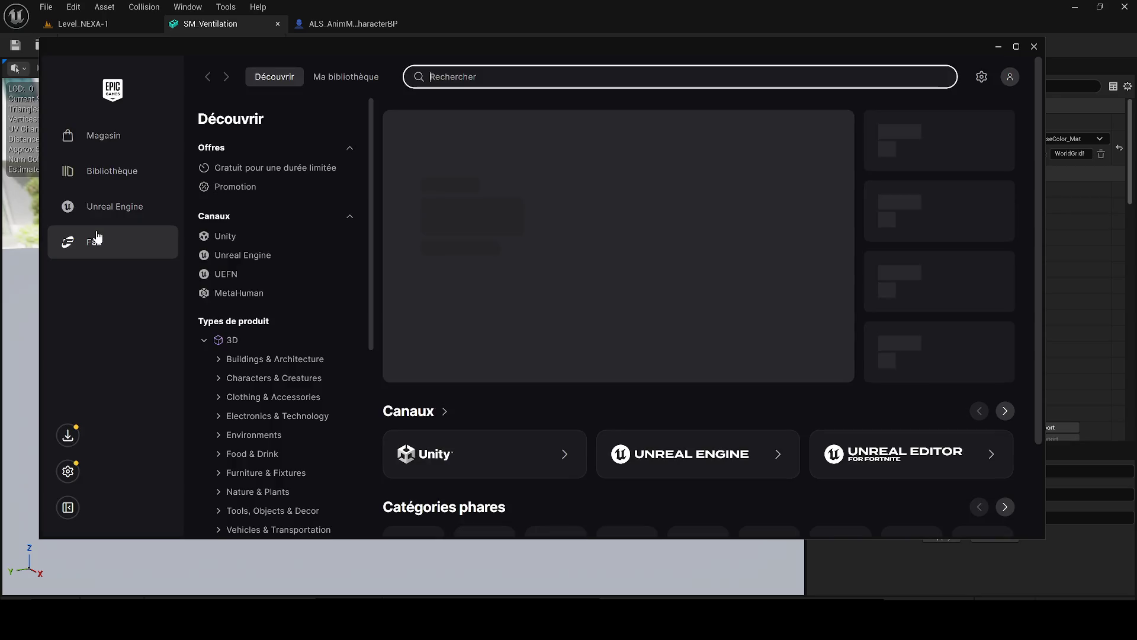
click(471, 77)
text(vent)
key(Return)
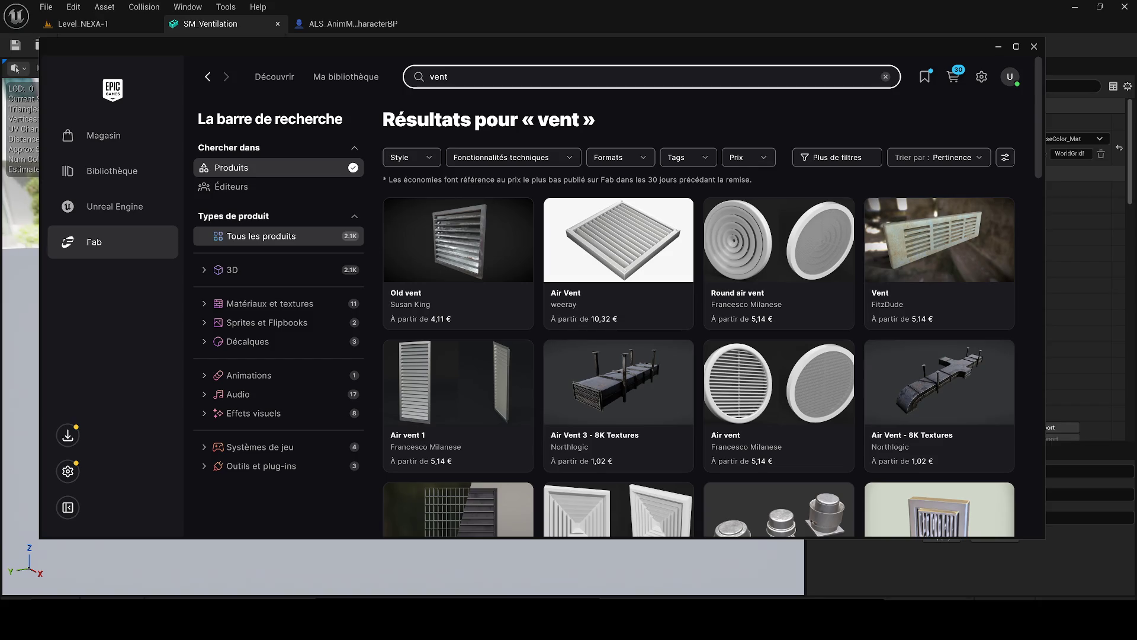
click(647, 381)
- Bookmark Air Vent 3 - 8K Textures and inspect its interactive 3D preview
click(678, 357)
click(862, 229)
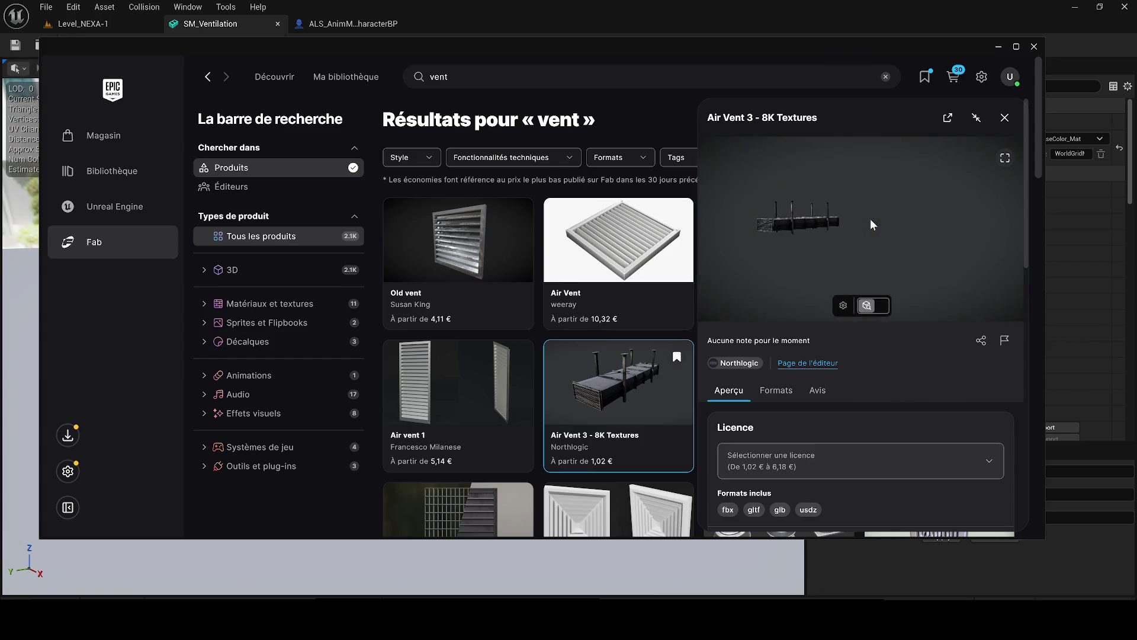
scroll(809, 237, up, 5)
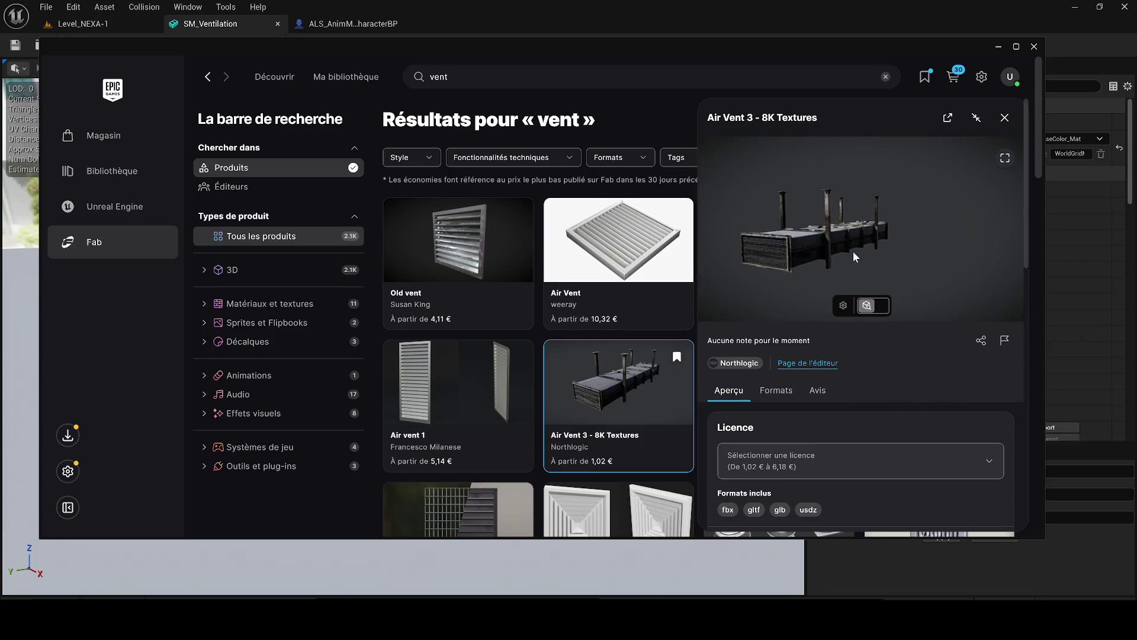
mouse_move(786, 231)
mouse_down()
mouse_move(863, 197)
mouse_move(758, 258)
mouse_move(902, 208)
mouse_move(849, 243)
mouse_up()
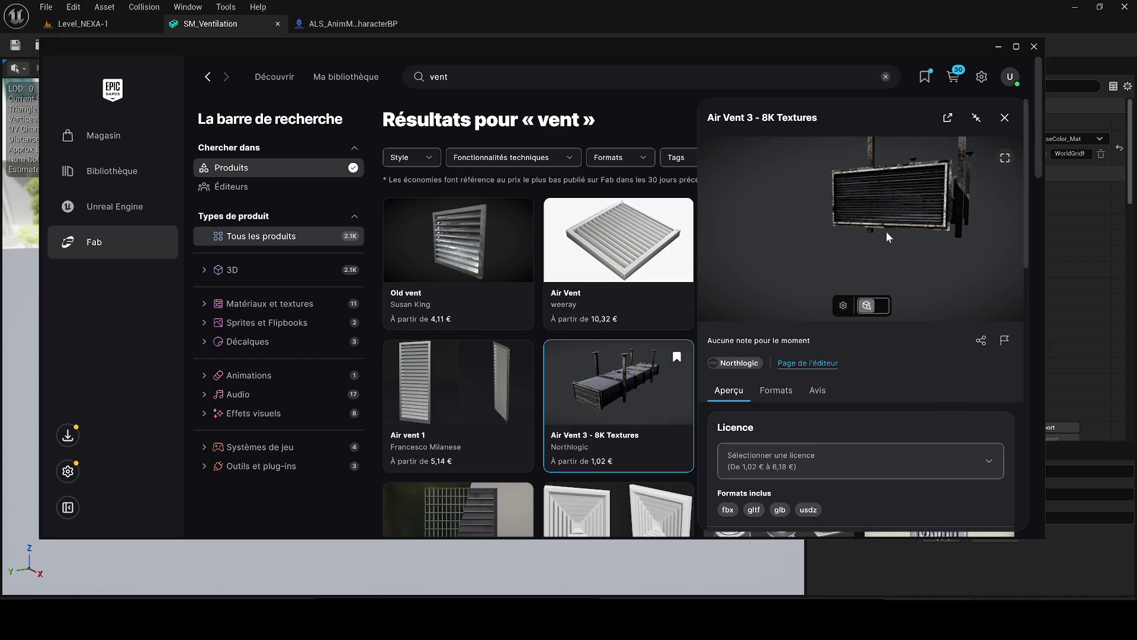
scroll(934, 205, up, 5)
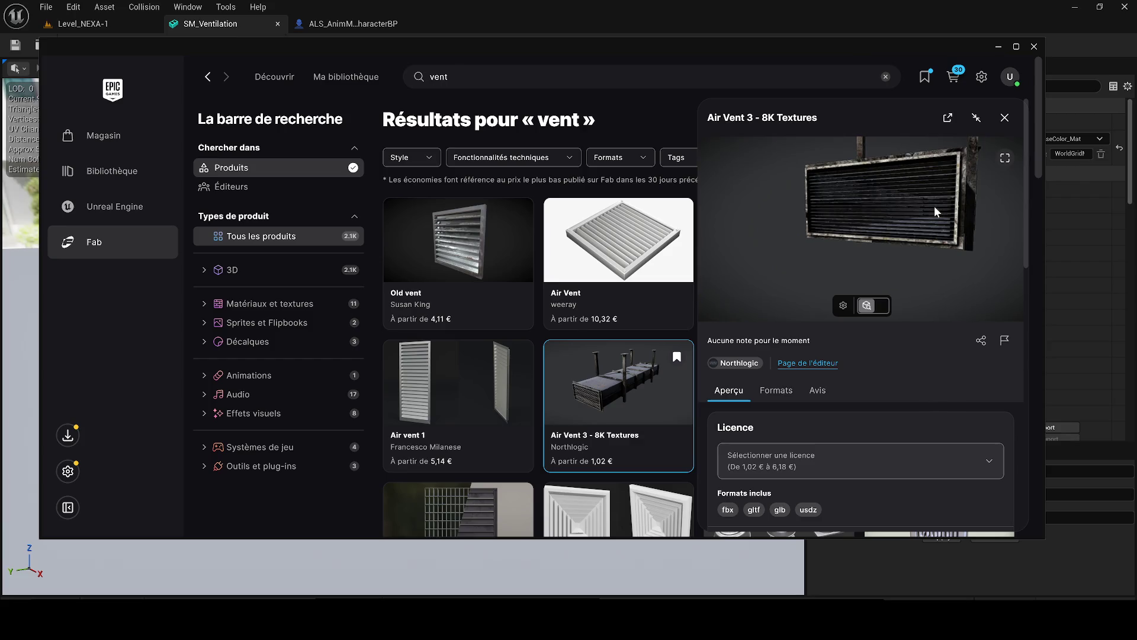
scroll(954, 190, up, 3)
scroll(983, 211, up, 4)
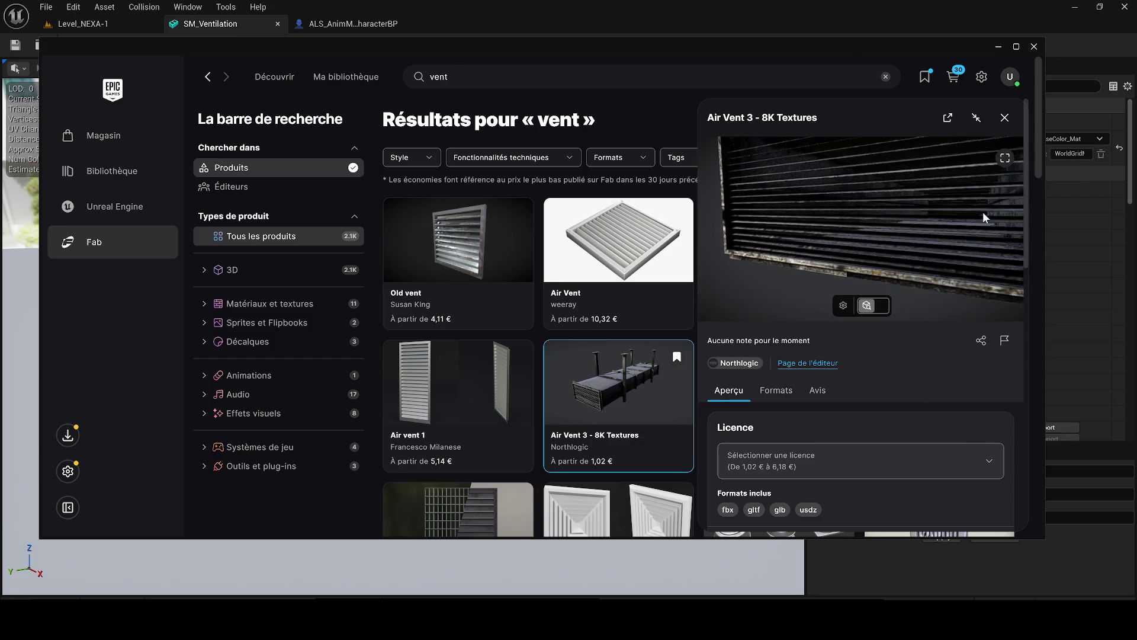
scroll(982, 211, up, 4)
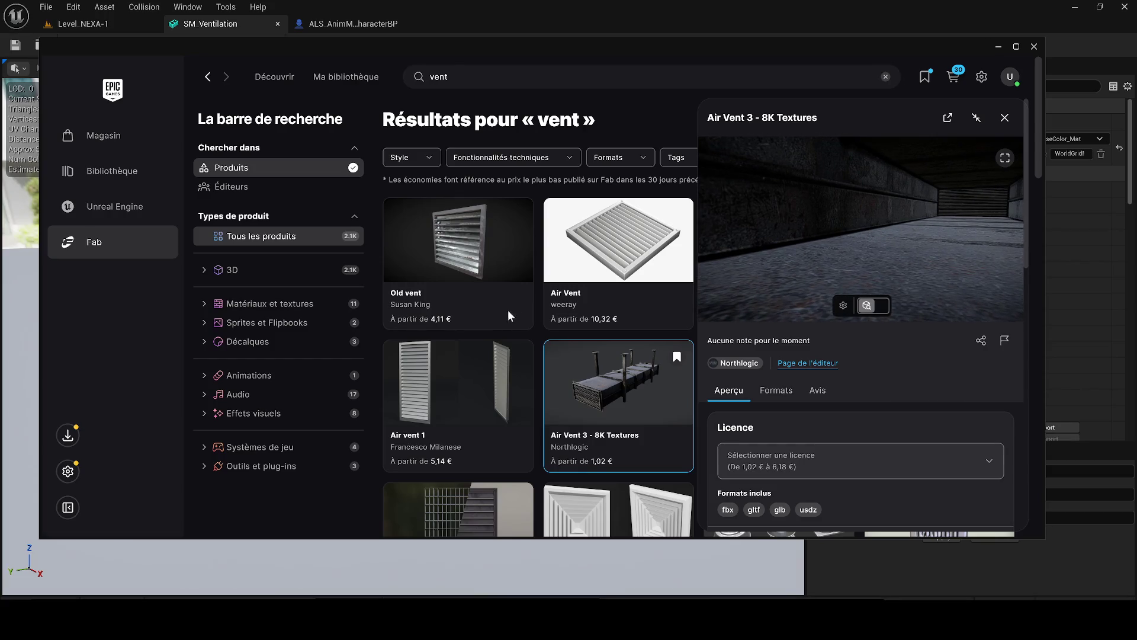
scroll(514, 314, down, 3)
scroll(644, 418, down, 1)
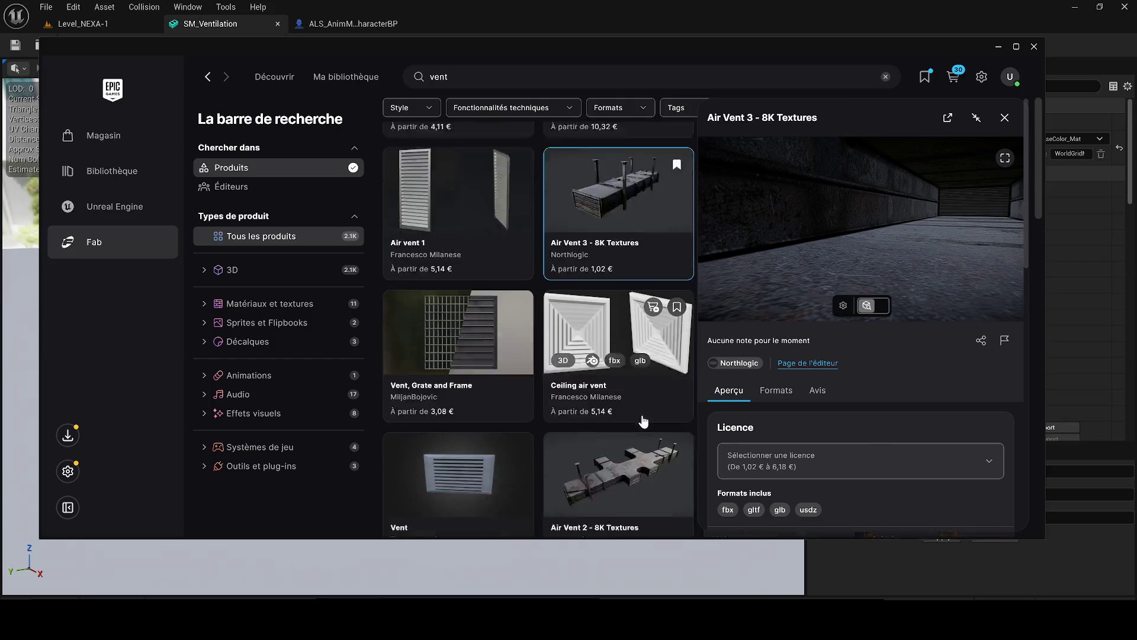
- Preview Air Vent 2 - 8K Textures, collapse it, and browse further vent results
click(644, 422)
click(616, 360)
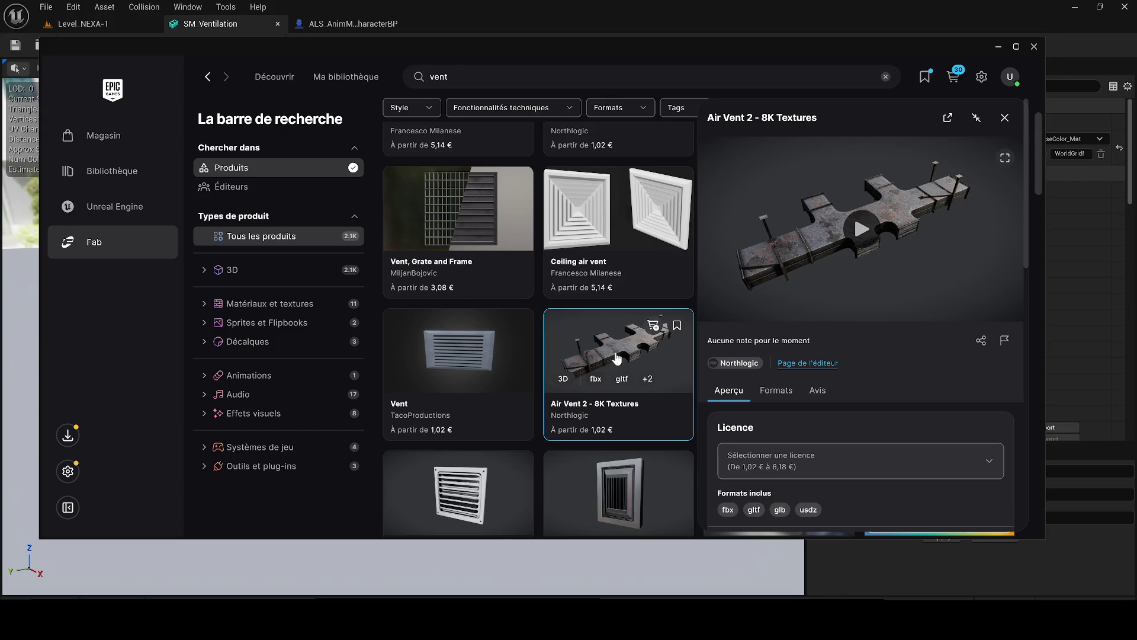
scroll(616, 358, down, 1)
scroll(760, 372, down, 2)
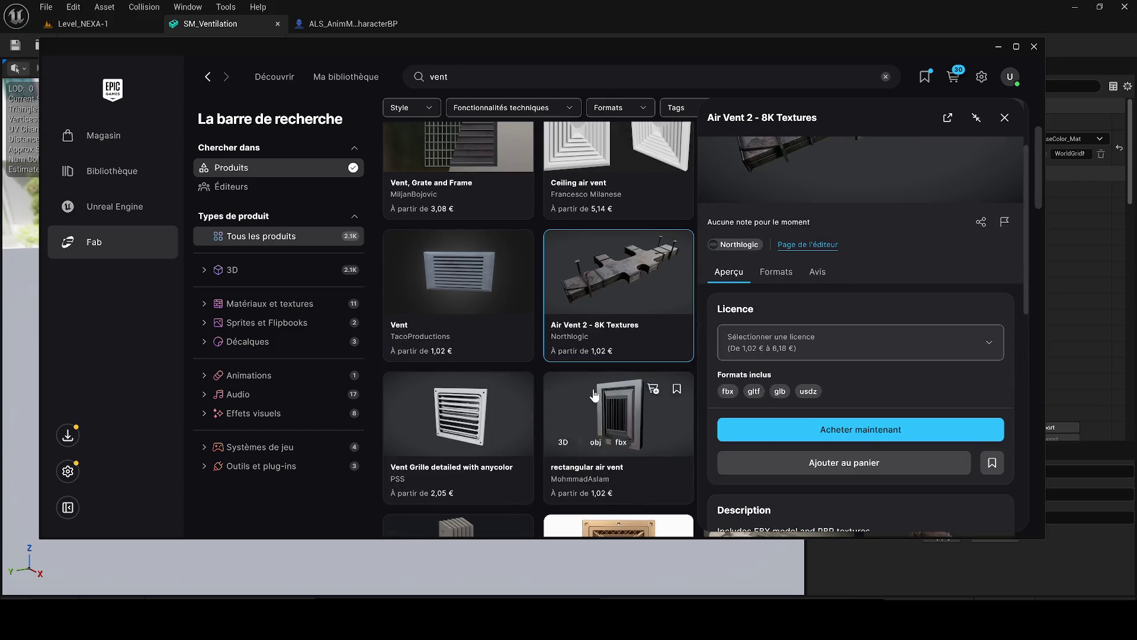
click(595, 396)
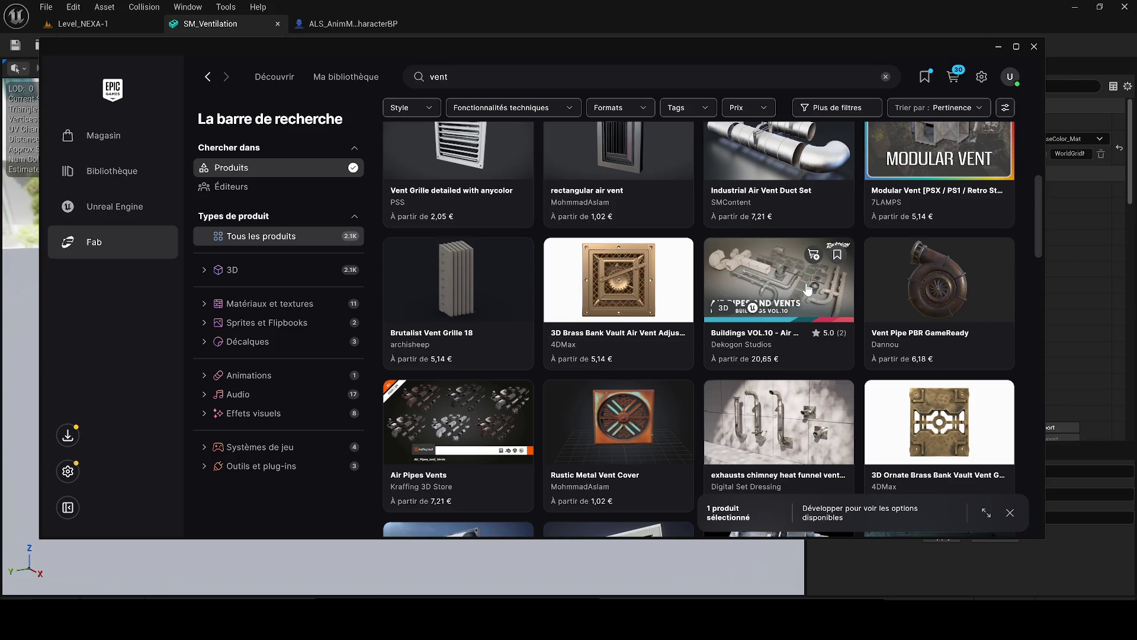
scroll(740, 332, down, 2)
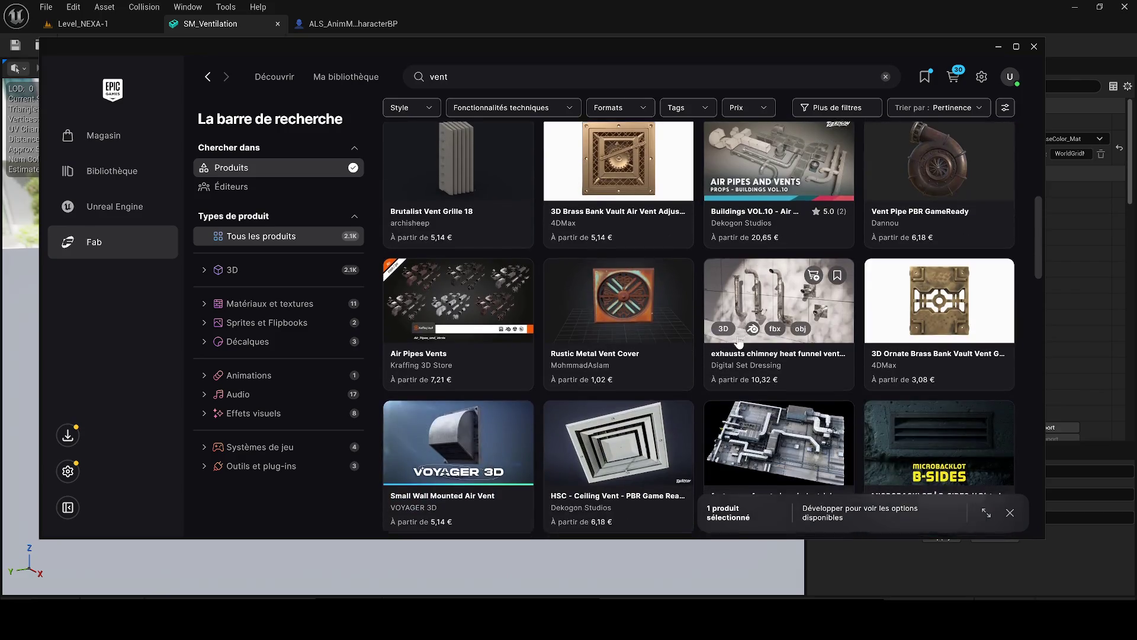
scroll(744, 337, down, 3)
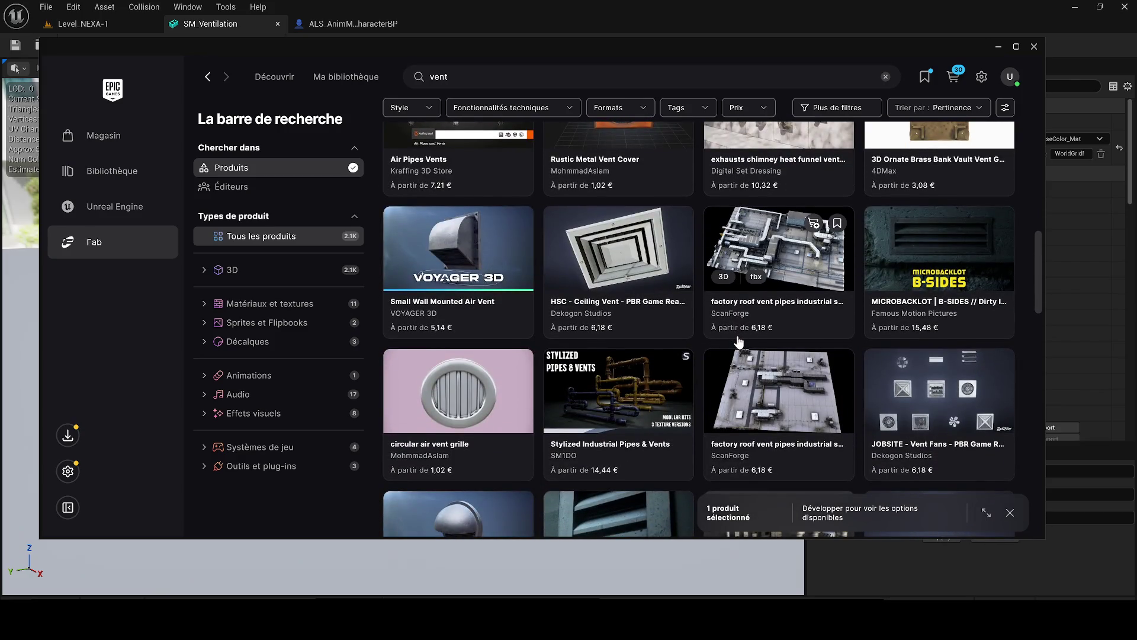
scroll(738, 343, down, 5)
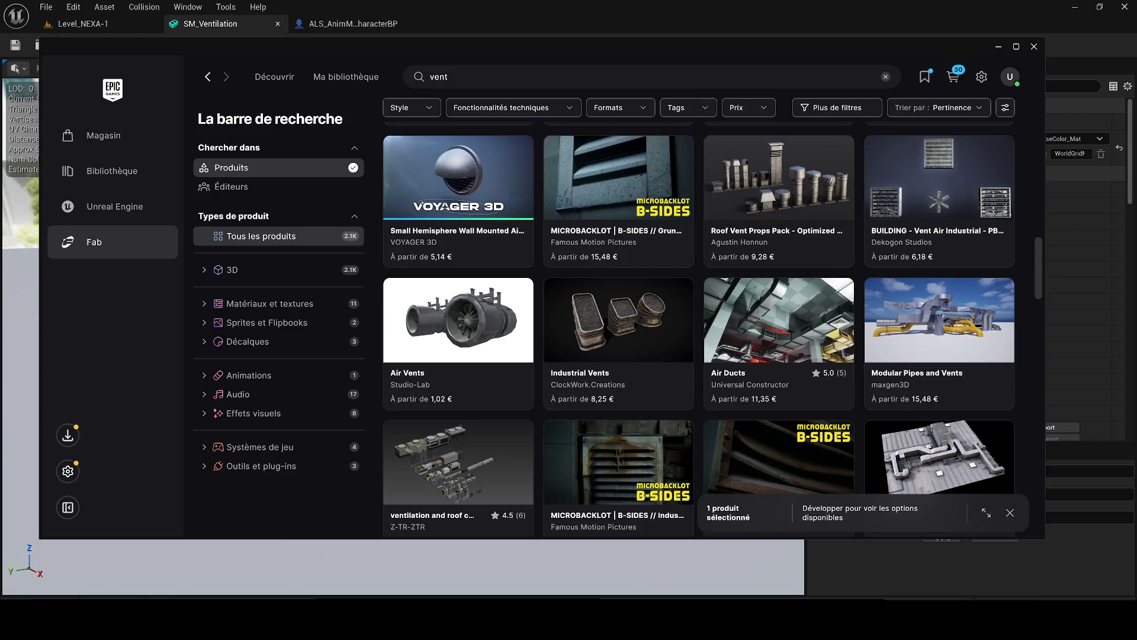
key(alt+Tab)
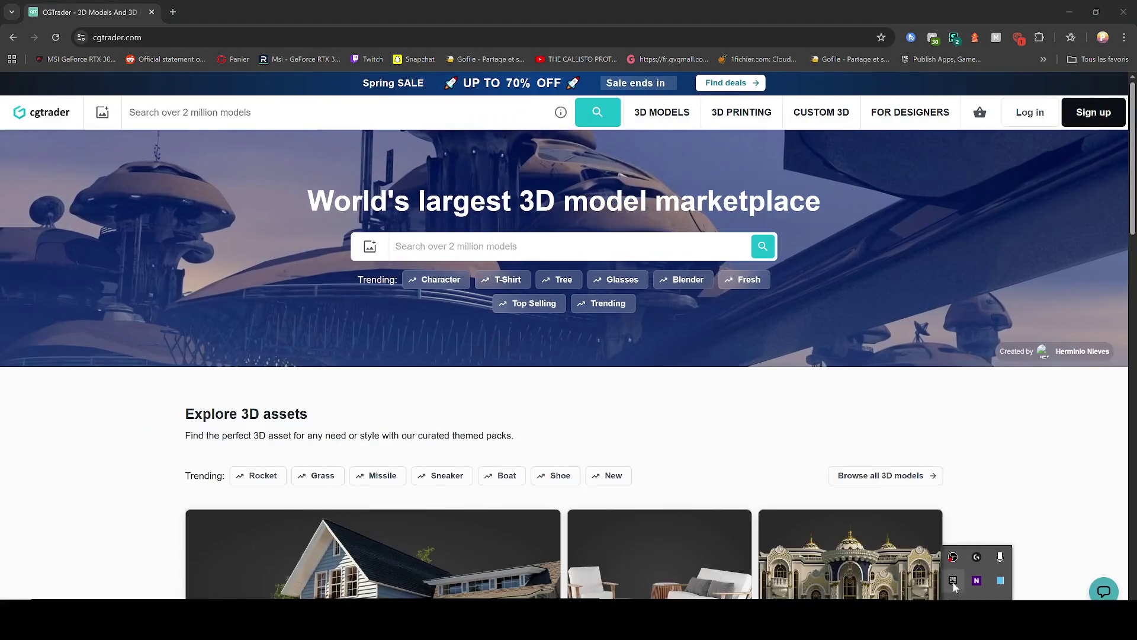
- Open cgtrader.com in Chrome and search for 'factory vent'
right_click(953, 580)
click(995, 551)
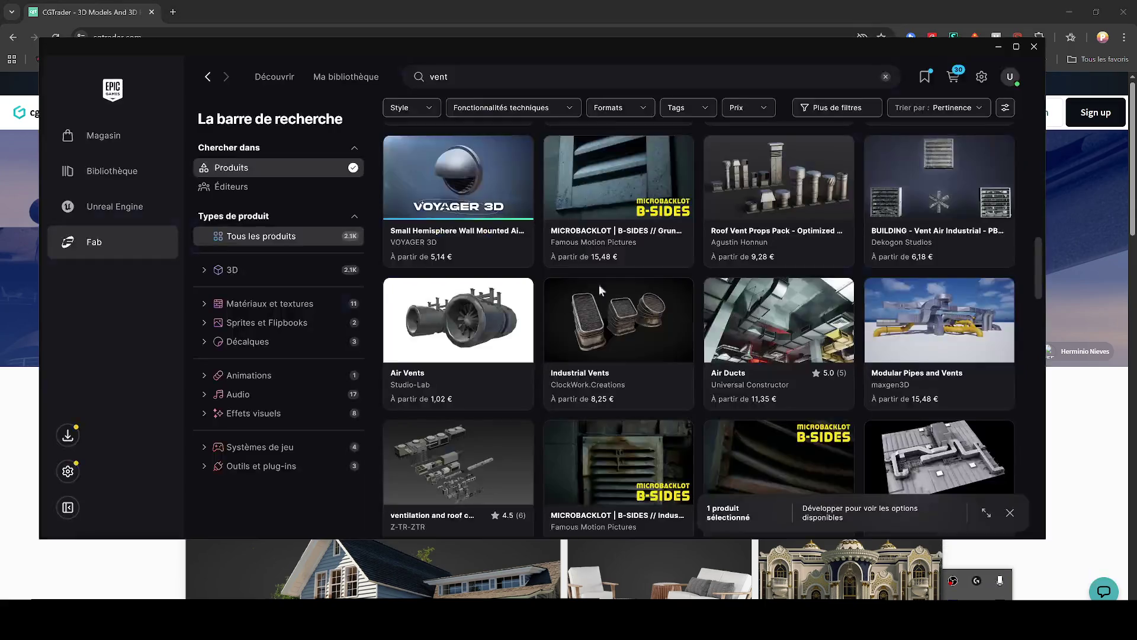
key(alt+Tab)
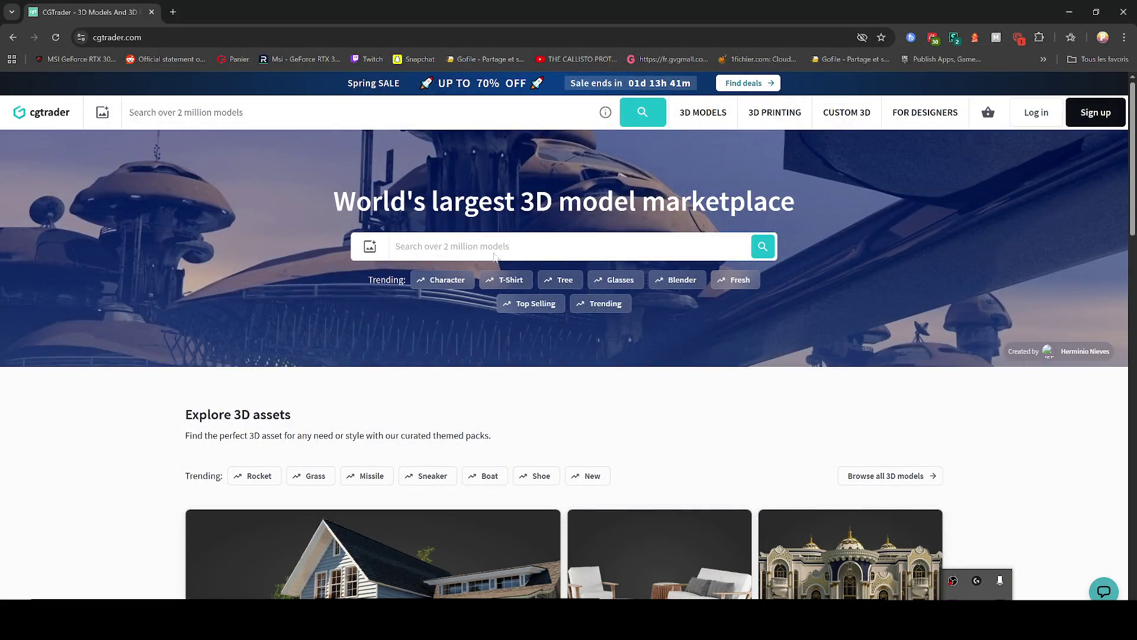
text(fz)
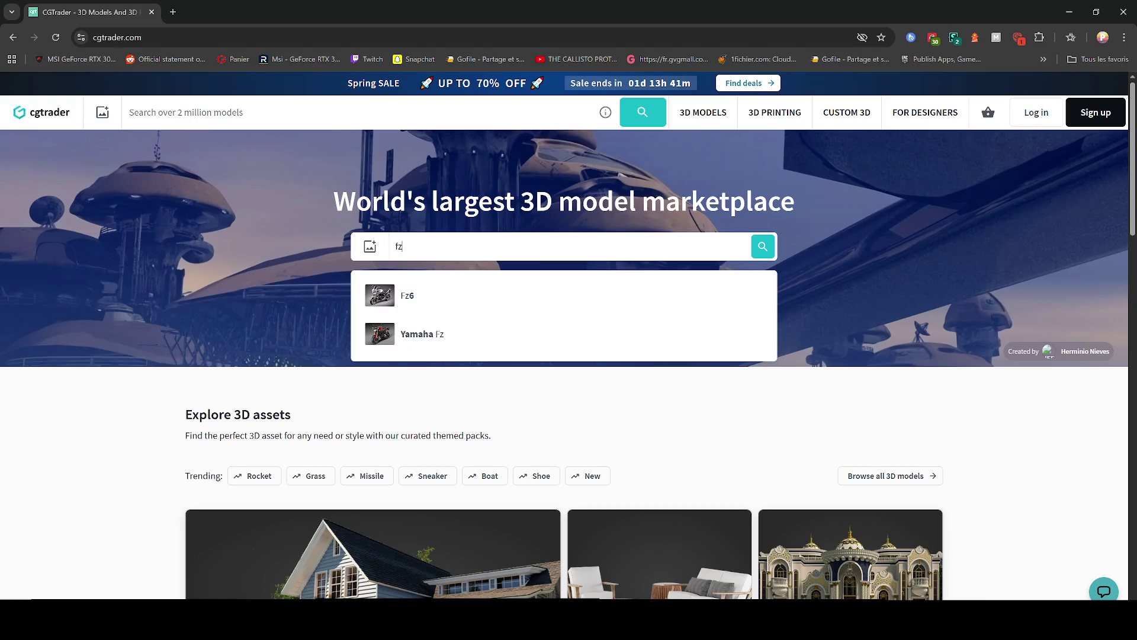
text(ctory)
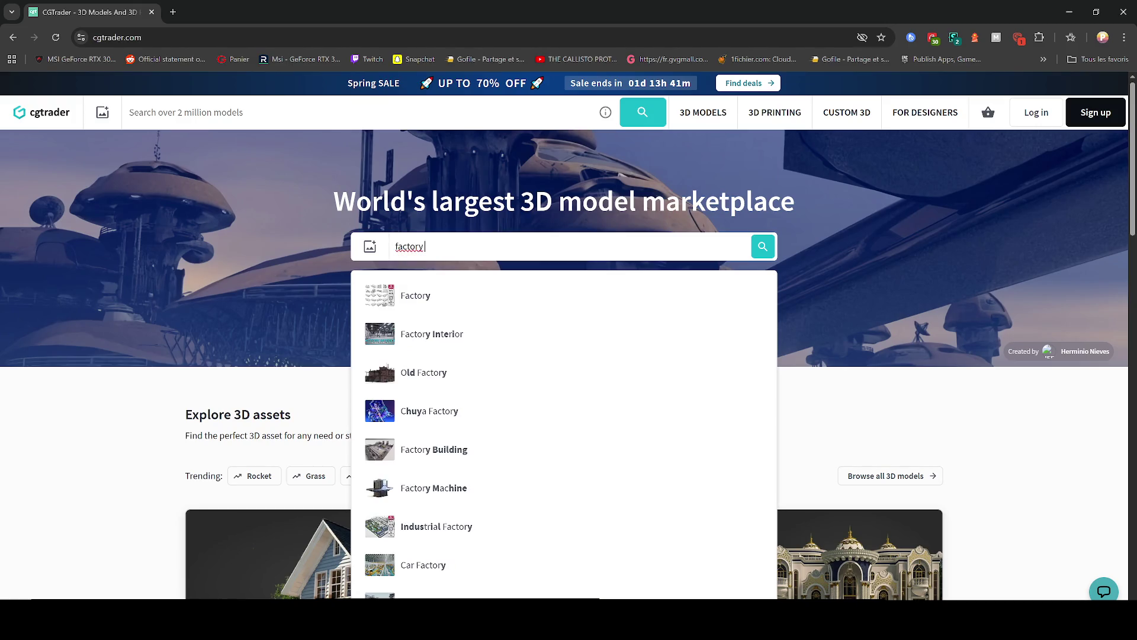
text( vent)
key(Return)
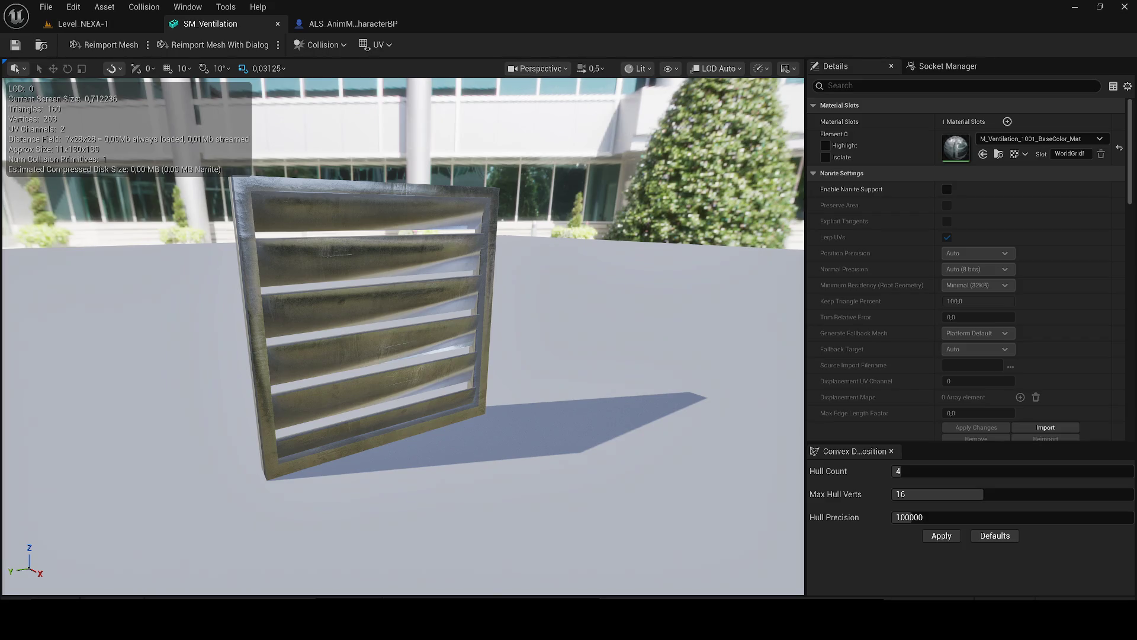
key(alt+Tab)
- Browse the 'factory vent' results and filter them to free models only
key(super+Up)
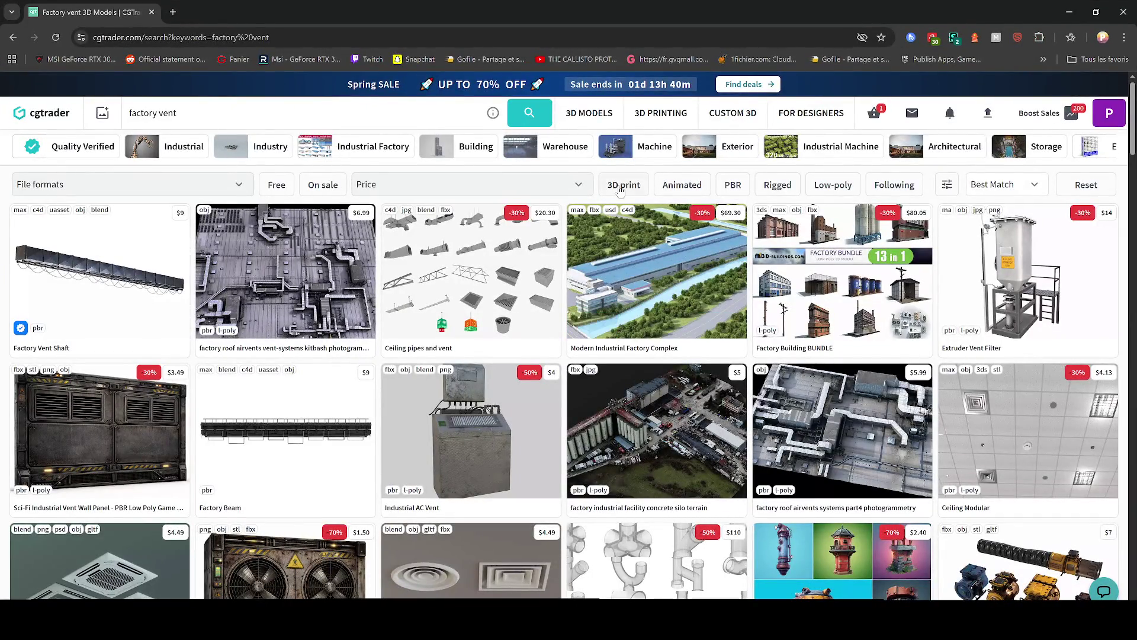
scroll(619, 190, down, 3)
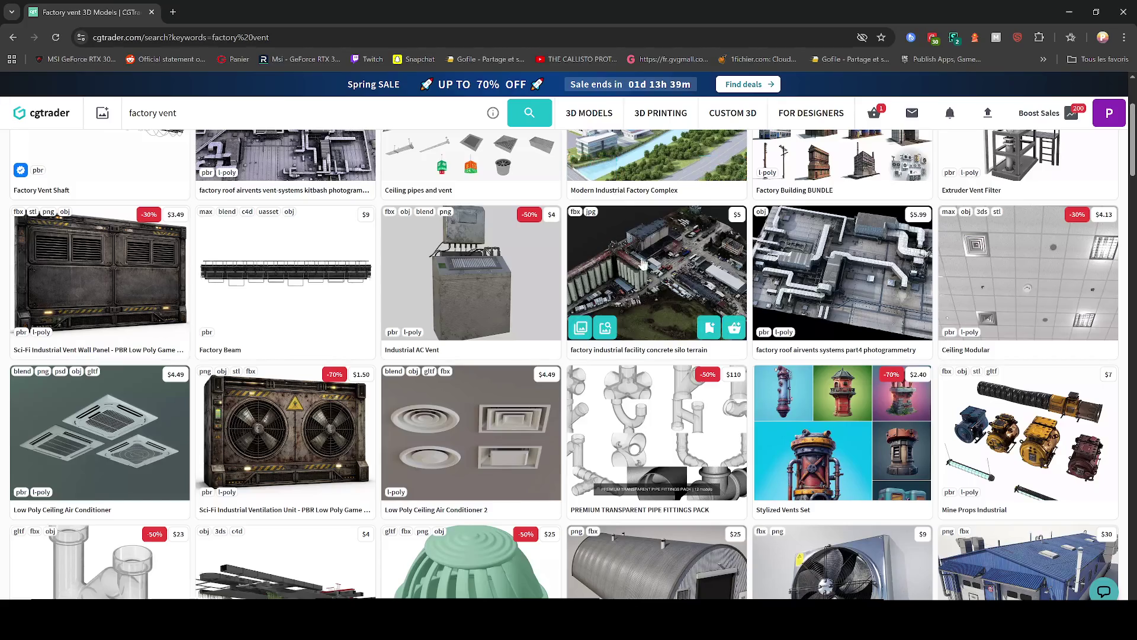
scroll(618, 340, down, 5)
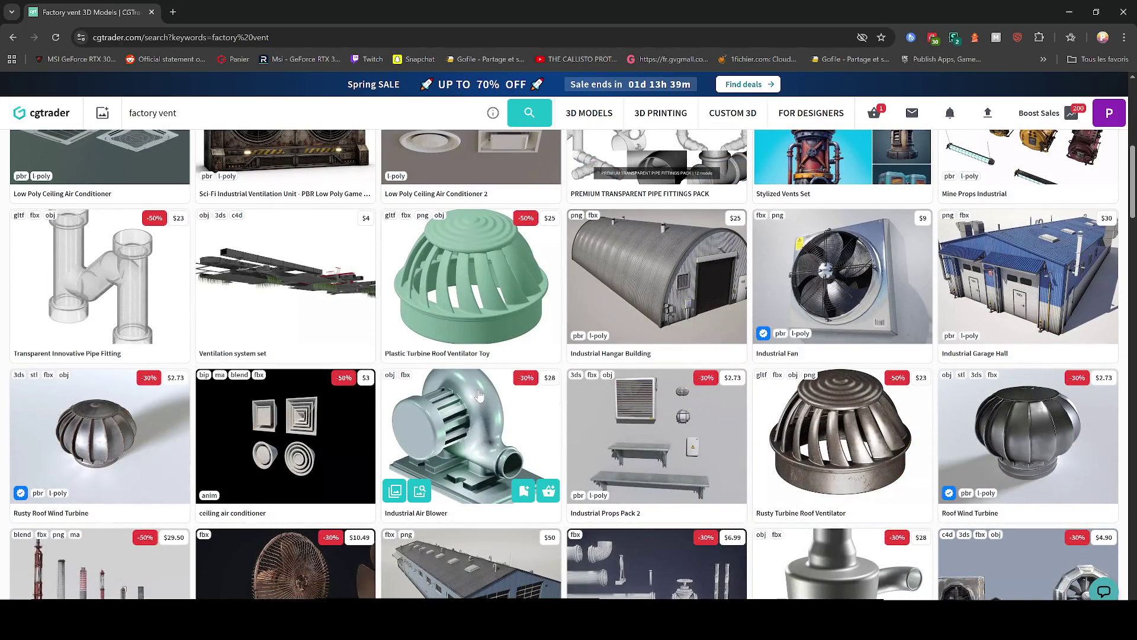
scroll(457, 368, down, 3)
scroll(486, 276, down, 5)
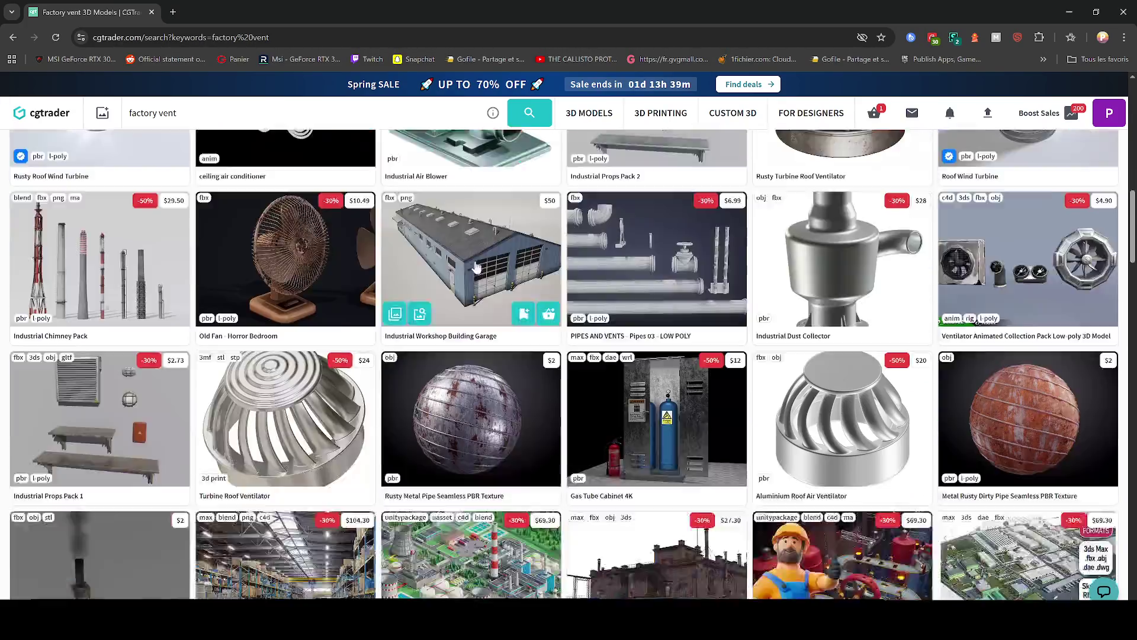
scroll(486, 275, down, 5)
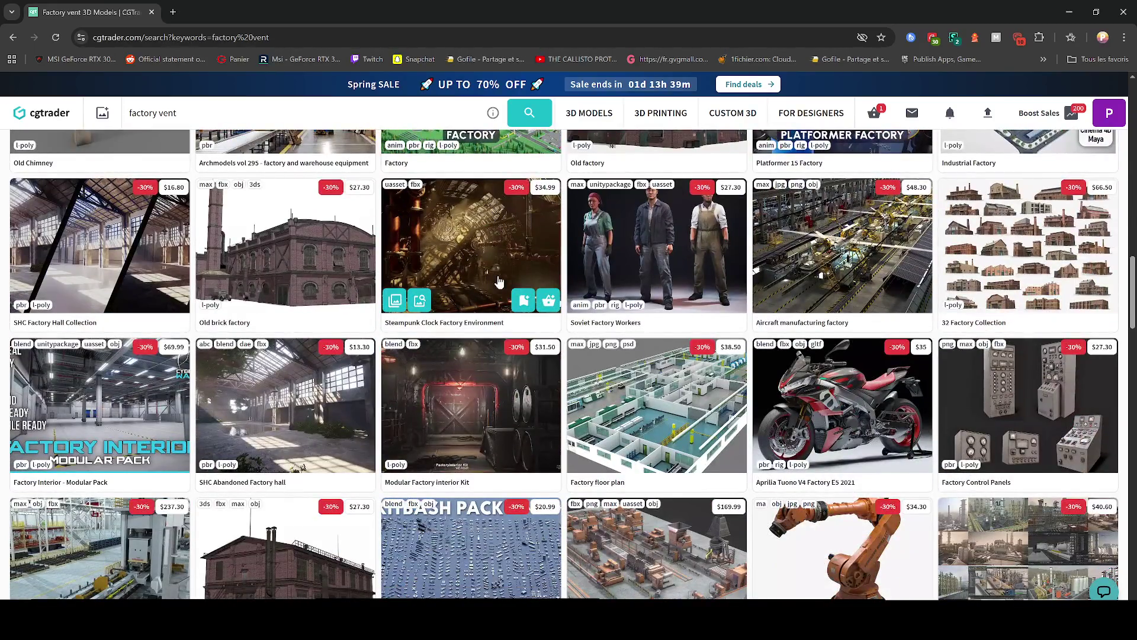
scroll(486, 285, down, 2)
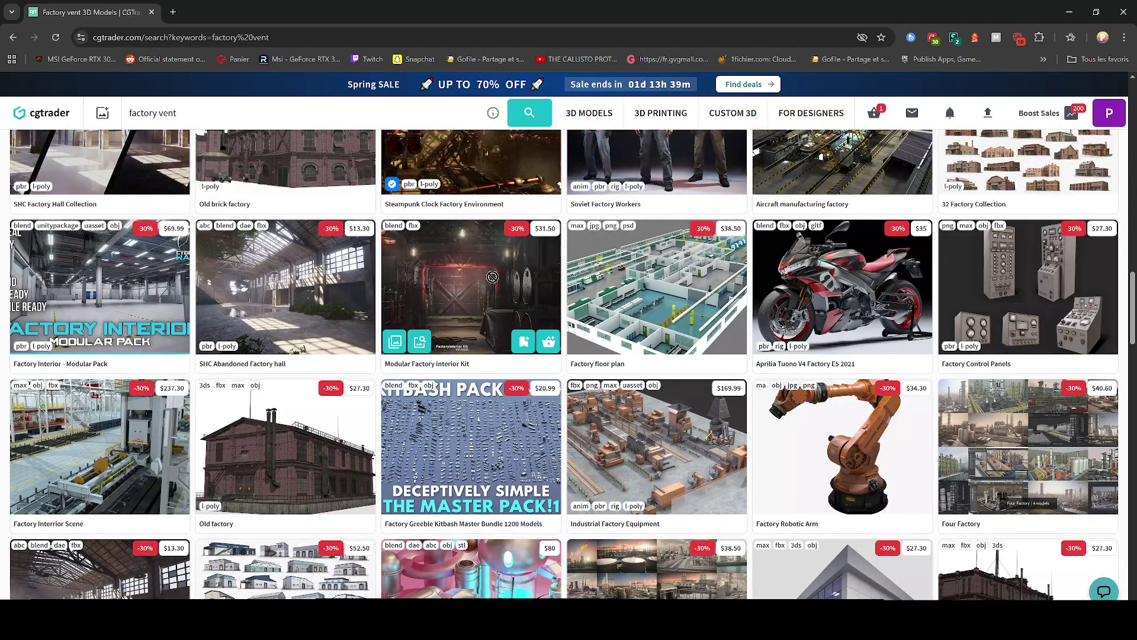
scroll(492, 291, down, 3)
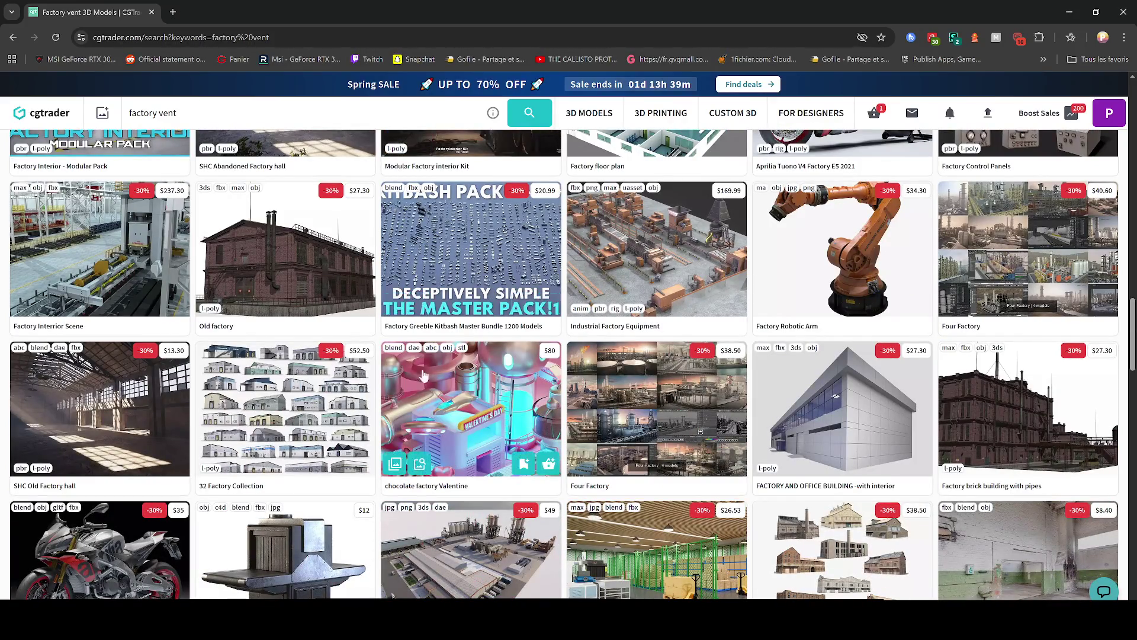
scroll(520, 403, up, 15)
scroll(519, 403, up, 10)
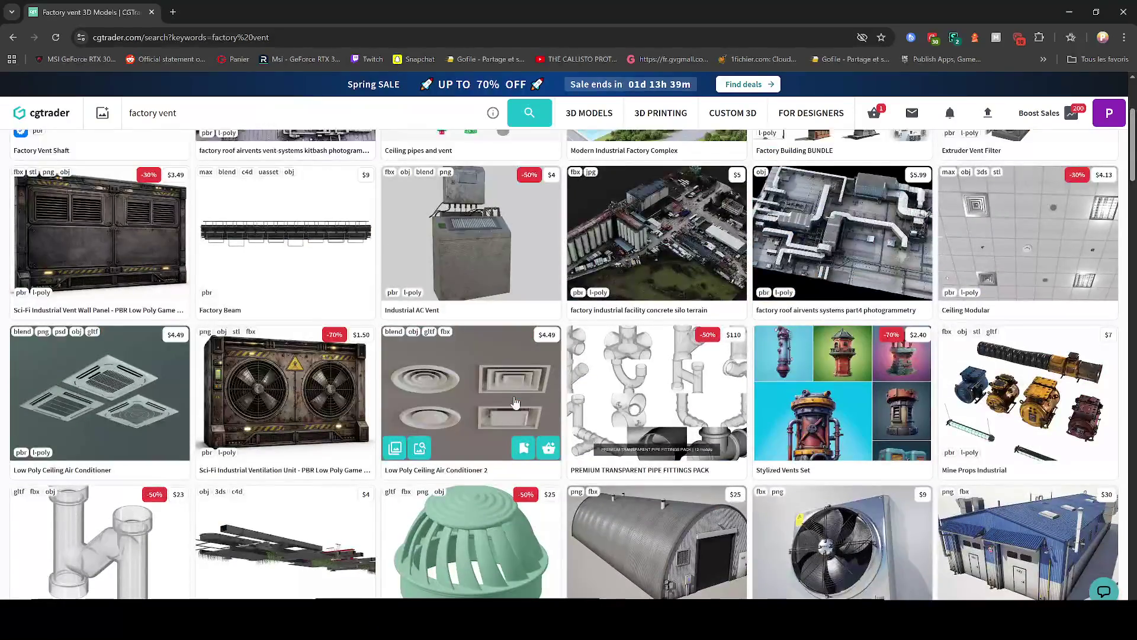
click(282, 186)
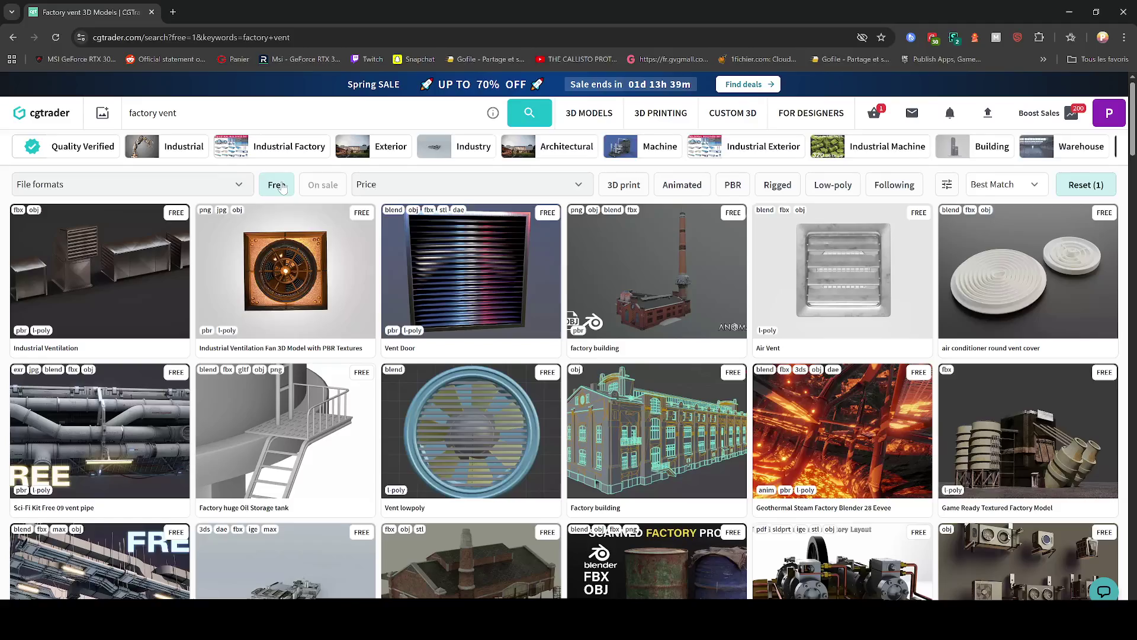
- Open Industrial Ventilation and Sci-Fi Kit Free 09 vent pipe in new tabs, viewing the Sci-Fi Kit
middle_click(88, 244)
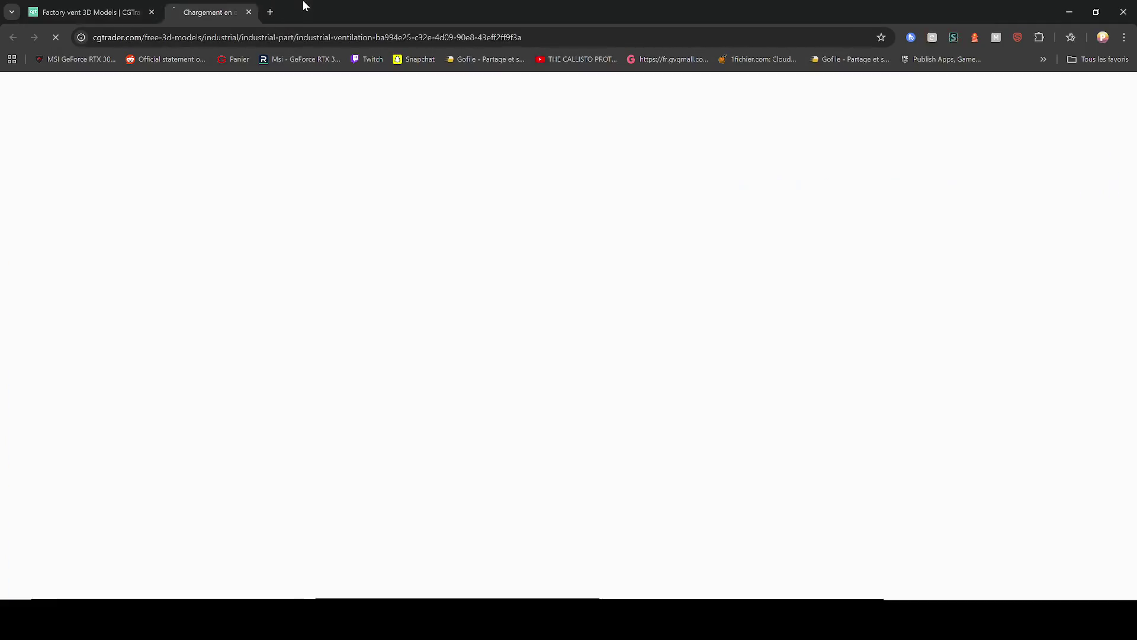
middle_click(103, 417)
click(373, 12)
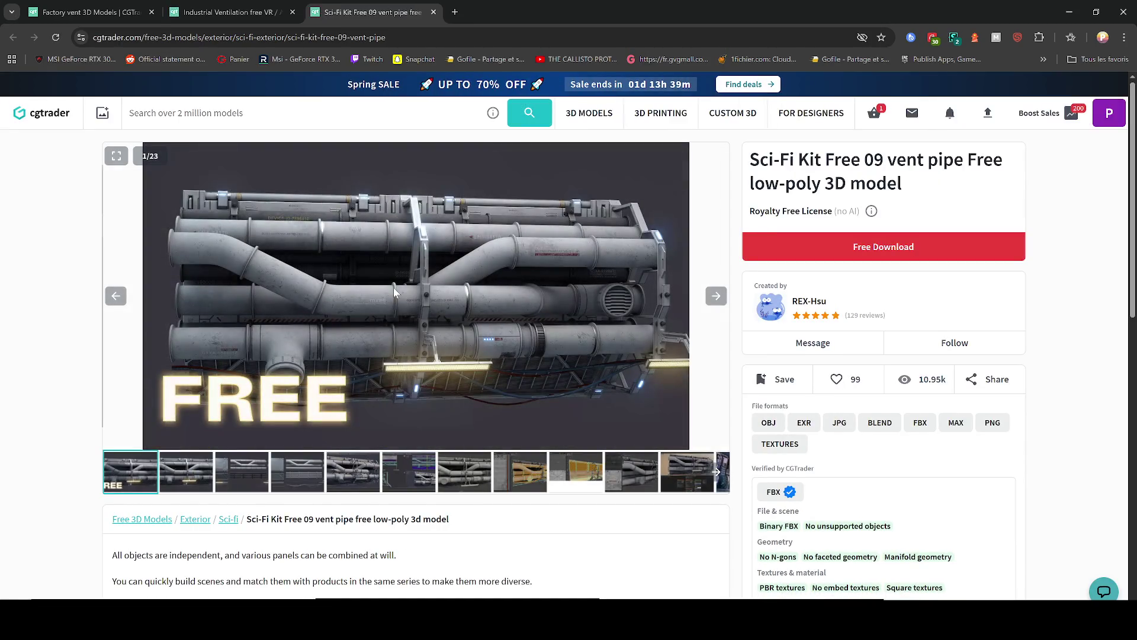
- Flip through the Sci-Fi Kit Free 09 gallery images and start its Free Download
click(715, 295)
click(716, 296)
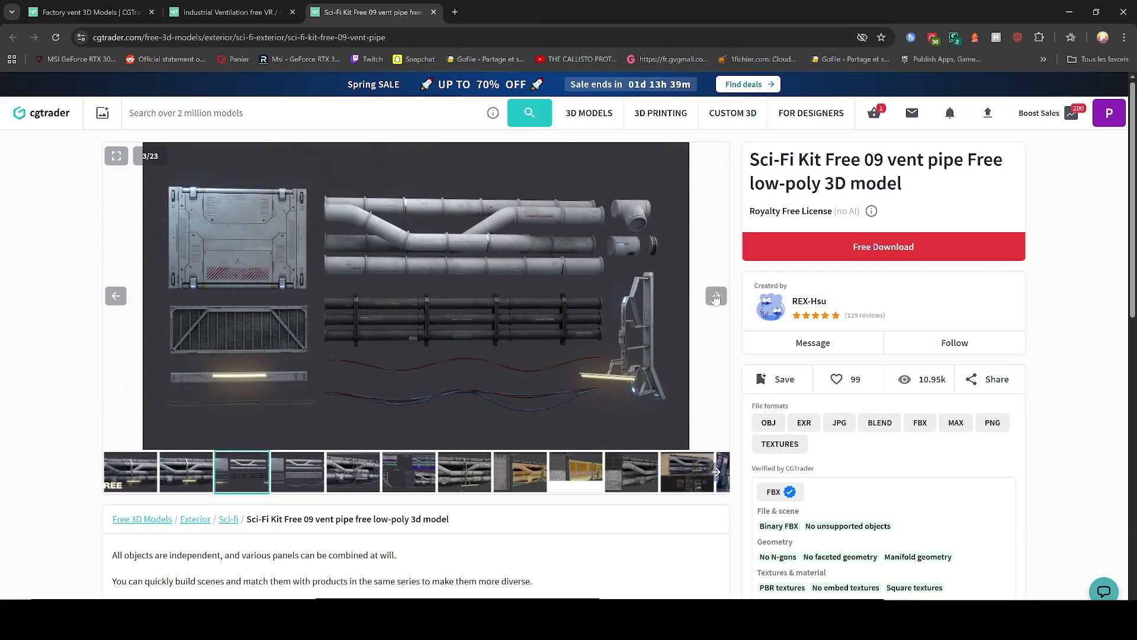
click(716, 296)
click(883, 252)
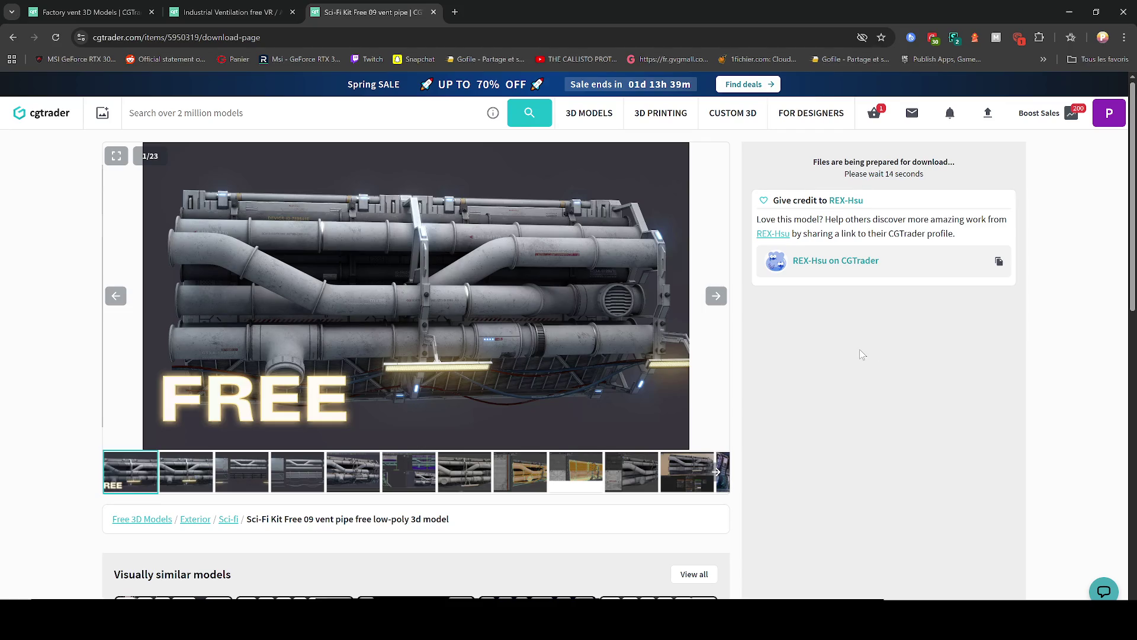
- View the kit's parts layout preview and glance at the Industrial Ventilation tab
scroll(859, 355, down, 5)
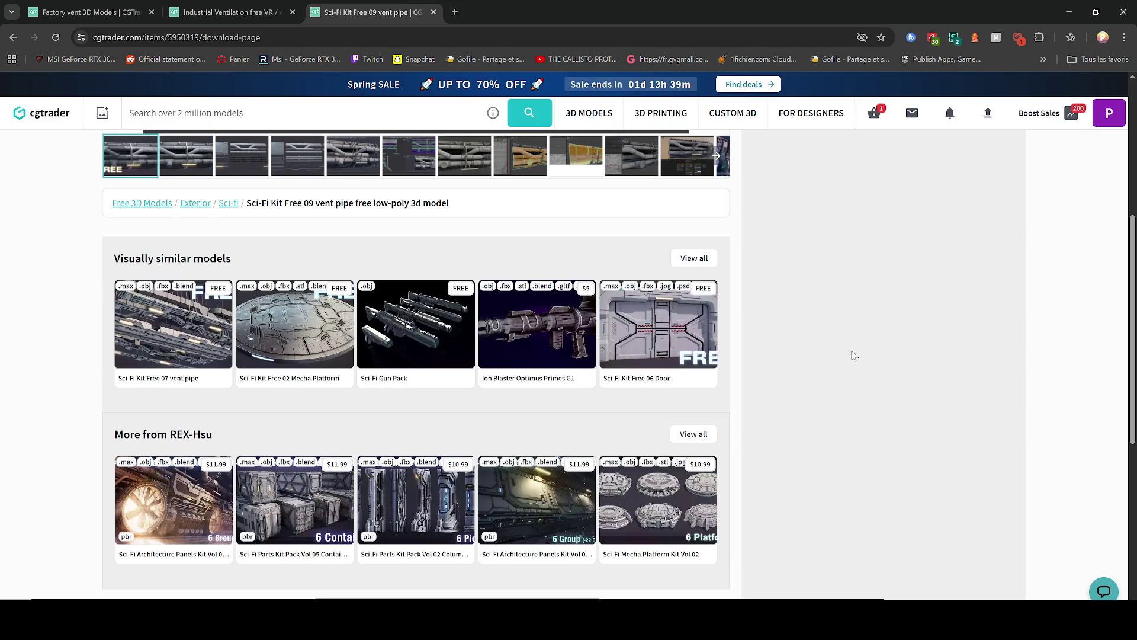
scroll(822, 351, up, 5)
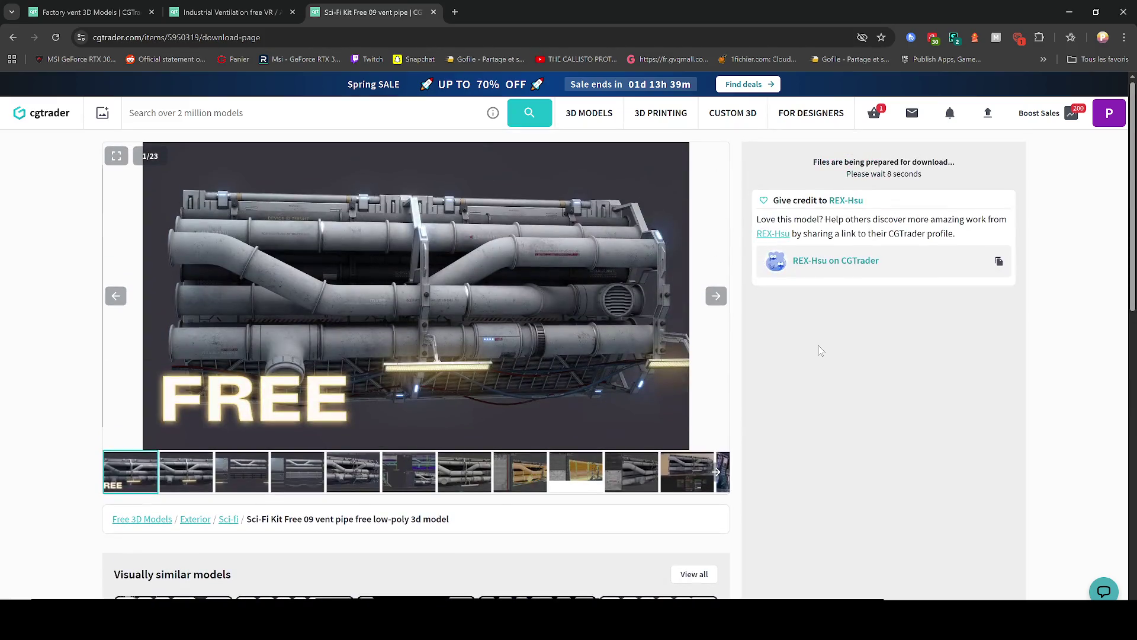
click(223, 483)
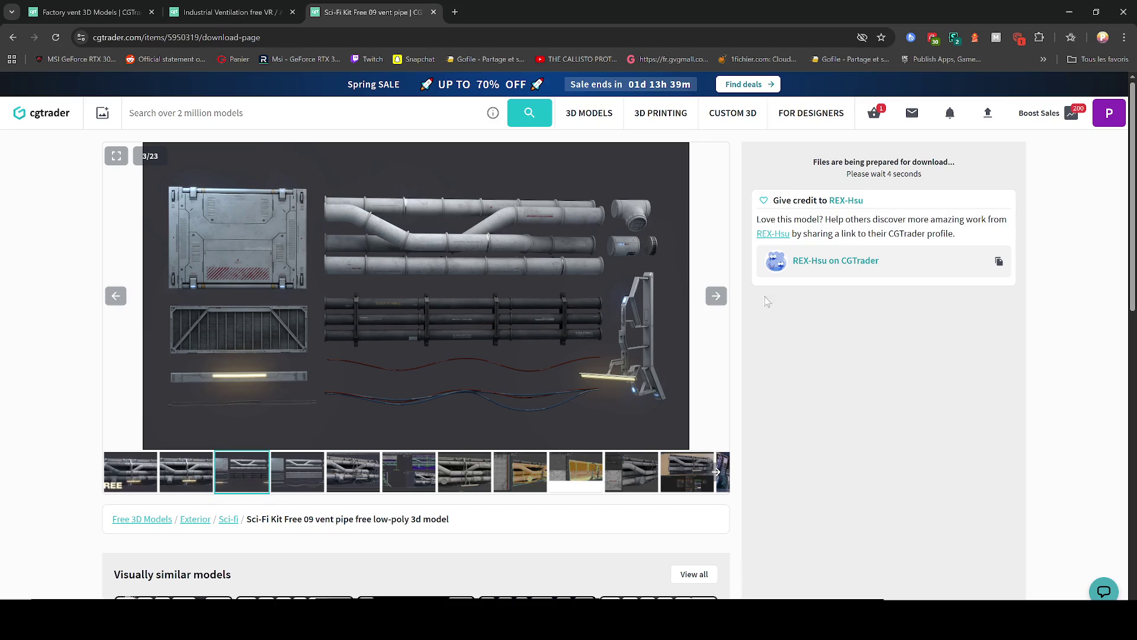
click(278, 12)
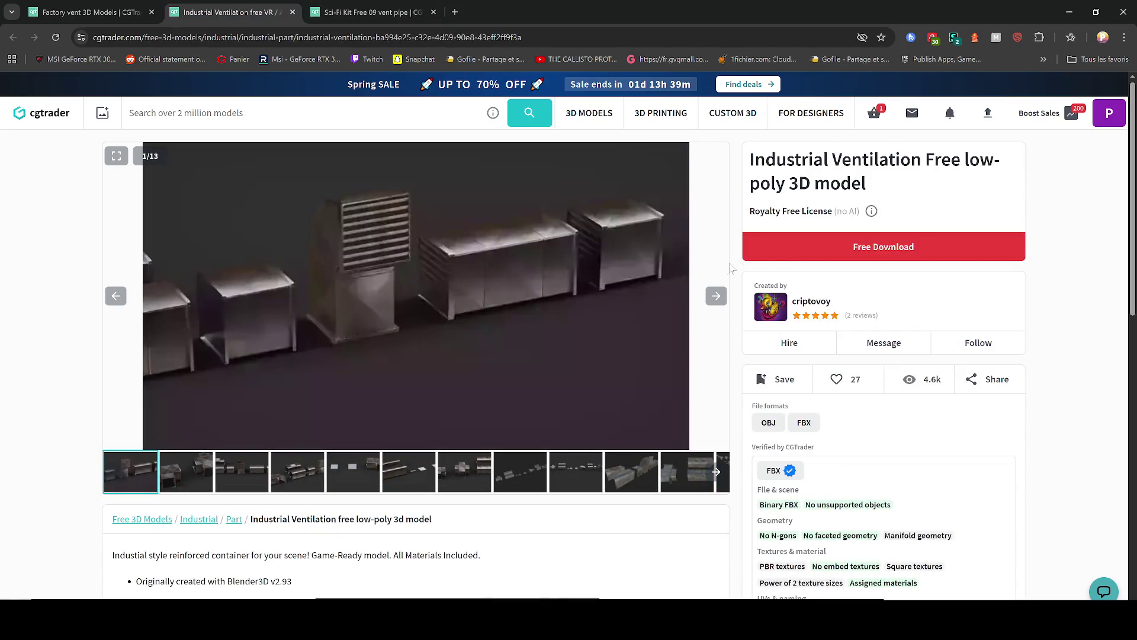
click(349, 8)
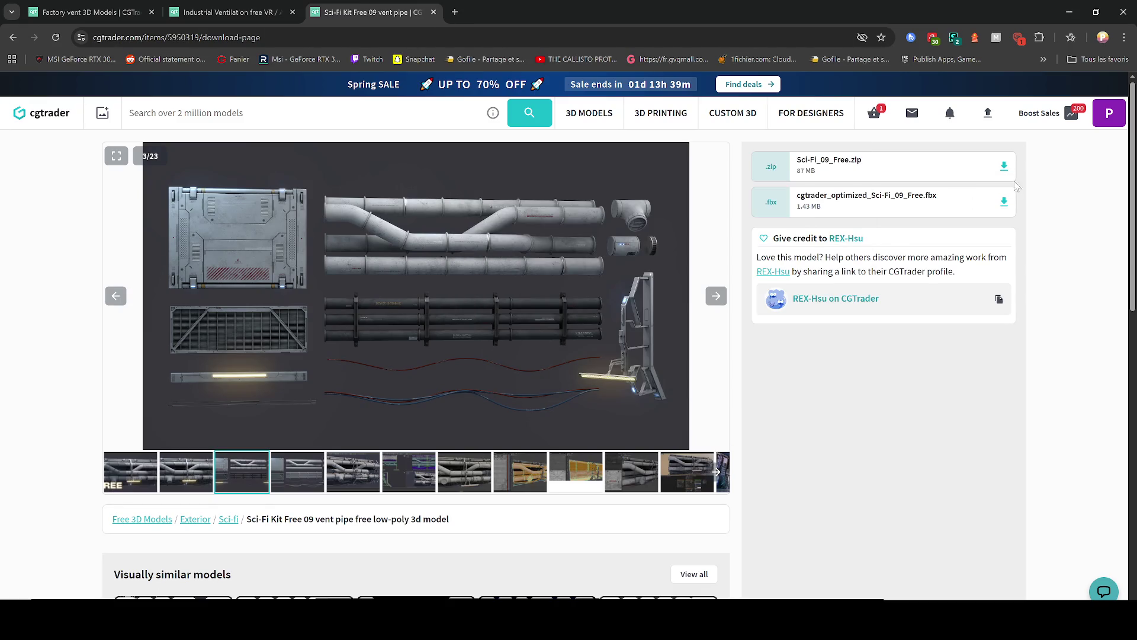
- Download and save the optimized Sci-Fi_09_Free FBX file
click(1007, 203)
key(Return)
click(1069, 12)
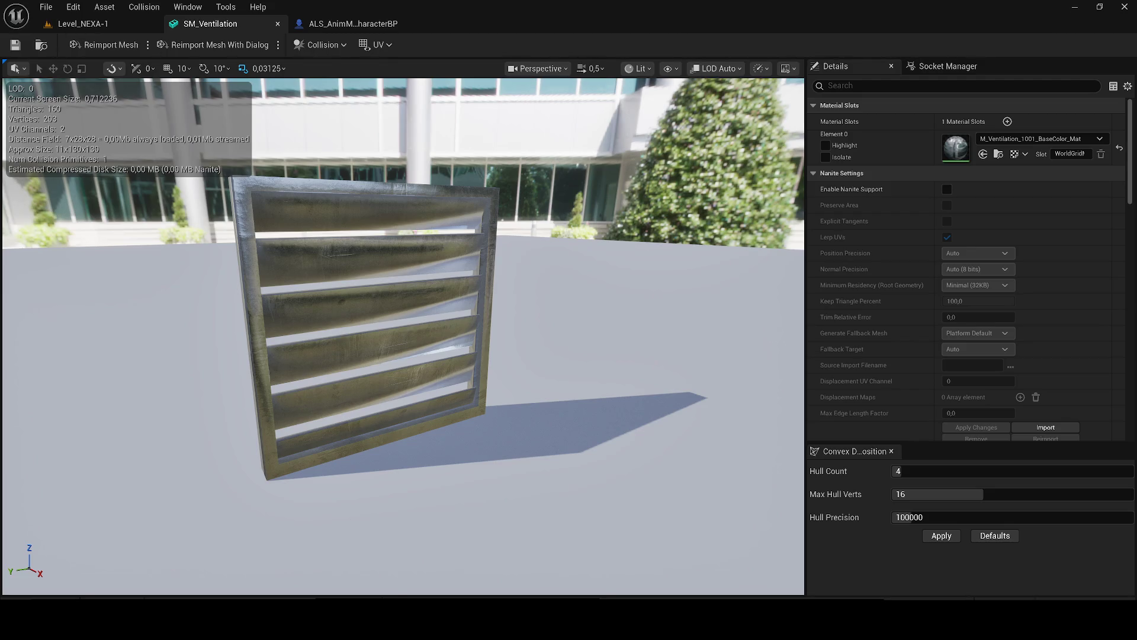
key(alt+Tab)
- Return to the free 'factory vent' results tab and scroll further down the grid
scroll(317, 358, down, 4)
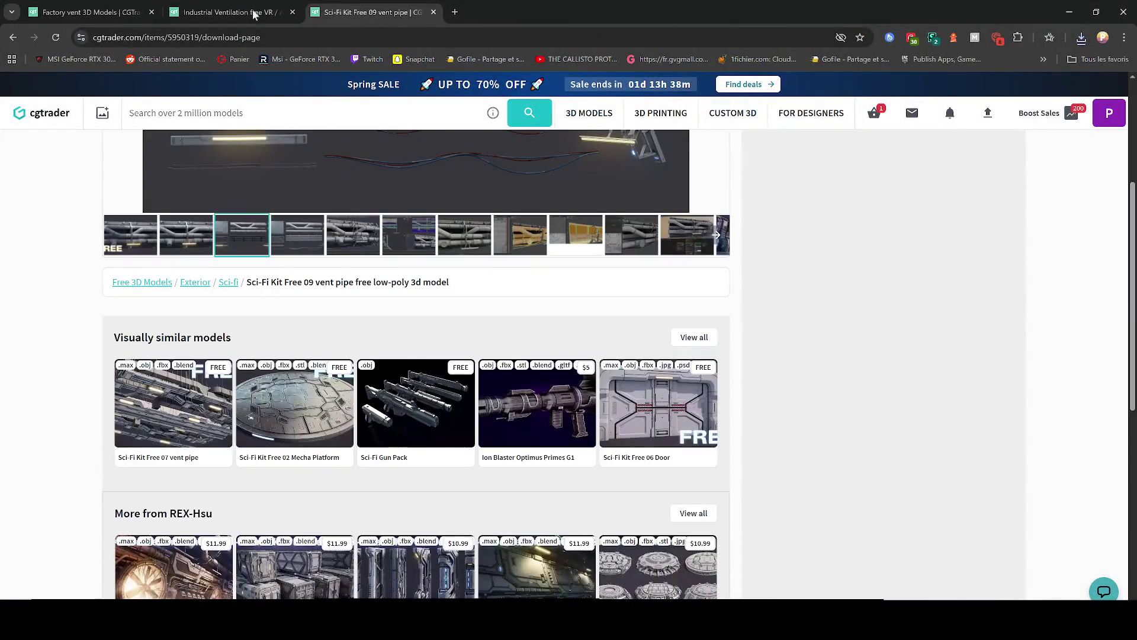
click(249, 13)
click(89, 12)
scroll(339, 380, down, 3)
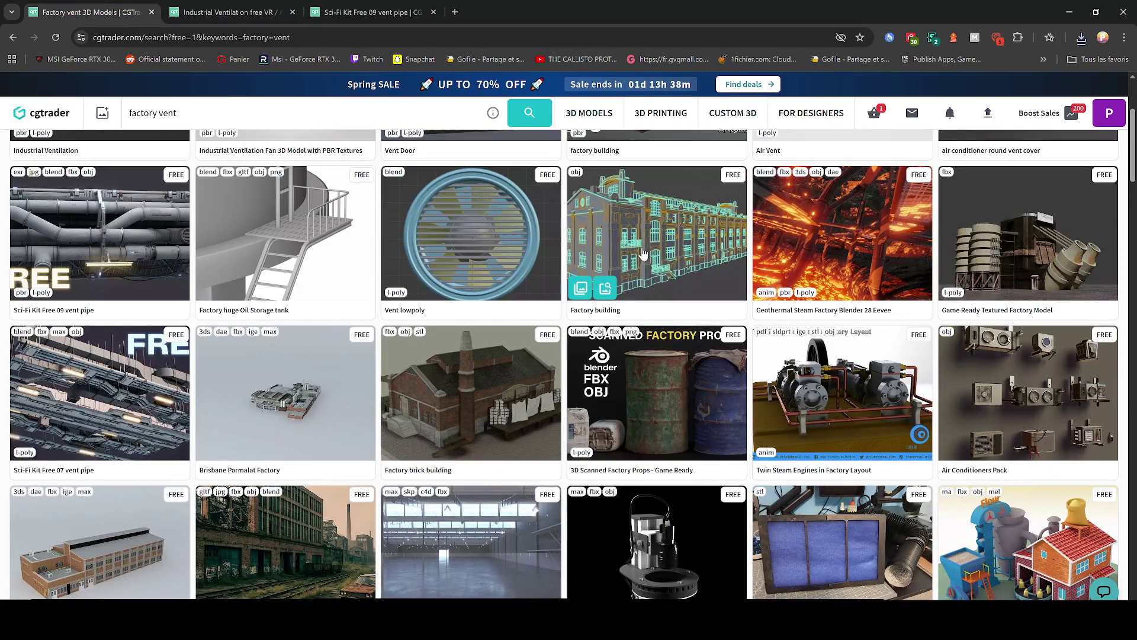
scroll(644, 253, down, 3)
scroll(624, 307, down, 4)
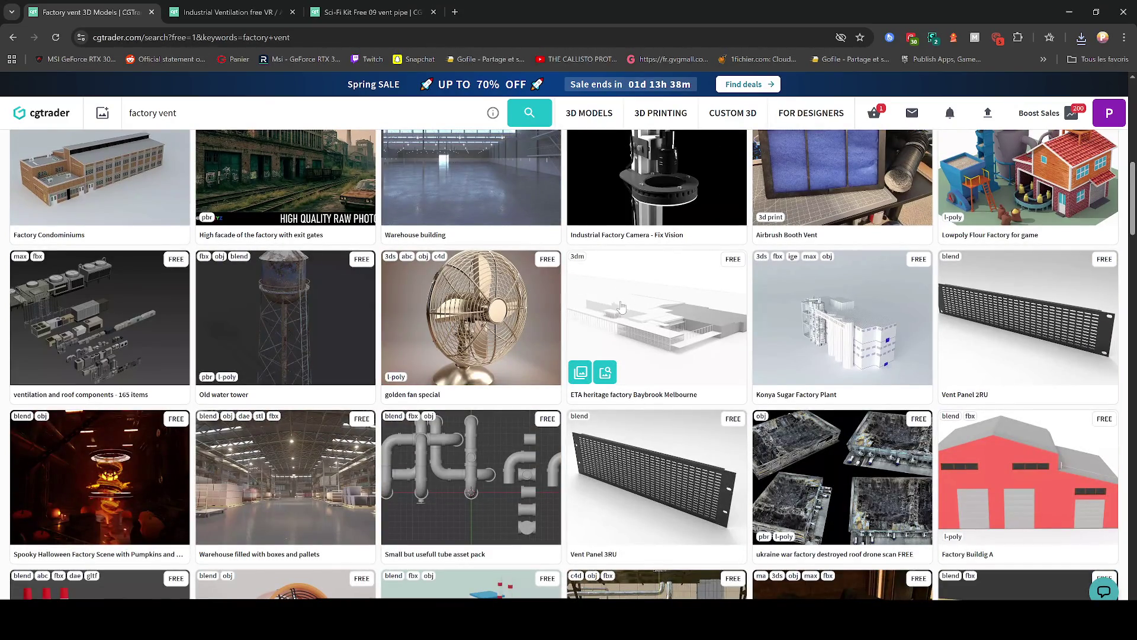
scroll(592, 468, down, 1)
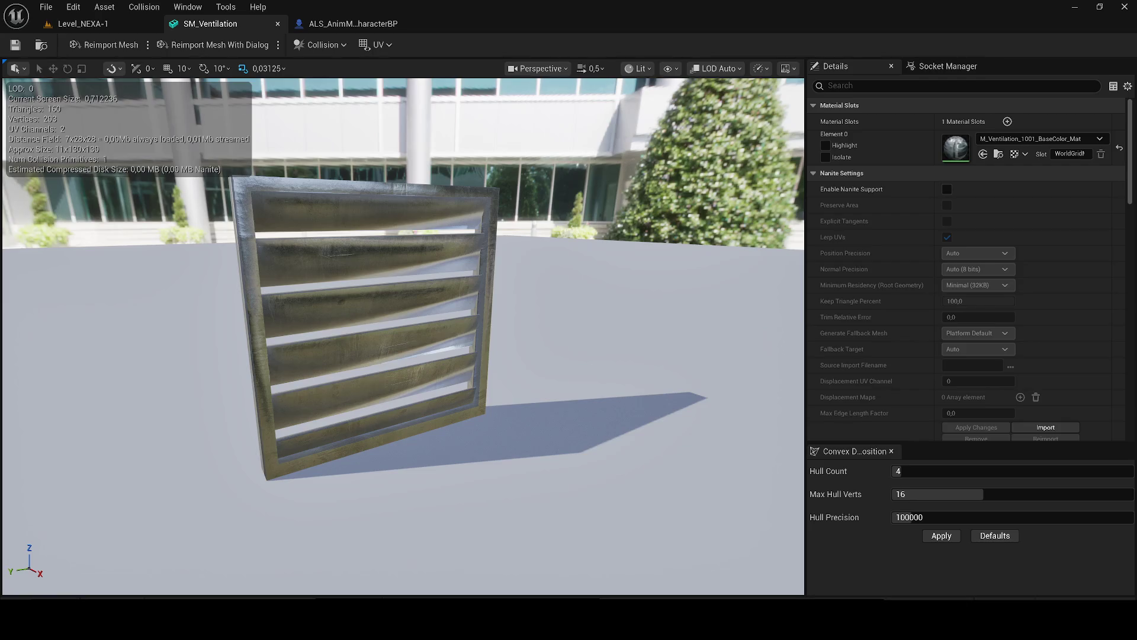
mouse_move(798, 622)
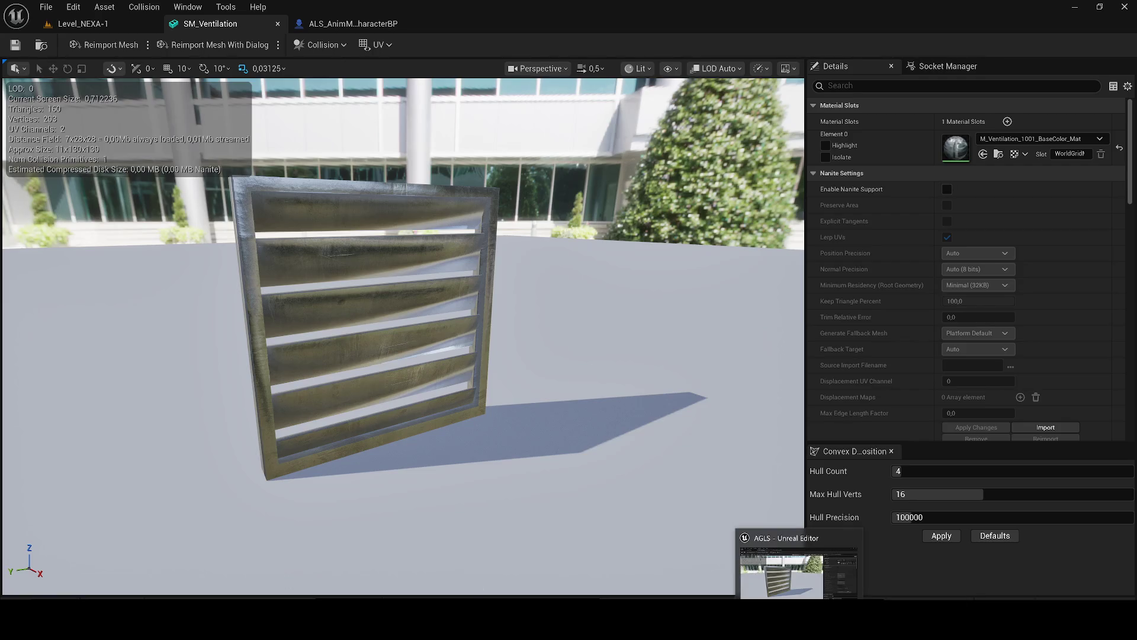
click(457, 622)
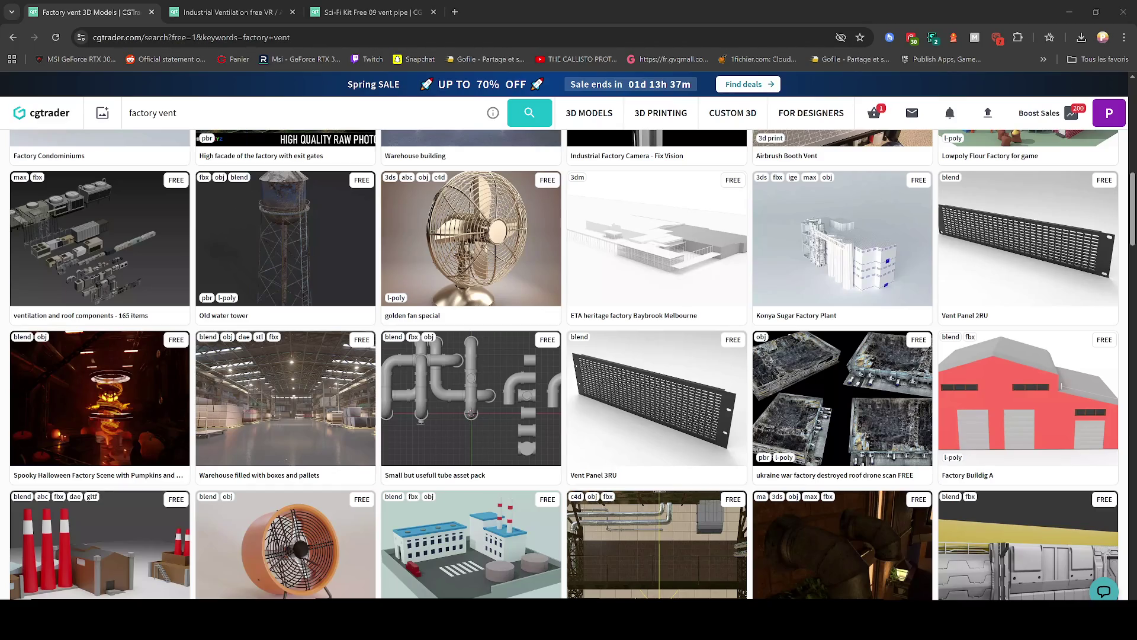
click(1069, 12)
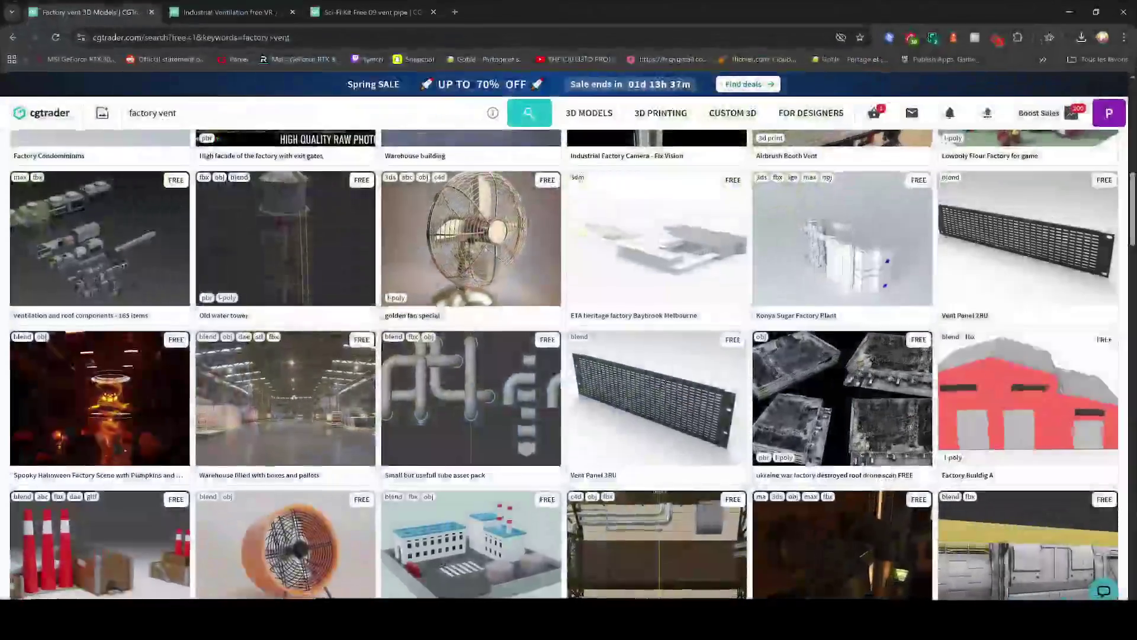
scroll(482, 344, down, 3)
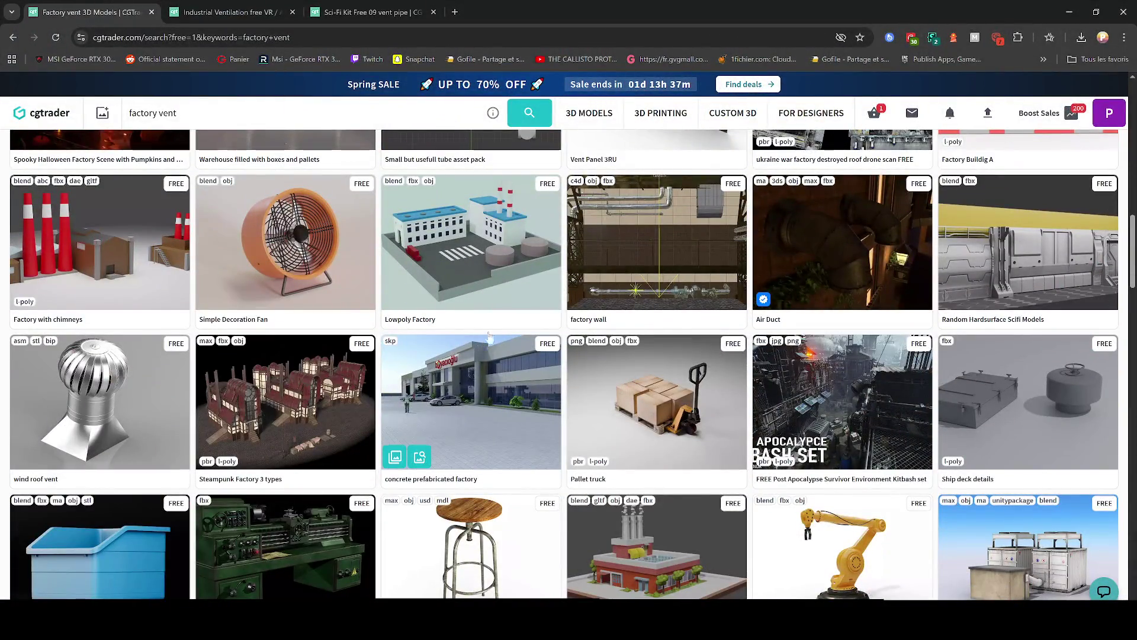
- Open the Old Lathe and ABB Articulated Robot models in background tabs
scroll(336, 238, down, 5)
right_click(318, 232)
click(329, 238)
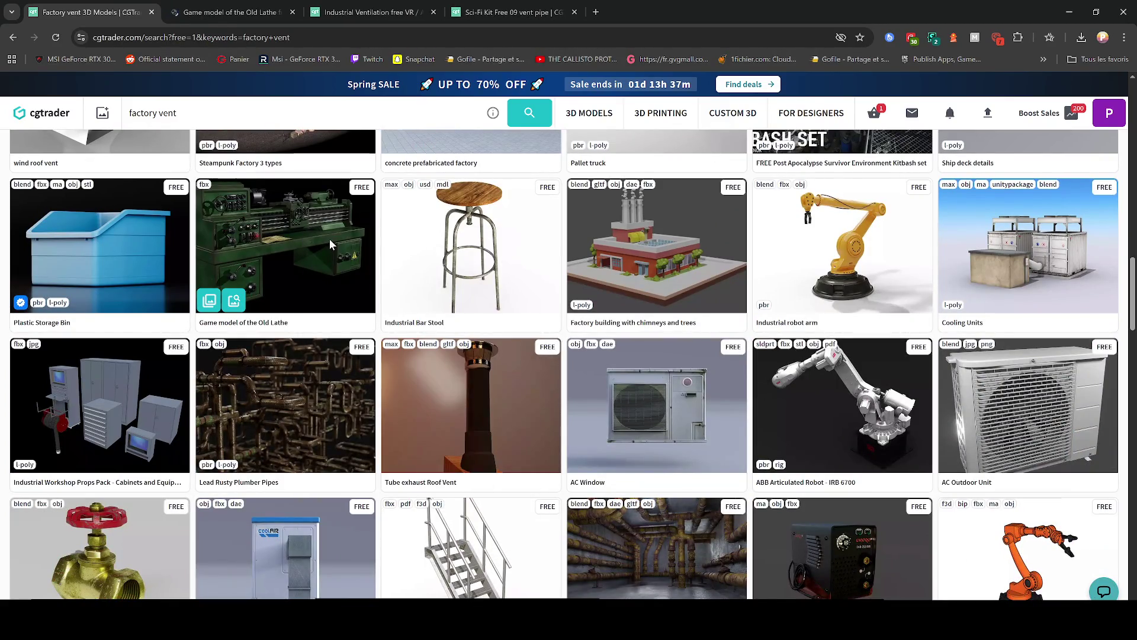
scroll(329, 240, down, 2)
scroll(327, 245, down, 3)
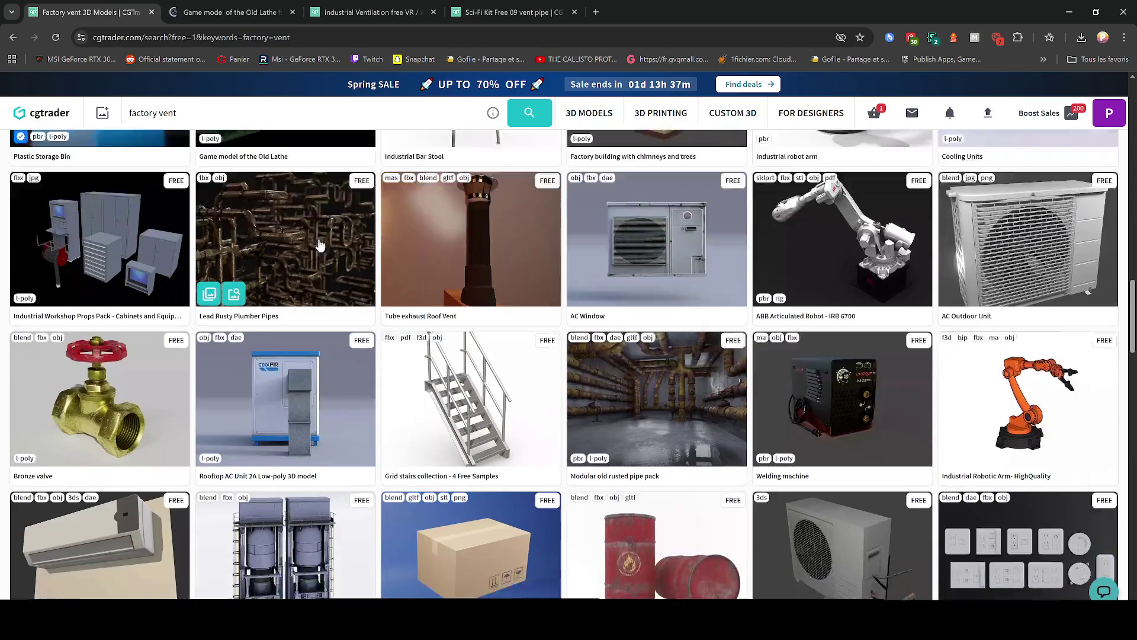
scroll(298, 308, down, 2)
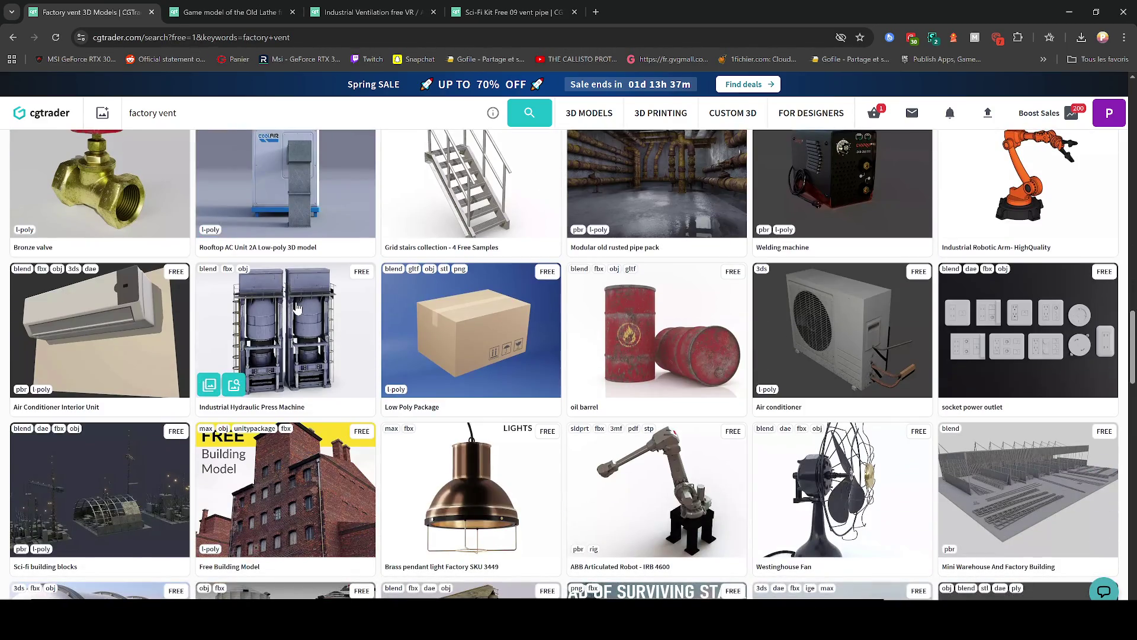
scroll(298, 308, down, 3)
right_click(666, 285)
click(693, 290)
- Go to page 2 of the free 'factory vent' results and restore Chrome to a small window
scroll(395, 302, down, 3)
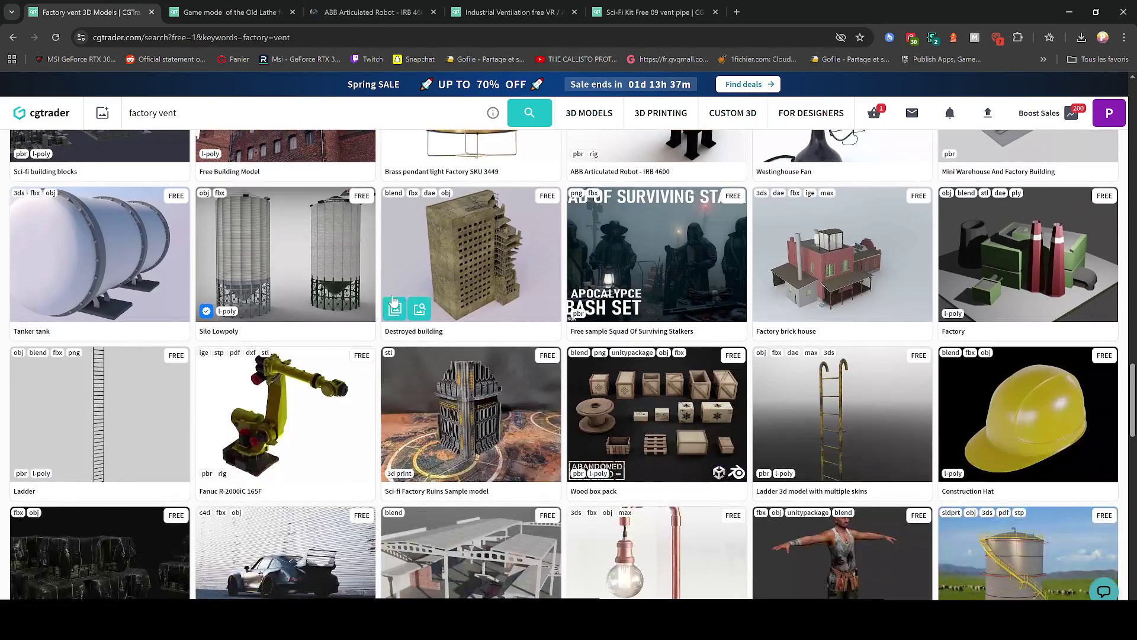
scroll(440, 289, down, 4)
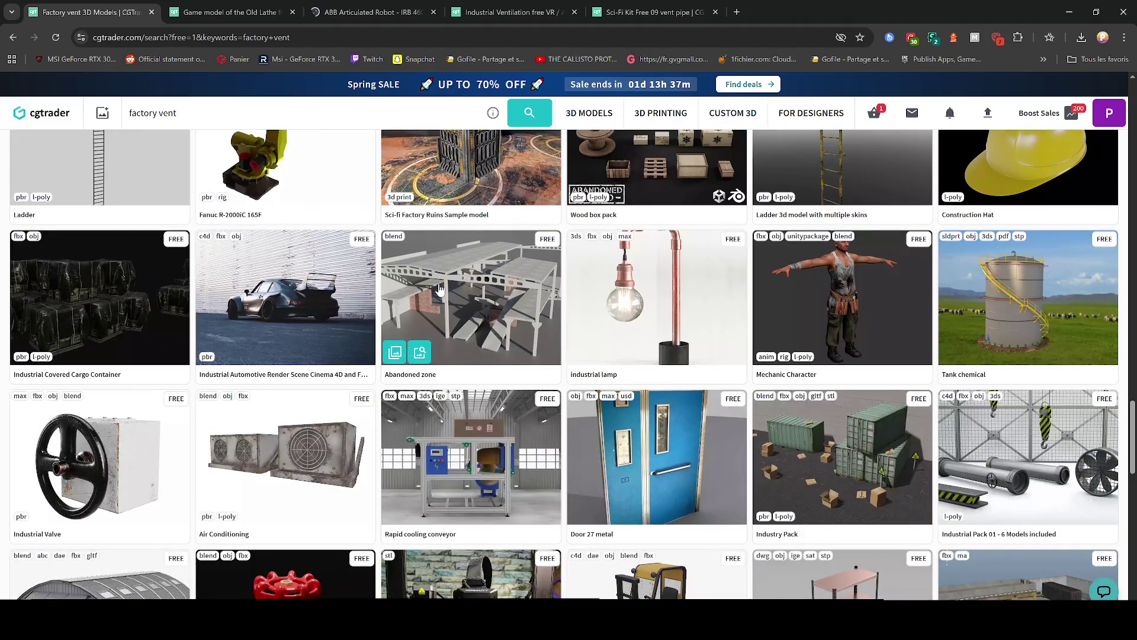
scroll(440, 288, down, 4)
scroll(409, 283, down, 4)
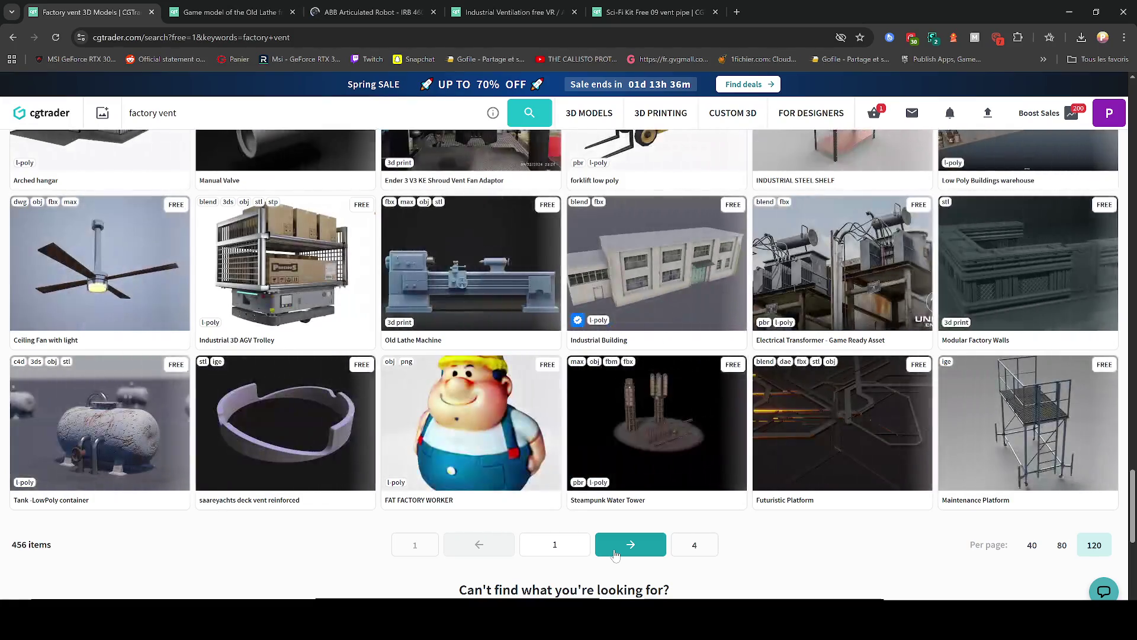
click(630, 544)
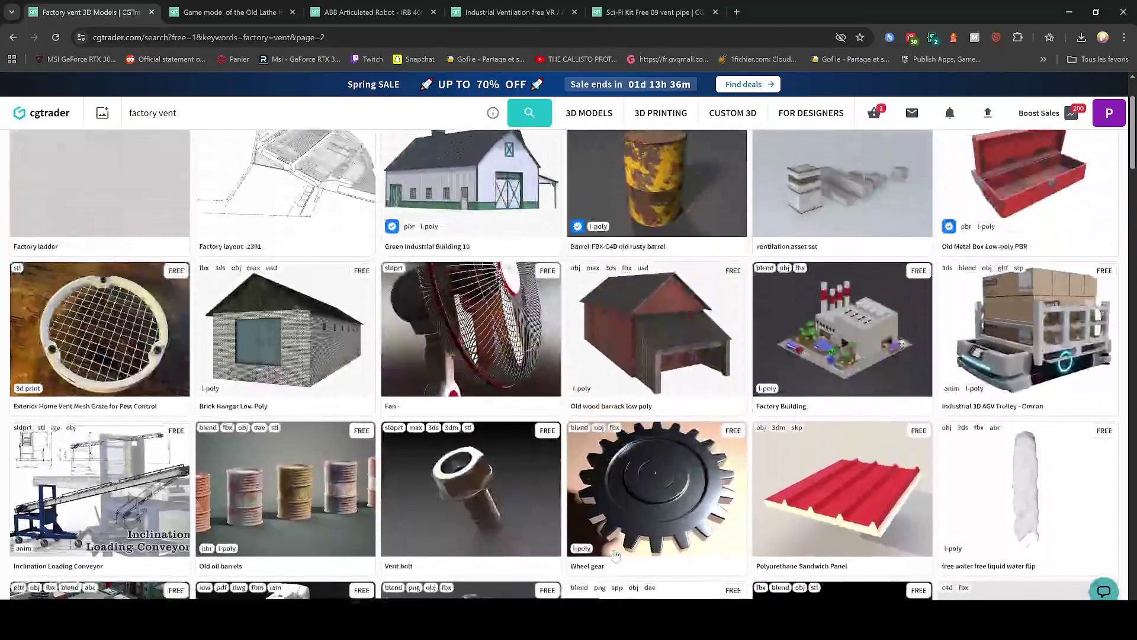
scroll(596, 510, down, 4)
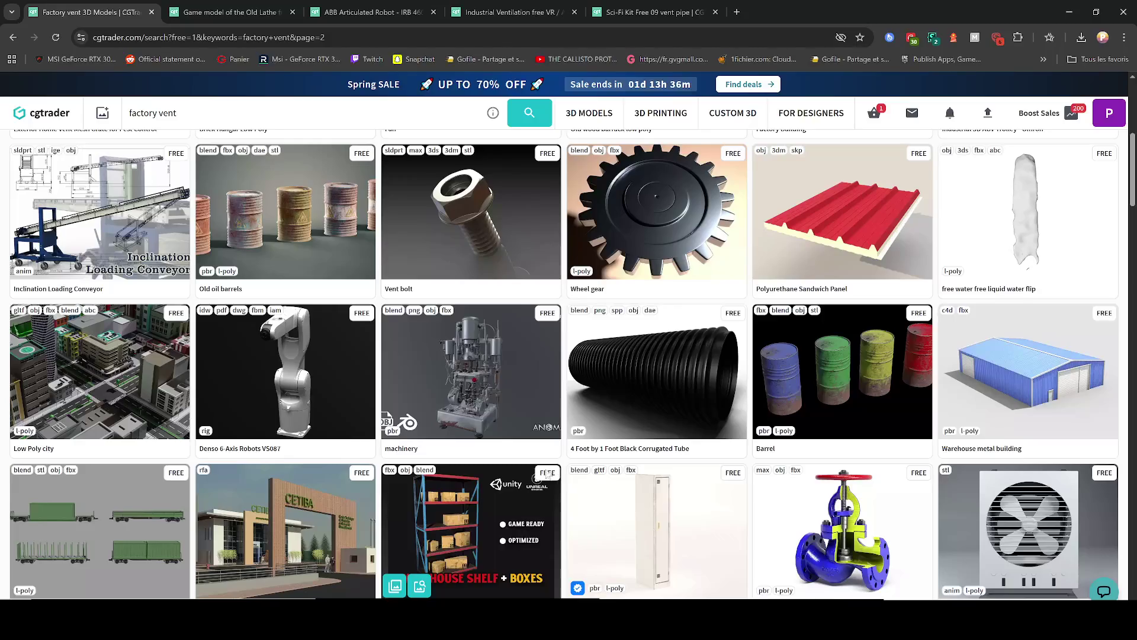
scroll(550, 475, down, 4)
scroll(503, 456, down, 4)
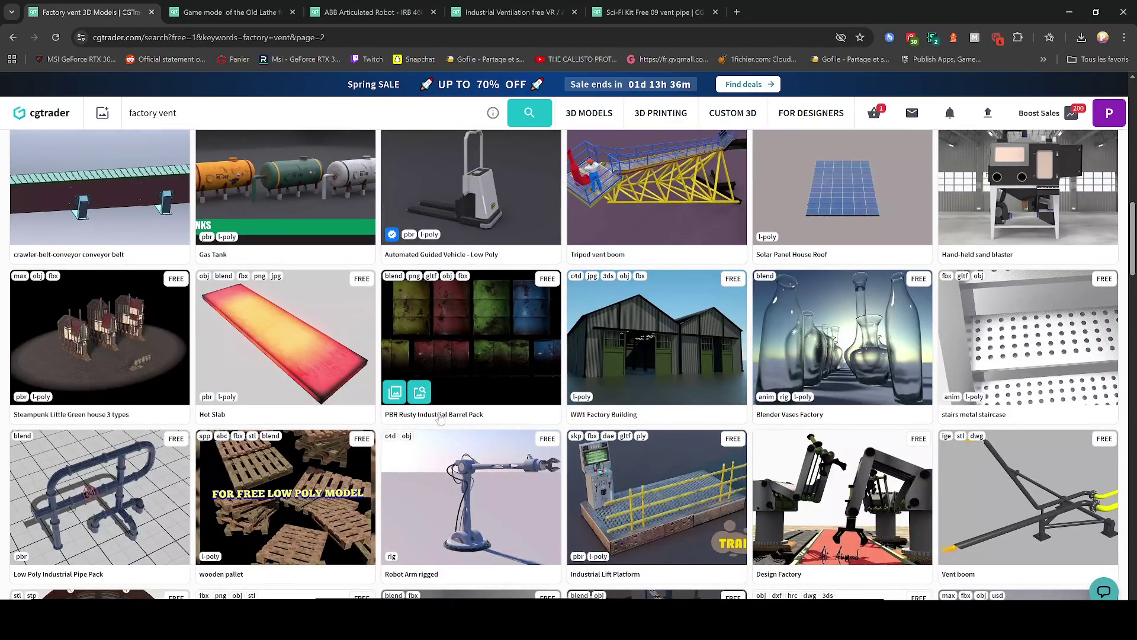
scroll(439, 415, down, 4)
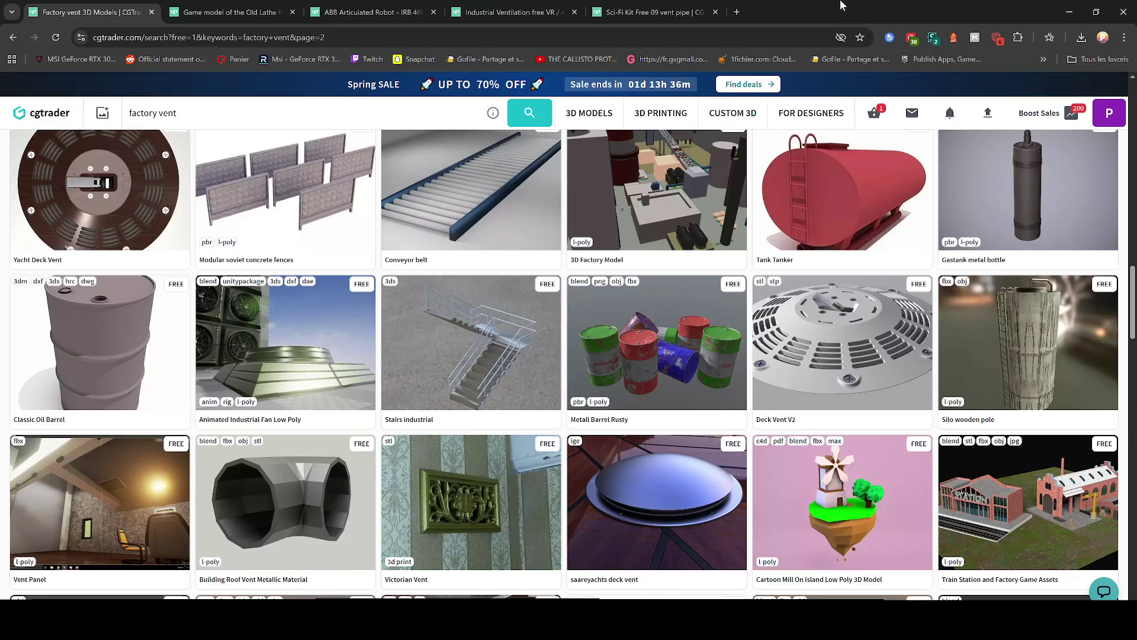
key(super+Down)
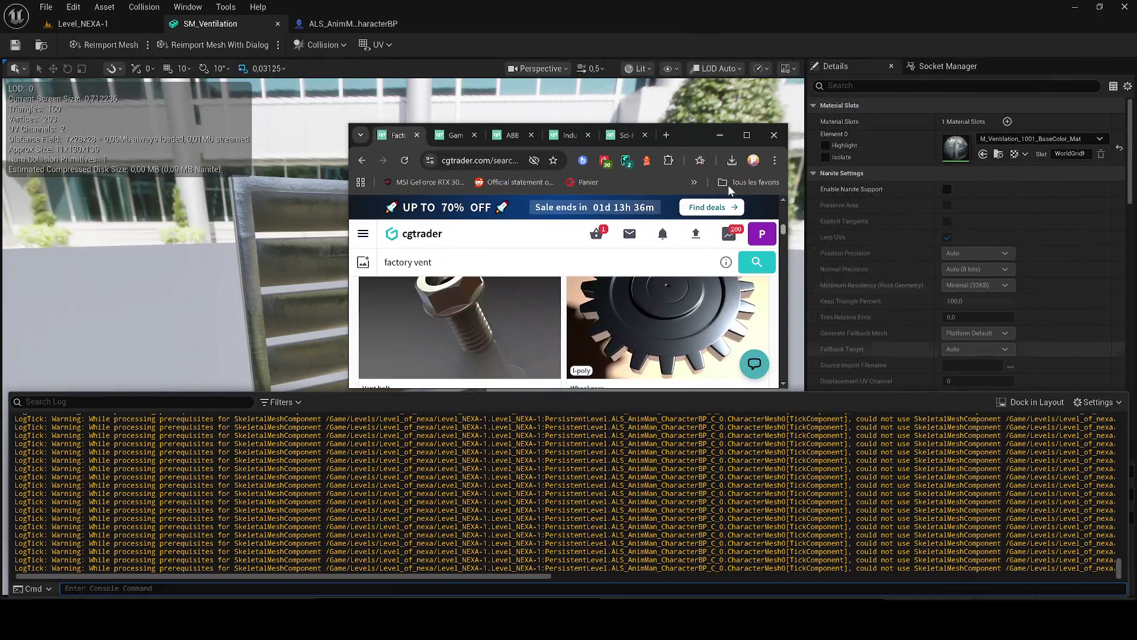
- Bring Chrome back in front, maximize it, and scroll page 2 down to Cooler Fan Grill
click(282, 24)
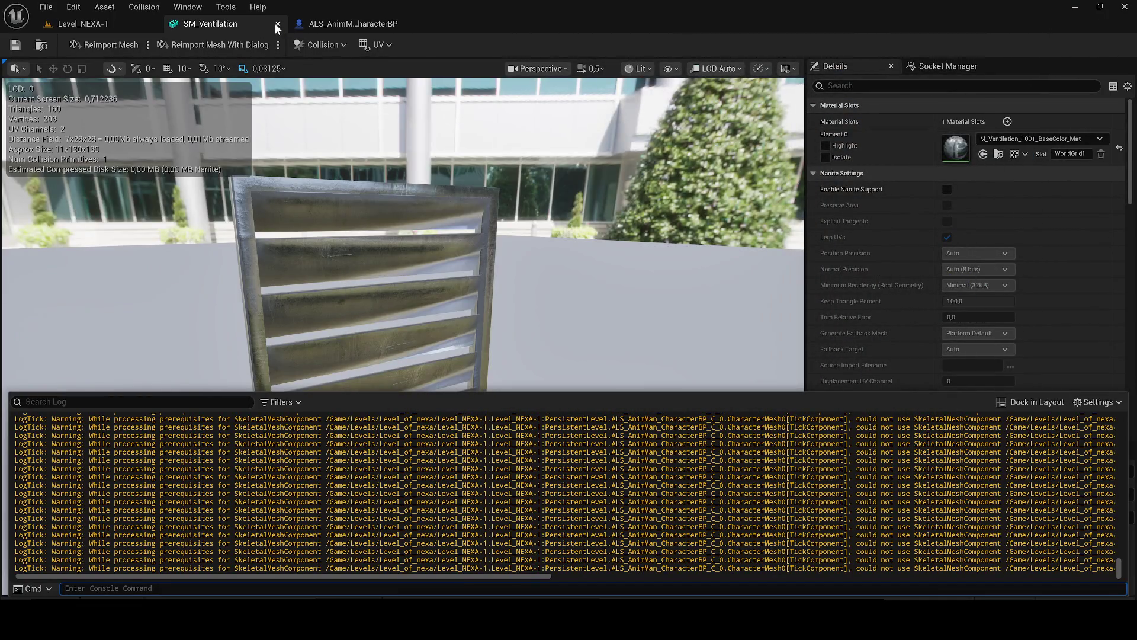
key(alt+Tab)
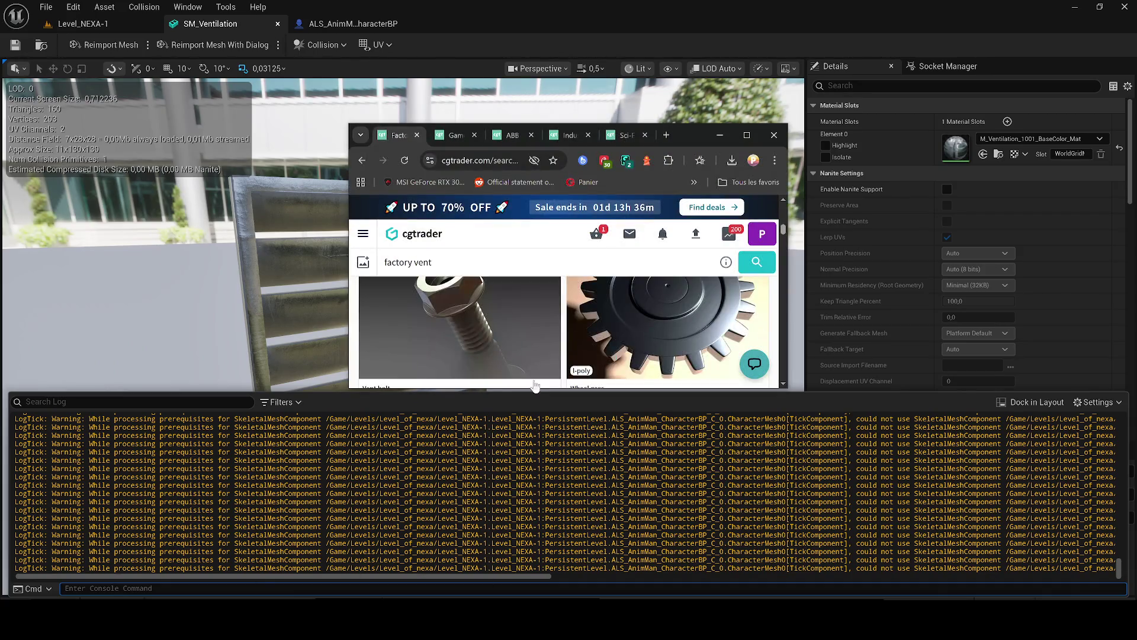
click(747, 135)
scroll(539, 356, down, 4)
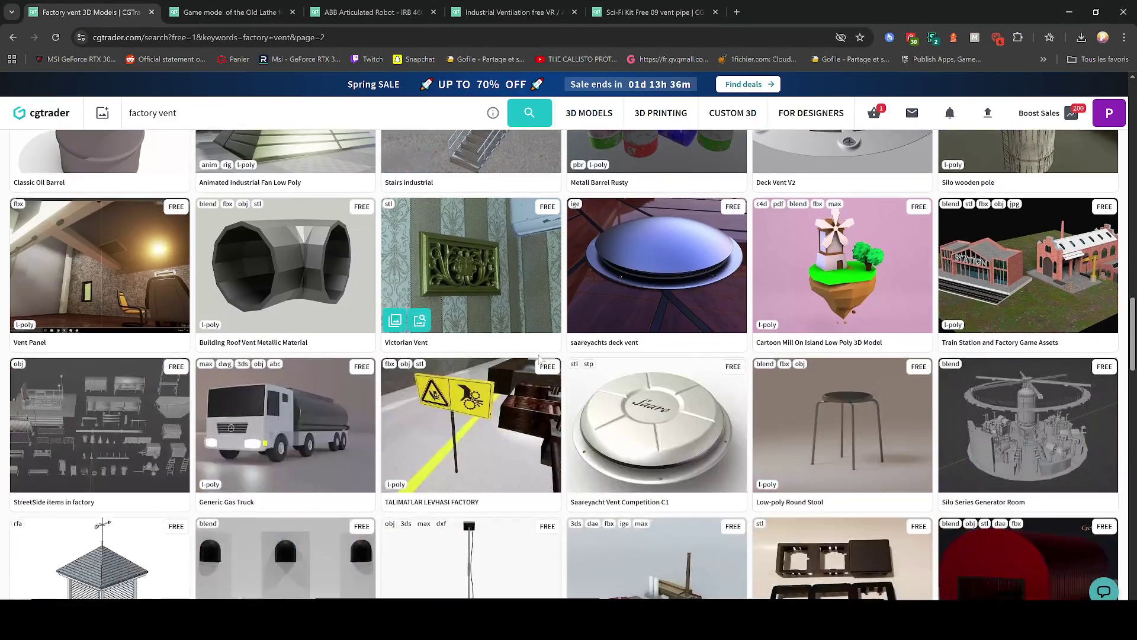
scroll(539, 356, down, 5)
scroll(541, 373, down, 5)
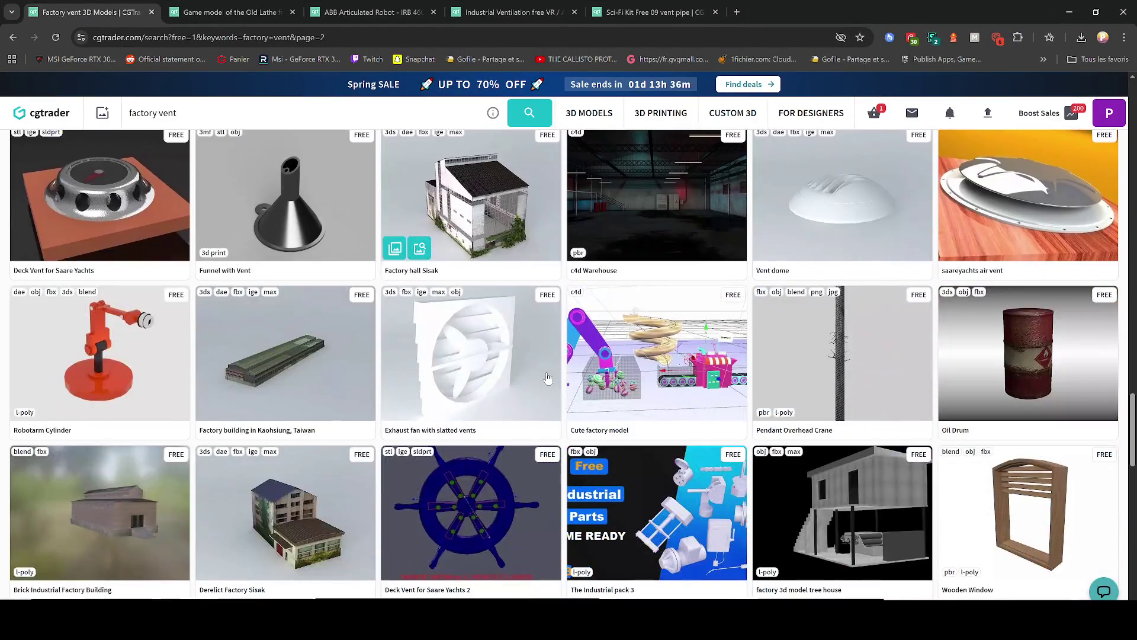
scroll(542, 384, down, 6)
scroll(548, 388, up, 3)
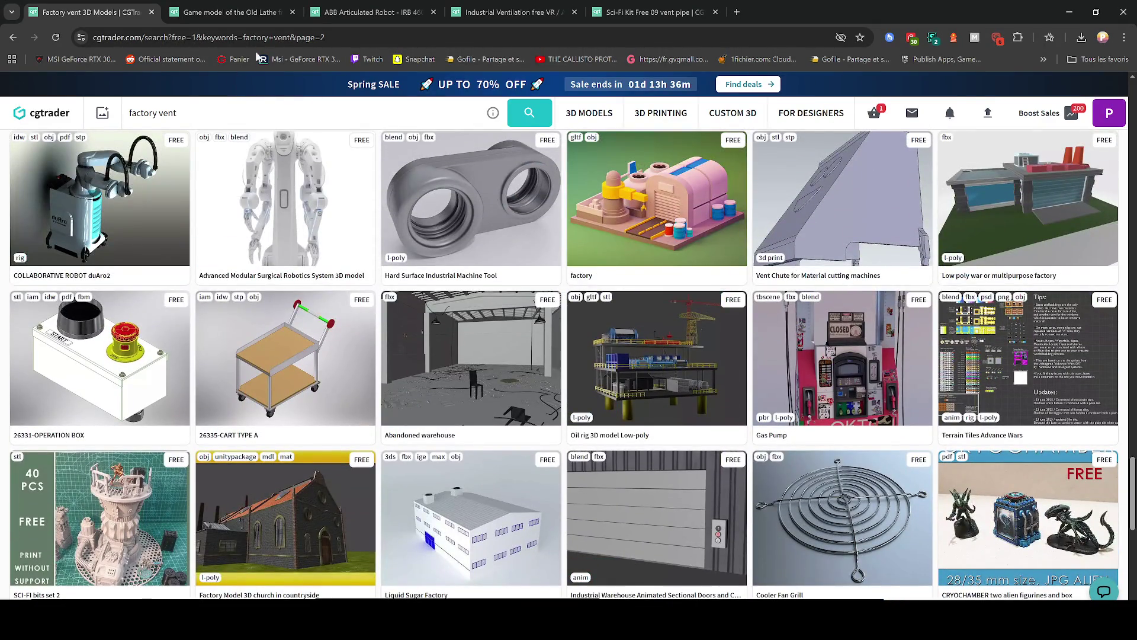
click(246, 12)
- Browse the Old Lathe's third, fourth and first images, then shrink the browser window
click(413, 480)
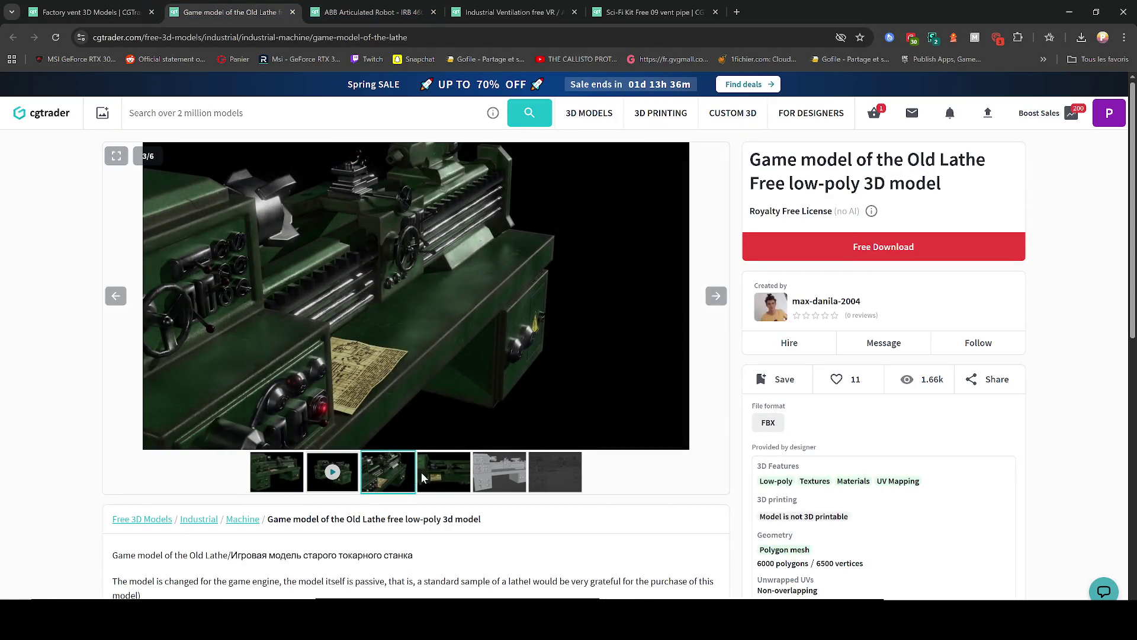
click(437, 477)
click(277, 480)
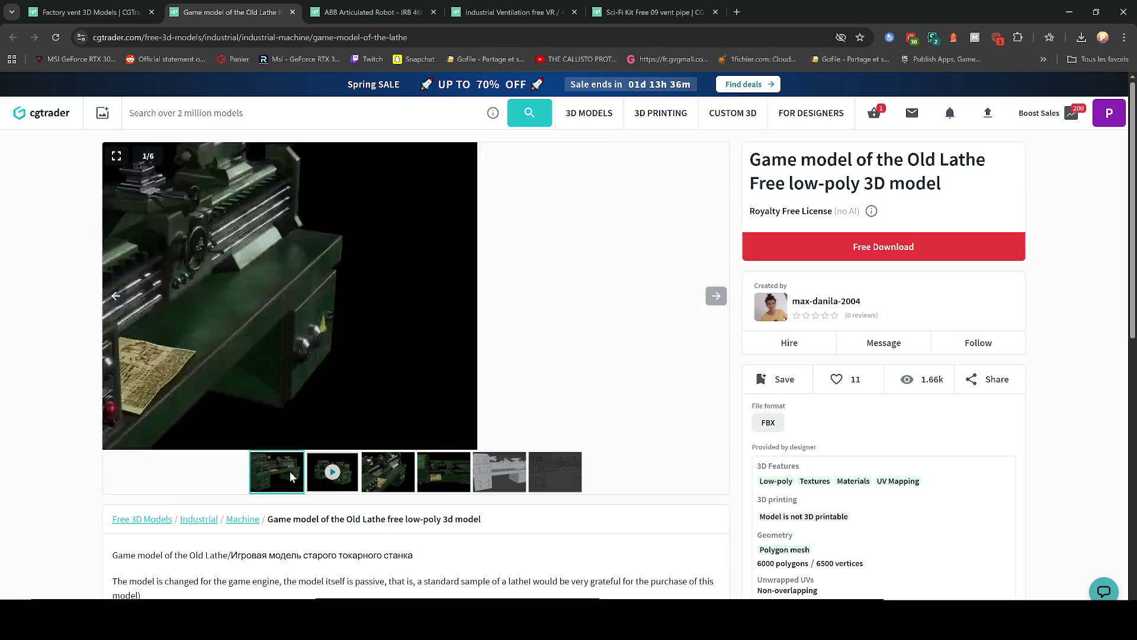
mouse_move(948, 12)
mouse_down()
mouse_move(831, 351)
mouse_move(656, 1)
mouse_up()
- On the ABB Articulated Robot page, step through its images full screen to the ninth
click(371, 12)
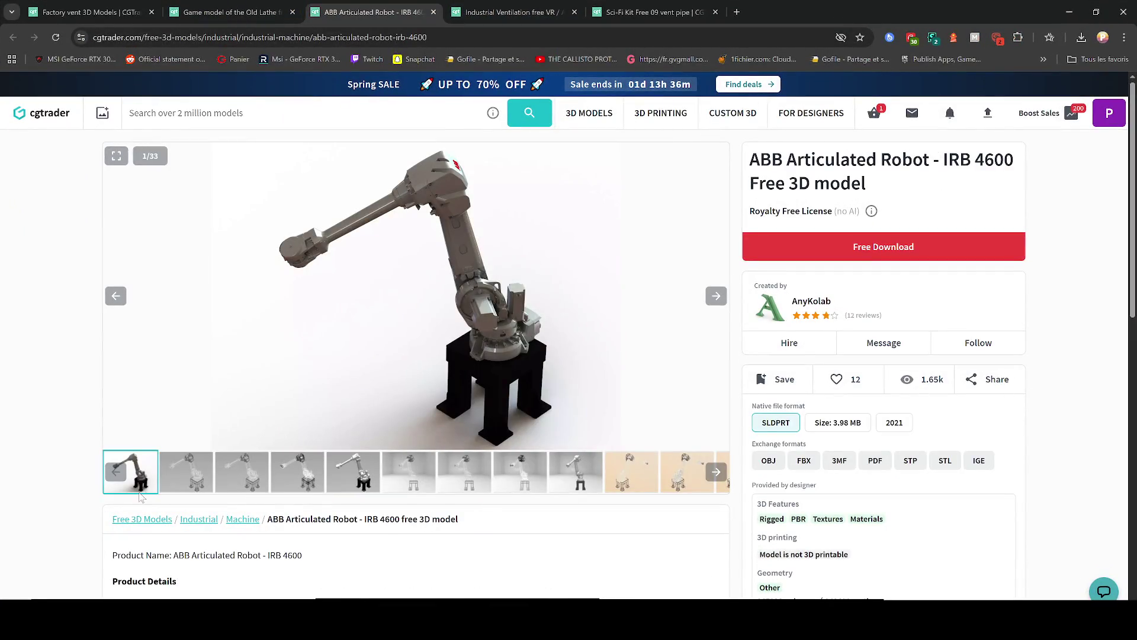
click(514, 307)
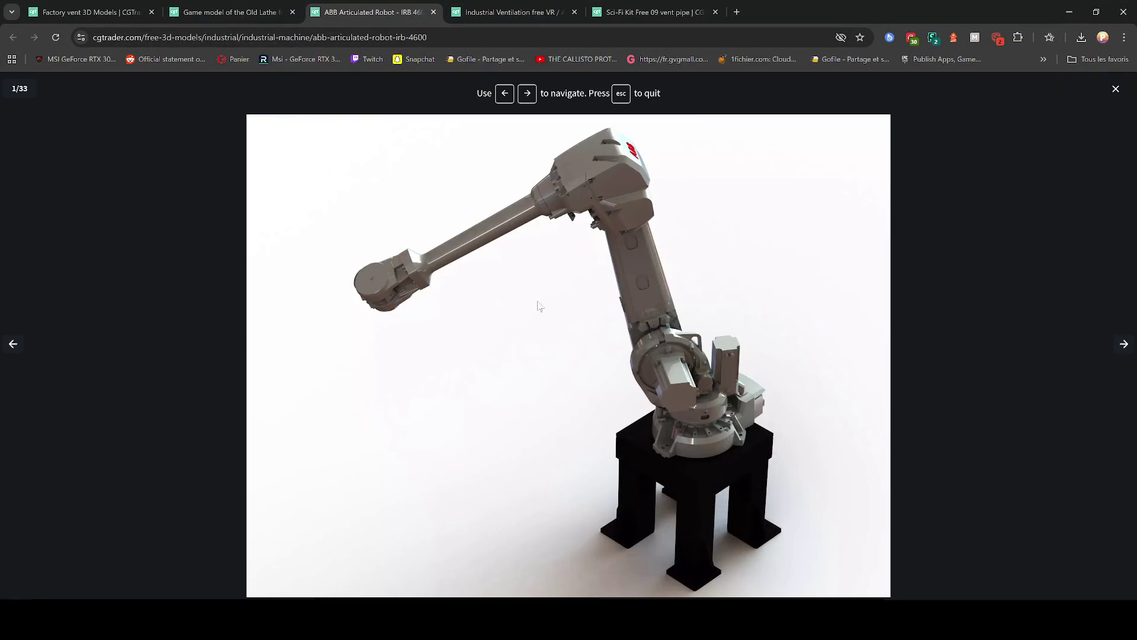
click(1126, 346)
click(1125, 346)
click(1125, 346)
click(1125, 346)
click(1124, 346)
click(1124, 346)
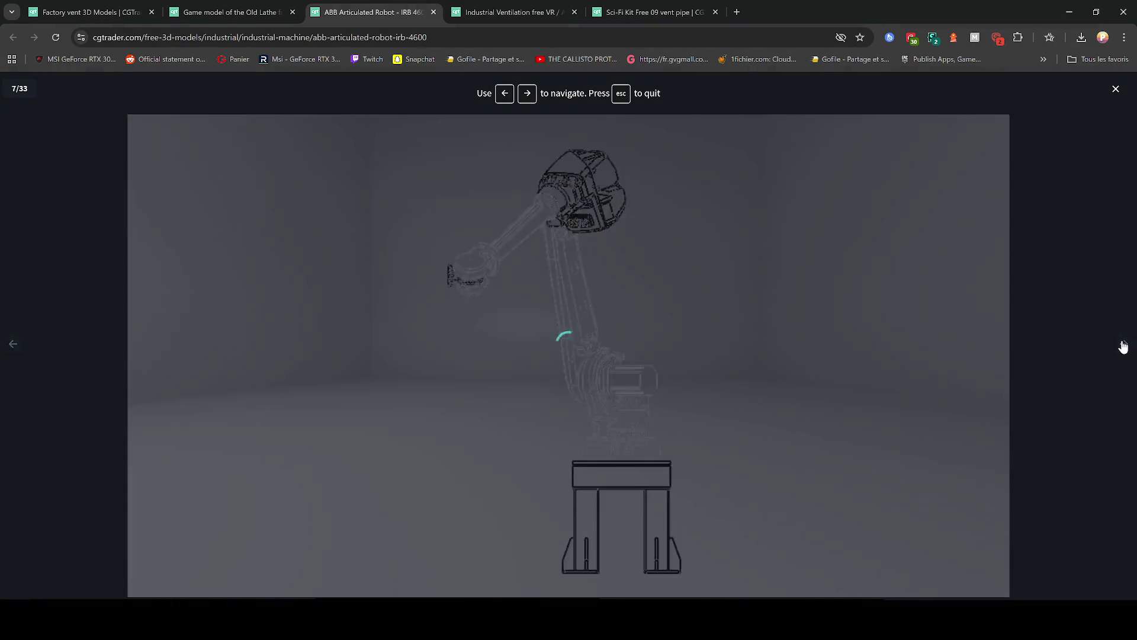
click(1123, 346)
click(1124, 344)
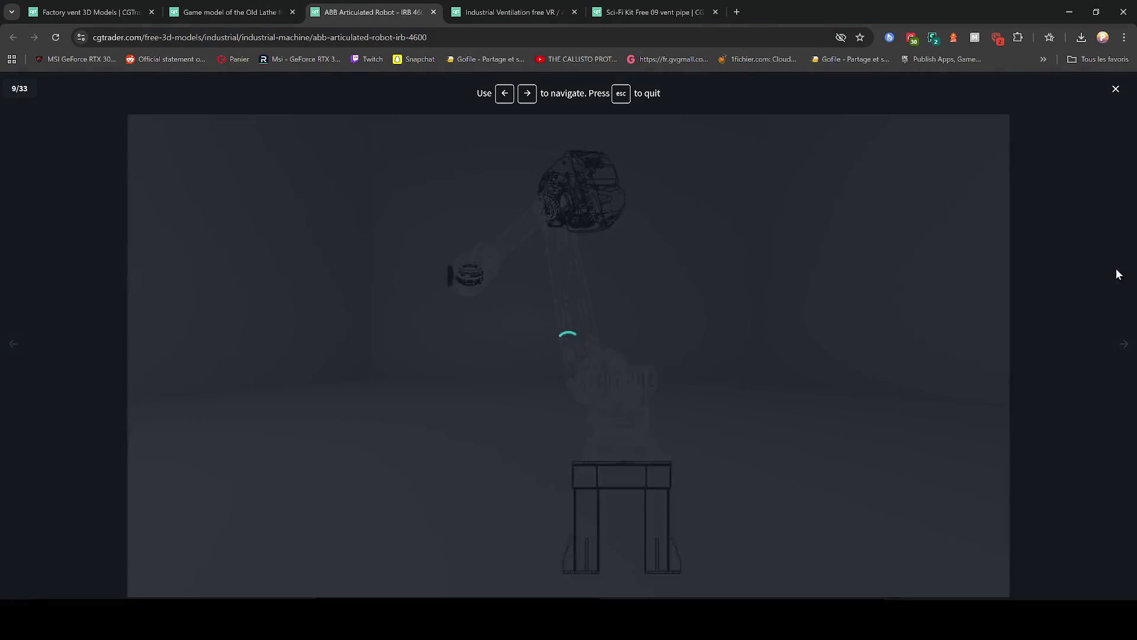
click(1116, 90)
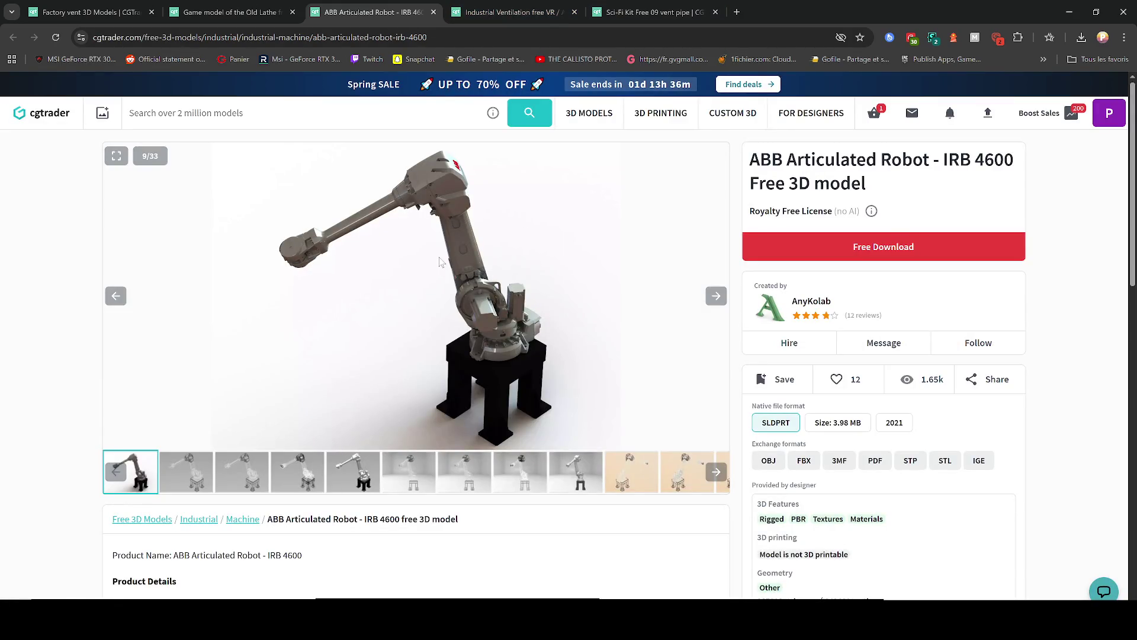
- Close the ABB Articulated Robot tab and return to the Sci-Fi Kit vent pipe page
scroll(428, 288, down, 10)
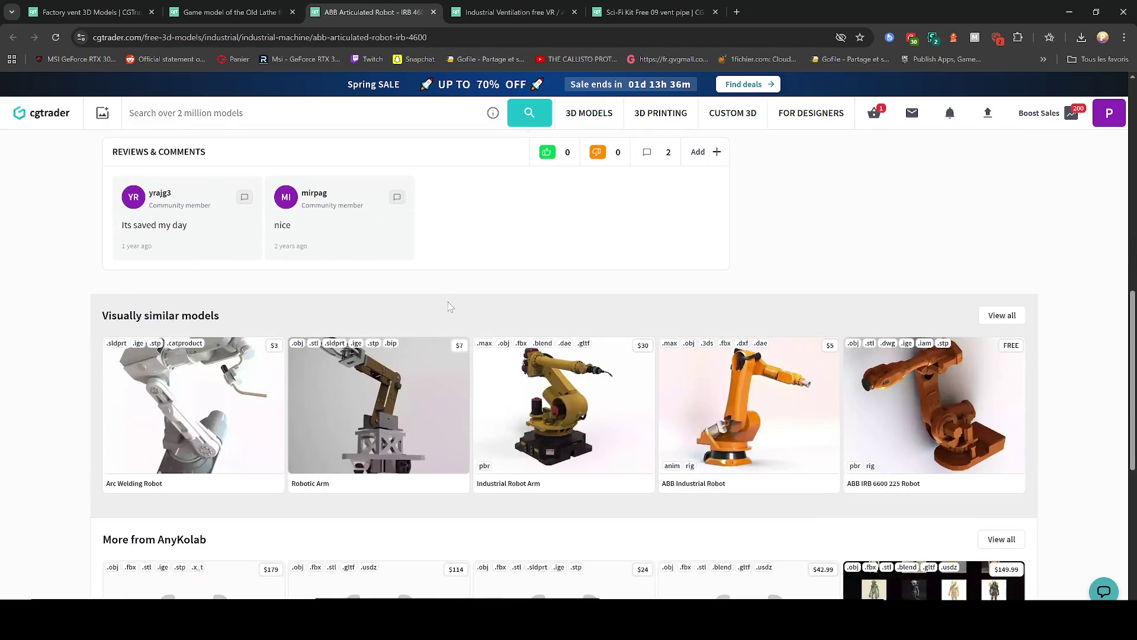
scroll(449, 307, down, 5)
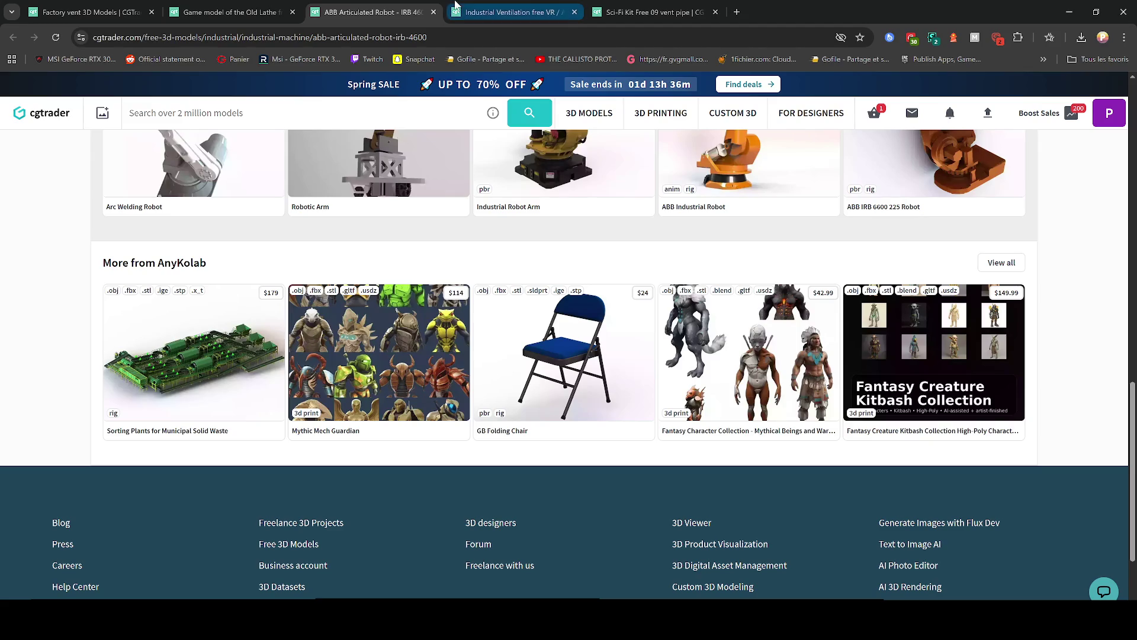
click(433, 12)
click(529, 4)
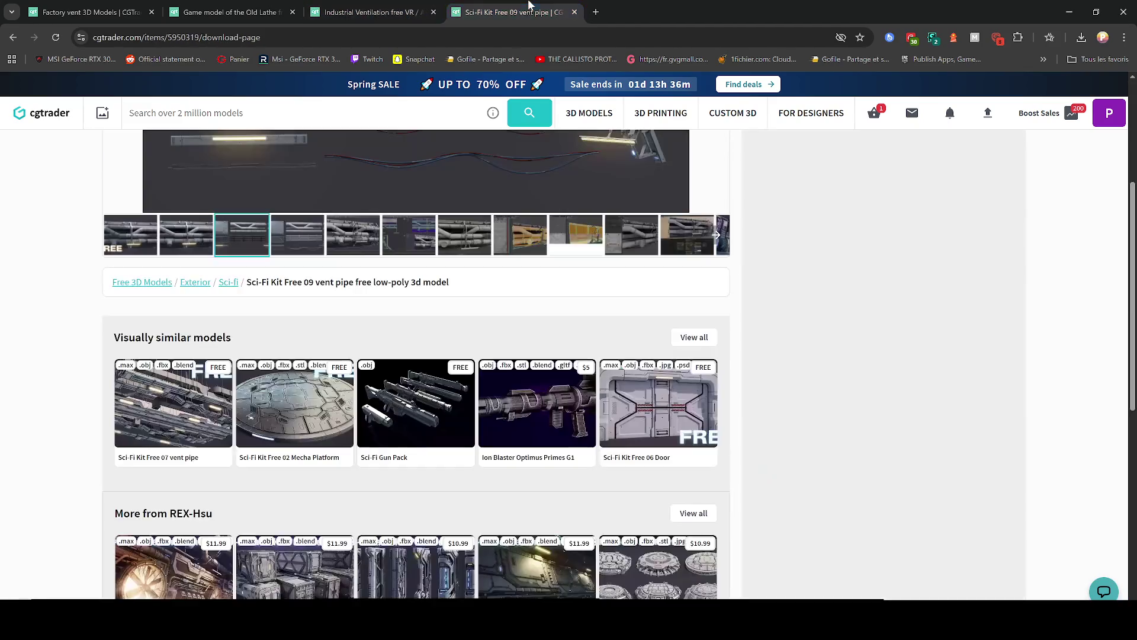
click(231, 11)
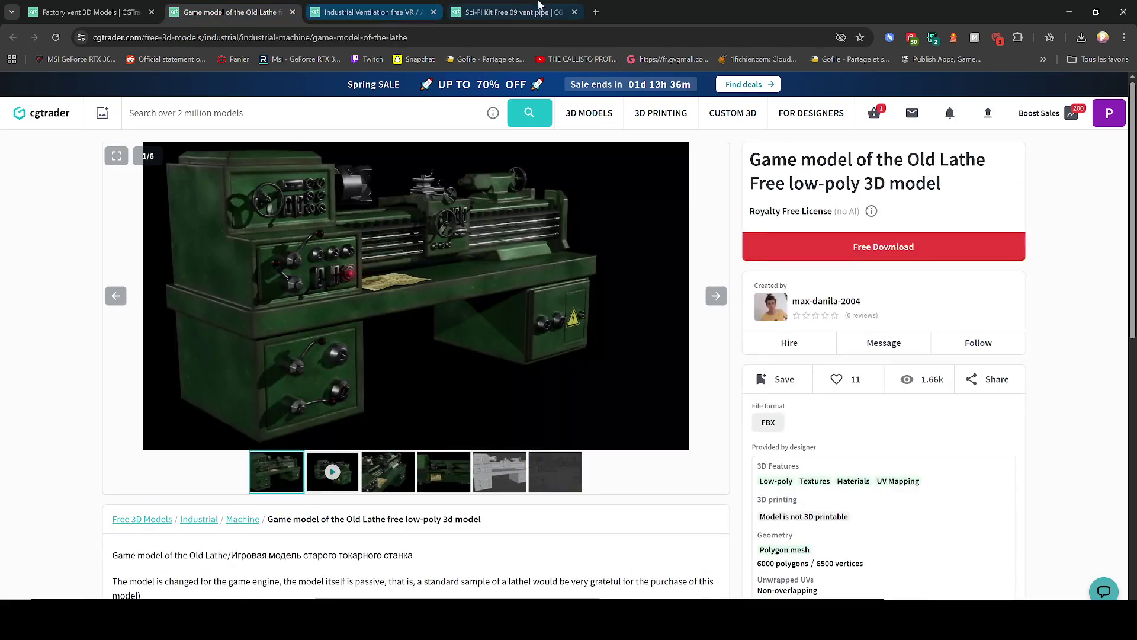
click(521, 19)
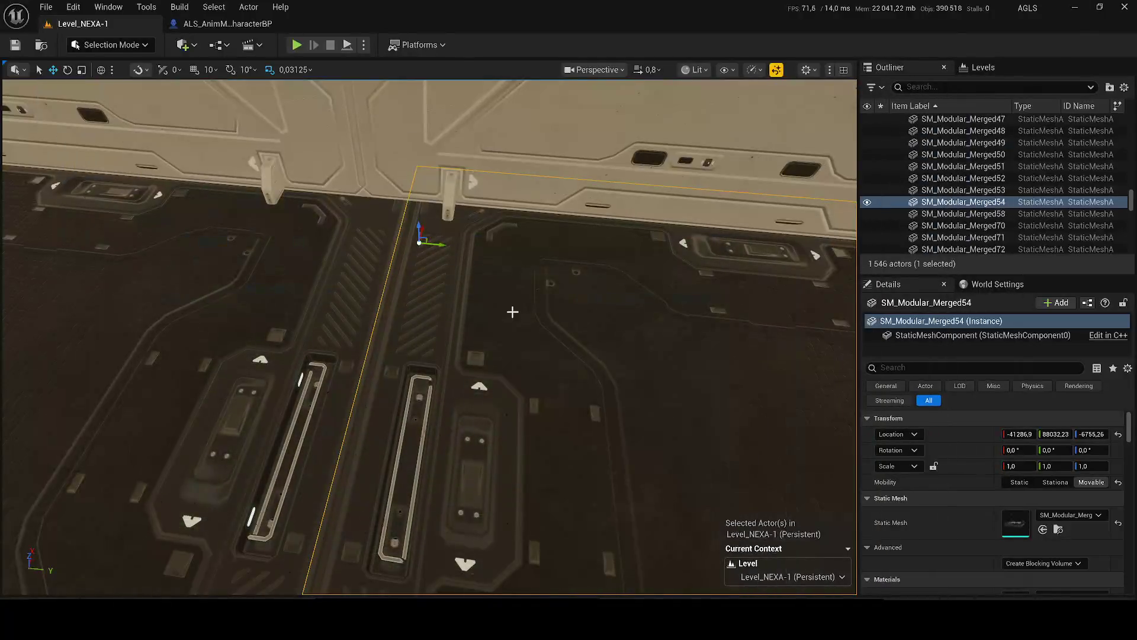
- Open the Content Drawer, clear the vent search, and browse Game, Models and DEMO folders
key(ctrl+space)
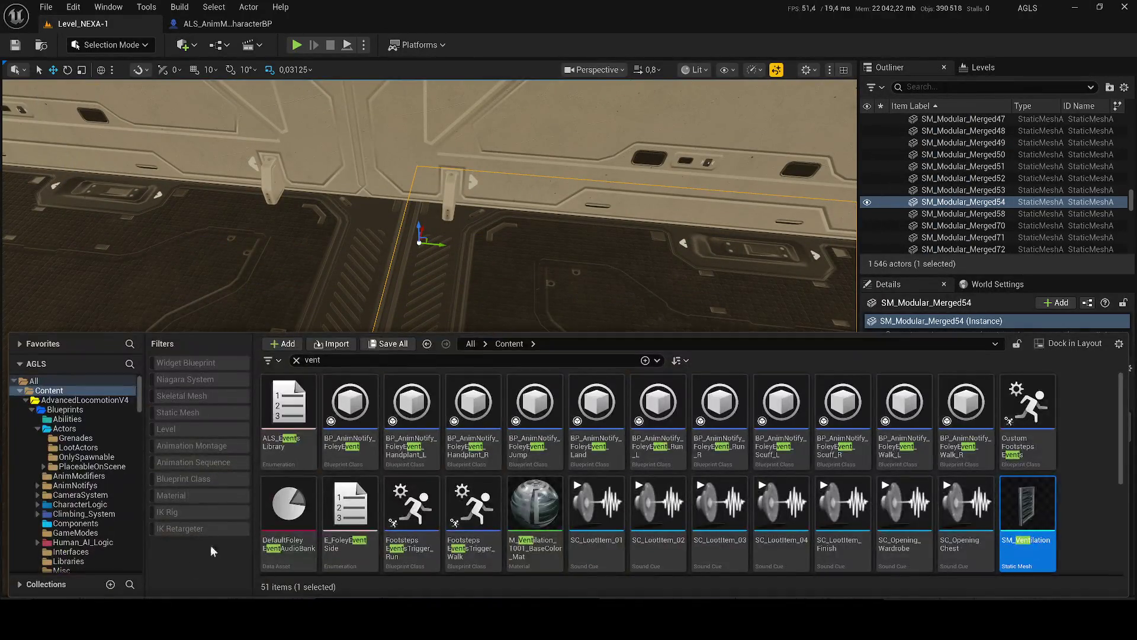
click(296, 360)
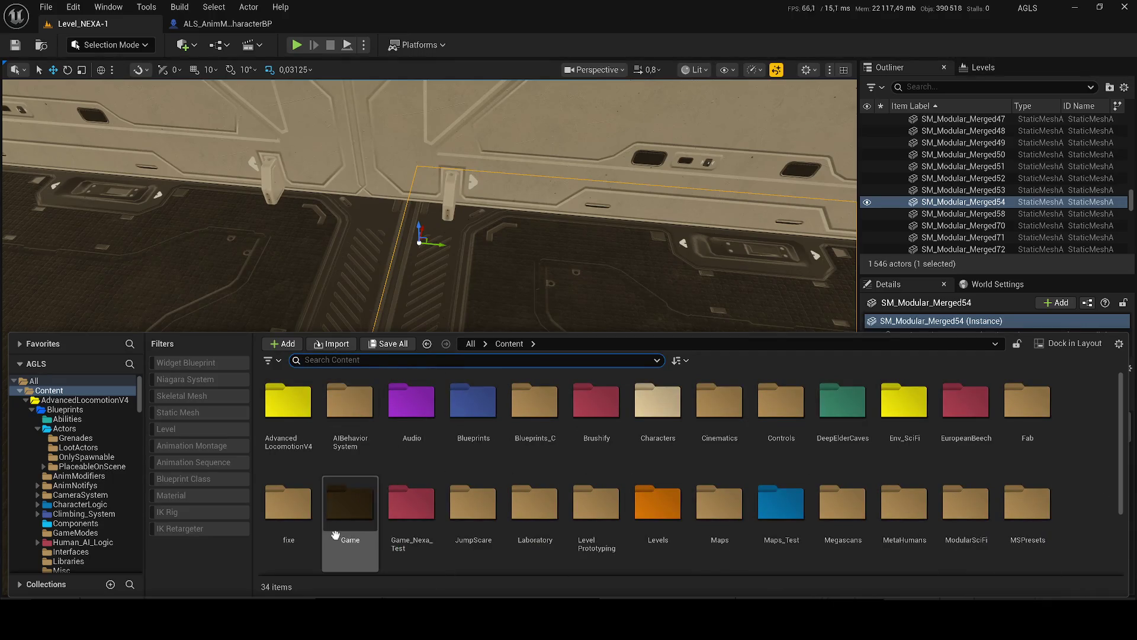
double_click(352, 508)
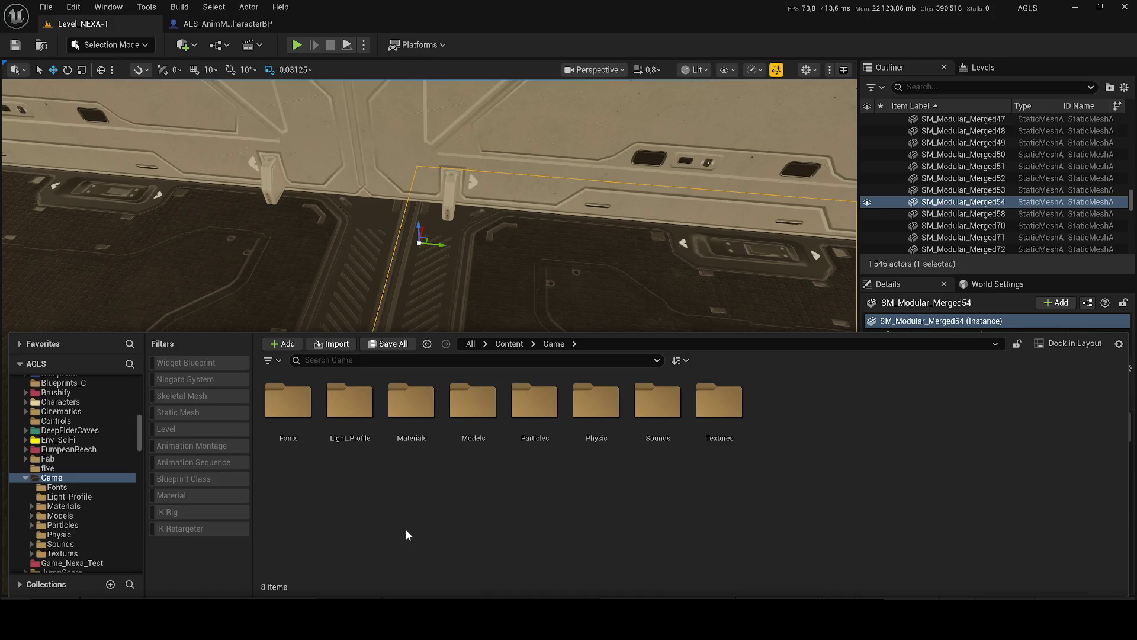
double_click(474, 403)
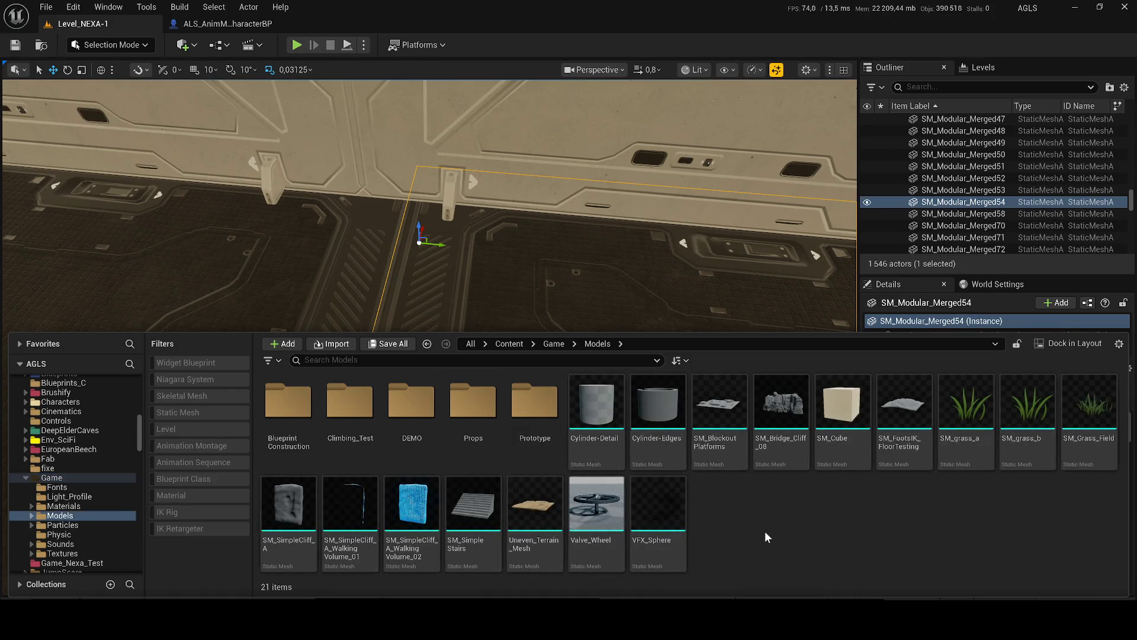
double_click(411, 403)
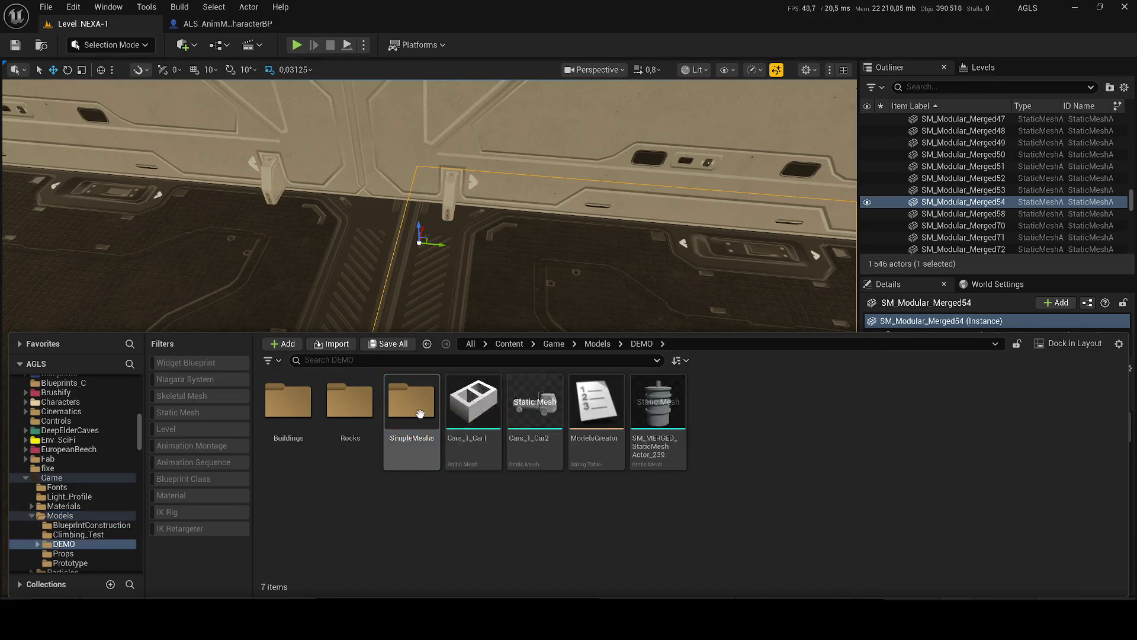
click(509, 344)
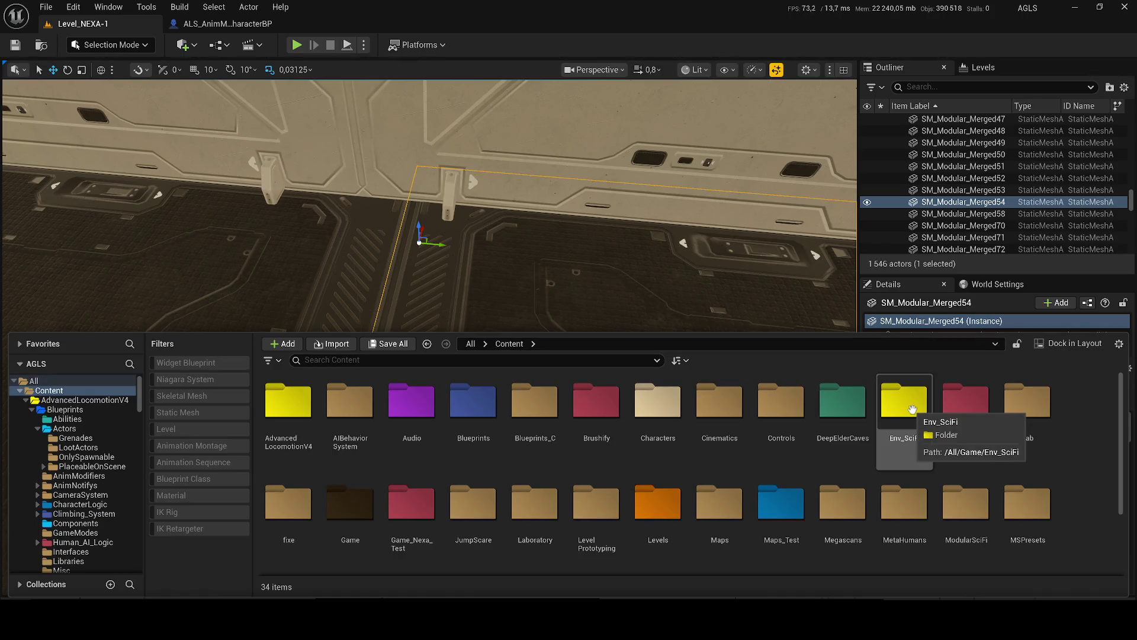
scroll(1096, 421, down, 2)
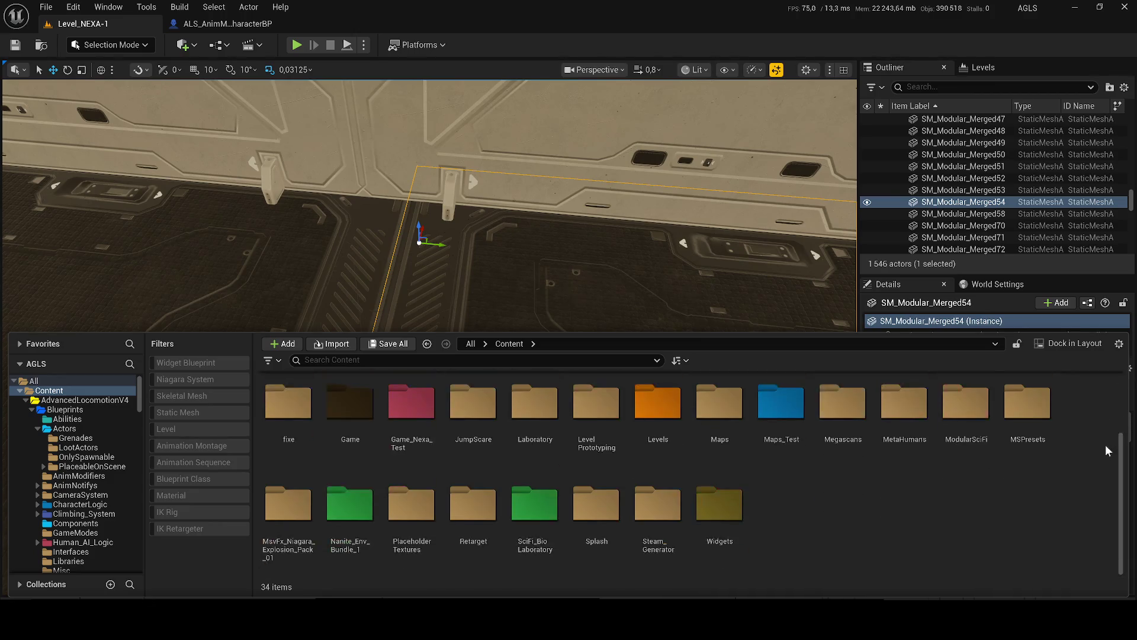
click(535, 509)
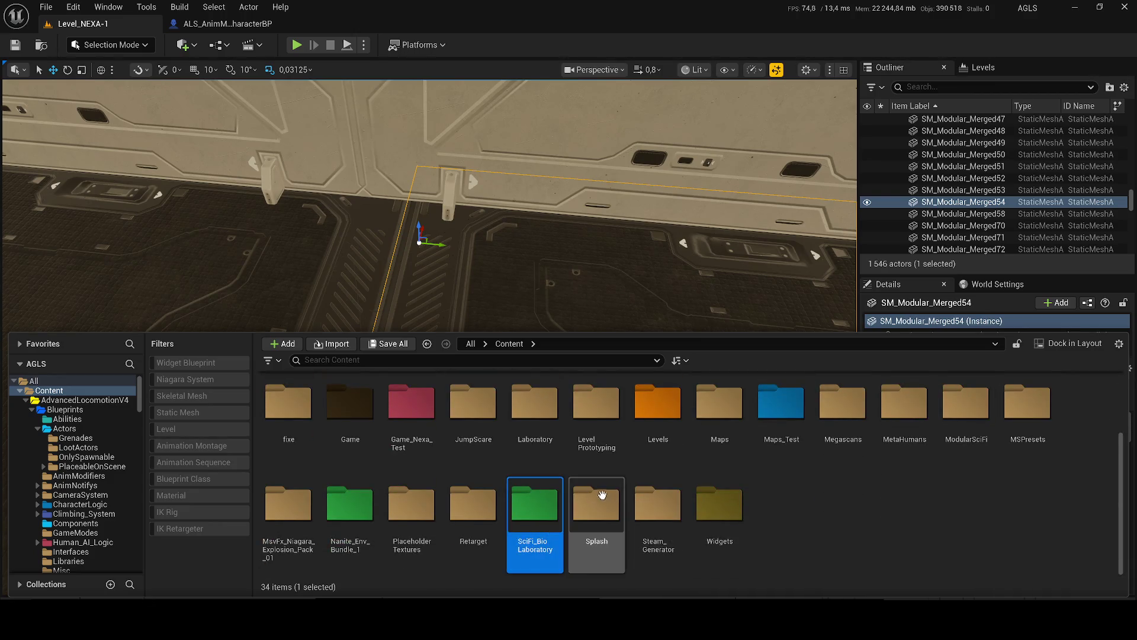
key(a)
key(a)
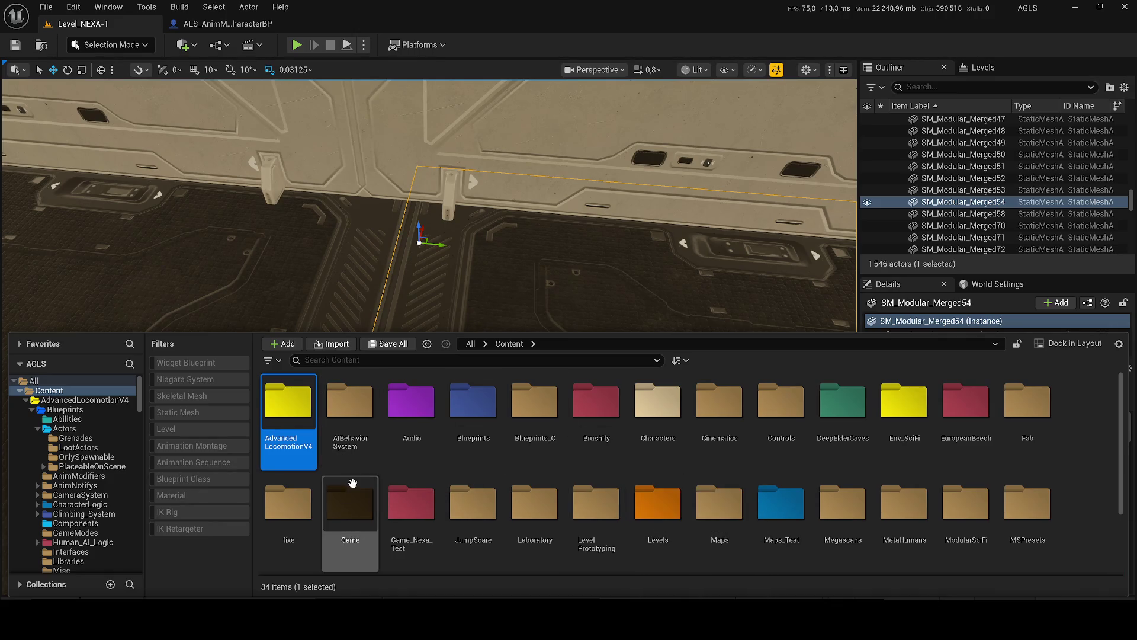
- Navigate to Game > Models > Props to view its 15 static meshes
double_click(358, 503)
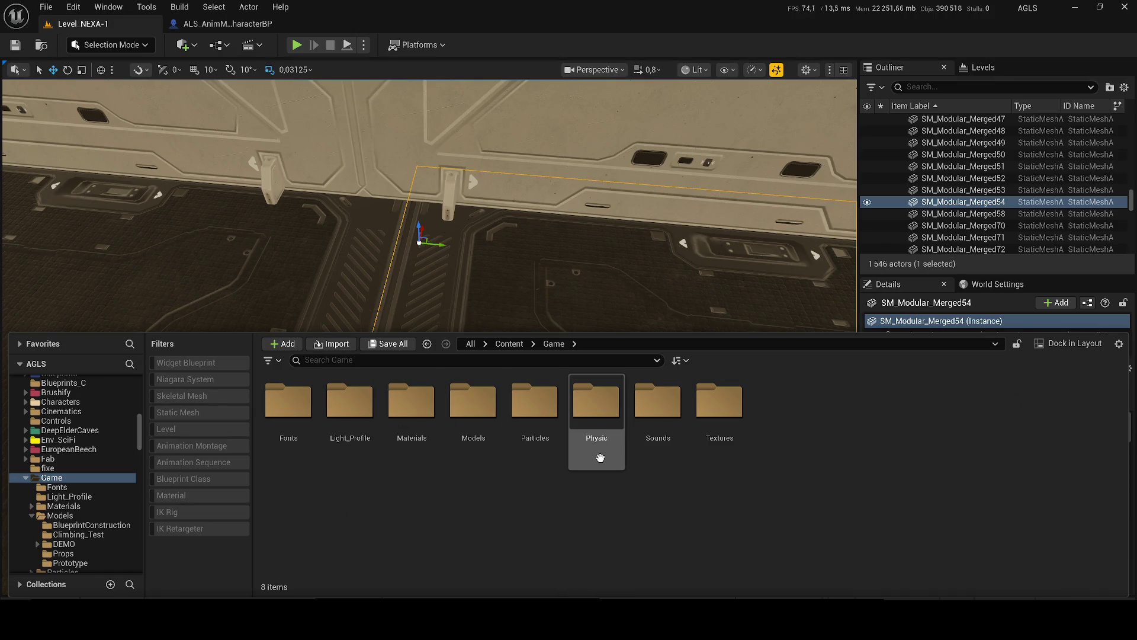
double_click(474, 409)
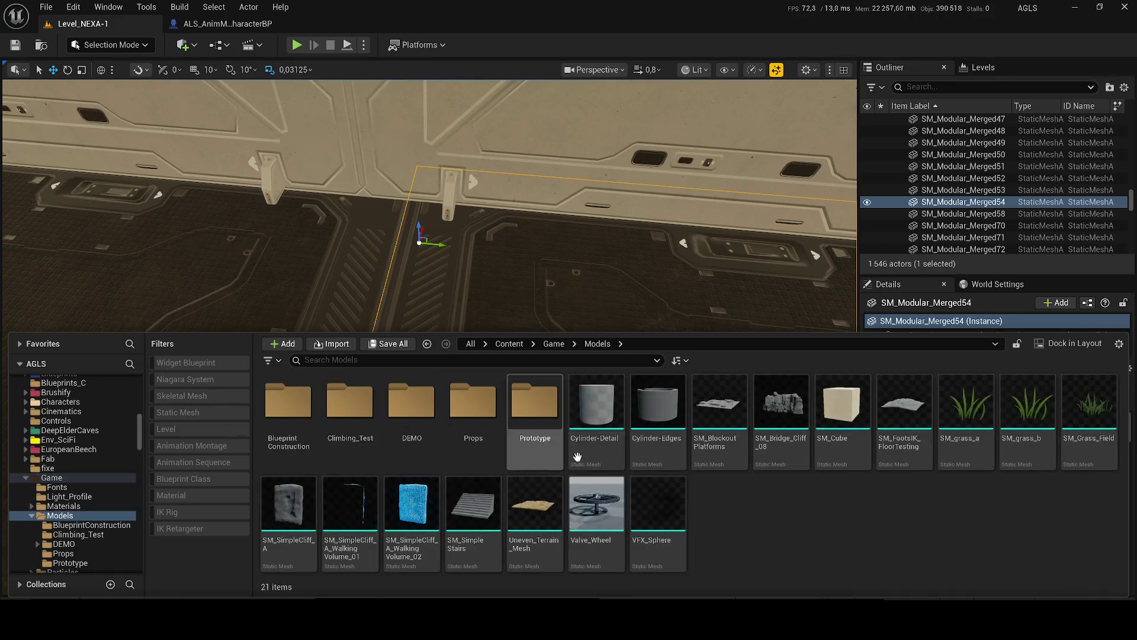
right_click(755, 520)
click(473, 409)
double_click(474, 409)
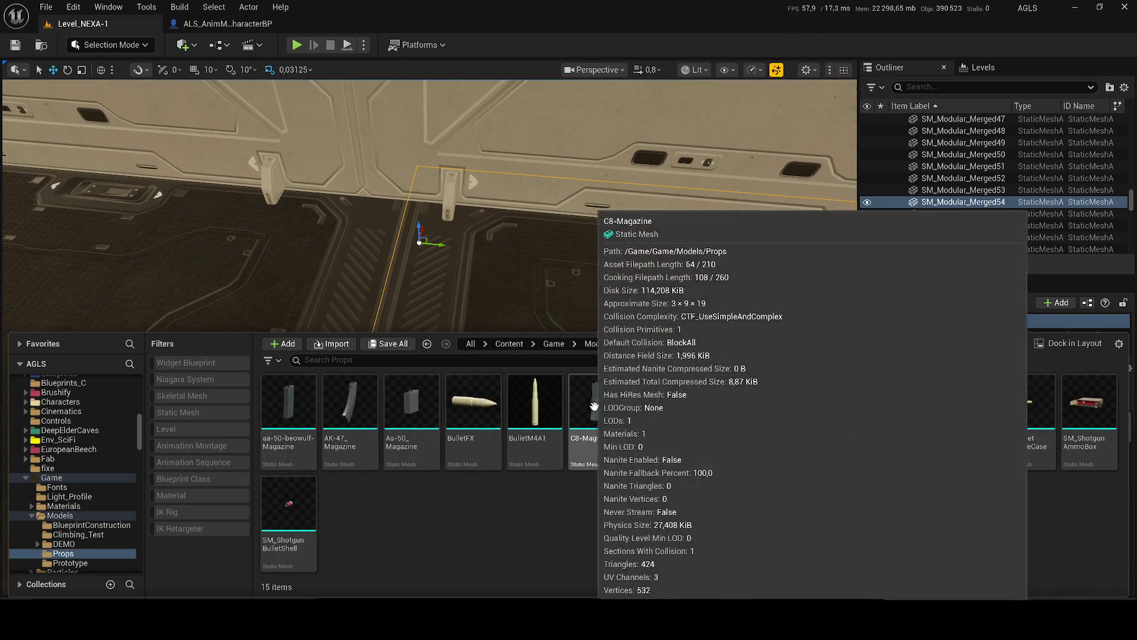
click(597, 344)
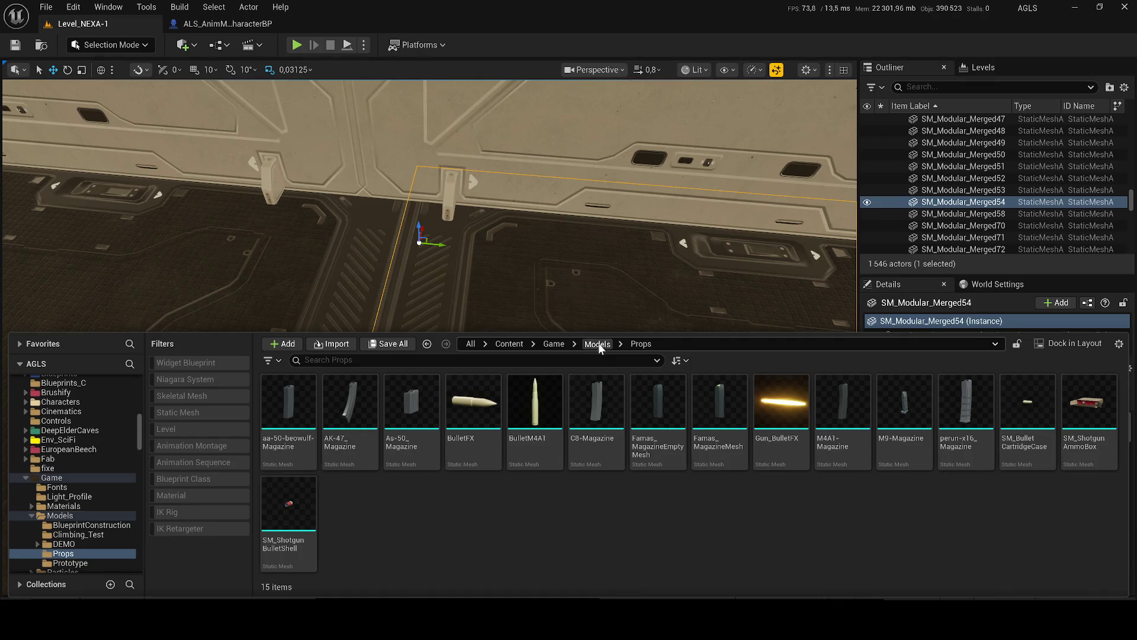
- Create a folder named NEXA in Models and colour it blue
right_click(854, 533)
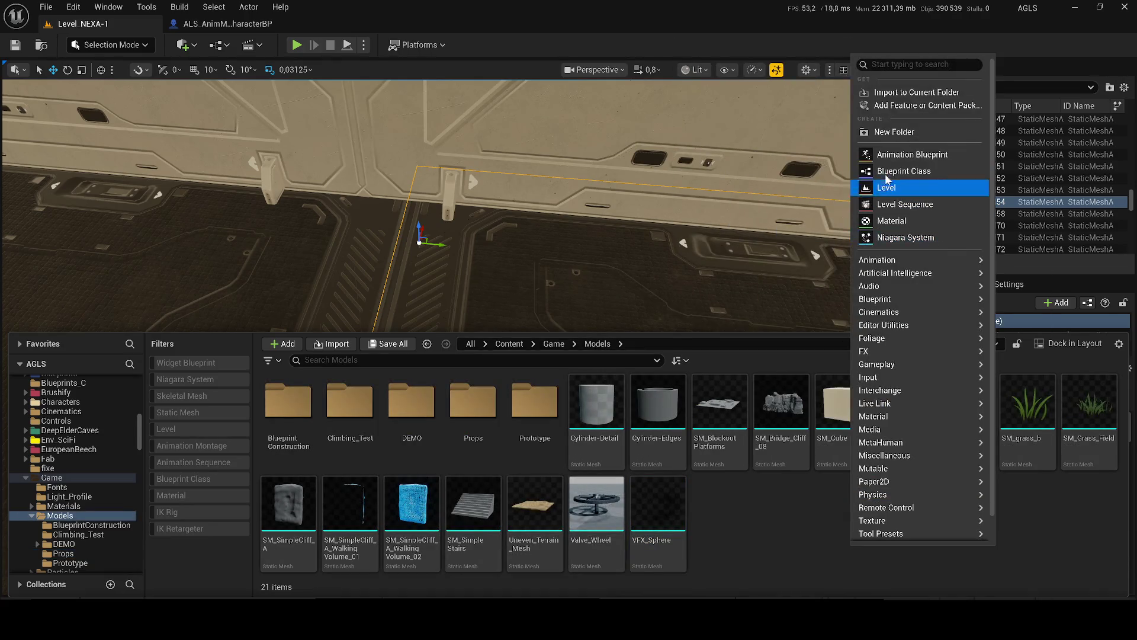
click(880, 137)
text(NEXA)
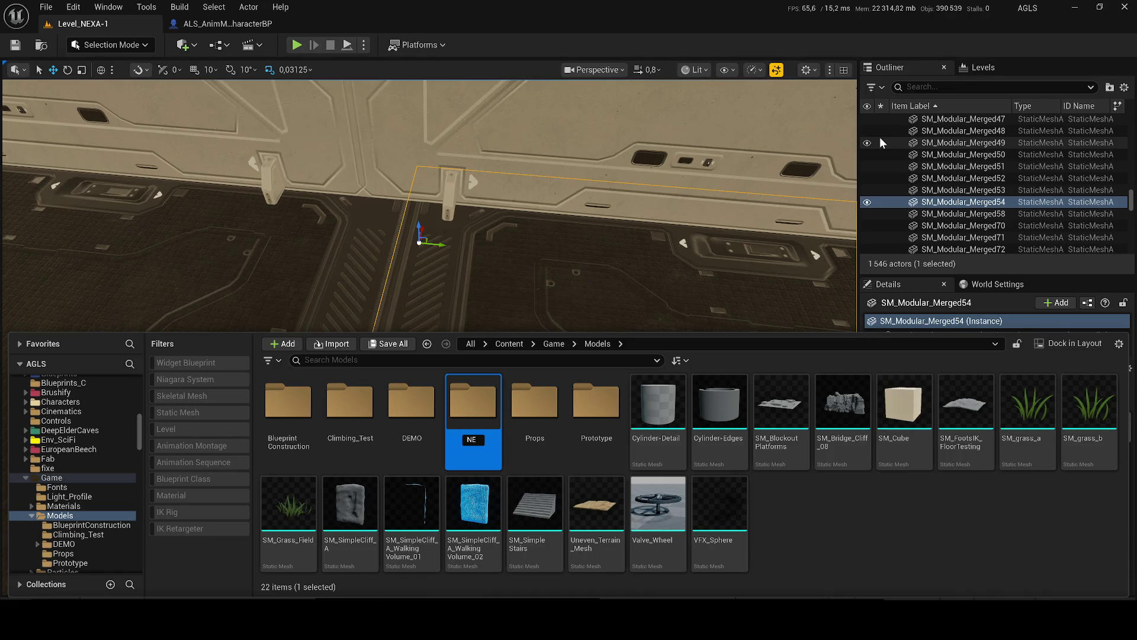
key(Return)
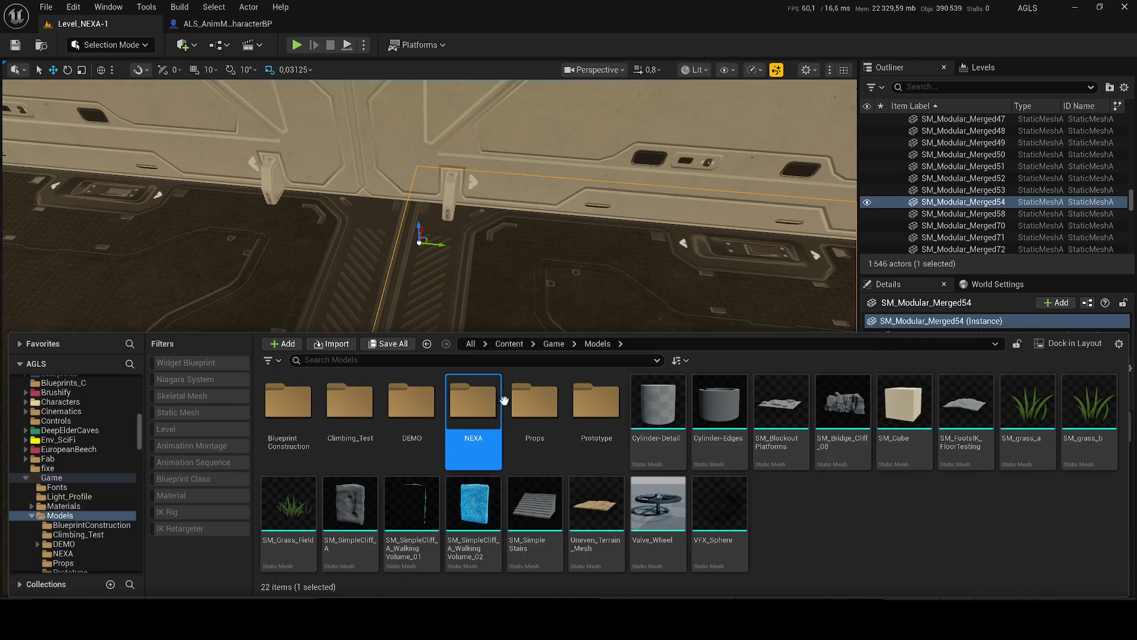
right_click(504, 402)
mouse_move(597, 233)
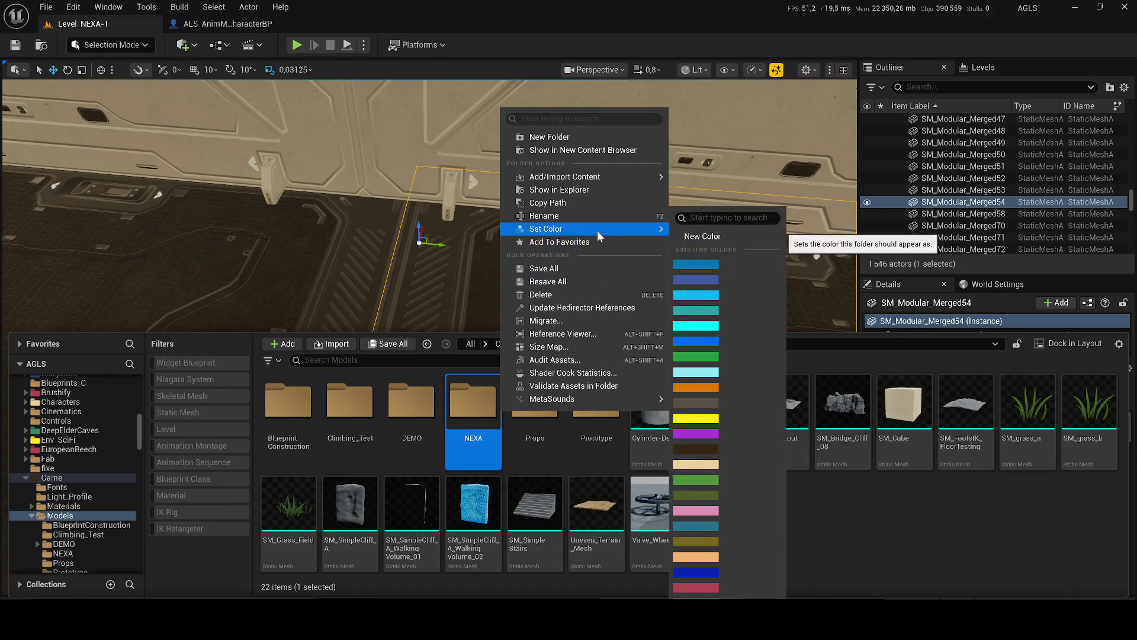
click(696, 264)
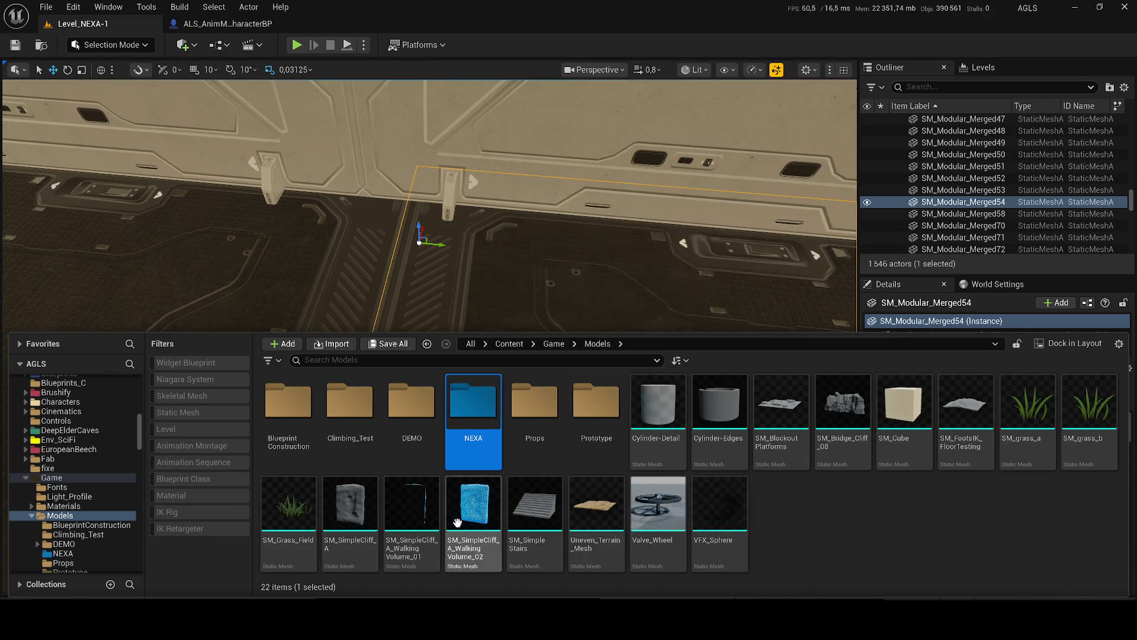
- Inside NEXA, create a subfolder named 1
double_click(459, 452)
right_click(459, 452)
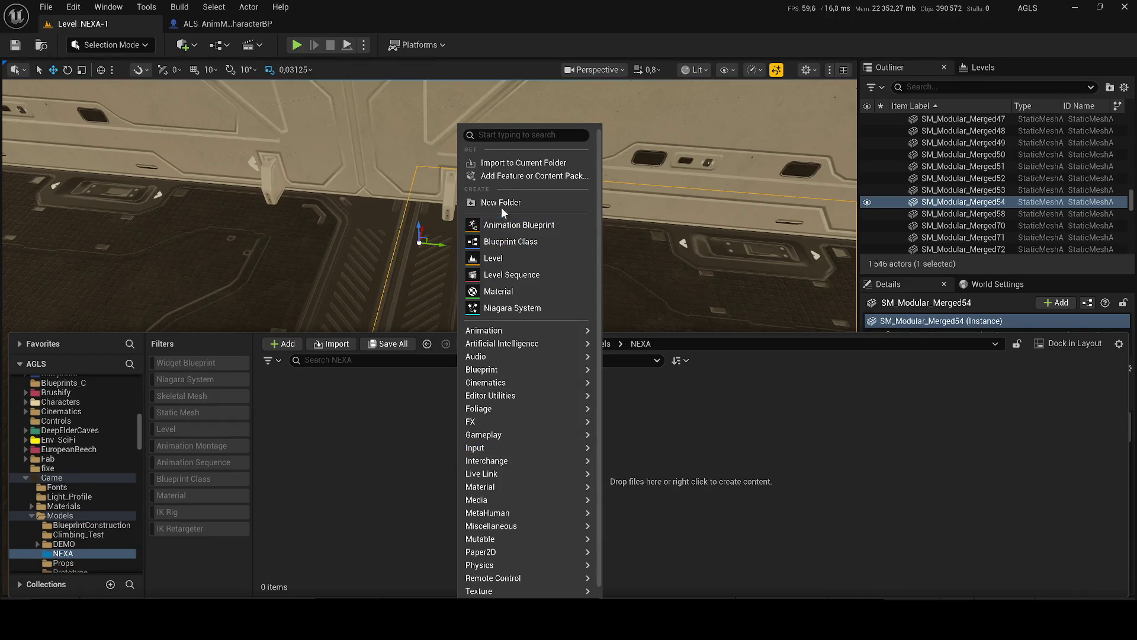
click(503, 204)
text(1)
key(Return)
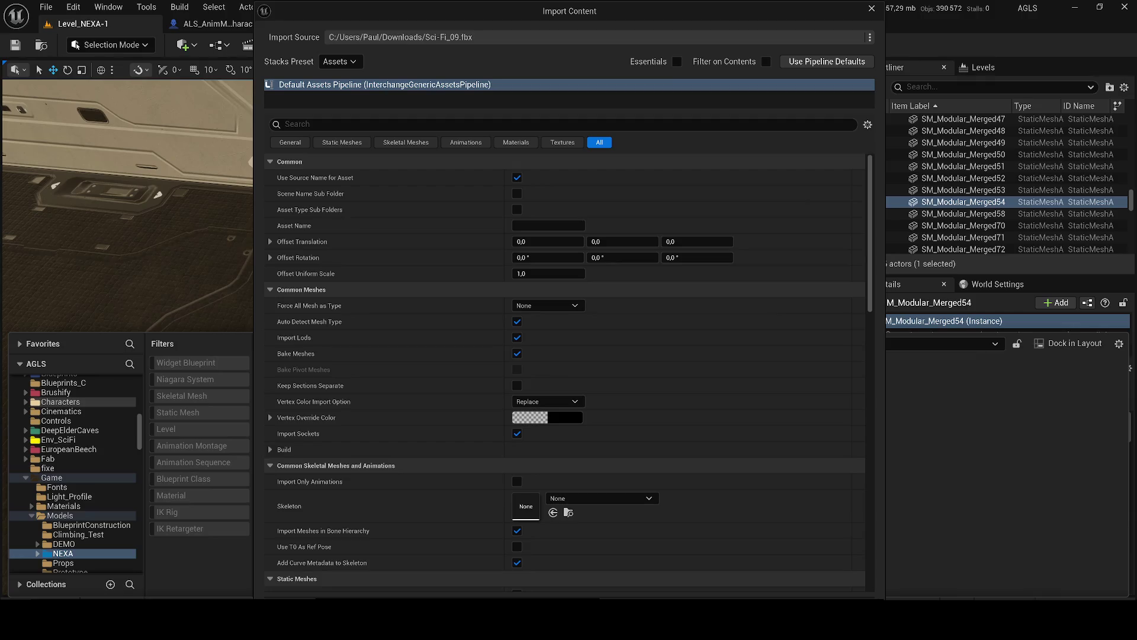
- Confirm the Sci-Fi_09.fbx import, bringing 3 materials and 18 static meshes into NEXA/1
key(Return)
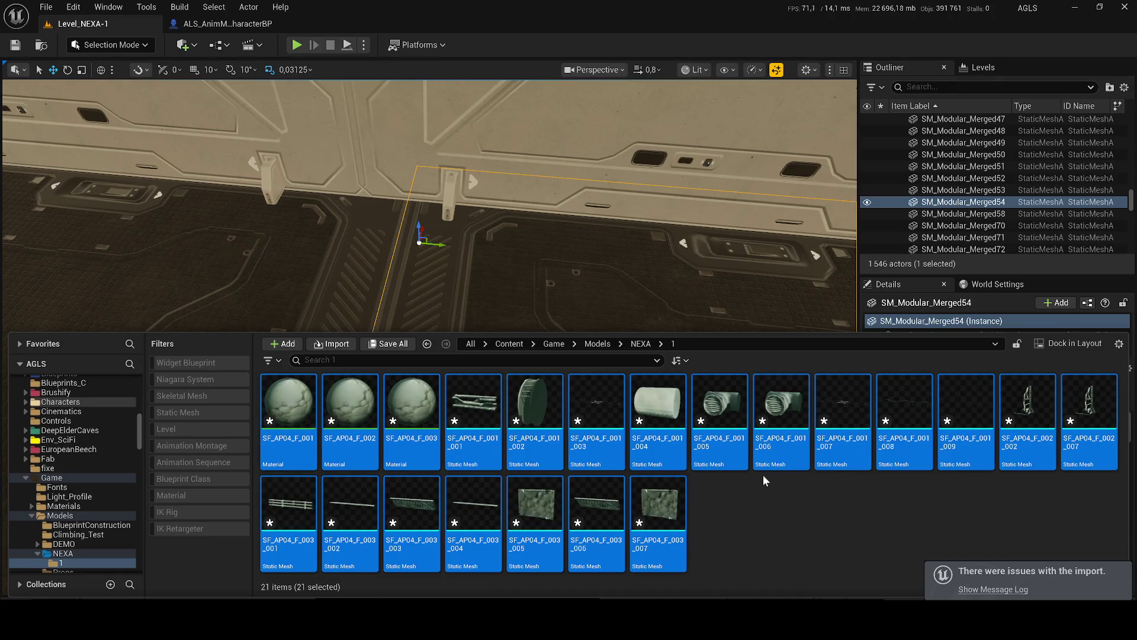
key(alt+Tab)
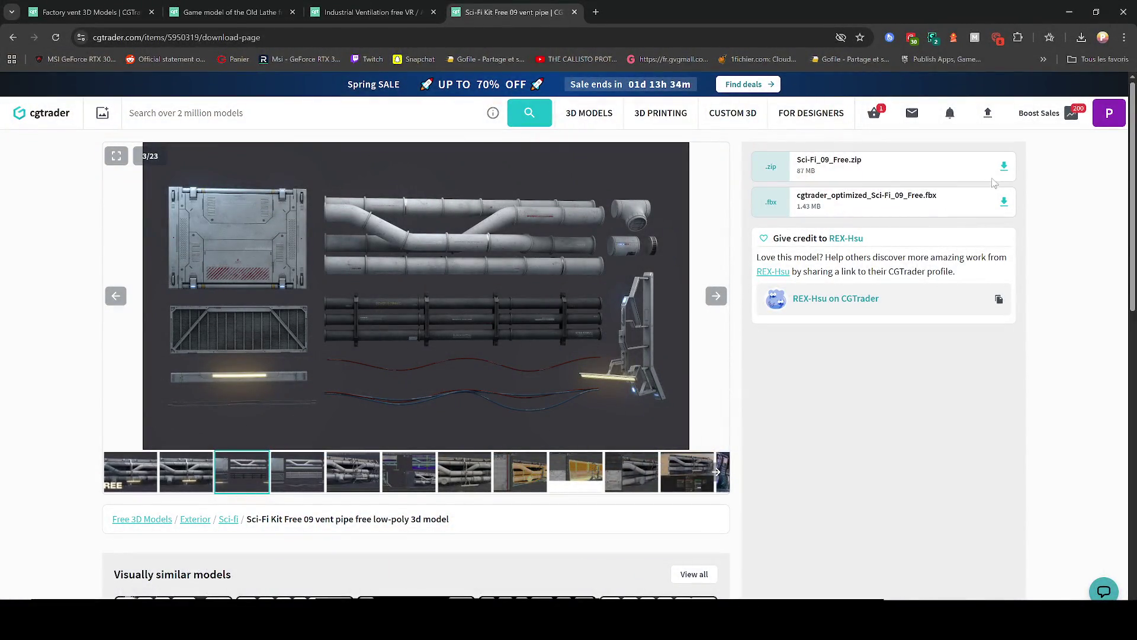
- Download Sci-Fi_09_Free.zip from the CGTrader page and confirm the save
click(1004, 167)
key(Return)
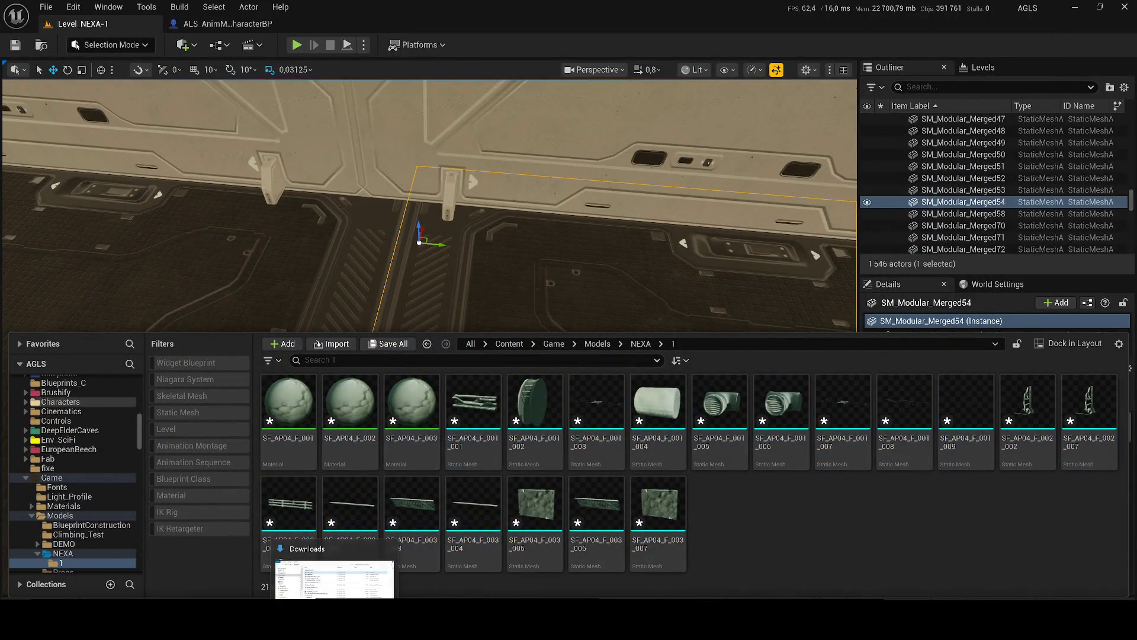
- Create a Textures folder in NEXA/1, re-import Sci-Fi_09.fbx into it, and save all
right_click(759, 522)
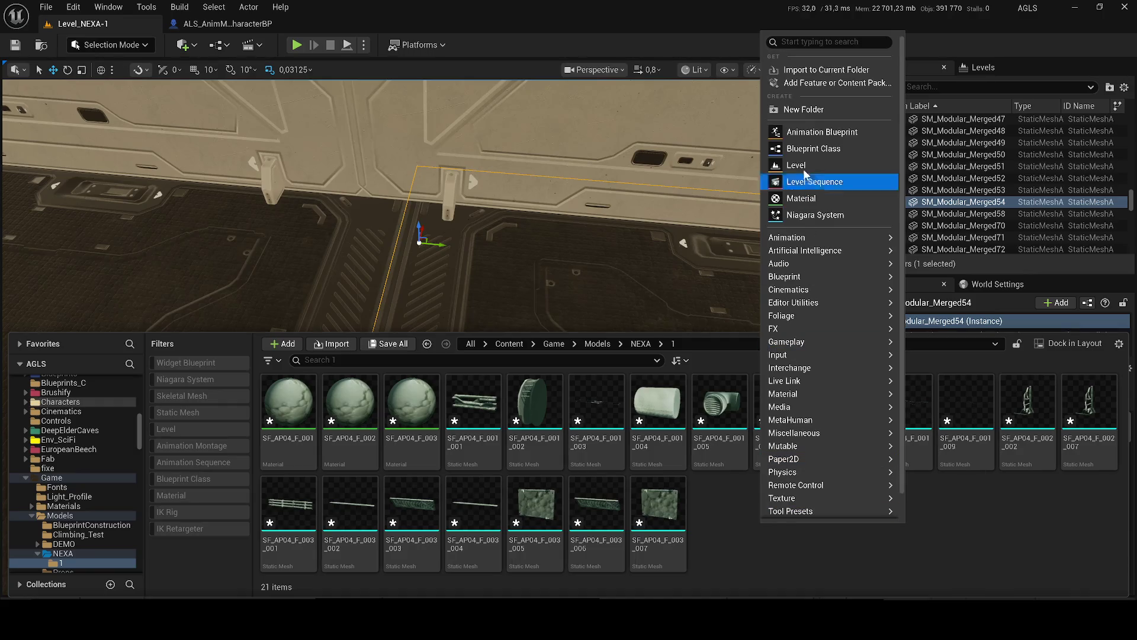
click(783, 114)
text(Te)
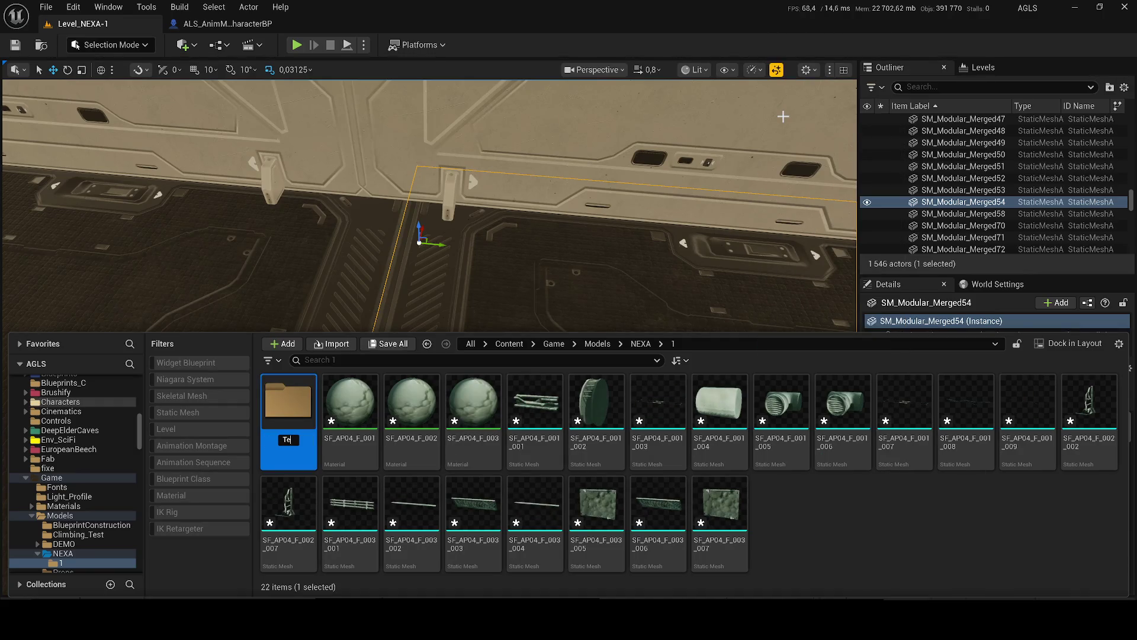
text(xtures)
key(Return)
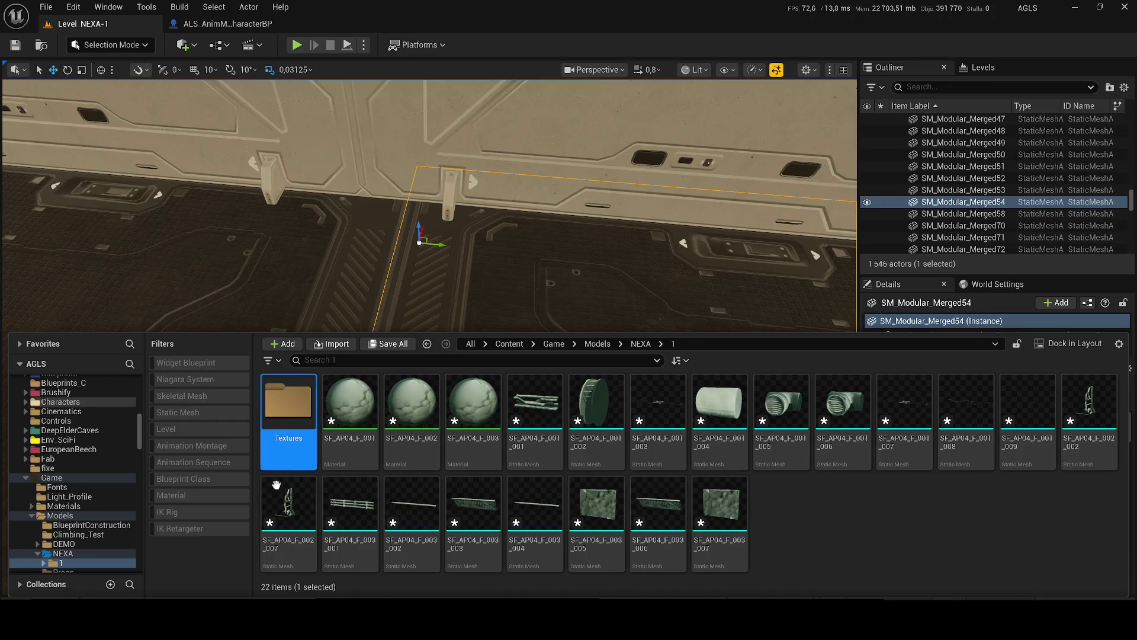
double_click(291, 432)
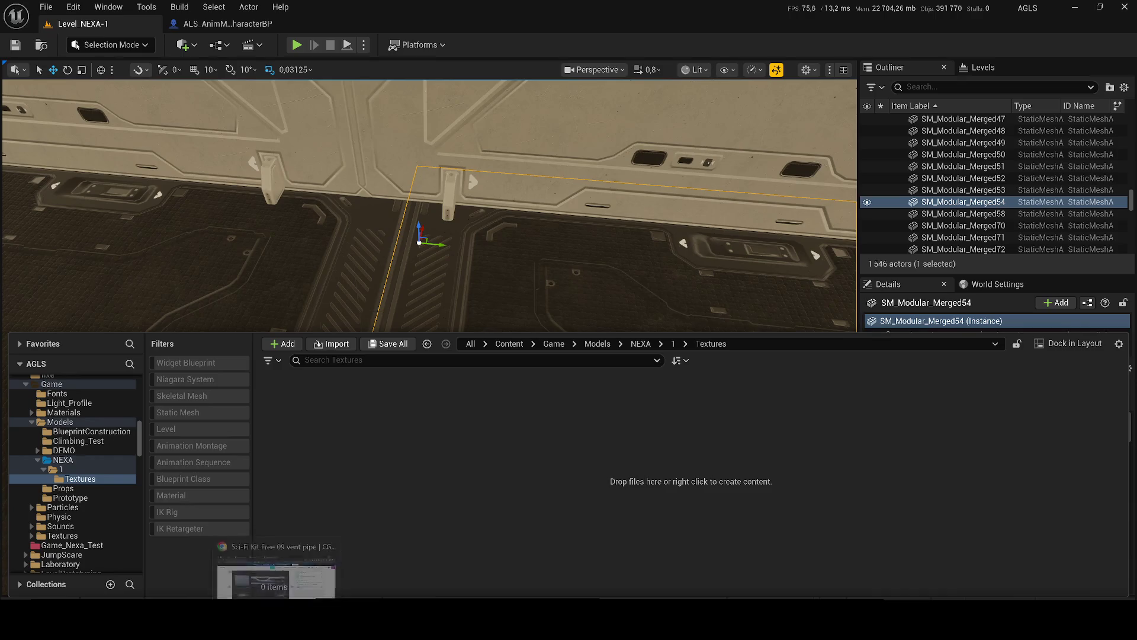
drag(347, 396, 478, 478)
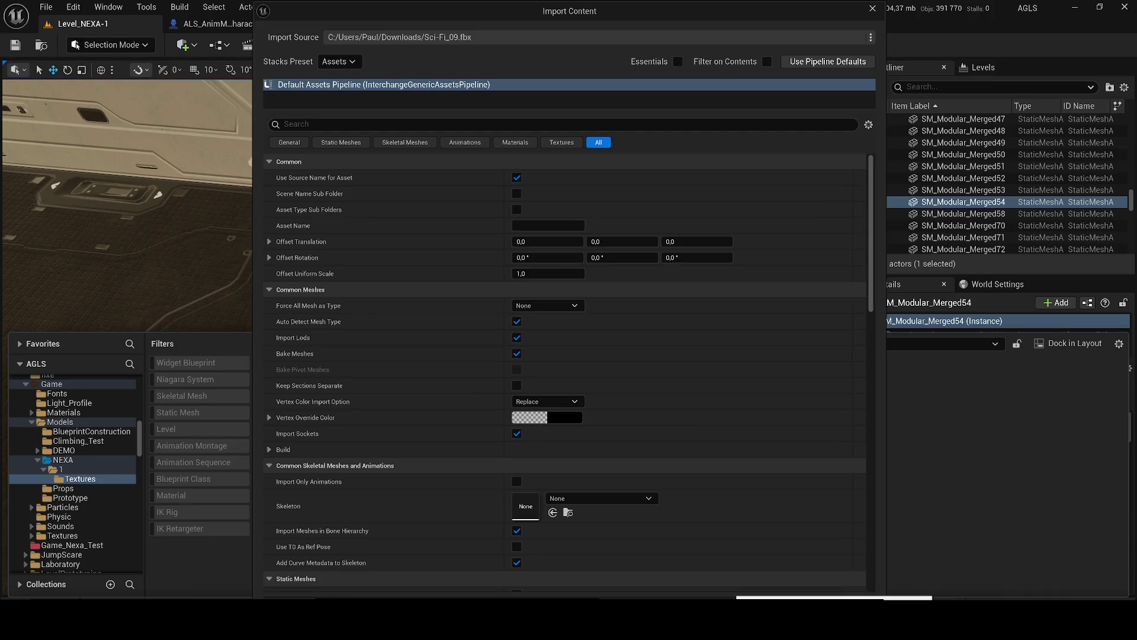
click(808, 597)
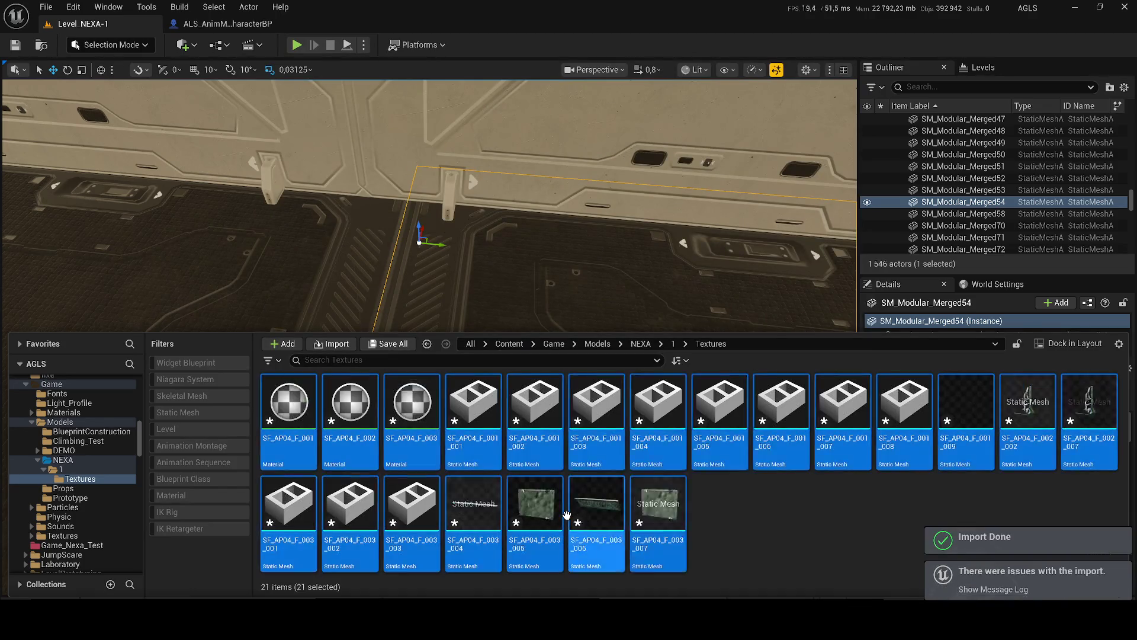
key(ctrl+s)
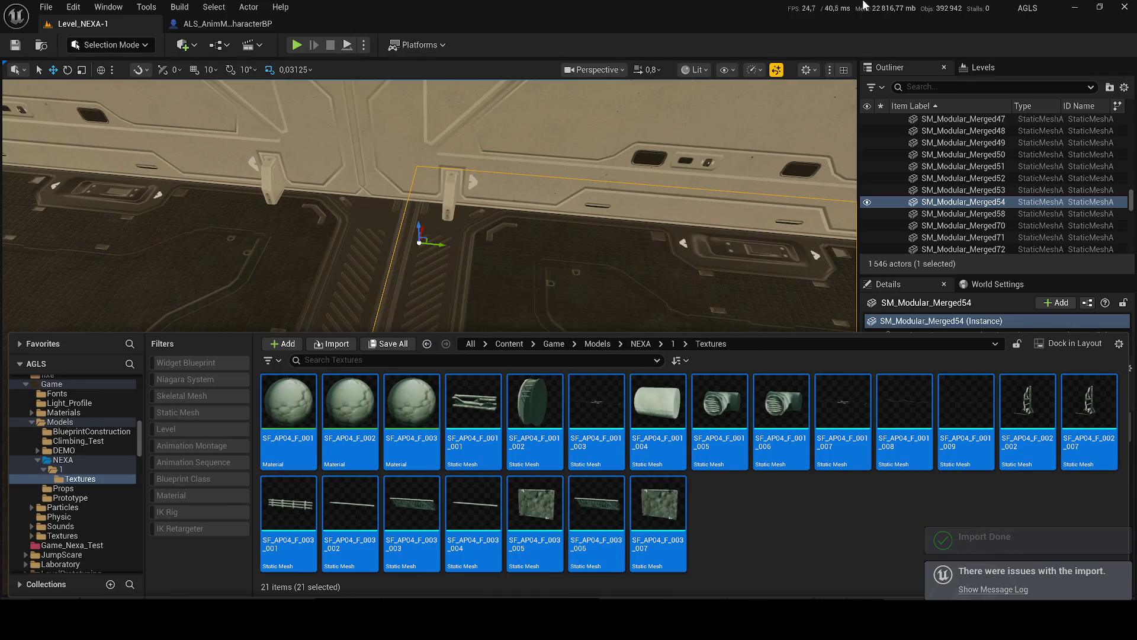
- Minimize Unreal, launch Blender via Windows search 'bl', and dismiss the Steam popups
click(1077, 8)
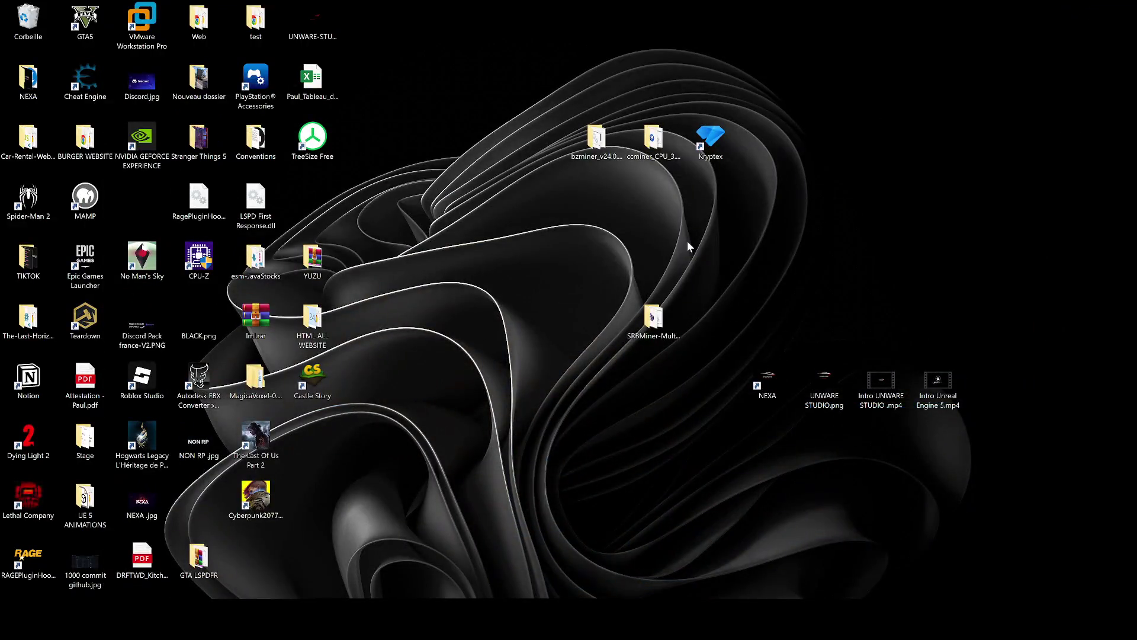
key(super)
text(bl)
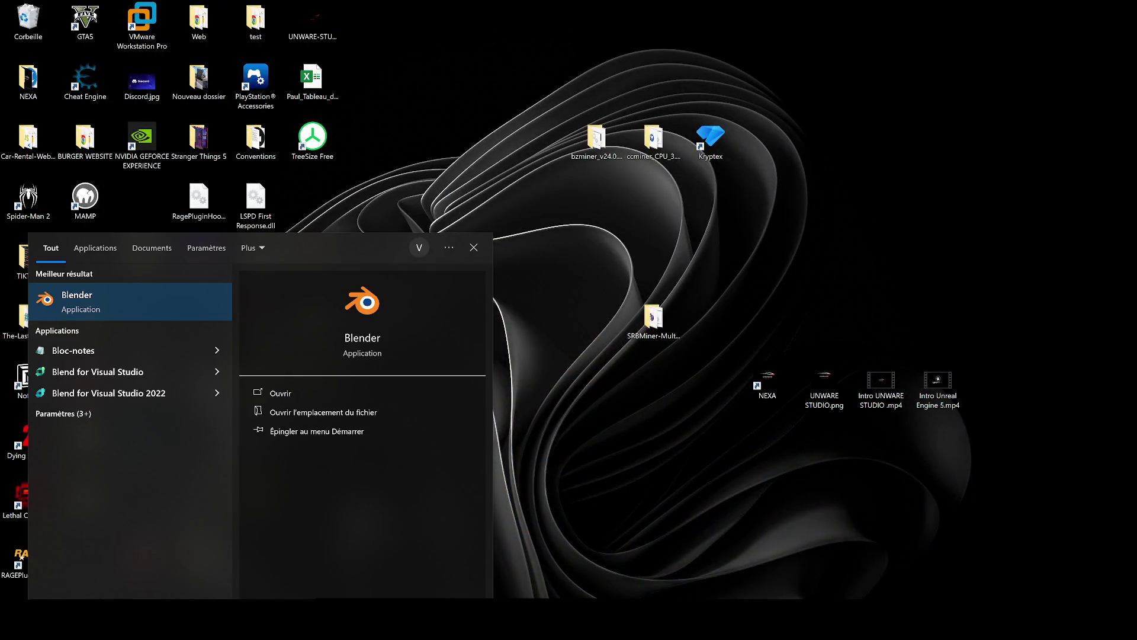
key(Escape)
key(alt+Tab)
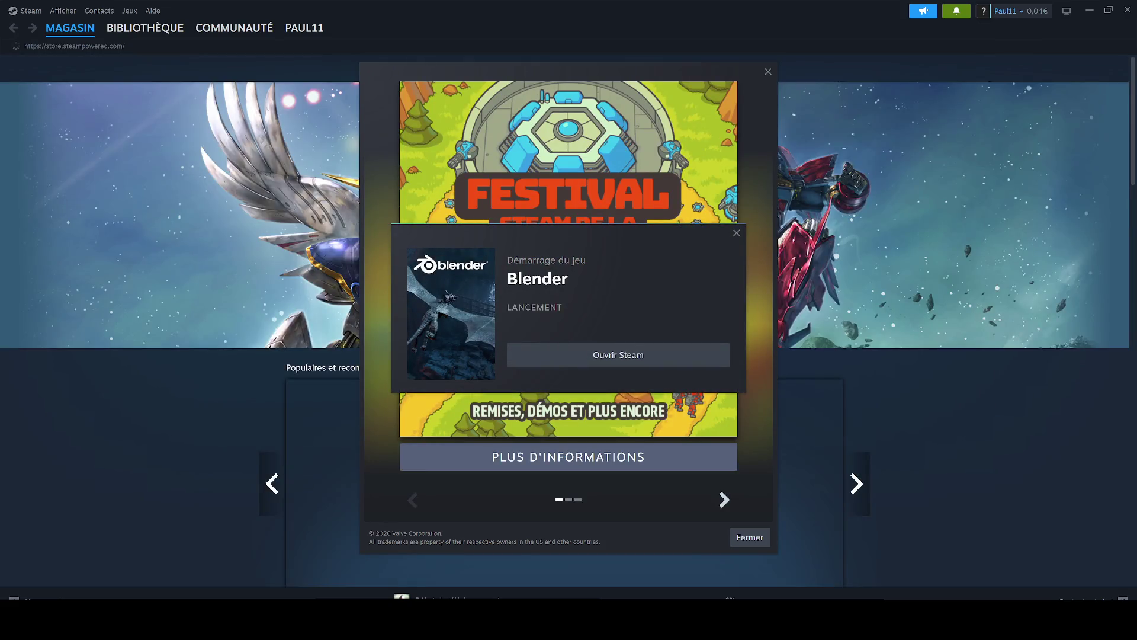
click(725, 500)
click(725, 502)
click(749, 535)
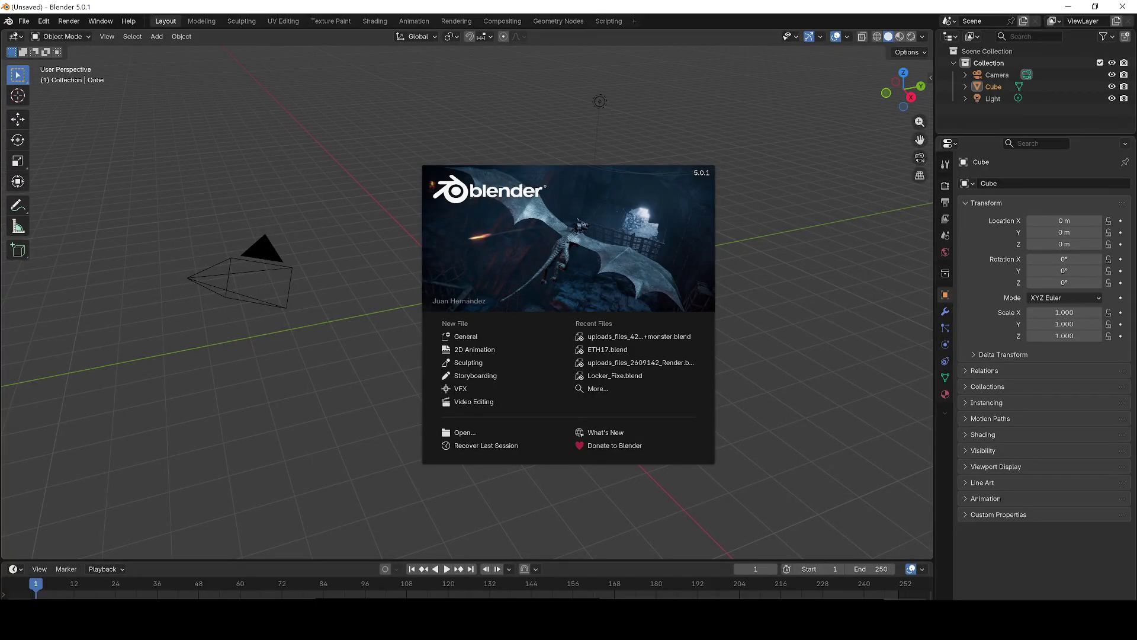
- Delete Blender's default camera, cube and light, then import Sci-Fi_09.fbx
click(182, 208)
key(a)
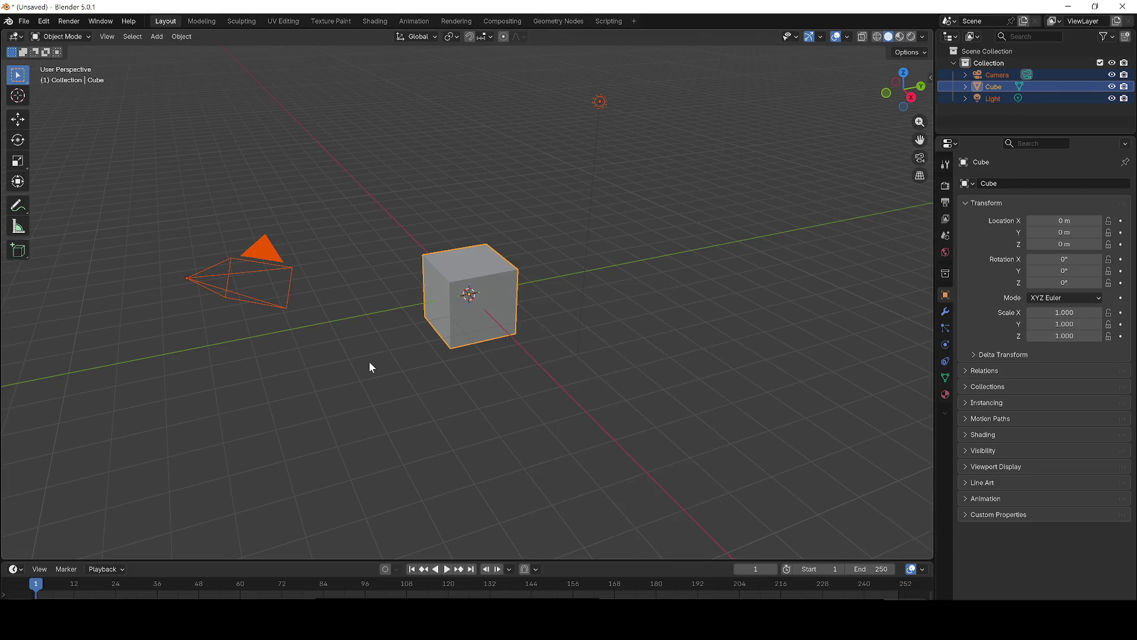
key(Delete)
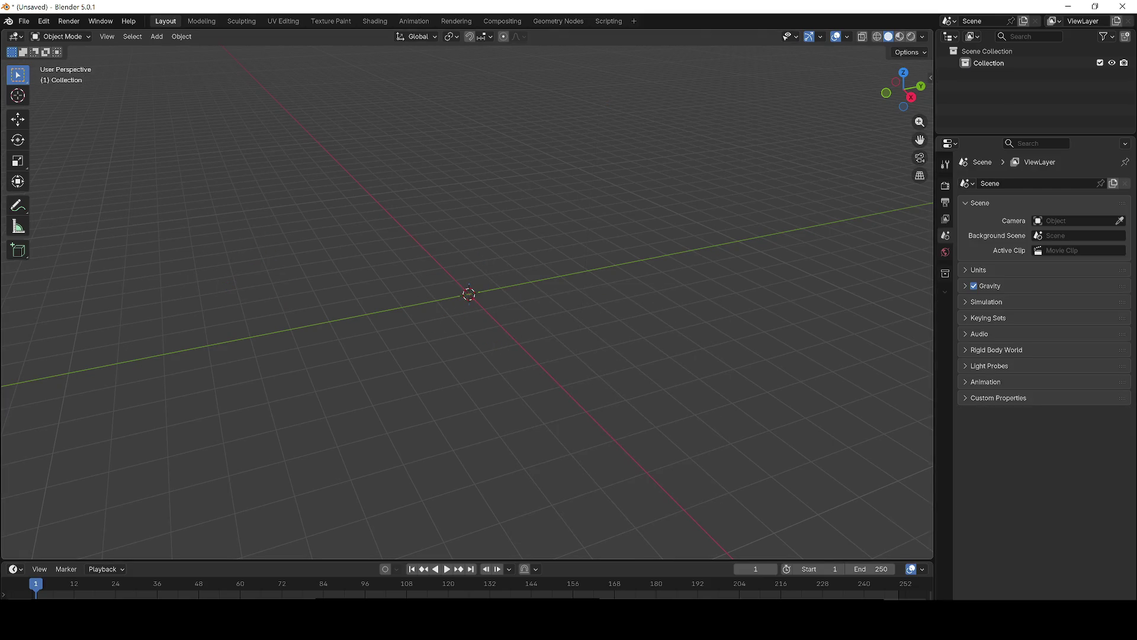
drag(403, 318, 404, 317)
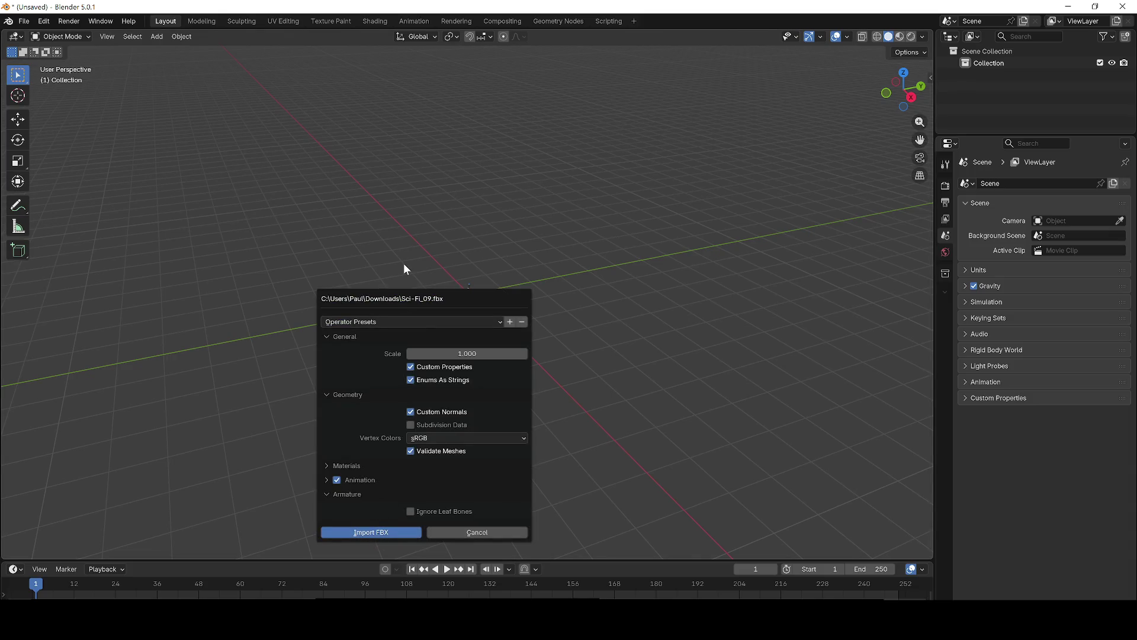
click(375, 532)
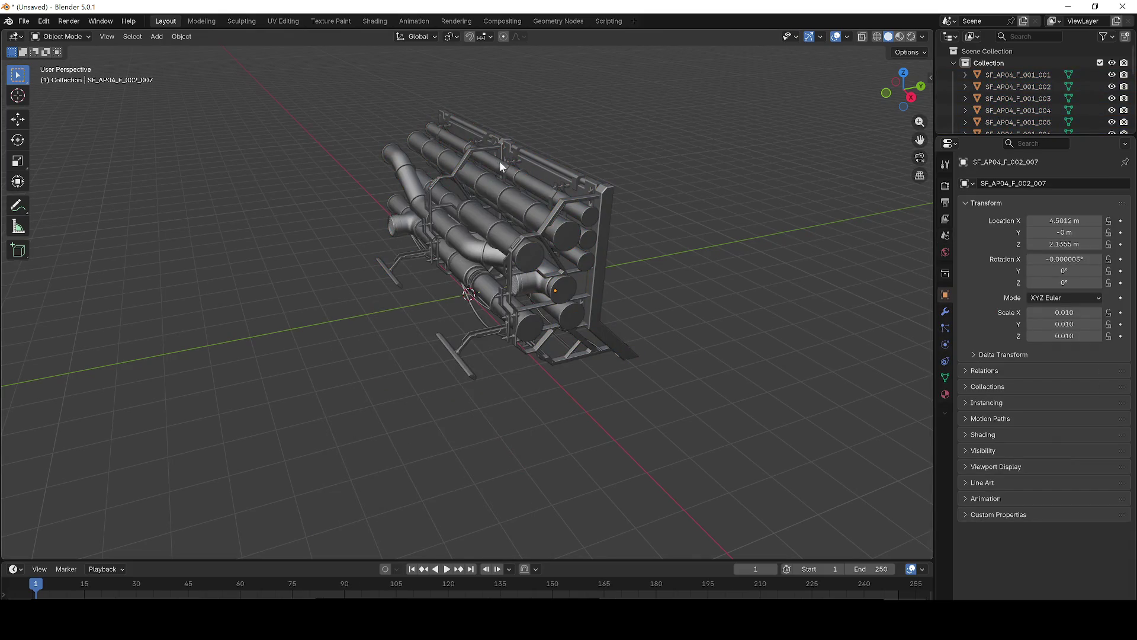
- Switch the viewport to Rendered shading and orbit around the sci-fi pipe kit
mouse_move(525, 158)
mouse_down()
mouse_move(652, 119)
mouse_move(617, 265)
mouse_move(634, 264)
mouse_up()
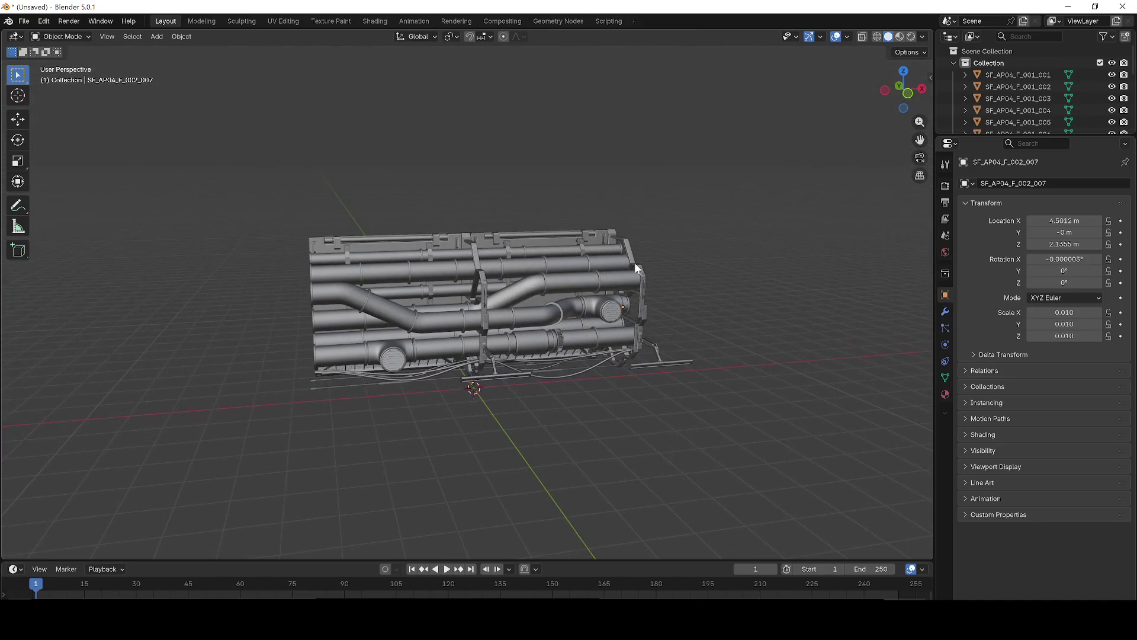
key(z)
click(620, 178)
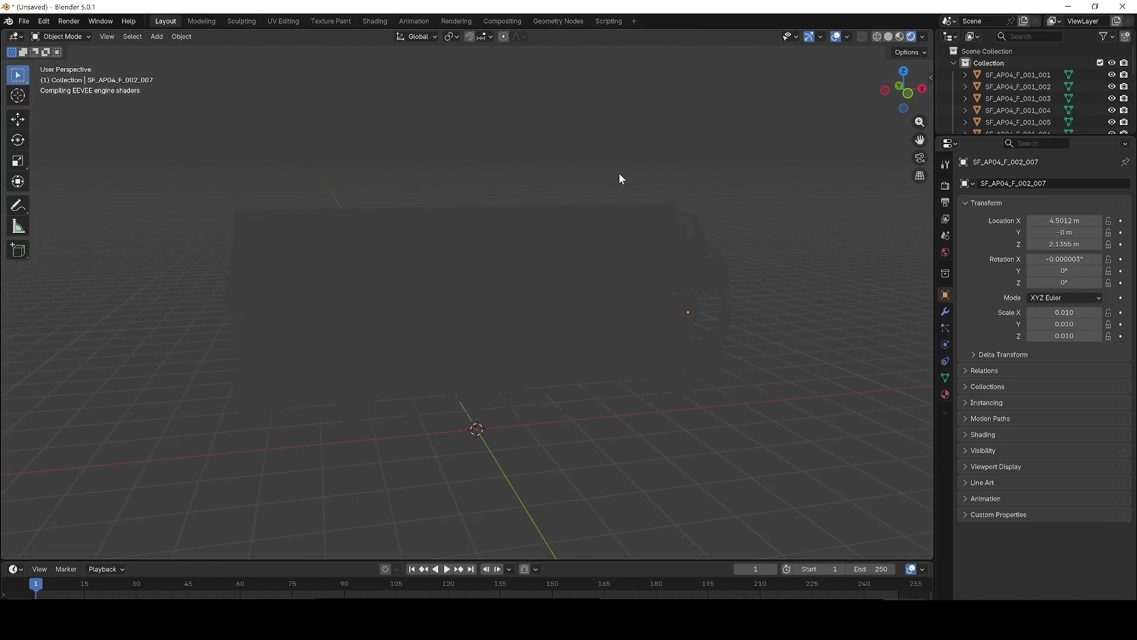
key(KP_6)
key(KP_6)
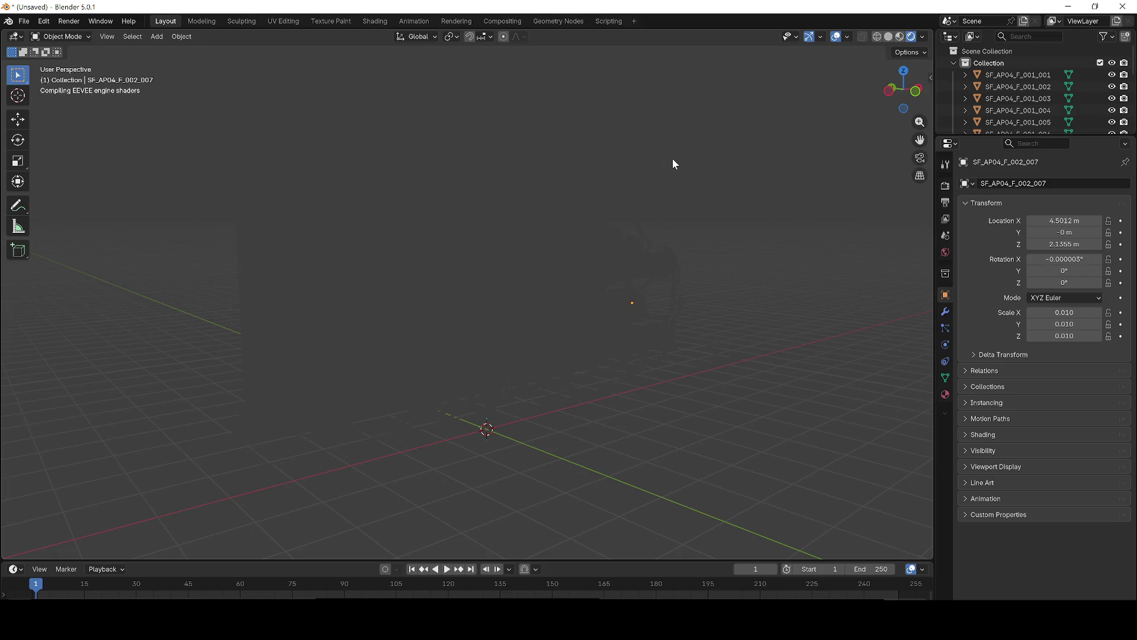
key(XF86AudioLowerVolume)
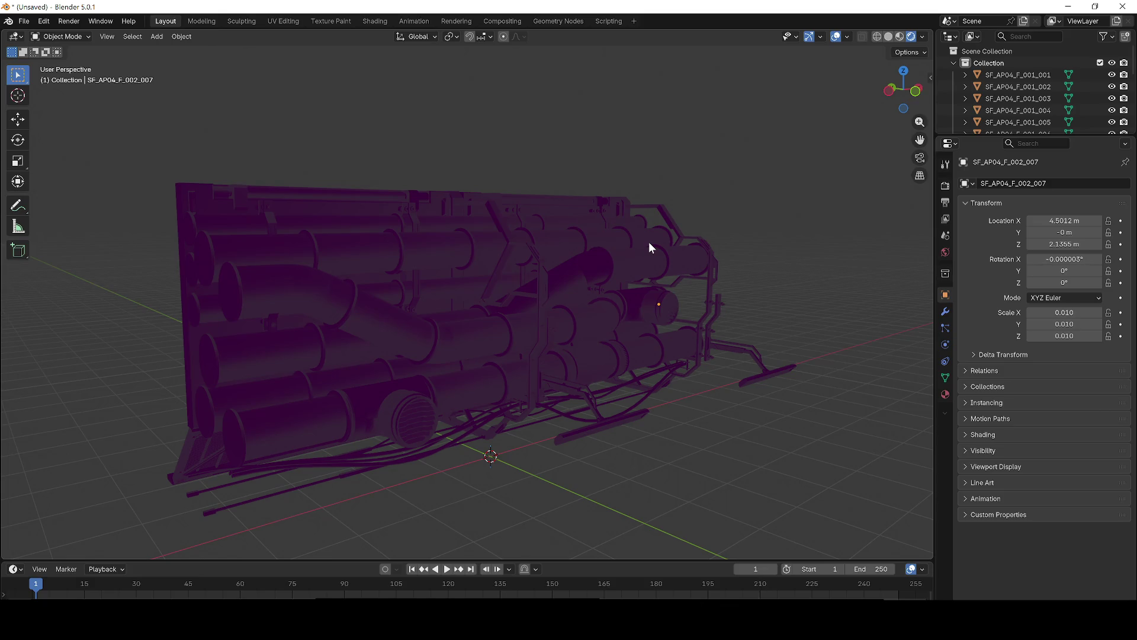
scroll(649, 242, up, 3)
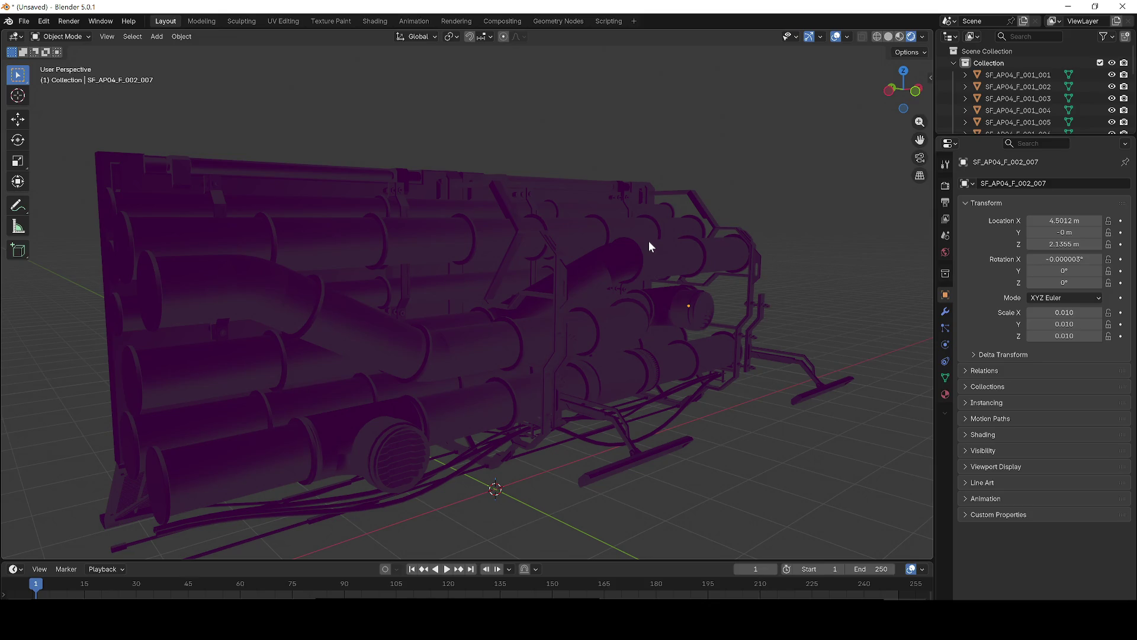
- Select all parts of the pipe assembly and enter Edit Mode
key(a)
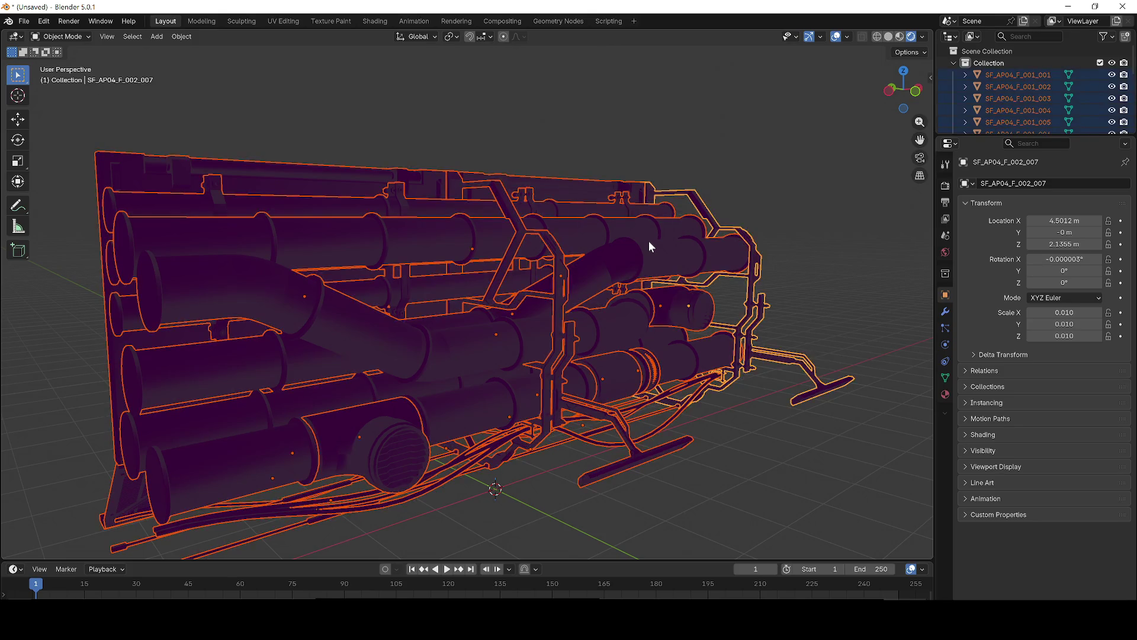
click(476, 134)
scroll(476, 139, down, 3)
key(a)
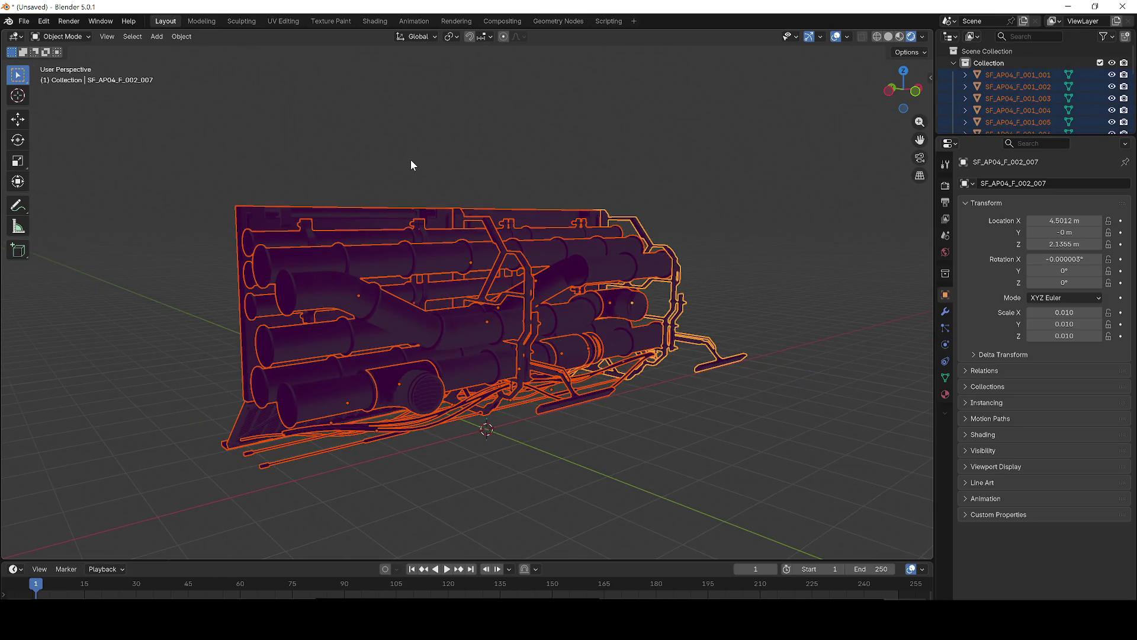
key(Tab)
key(Tab)
scroll(411, 159, down, 2)
- Switch the viewport to Material Preview and view the pipe rack from the side
key(z)
click(437, 240)
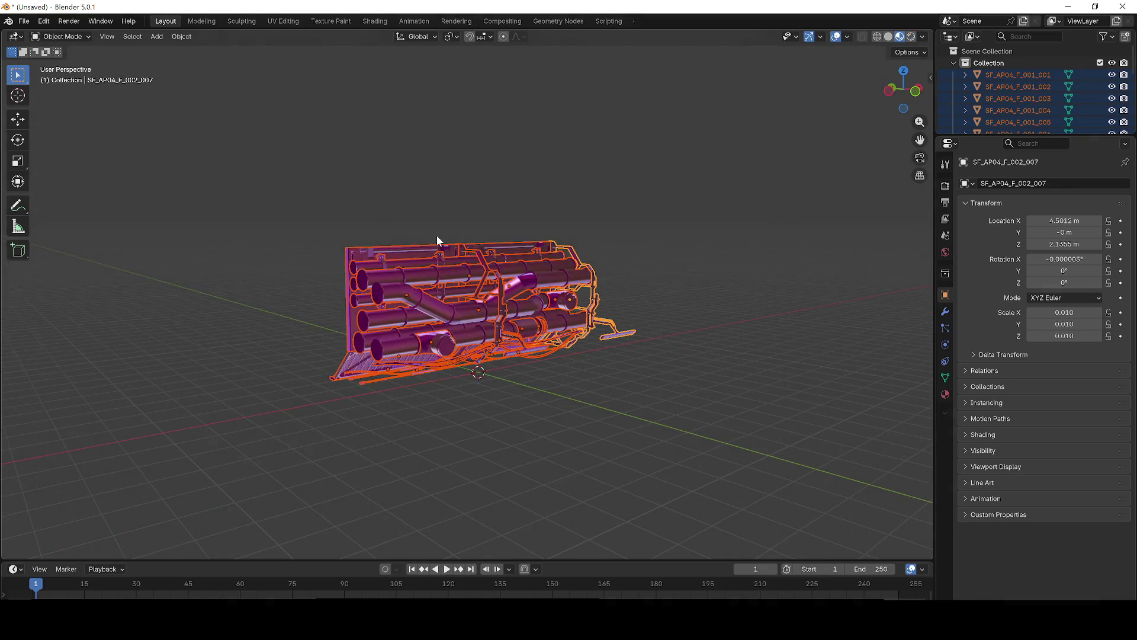
scroll(436, 235, up, 5)
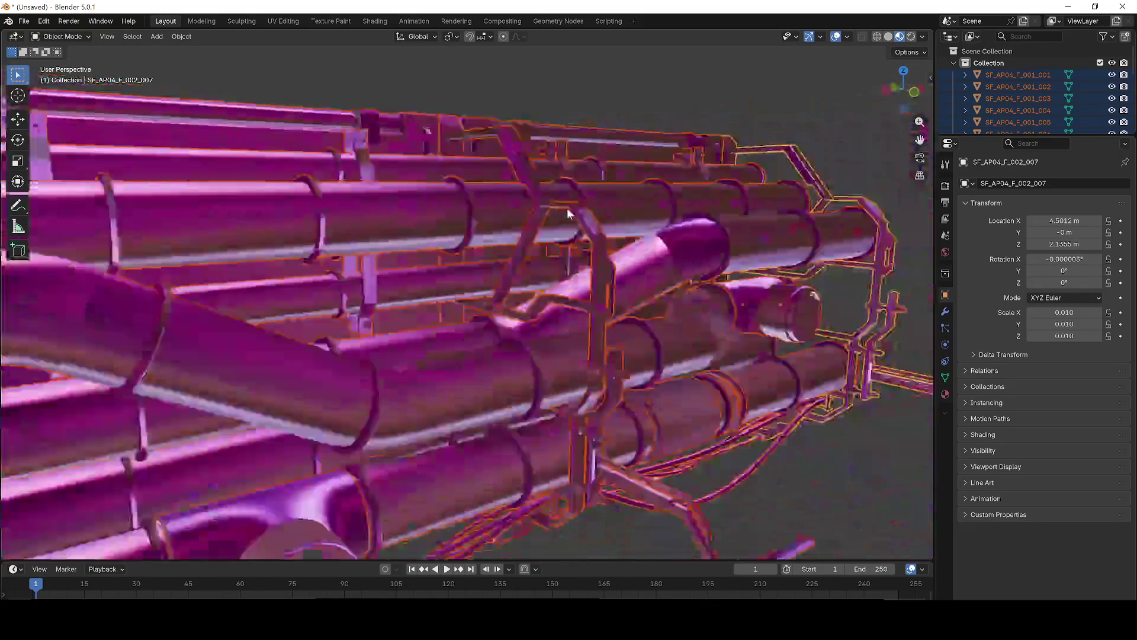
scroll(592, 252, down, 2)
scroll(592, 252, down, 3)
mouse_move(592, 252)
mouse_down()
mouse_move(493, 235)
mouse_move(532, 237)
mouse_up()
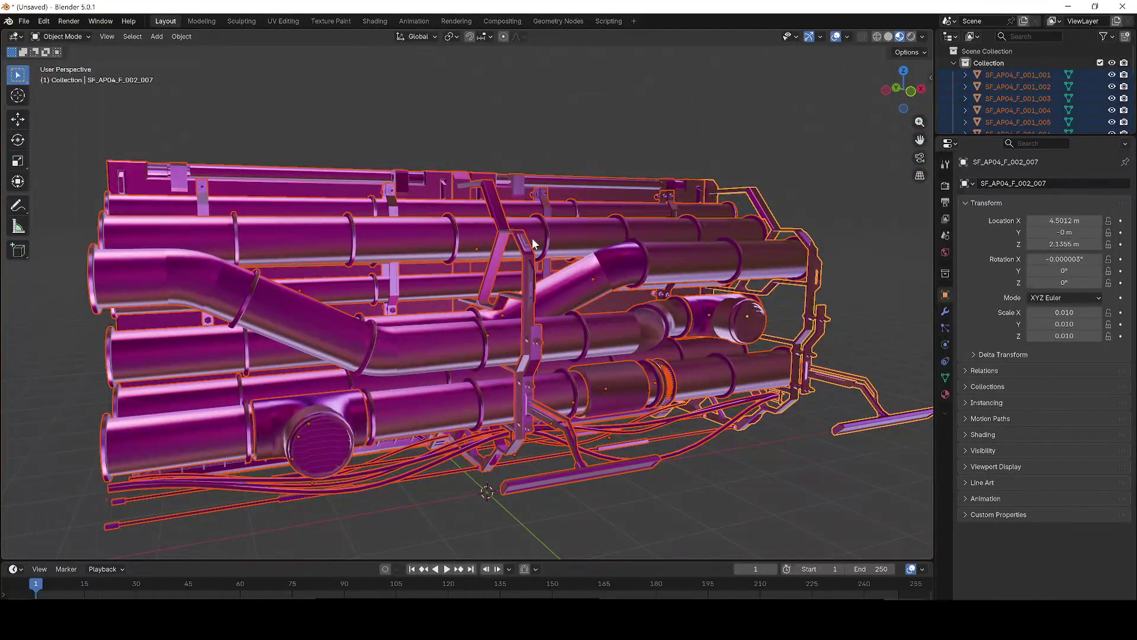
- Switch the viewport through Solid and Wireframe shading, ending in Solid
key(shift+z)
key(shift+z)
key(z)
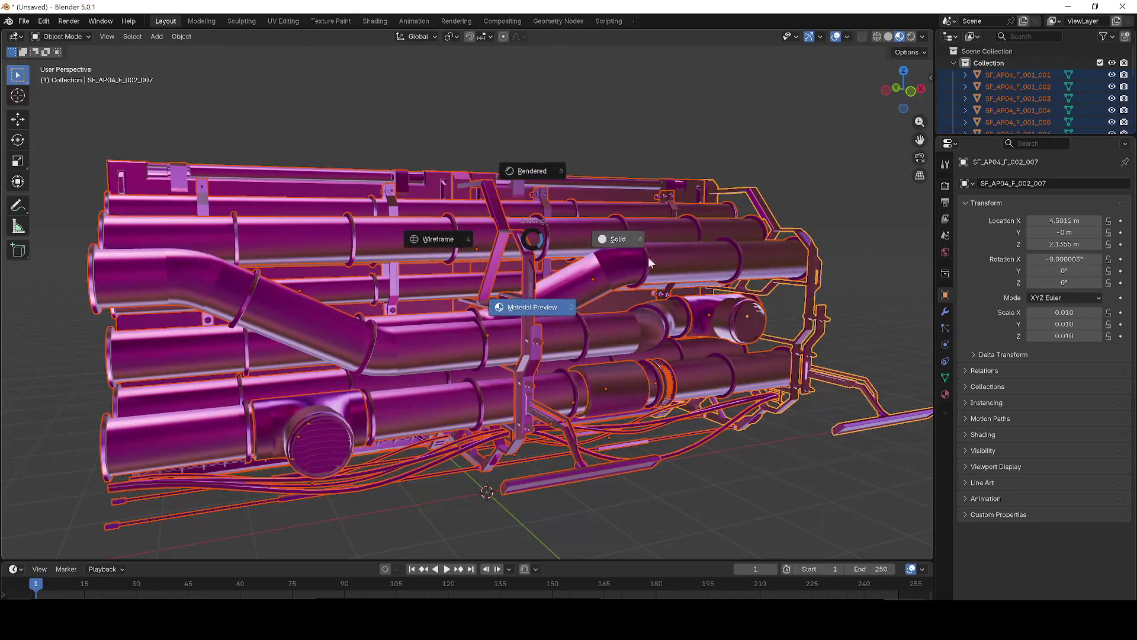
click(740, 280)
scroll(741, 280, down, 2)
key(z)
click(554, 279)
key(z)
click(642, 202)
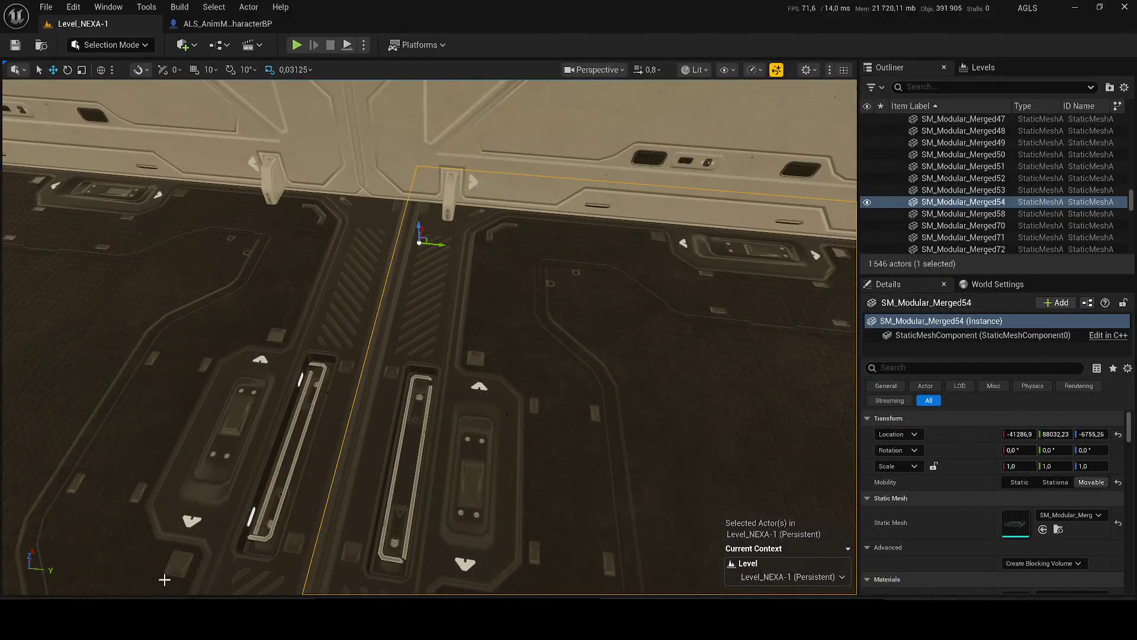
- Save all the imported assets in the NEXA/1 Content Drawer folder
key(ctrl+space)
click(411, 504)
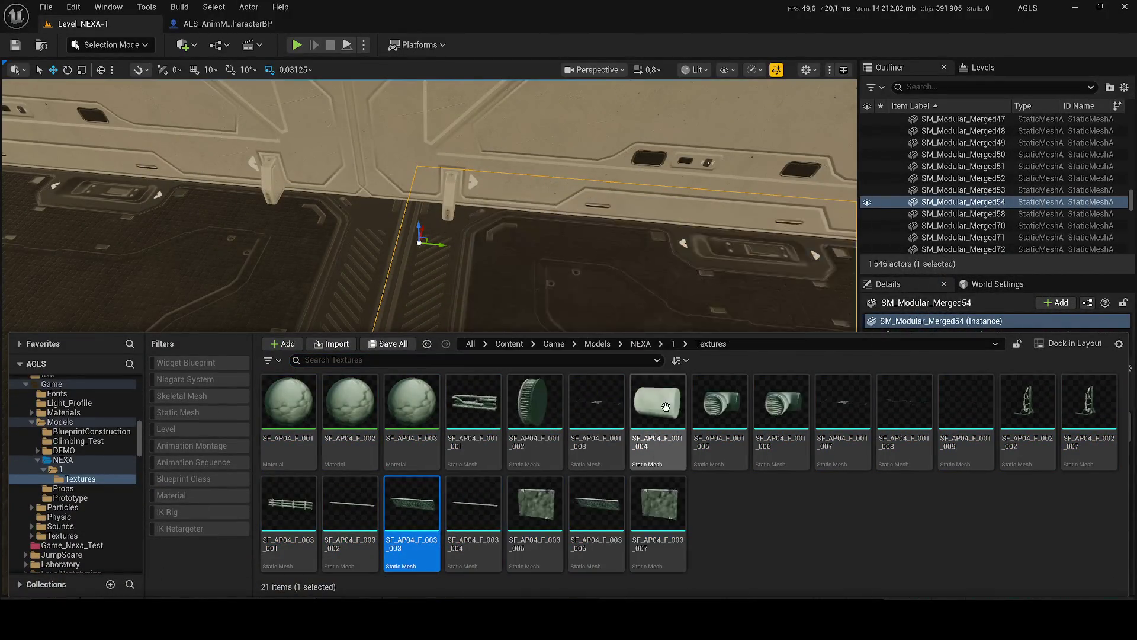
click(673, 344)
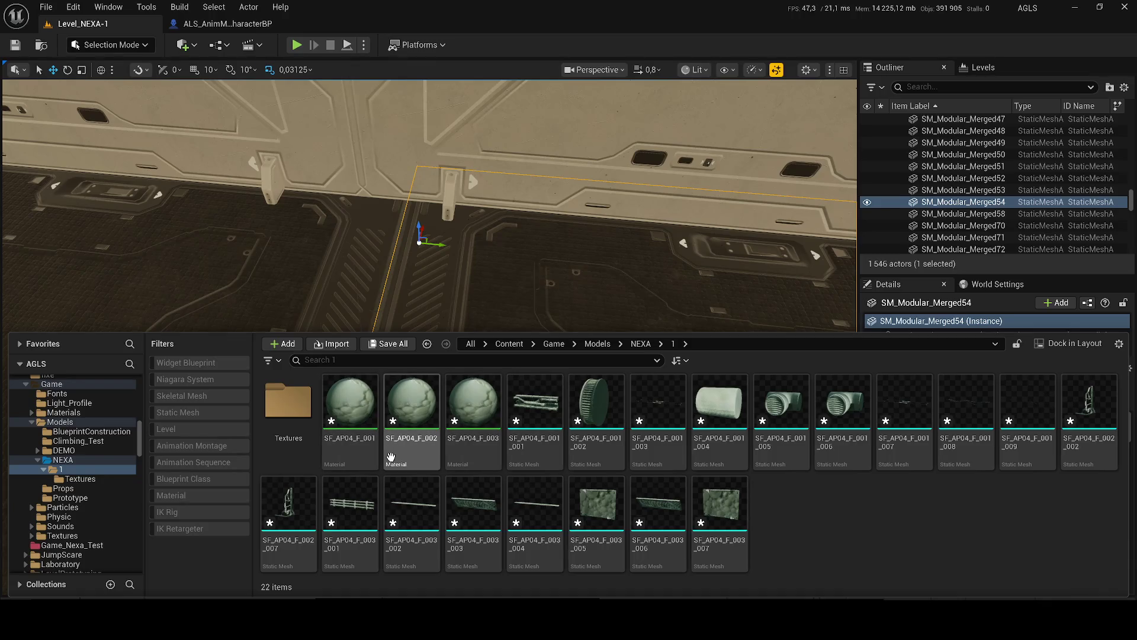
key(ctrl+a)
key(ctrl+s)
- Place the 18 SF_AP04 static meshes into the level and frame them
shift+click(552, 420)
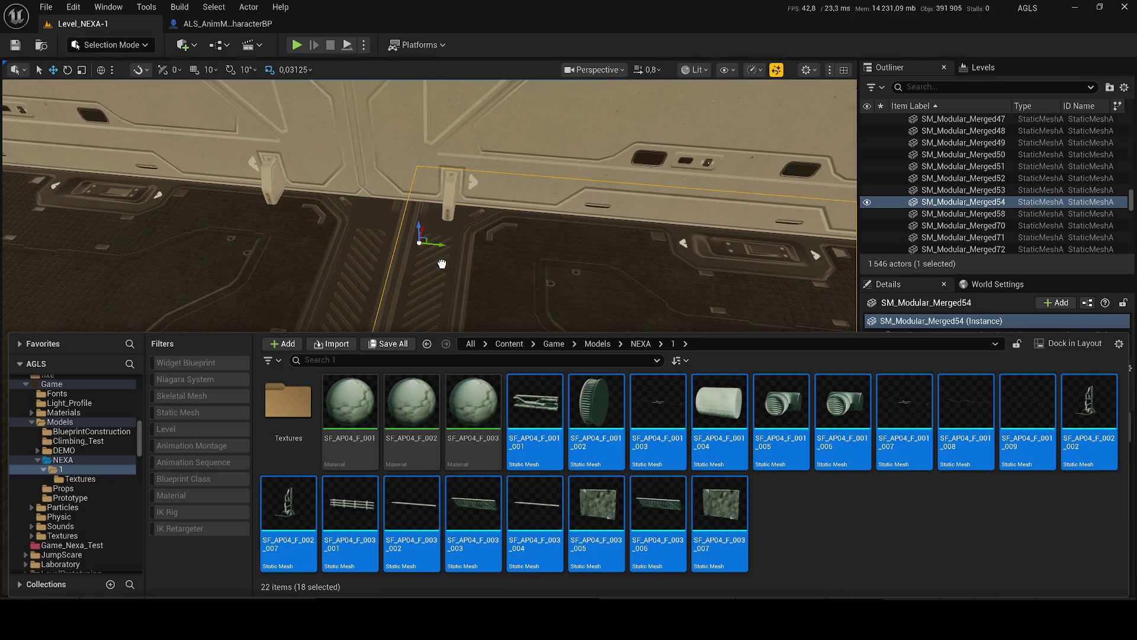
mouse_move(432, 266)
mouse_down()
mouse_move(465, 264)
mouse_move(475, 305)
mouse_move(495, 316)
mouse_move(481, 276)
mouse_move(509, 249)
mouse_move(440, 313)
mouse_up()
key(f)
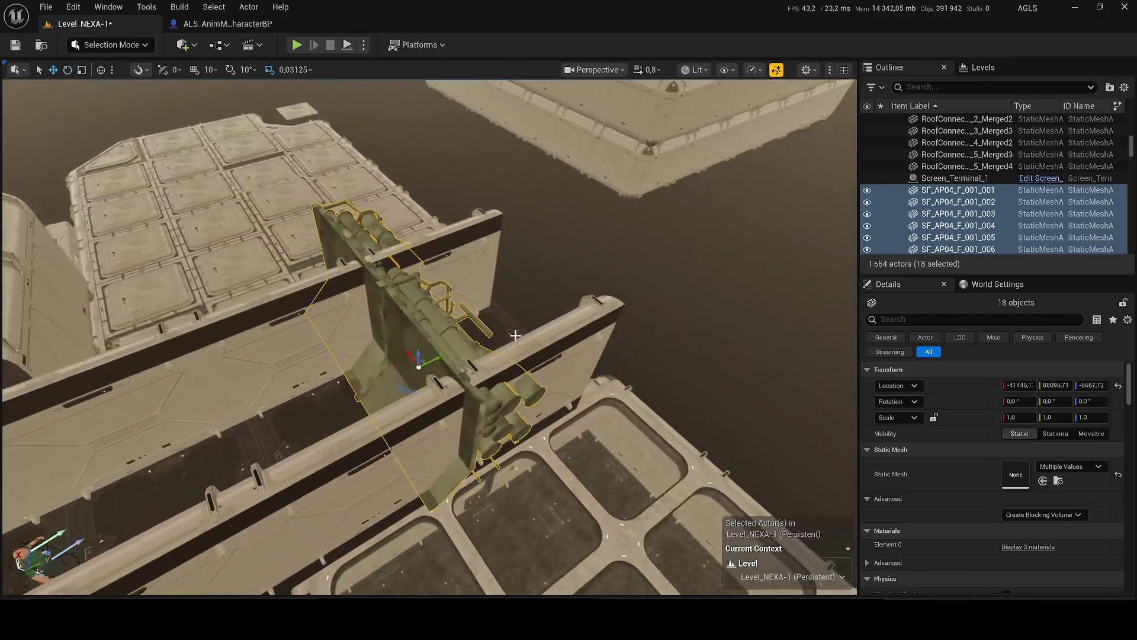
- Rotate the pipe rack about 90° around Z and slide it along X against the wall
key(e)
mouse_move(450, 364)
mouse_down()
mouse_move(426, 402)
mouse_move(420, 383)
mouse_up()
key(w)
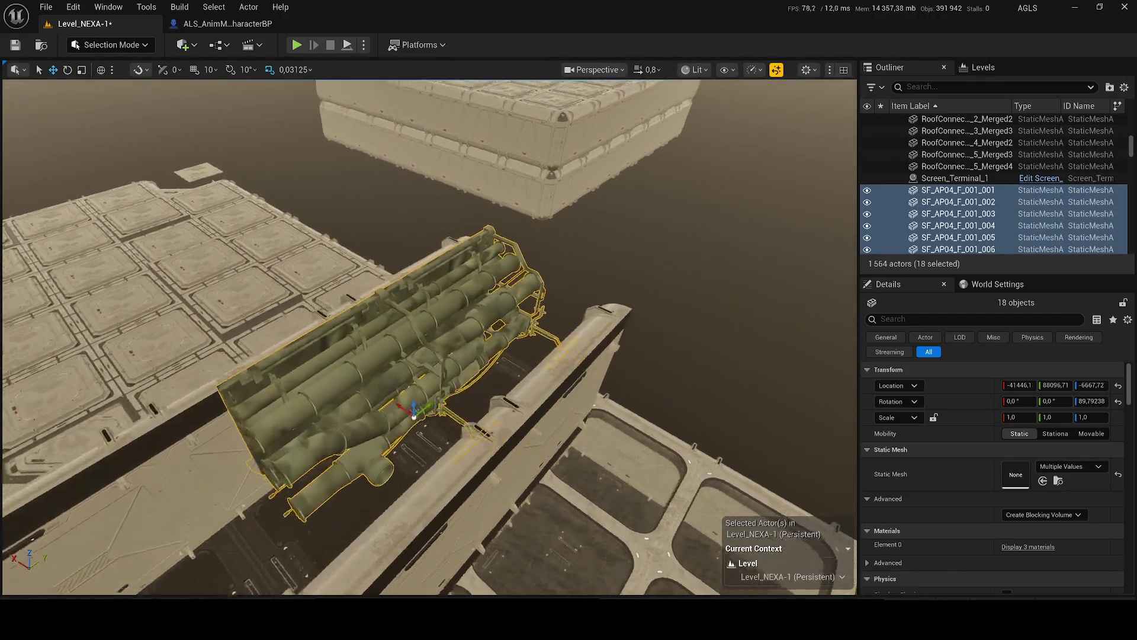
scroll(413, 374, up, 3)
mouse_move(424, 375)
mouse_down()
mouse_move(362, 339)
mouse_move(455, 418)
mouse_move(351, 376)
mouse_move(338, 456)
mouse_up()
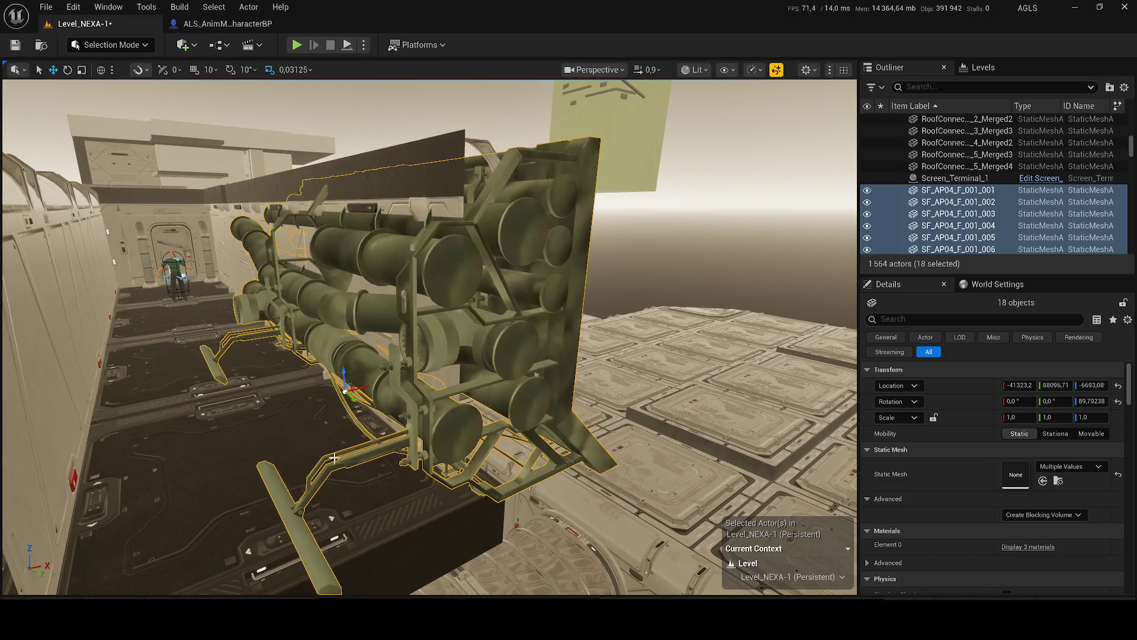
- Lower the rack and delete frame SF_AP04_F_002_007 and left strut SF_AP04_F_002_002
click(352, 461)
key(Delete)
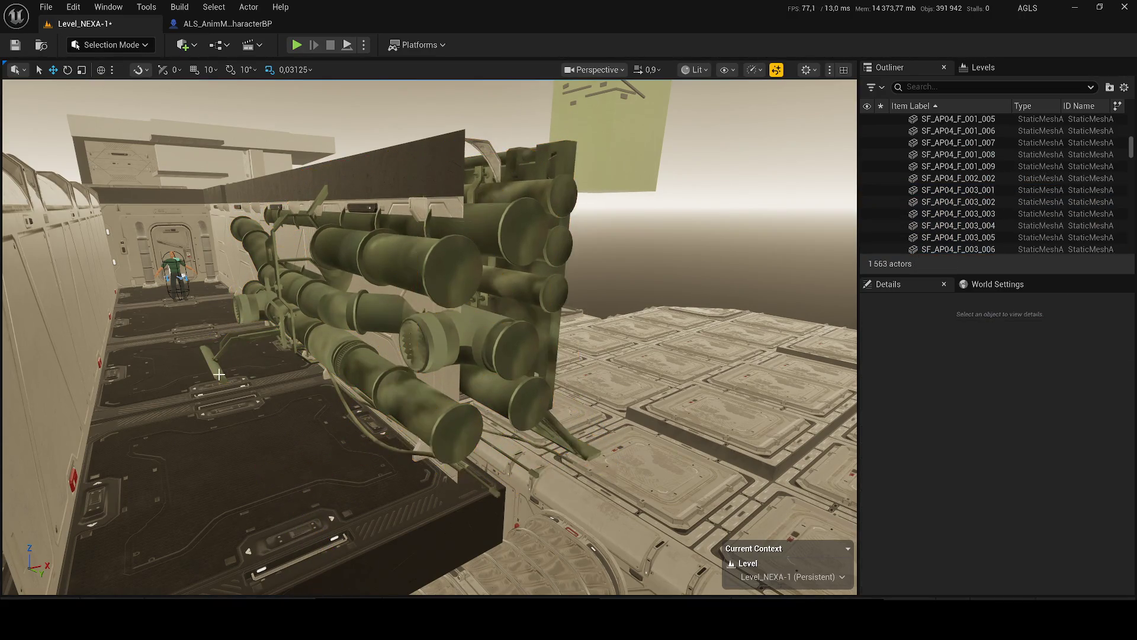
click(215, 364)
key(Delete)
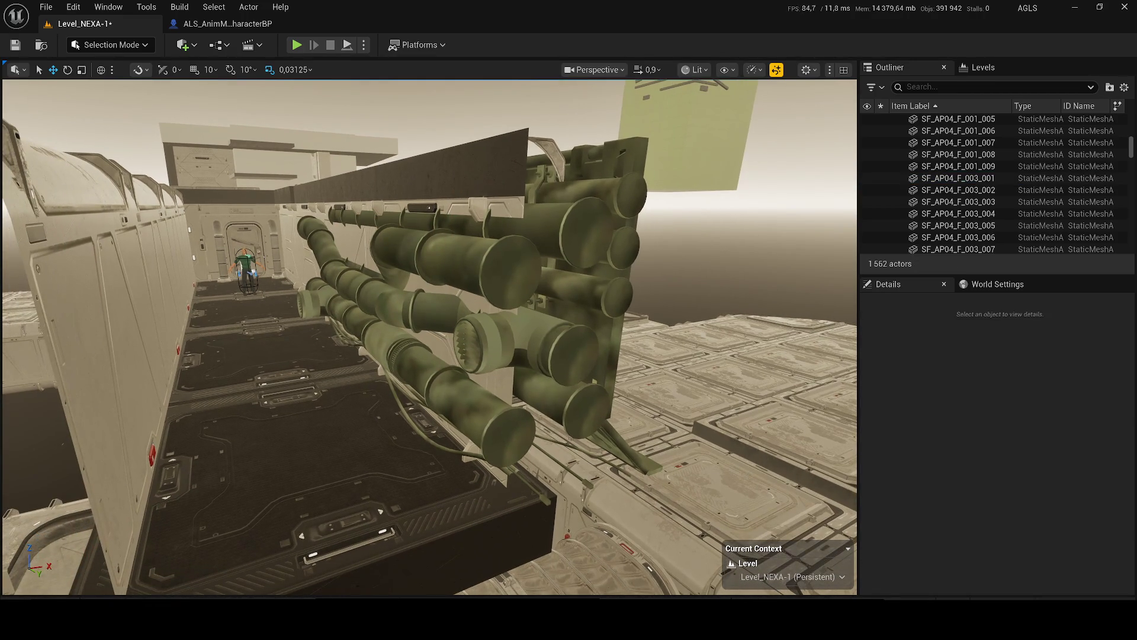
drag(324, 343, 323, 343)
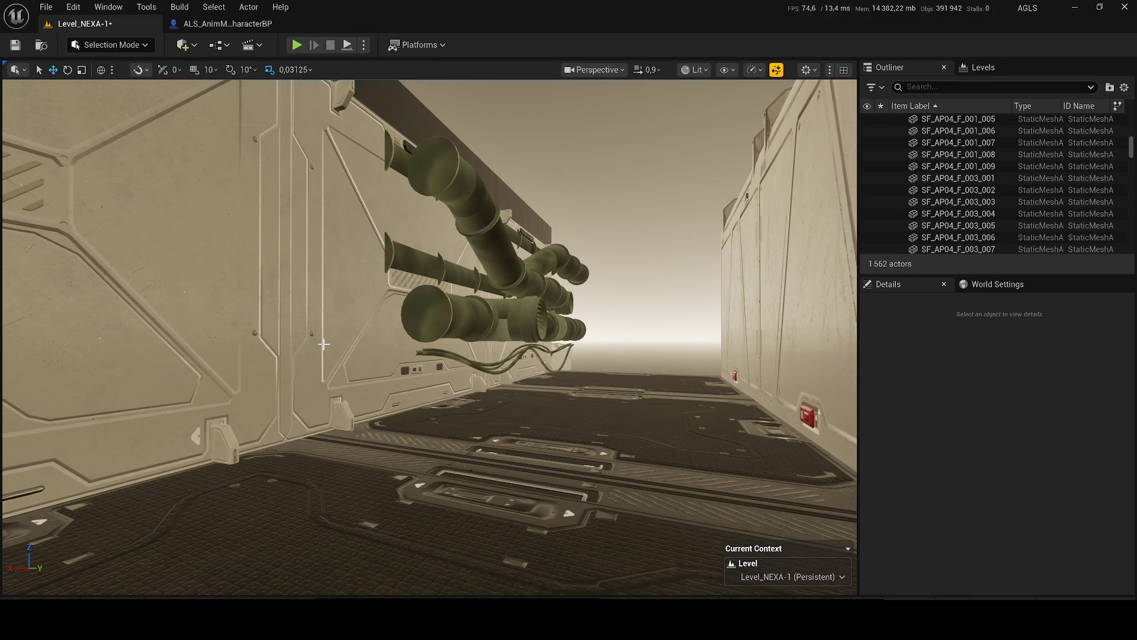
click(467, 201)
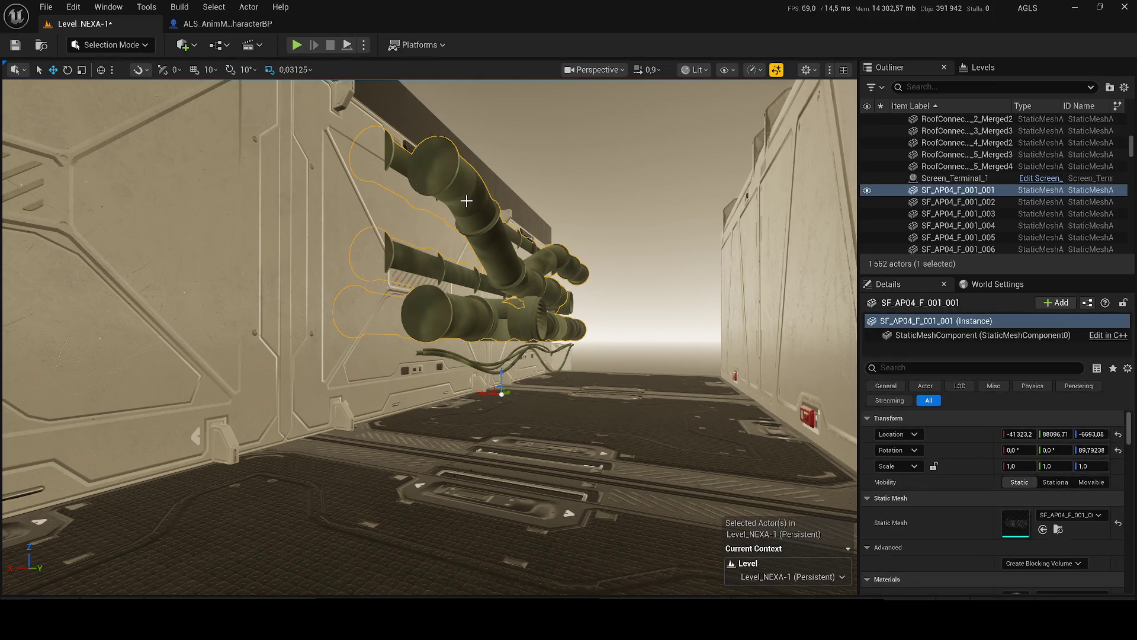
- Duplicate all 16 pipe actors and shift the copy along the corridor wall
scroll(956, 195, down, 5)
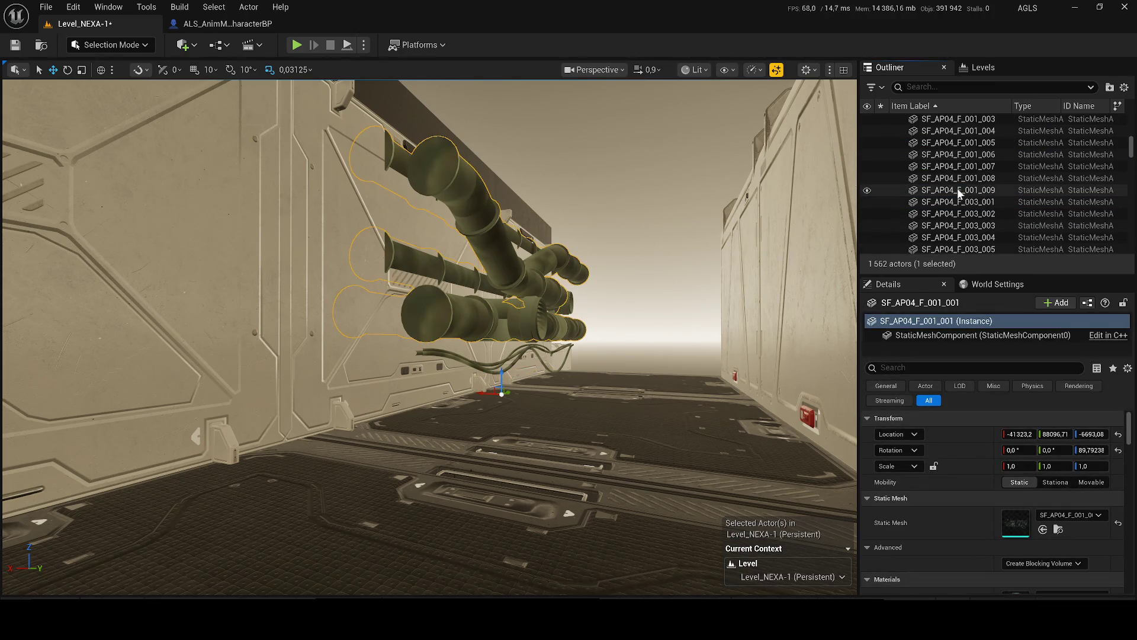
shift+click(959, 178)
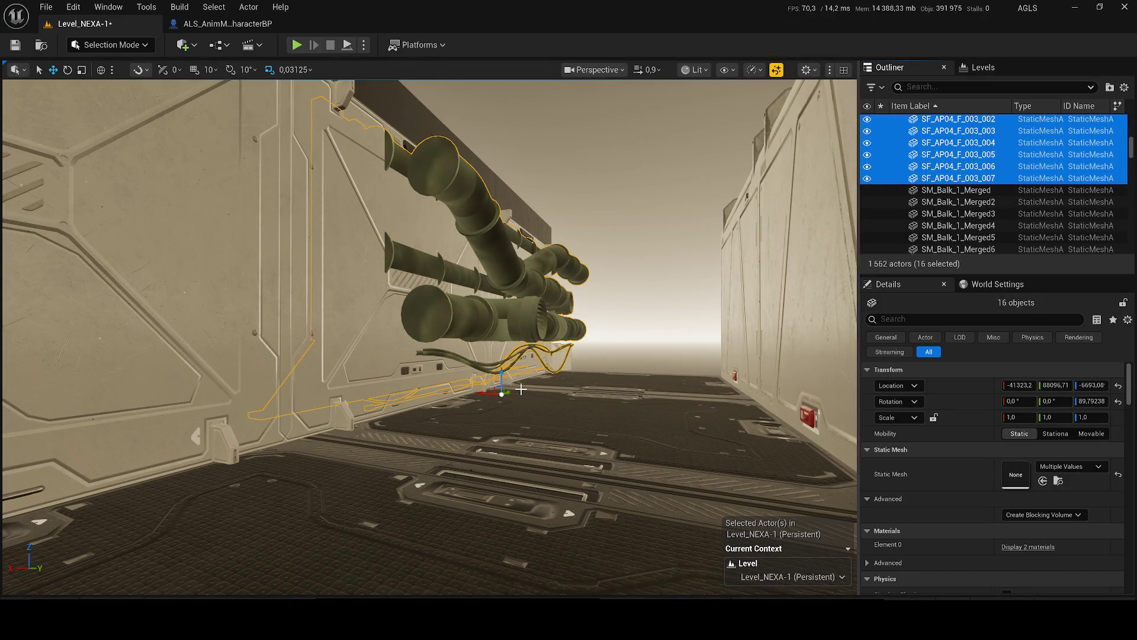
key(ctrl+d)
mouse_move(521, 389)
mouse_down()
mouse_move(520, 373)
mouse_move(565, 394)
mouse_move(451, 387)
mouse_up()
scroll(451, 387, down, 5)
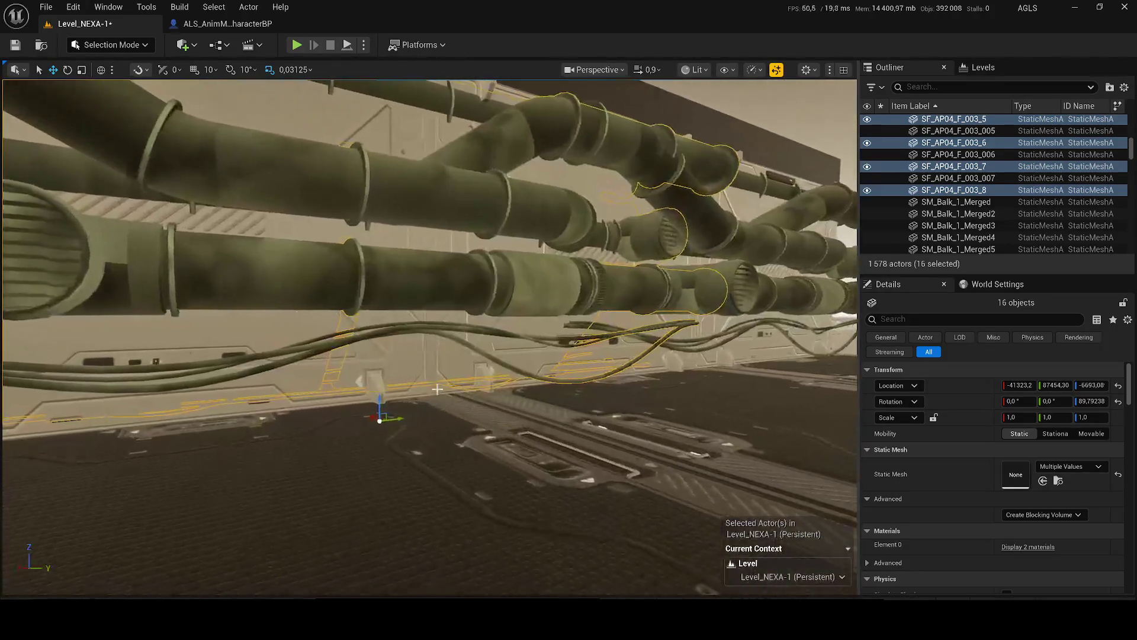
mouse_move(393, 418)
mouse_down()
mouse_move(38, 454)
mouse_move(168, 452)
mouse_move(169, 385)
mouse_move(107, 456)
mouse_up()
mouse_move(524, 394)
mouse_down()
mouse_move(498, 379)
mouse_move(580, 403)
mouse_move(569, 409)
mouse_move(587, 403)
mouse_move(569, 403)
mouse_up()
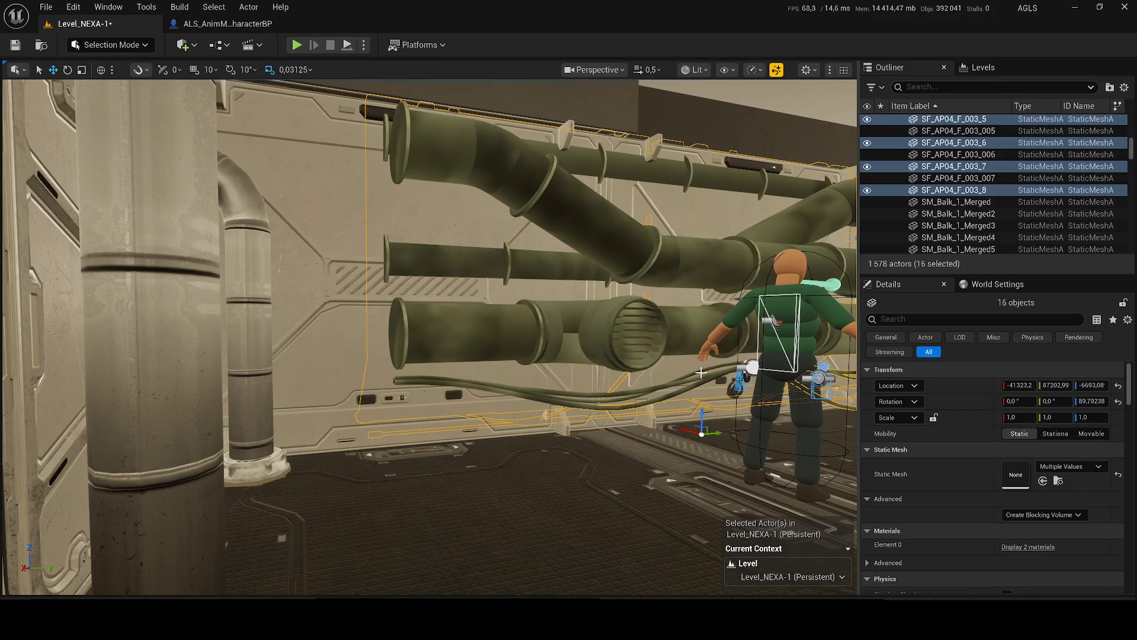
- Add a second copy further along the wall, then fly into the next room
key(ctrl+d)
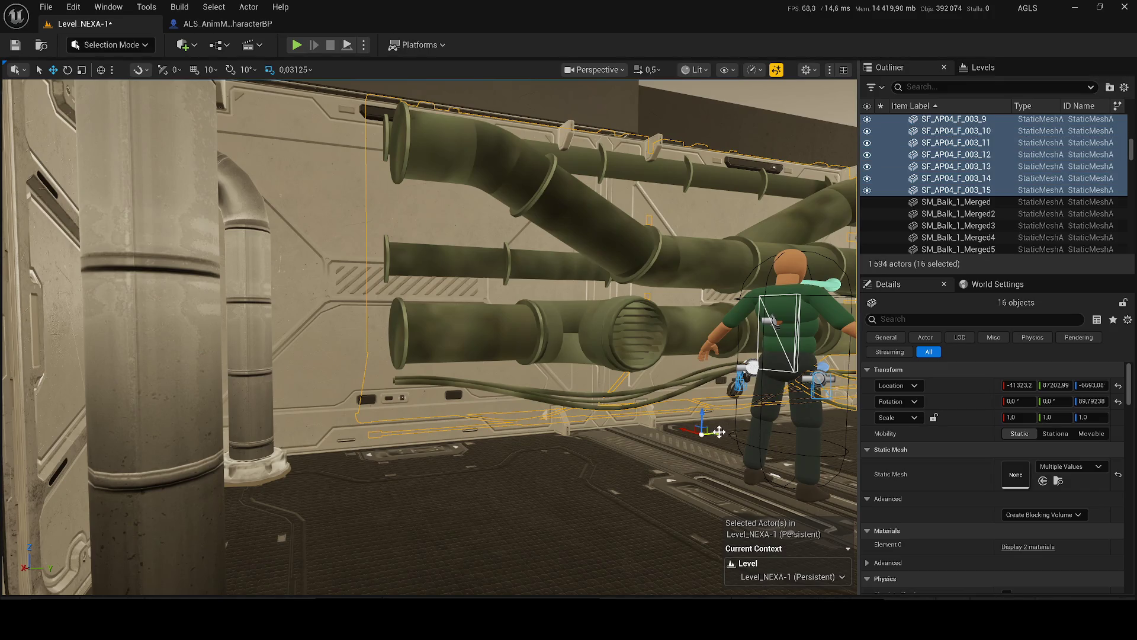
mouse_move(717, 433)
mouse_down()
mouse_move(554, 446)
mouse_move(568, 448)
mouse_up()
drag(589, 373, 426, 8)
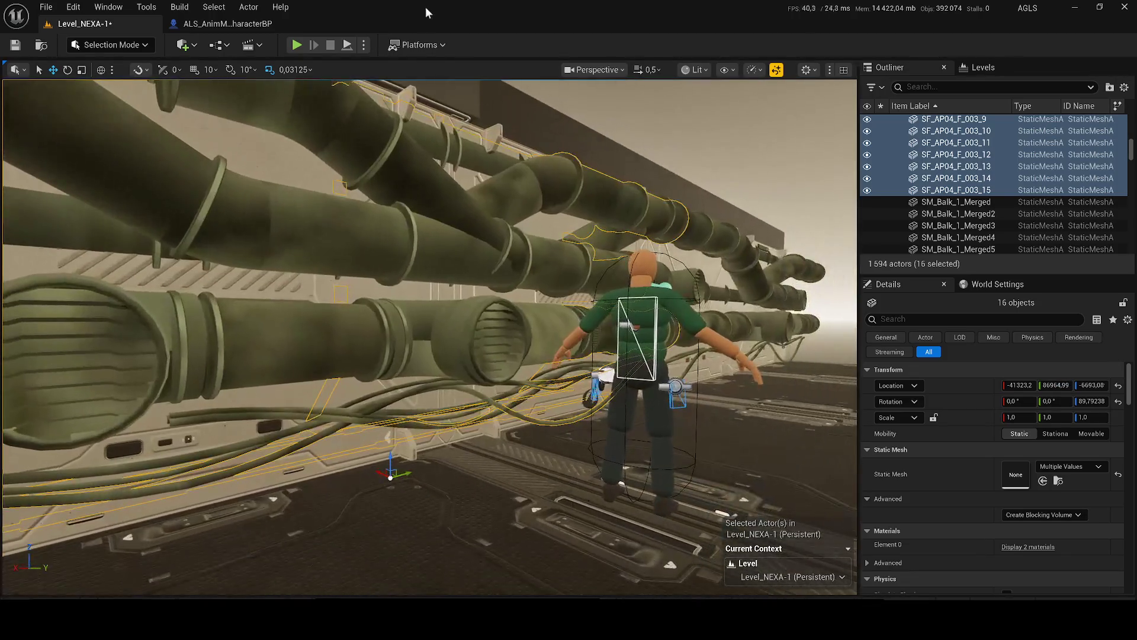
key(w)
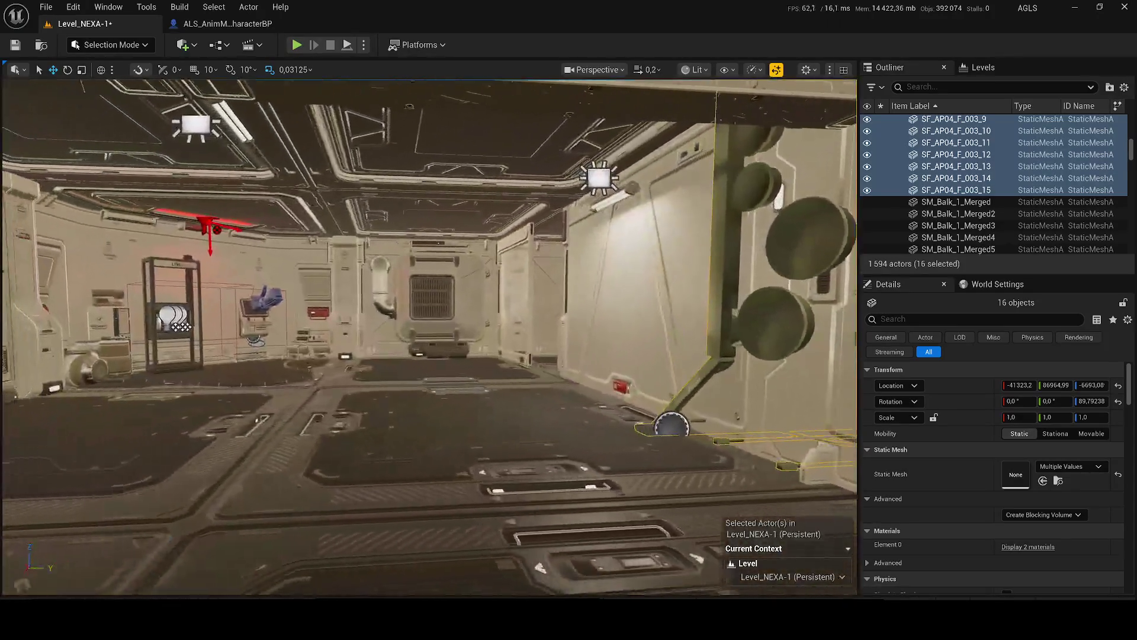
mouse_move(238, 232)
mouse_down()
mouse_move(296, 232)
mouse_move(239, 233)
mouse_up()
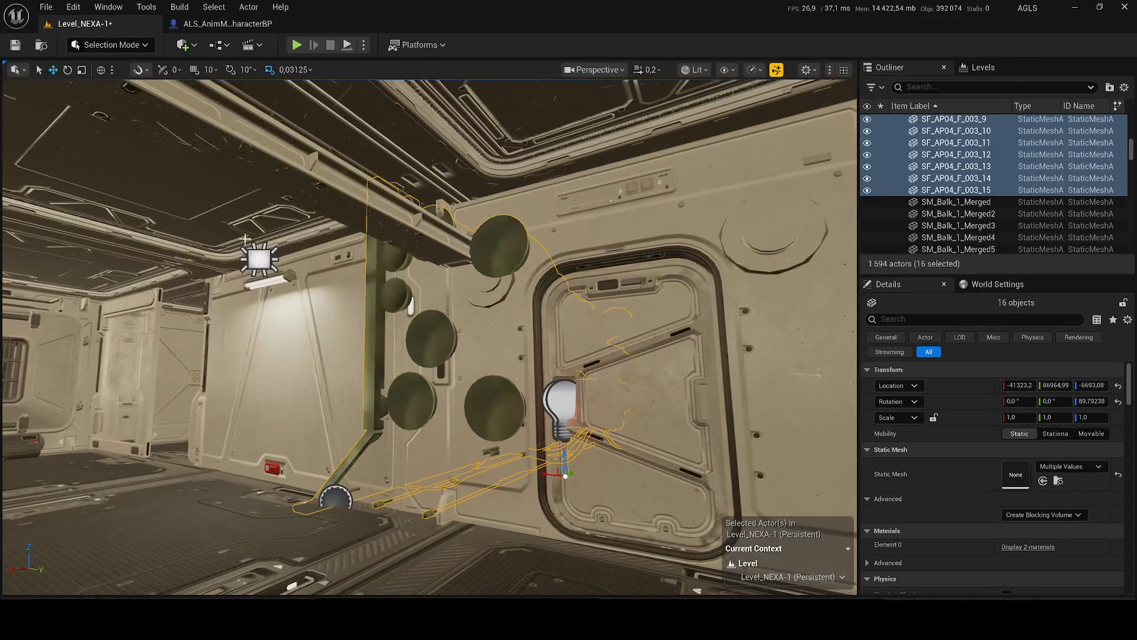
- Copy the rect light above the door to the left
click(334, 499)
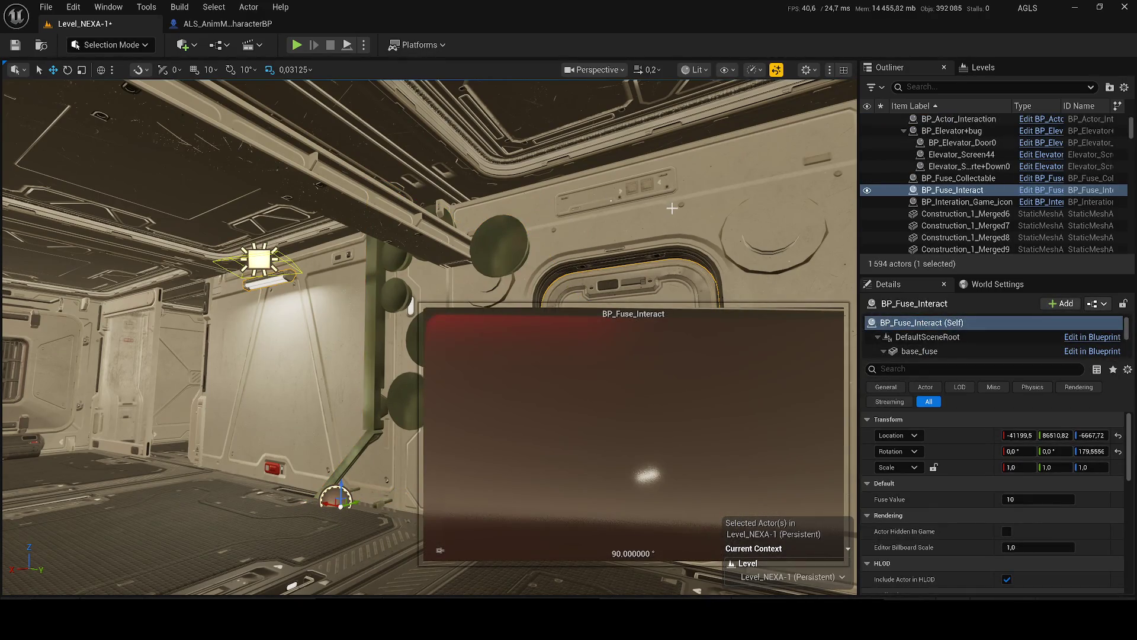
mouse_move(276, 278)
mouse_down()
mouse_move(222, 305)
mouse_move(450, 196)
mouse_move(308, 219)
mouse_move(383, 198)
mouse_move(436, 213)
mouse_up()
click(222, 305)
click(396, 210)
scroll(367, 201, up, 1)
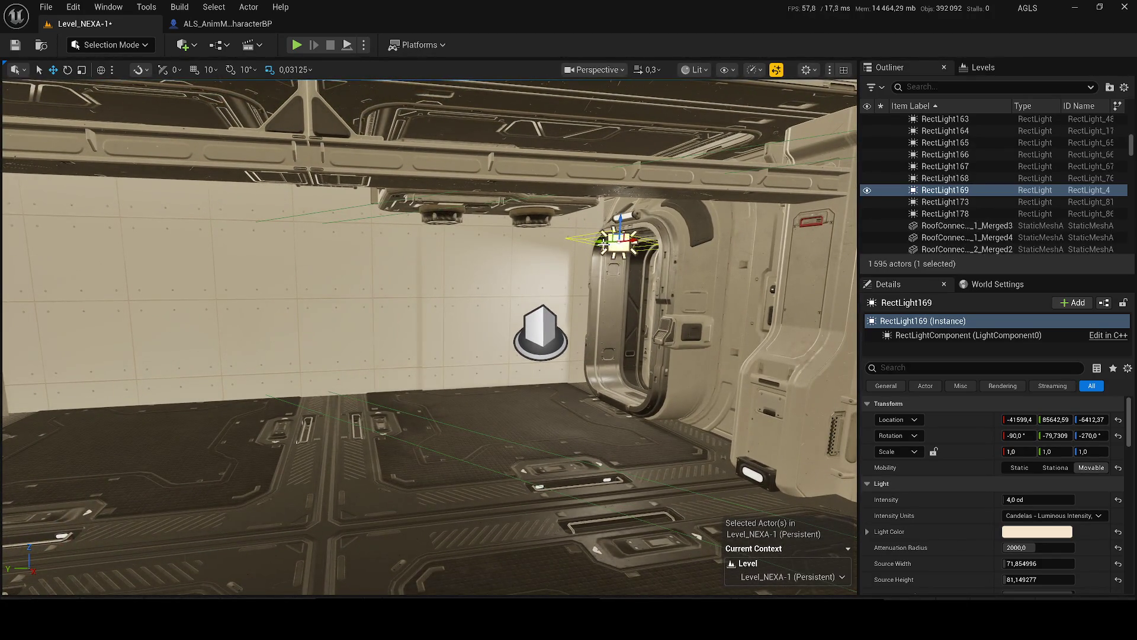
drag(632, 240, 131, 228)
- Shift the copied rect light along Y, save the level and start a play-test
key(f)
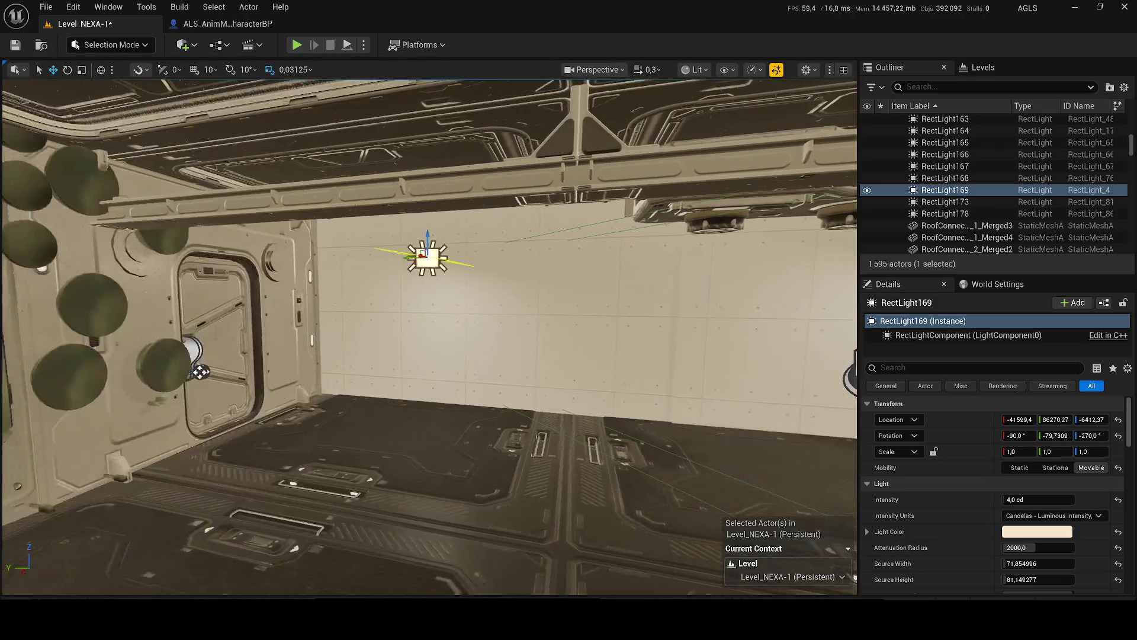
drag(425, 257, 148, 260)
key(ctrl+s)
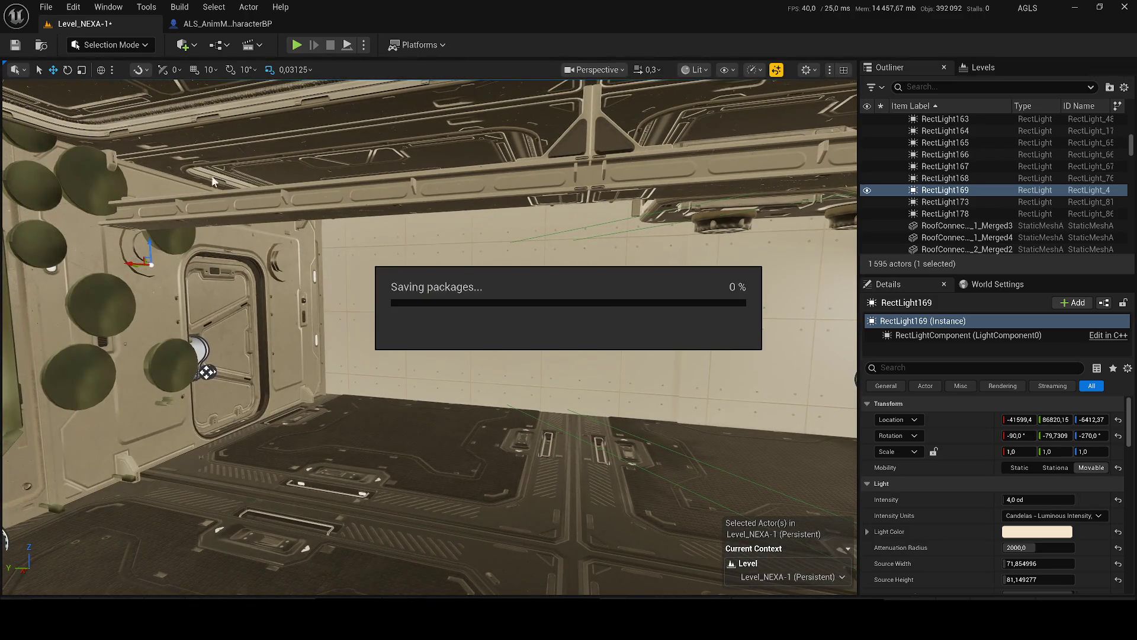
click(297, 45)
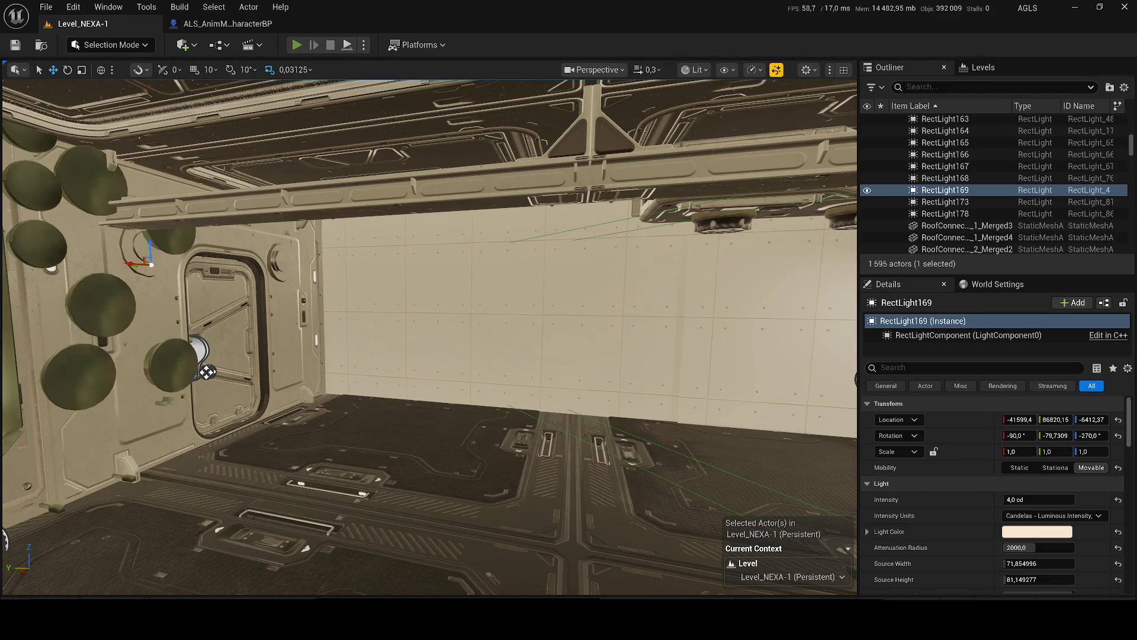
- Stop the play-test, set RectLight169 to about 63 cd, raise it toward the ceiling, and replay
key(w)
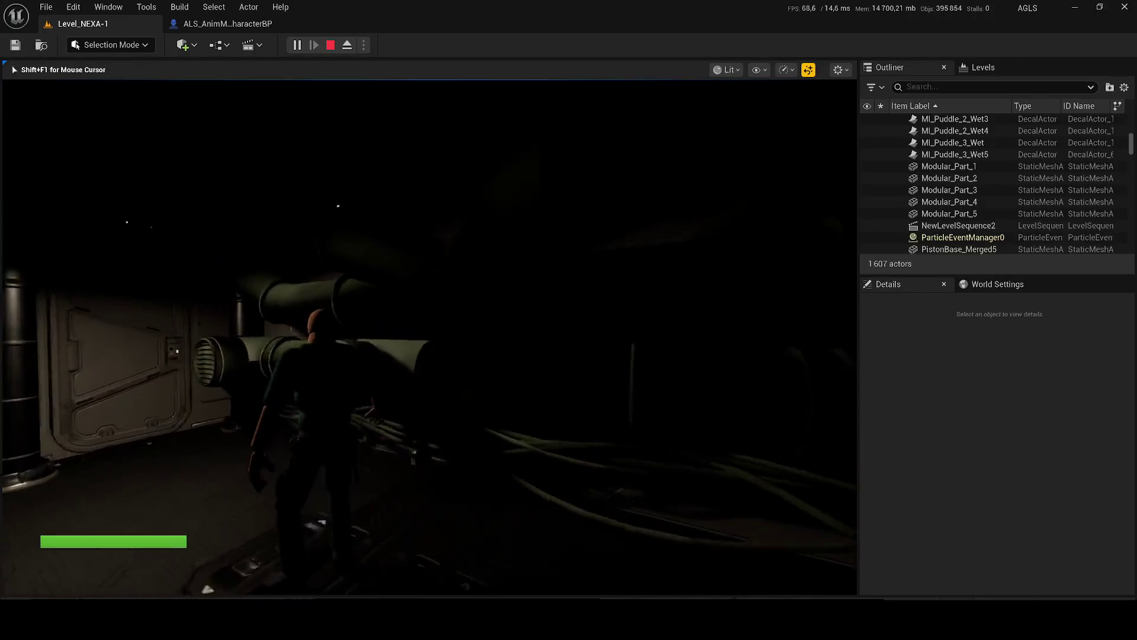
key(Escape)
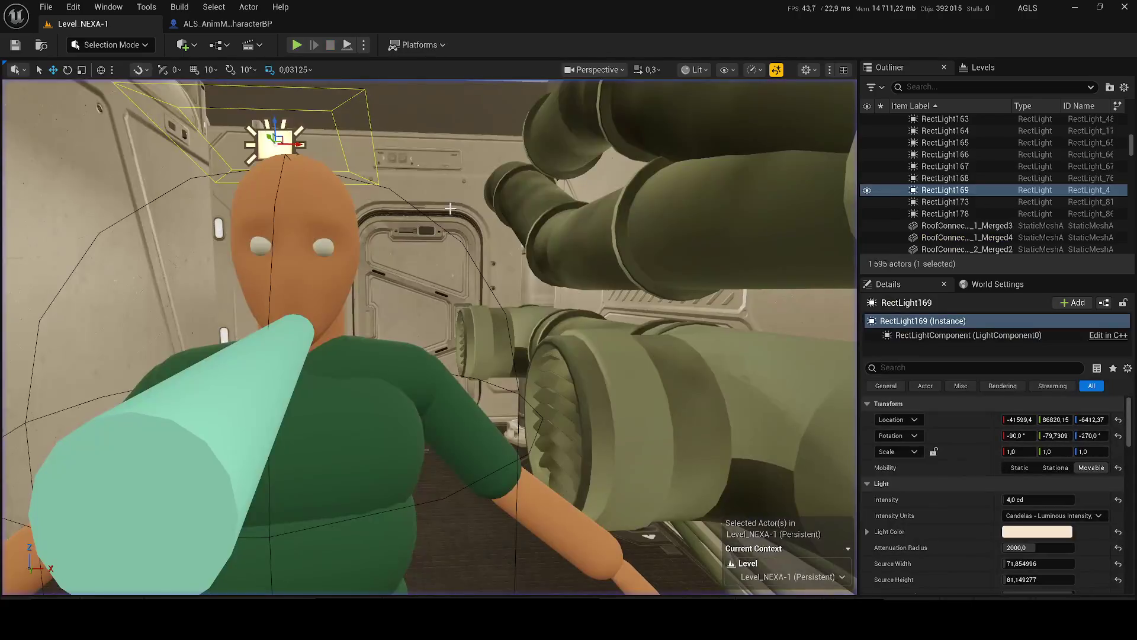
mouse_move(389, 151)
mouse_down()
mouse_move(385, 237)
mouse_move(388, 187)
mouse_up()
drag(1031, 499, 1060, 500)
drag(447, 249, 453, 120)
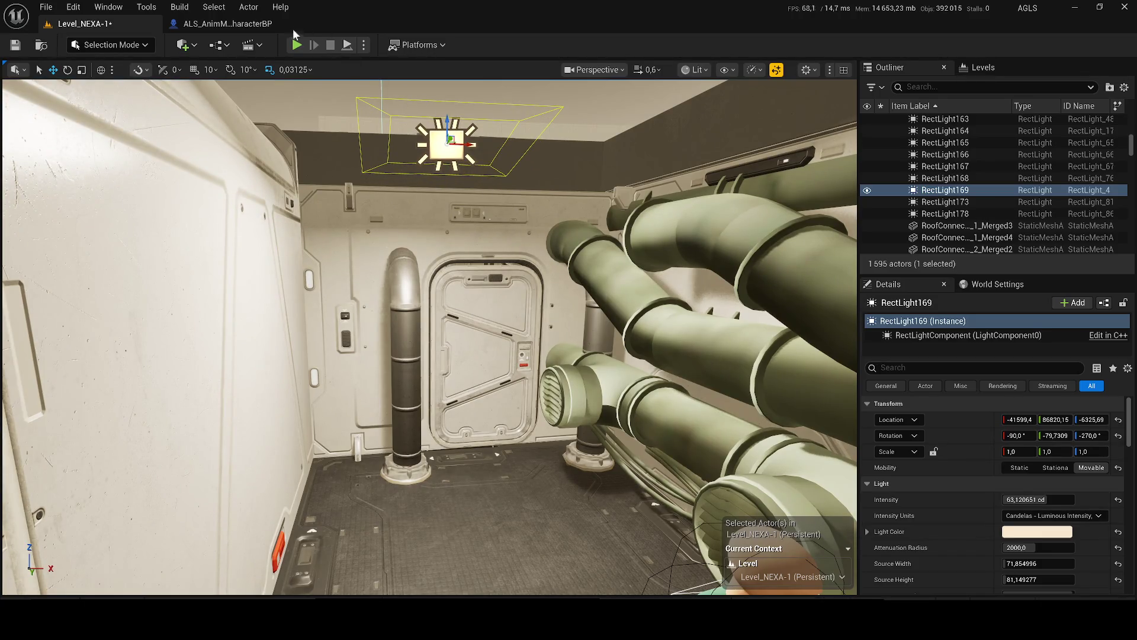
key(alt+p)
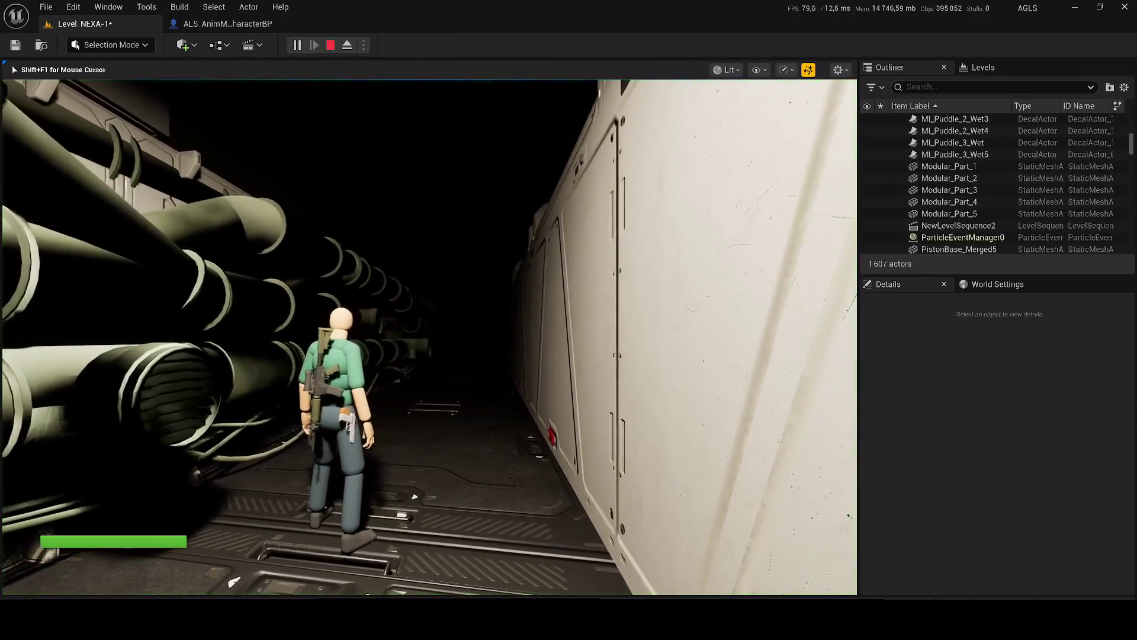
- Walk the character to the corridor door, crouch and ragdoll it, then exit to a wide view
key(w)
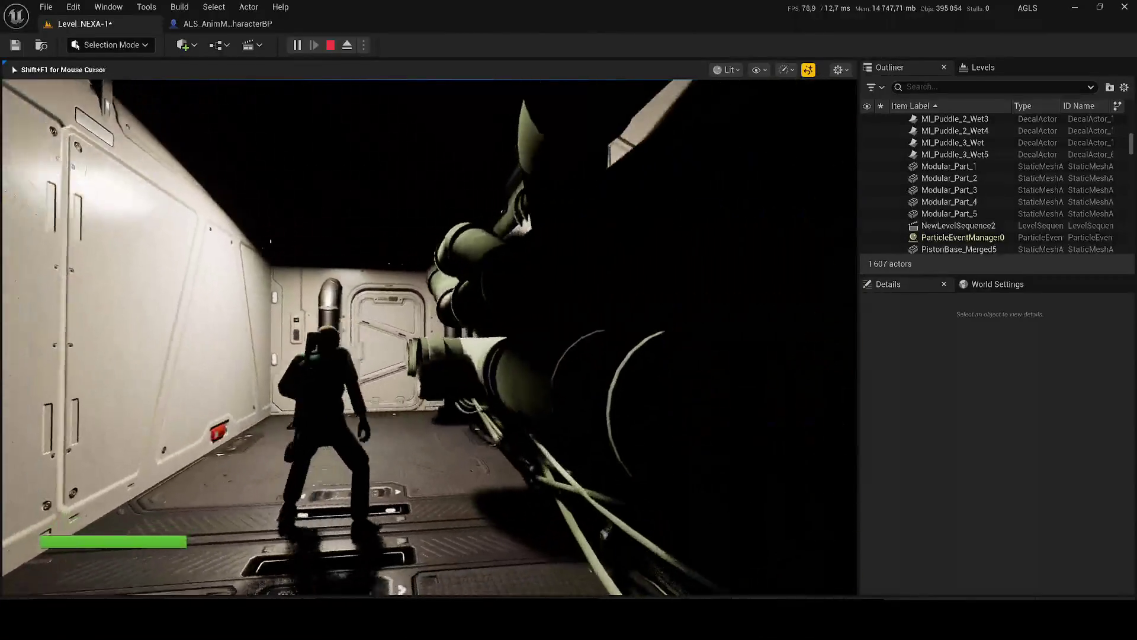
key(w)
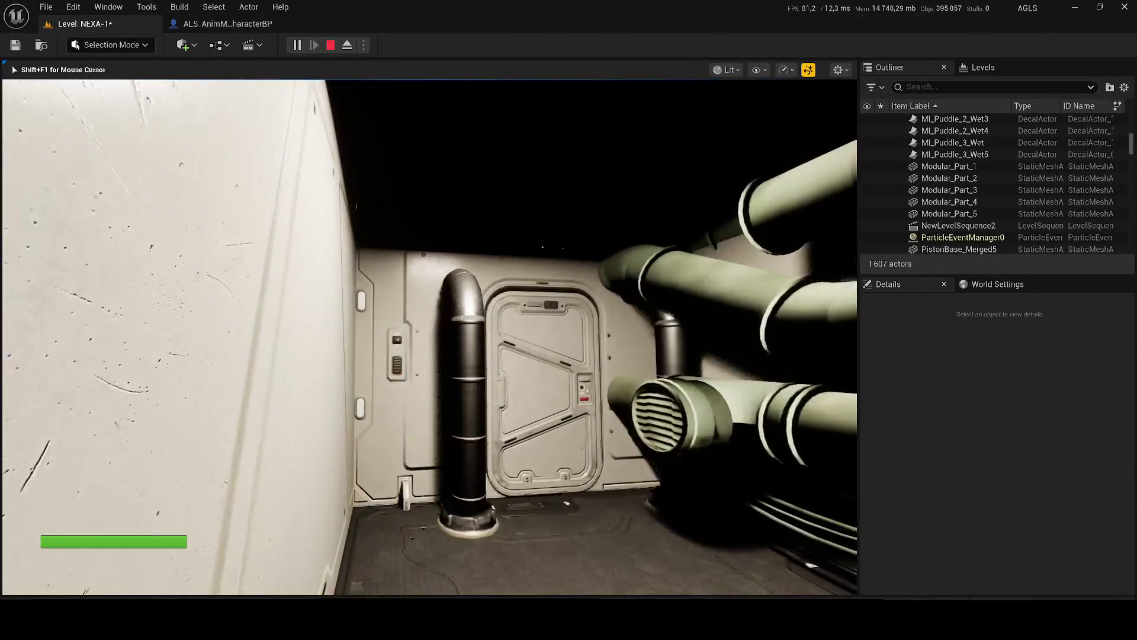
key(w)
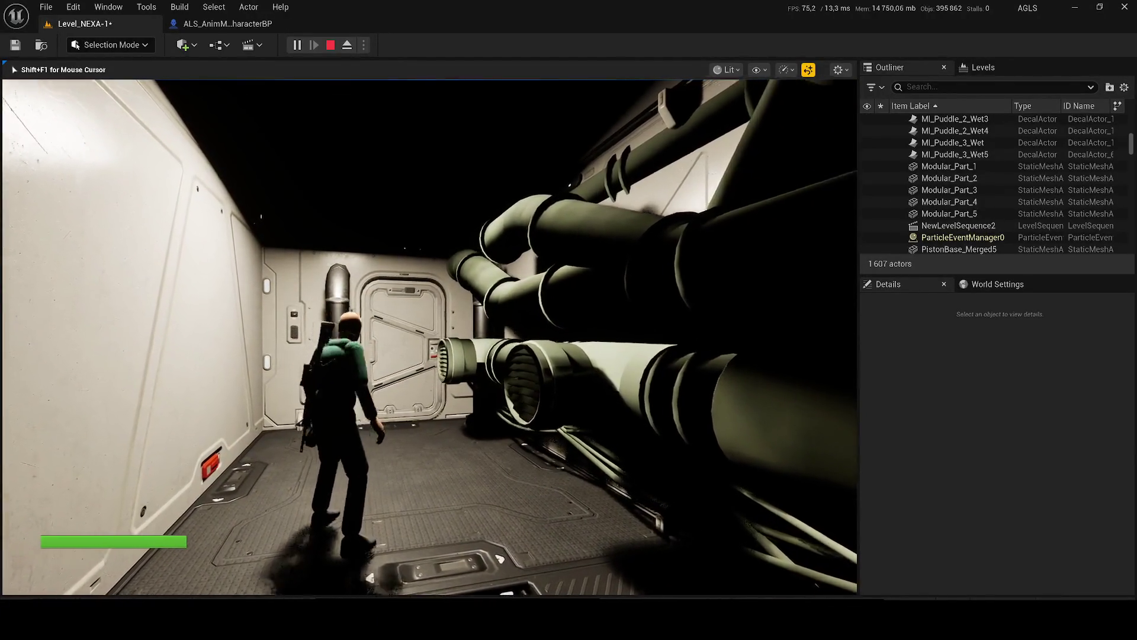
key(x)
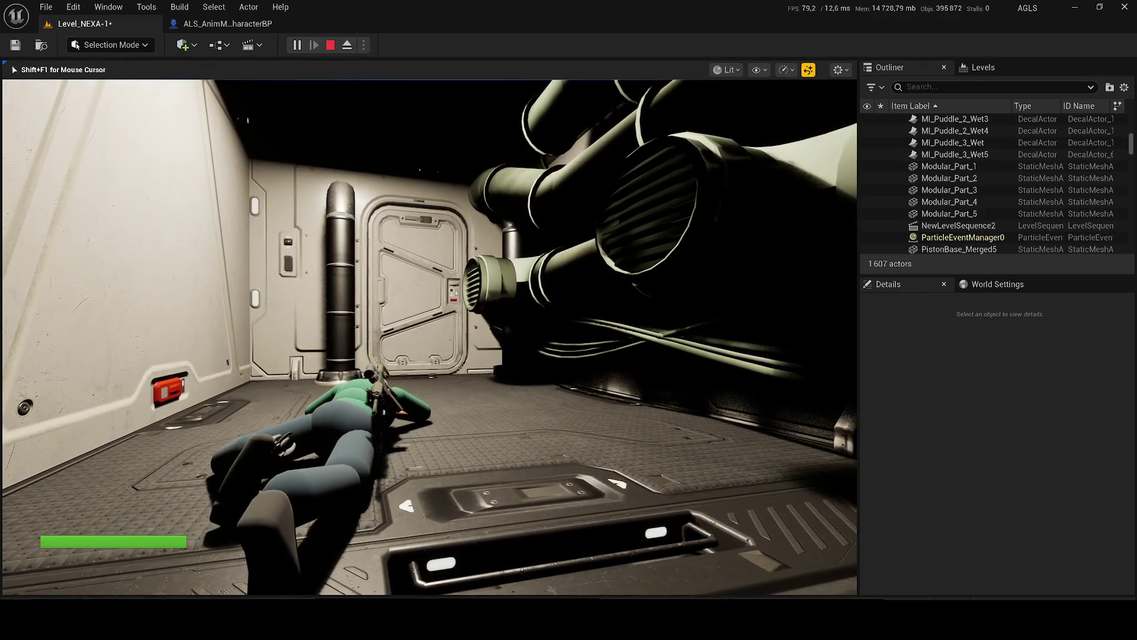
key(x)
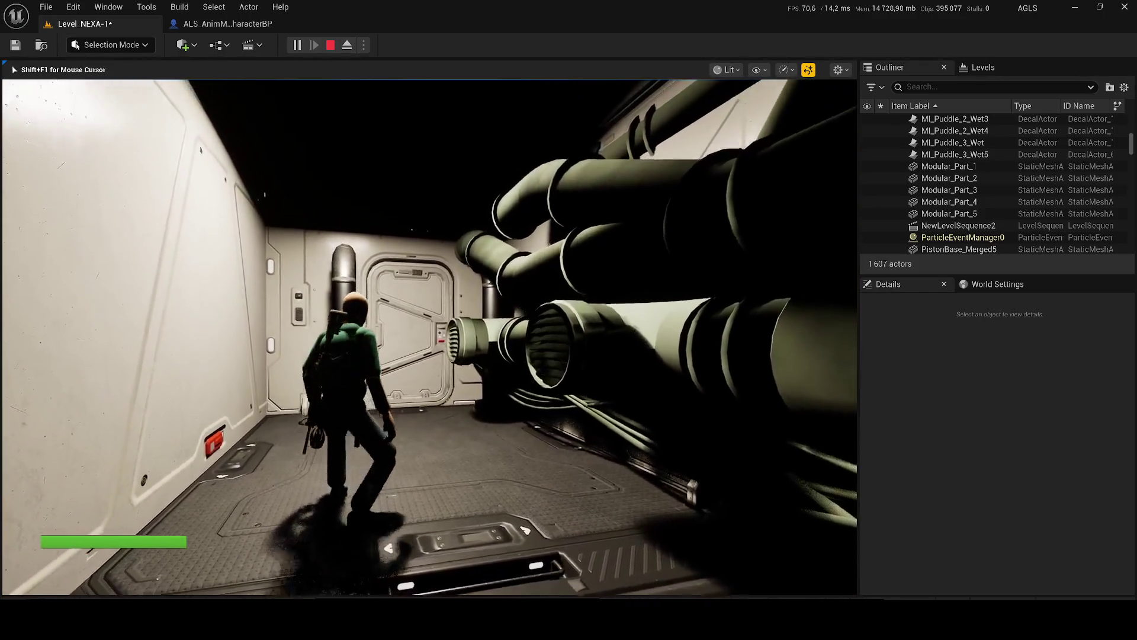
key(alt)
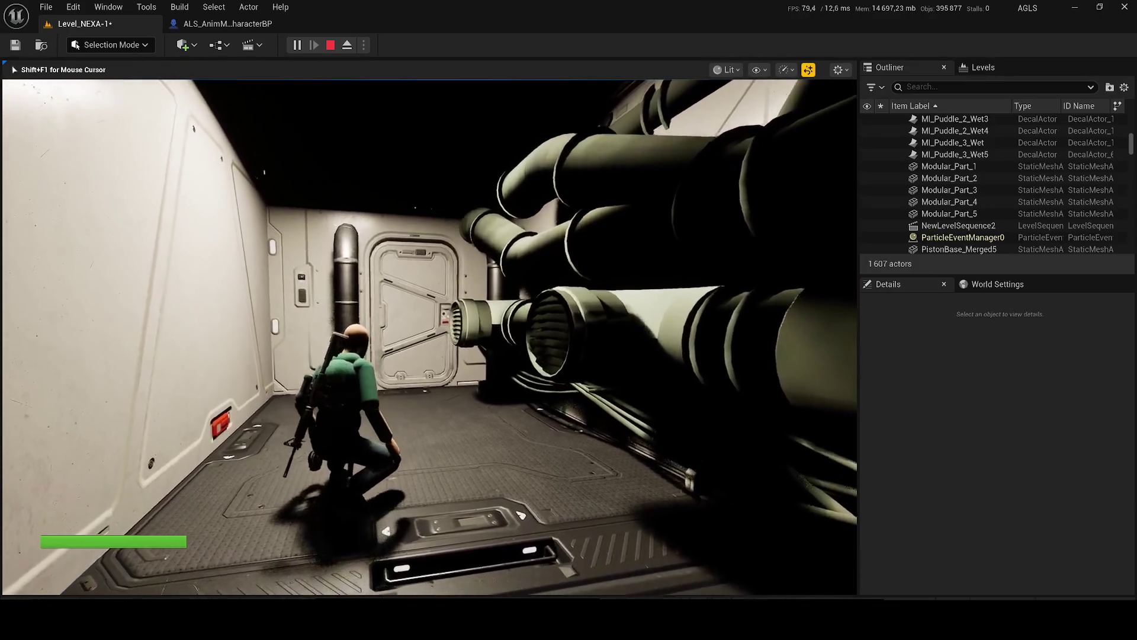
key(x)
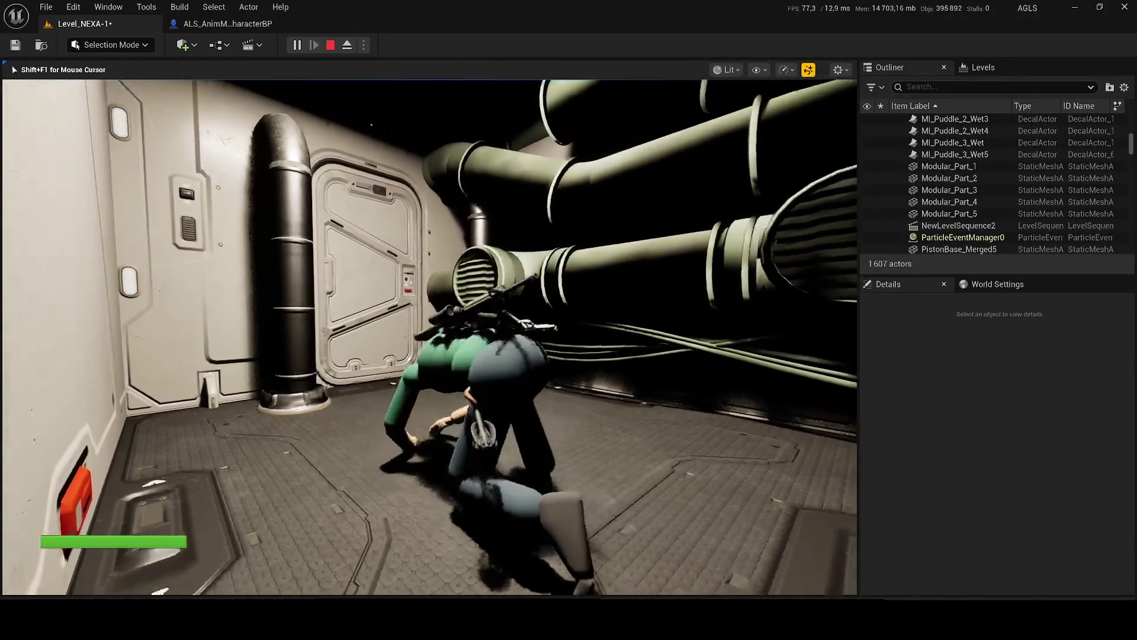
key(x)
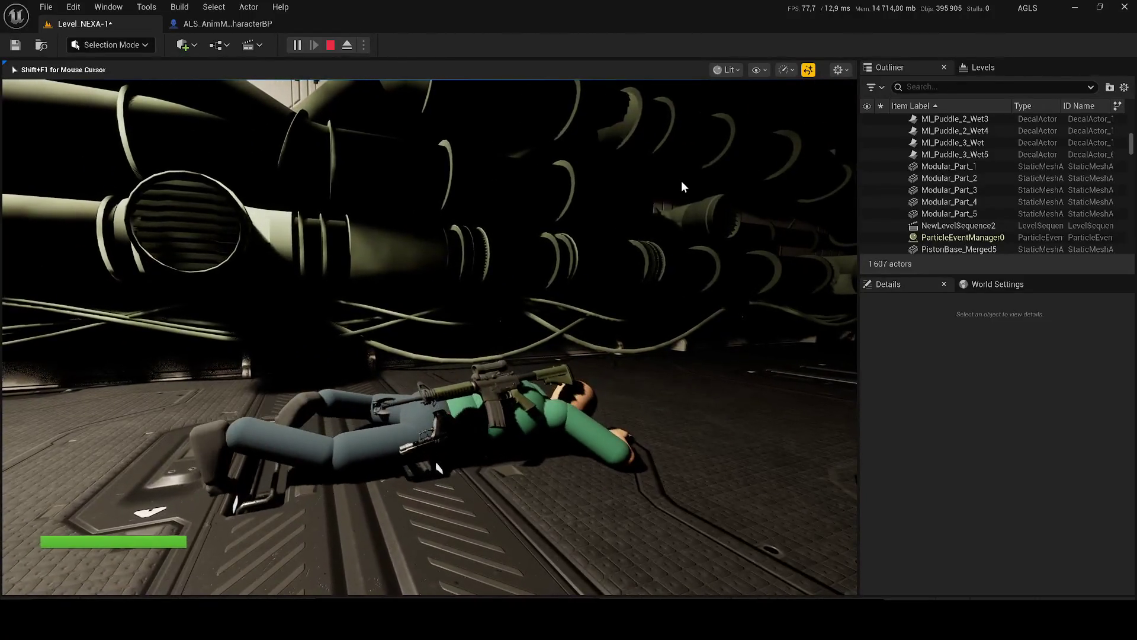
key(Escape)
drag(565, 204, 235, 384)
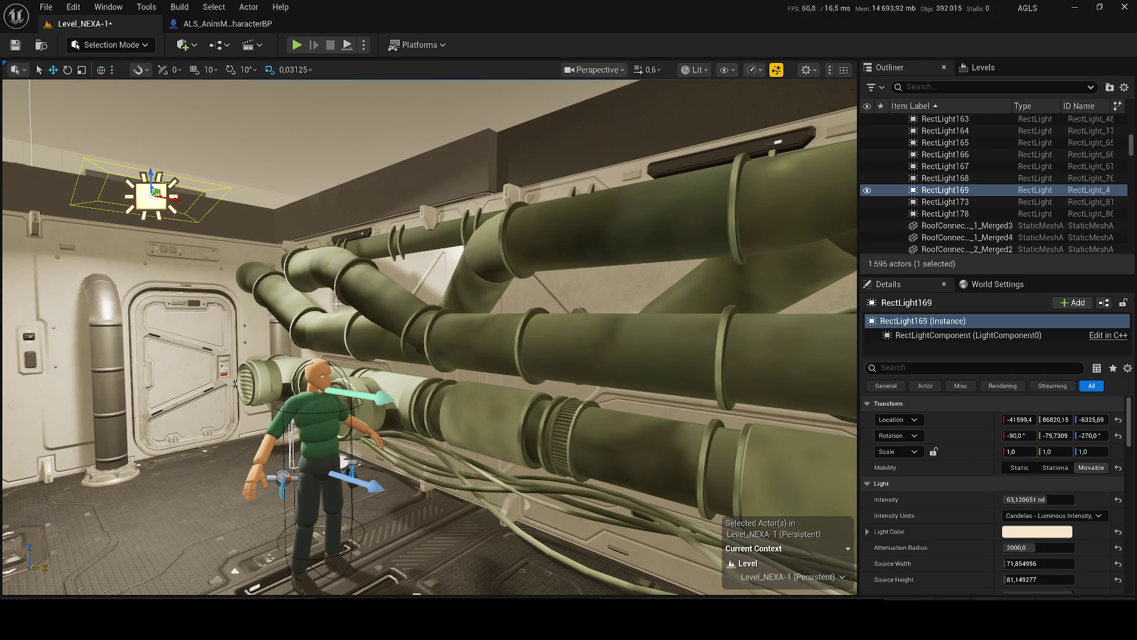
- Open pipe SF_AP04_F_001_11's material SF_AP04_F_001 and dock its editor beside the level
drag(235, 384, 228, 384)
click(550, 228)
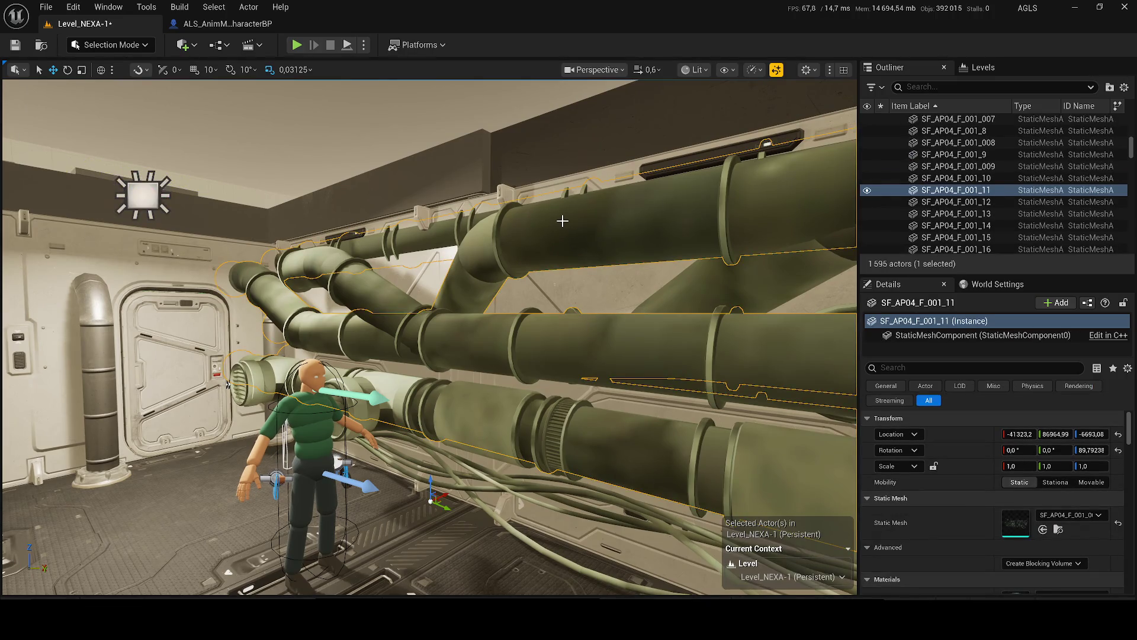
key(ctrl+space)
click(351, 457)
double_click(351, 457)
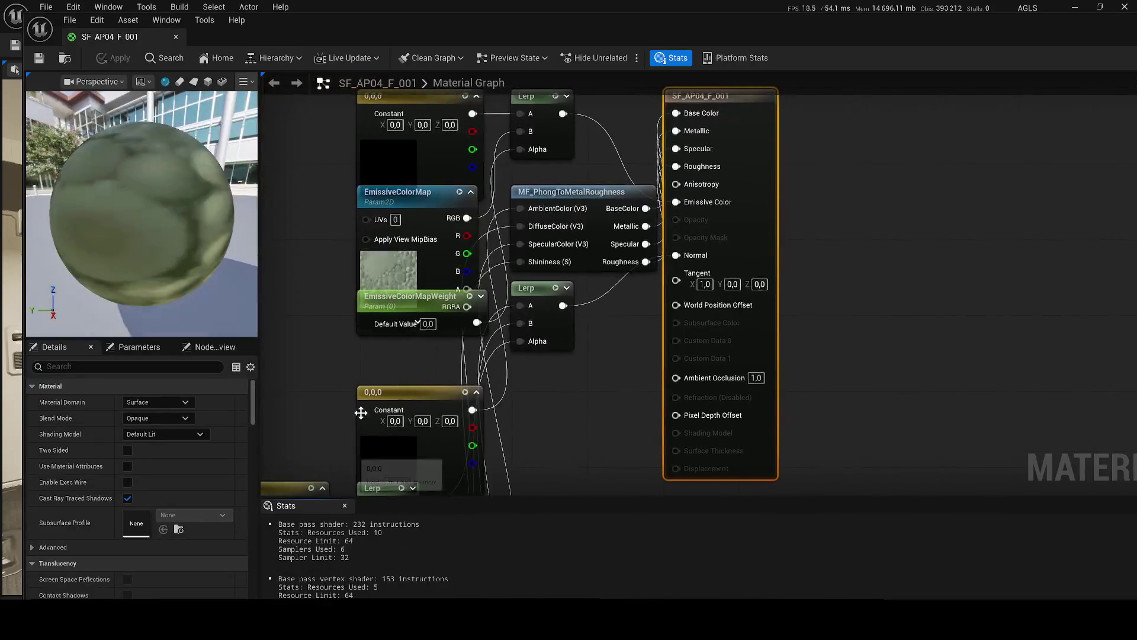
mouse_move(109, 37)
mouse_down()
mouse_move(338, 50)
mouse_move(332, 24)
mouse_up()
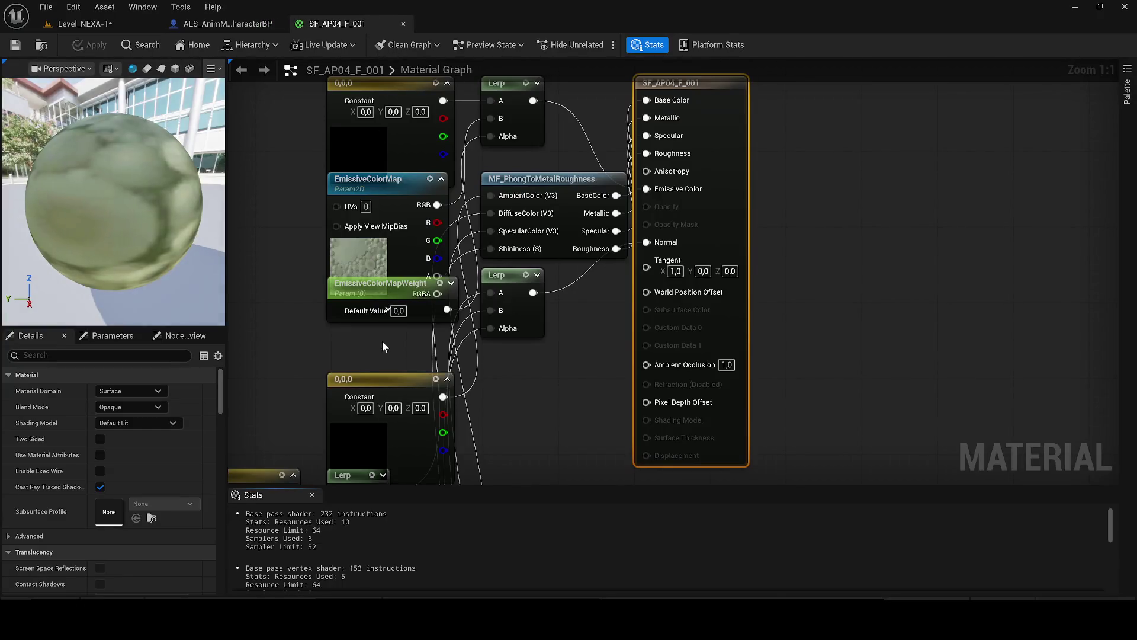
- Set the EmissiveColorMap texture to black_masks
scroll(533, 266, down, 2)
drag(548, 213, 367, 218)
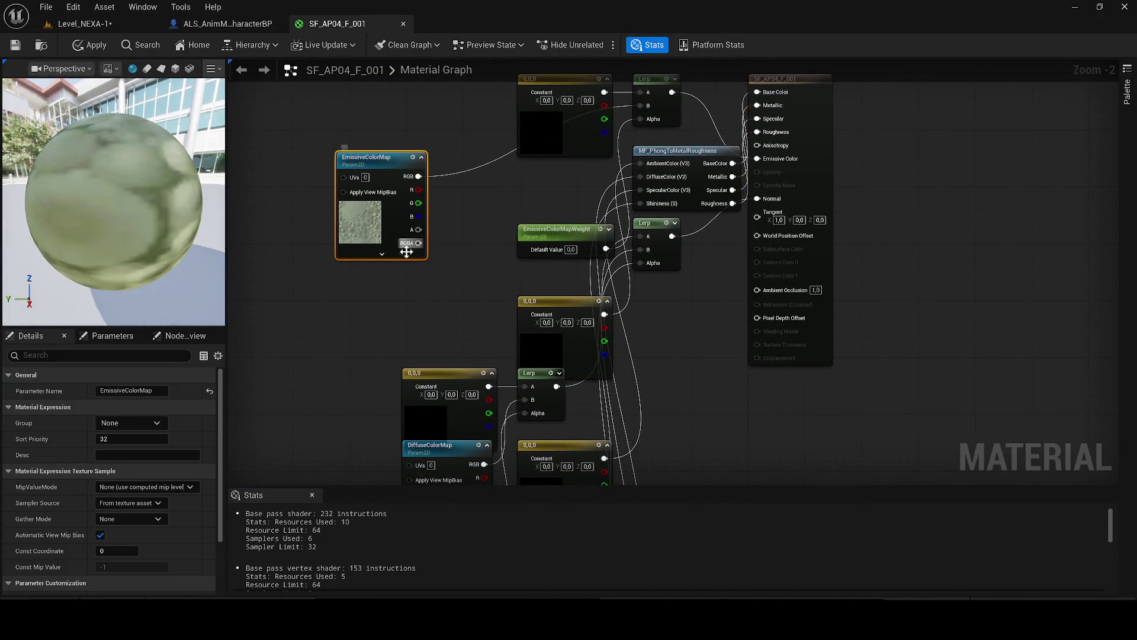
scroll(148, 503, down, 3)
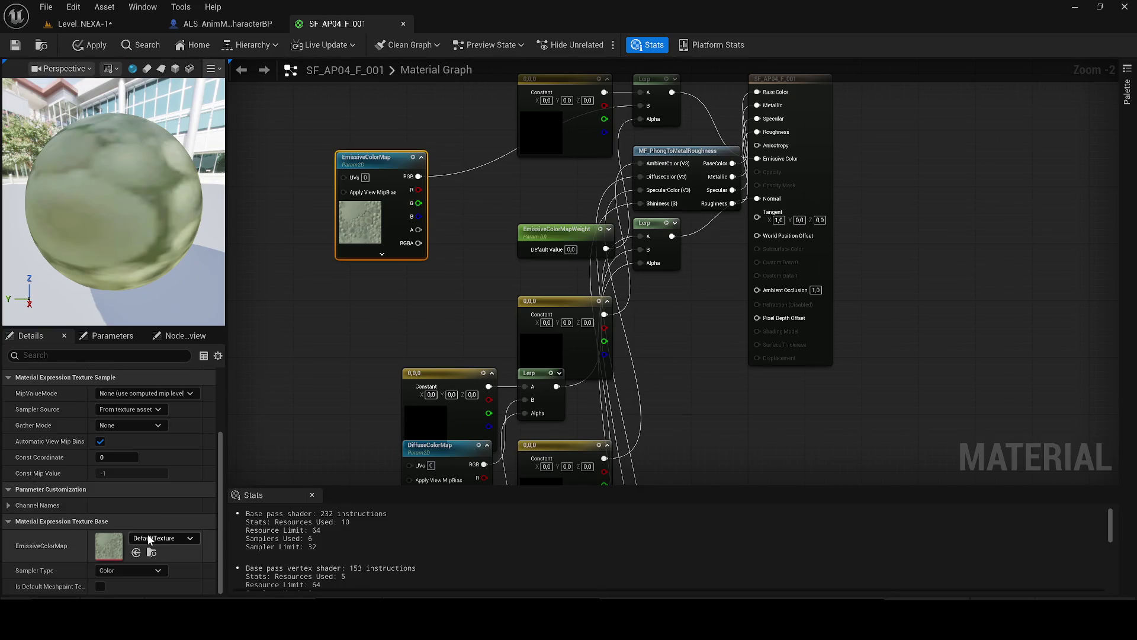
click(149, 539)
text(bla)
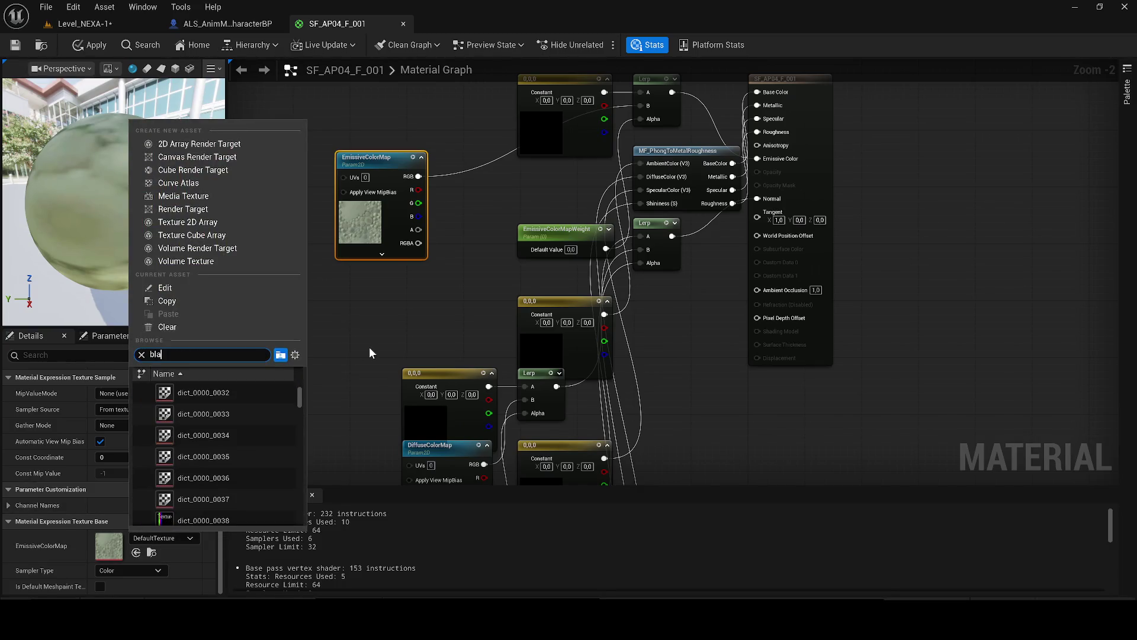
text(ck)
scroll(241, 449, down, 2)
scroll(240, 447, down, 2)
click(223, 441)
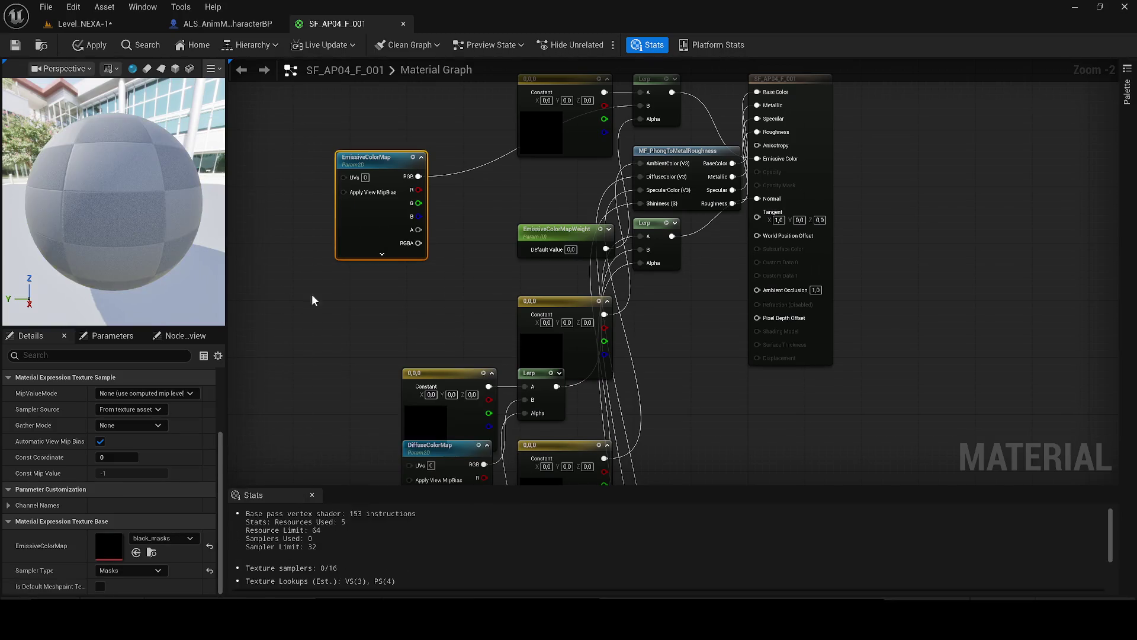
scroll(427, 346, down, 4)
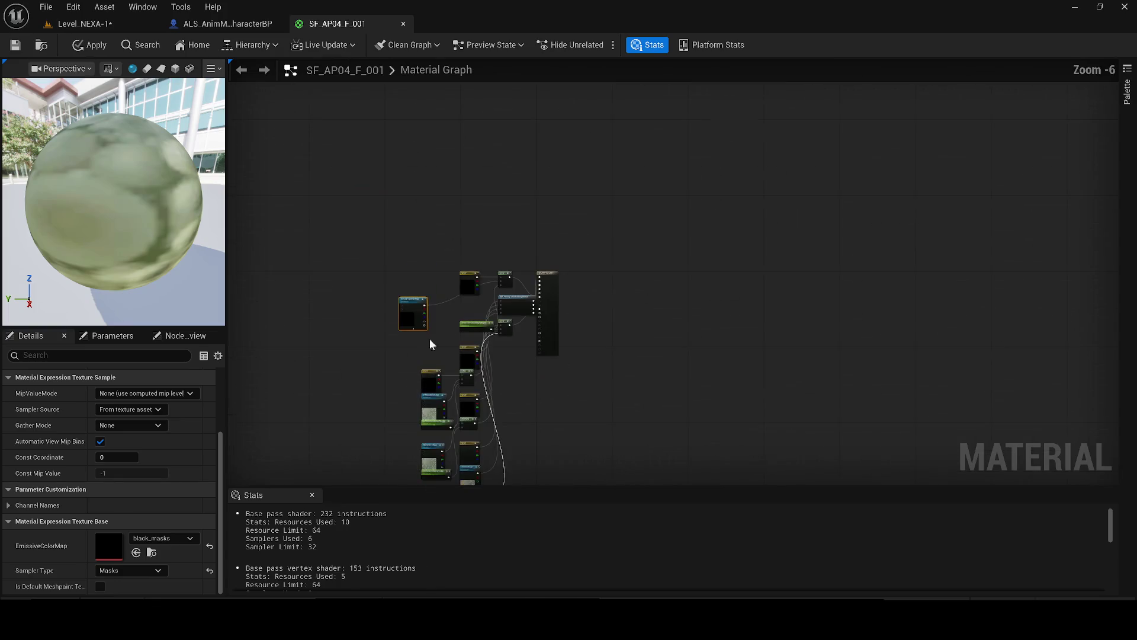
scroll(435, 289, up, 4)
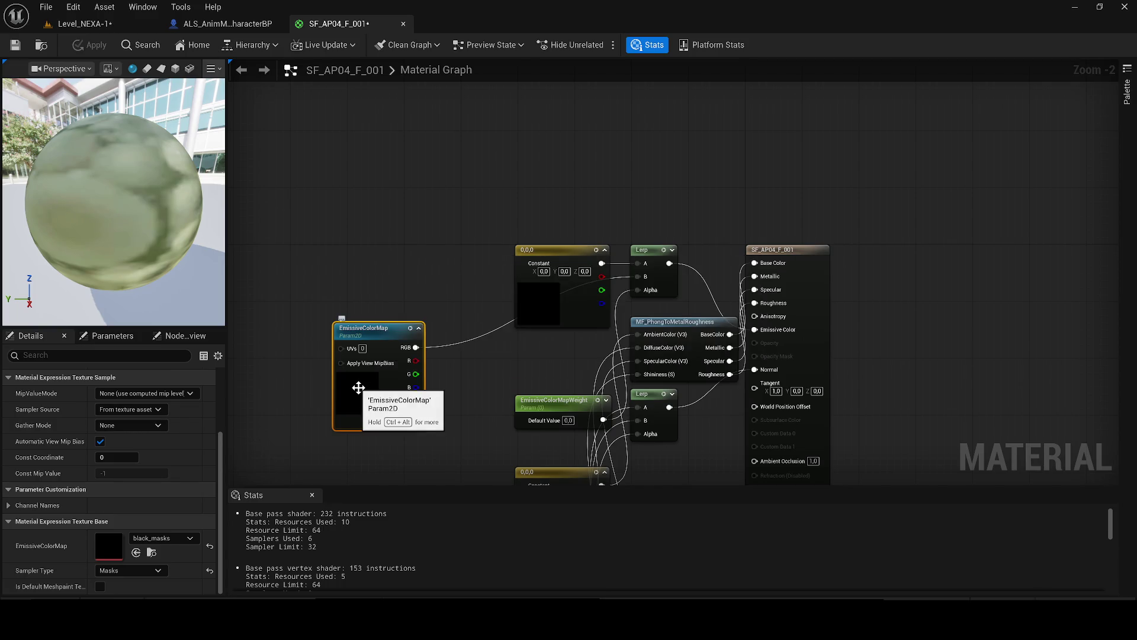
- Check the level, then move the EmissiveColorMap node down-left in the graph
click(57, 23)
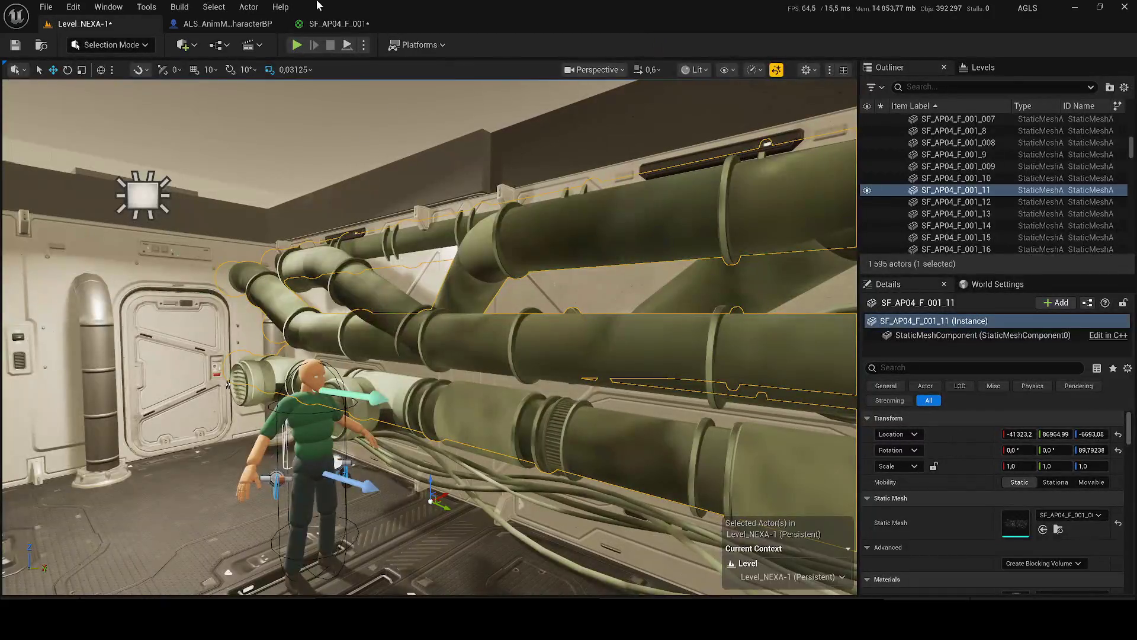
click(335, 24)
scroll(393, 284, down, 3)
mouse_move(470, 301)
mouse_down()
mouse_move(468, 196)
mouse_move(449, 119)
mouse_move(368, 195)
mouse_move(331, 151)
mouse_up()
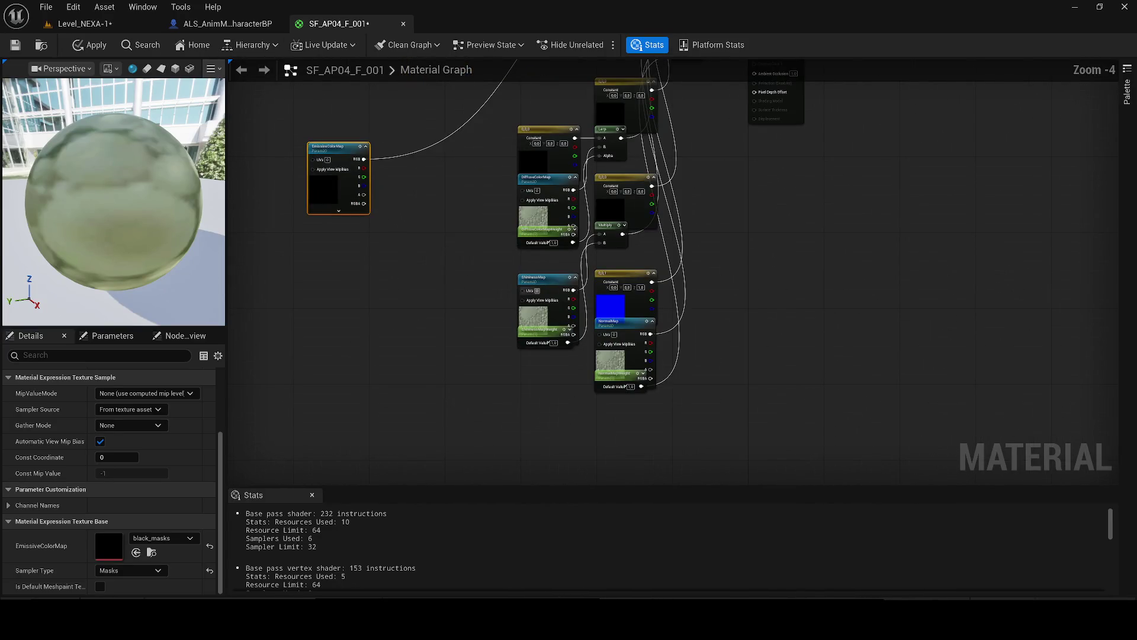
- Rearrange the DiffuseColorMap, ShininessMap and NormalMap nodes, leaving NormalMap's texture unchanged
drag(529, 180, 342, 249)
drag(527, 281, 354, 314)
mouse_move(601, 318)
mouse_down()
mouse_move(315, 395)
mouse_move(335, 332)
mouse_up()
click(162, 538)
key(ctrl+v)
click(468, 346)
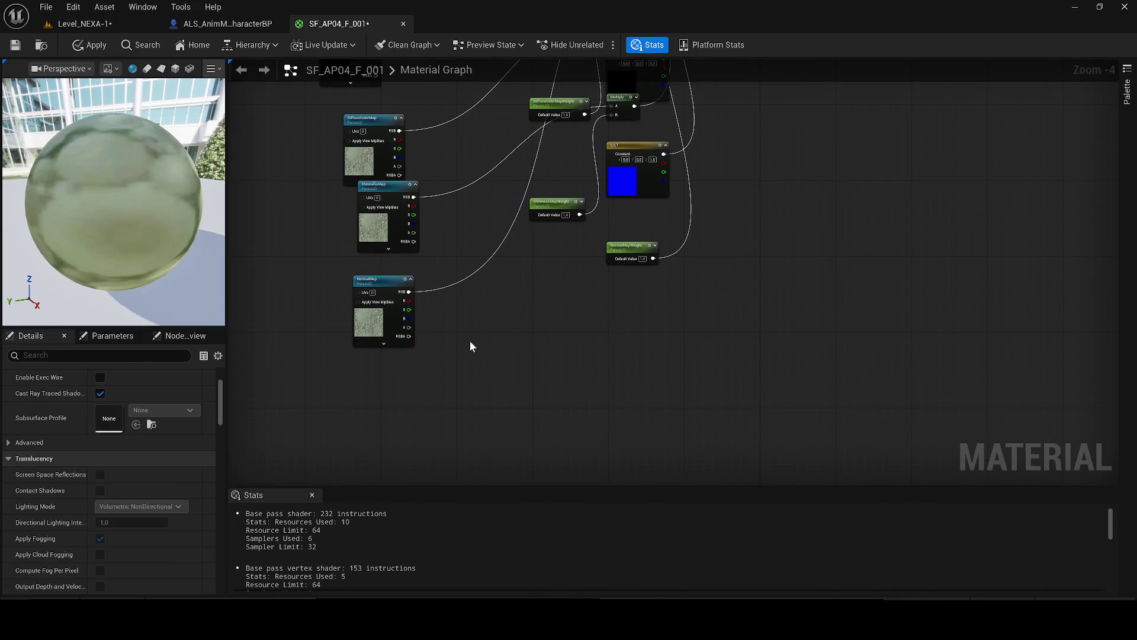
- Duplicate the EmissiveColorMap node and add a reroute point on the Diffuse RGB wire
mouse_move(395, 250)
mouse_down()
mouse_move(423, 333)
mouse_move(470, 396)
mouse_up()
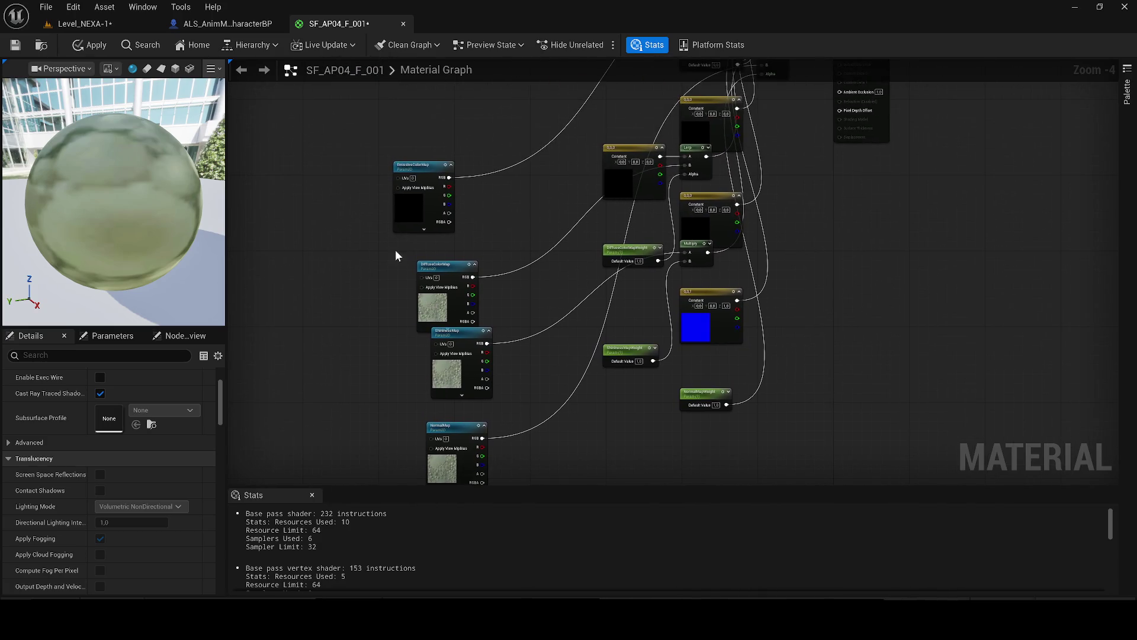
click(433, 219)
key(ctrl+d)
key(ctrl+d)
key(ctrl+d)
drag(539, 425, 447, 243)
double_click(487, 209)
drag(491, 210, 375, 250)
- Delete the DiffuseColorMap node and return to the Level_NEXA-1 tab
scroll(425, 215, up, 2)
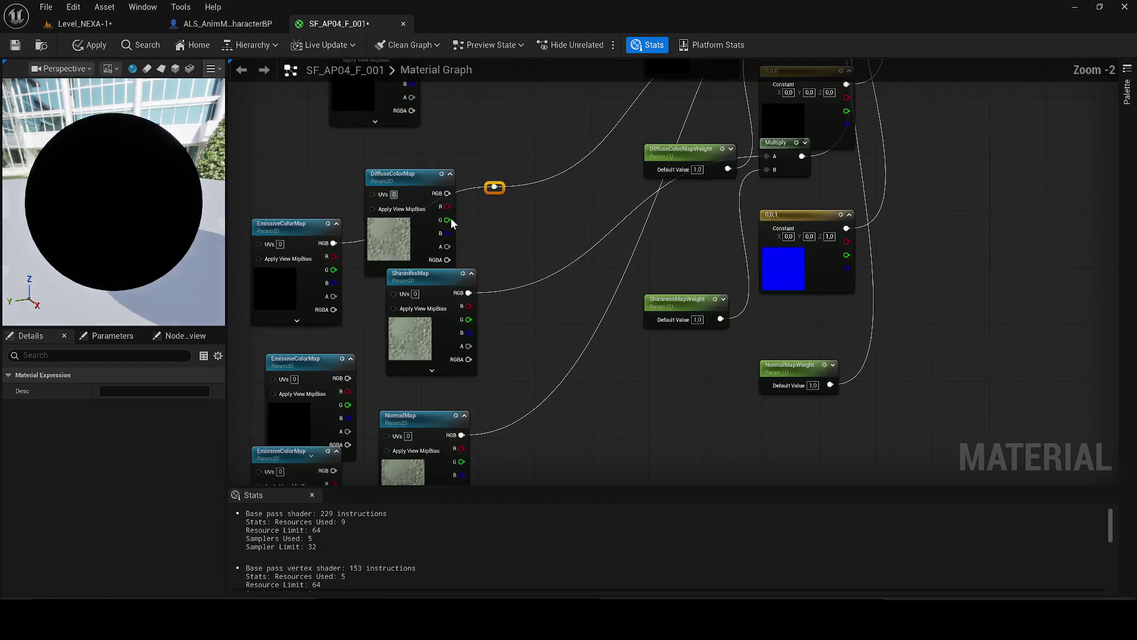
click(426, 209)
key(Delete)
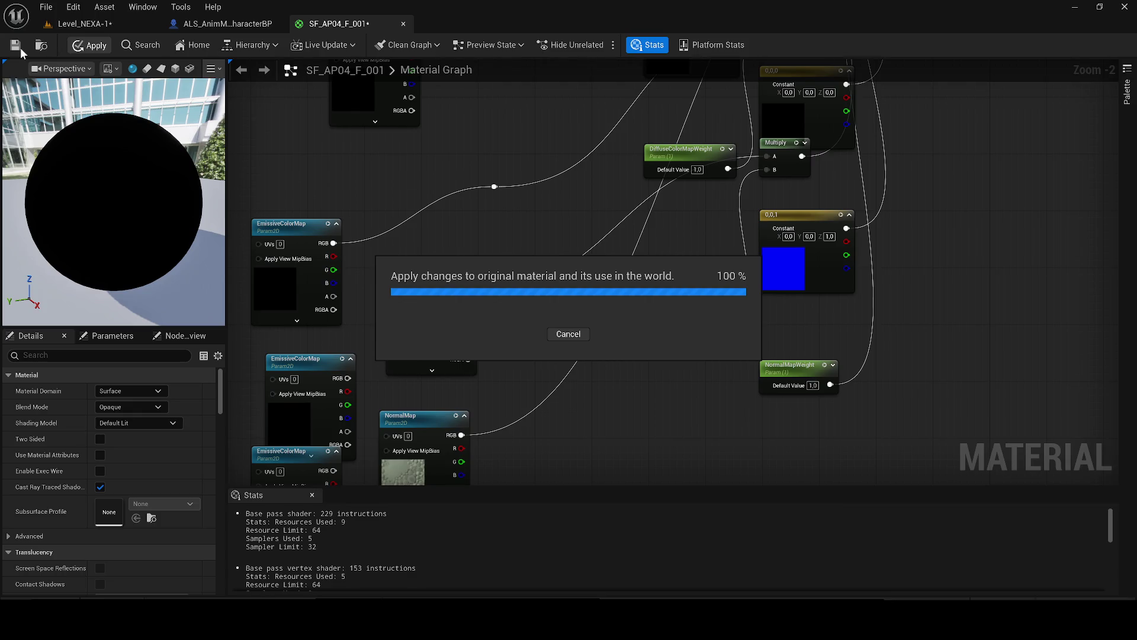
click(83, 23)
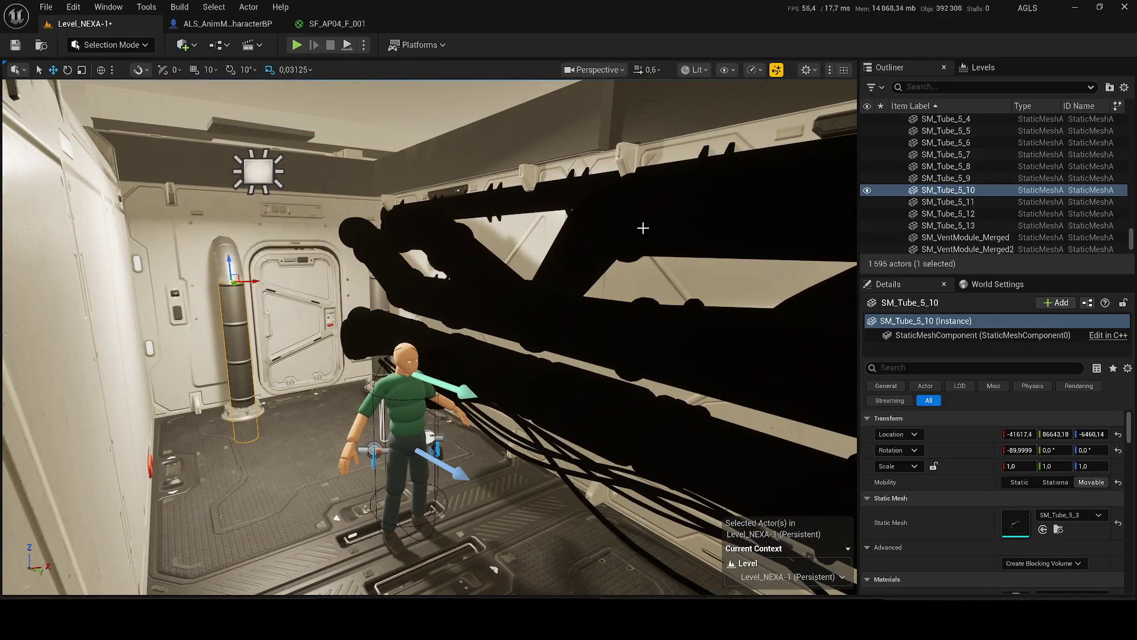
scroll(1028, 510, down, 2)
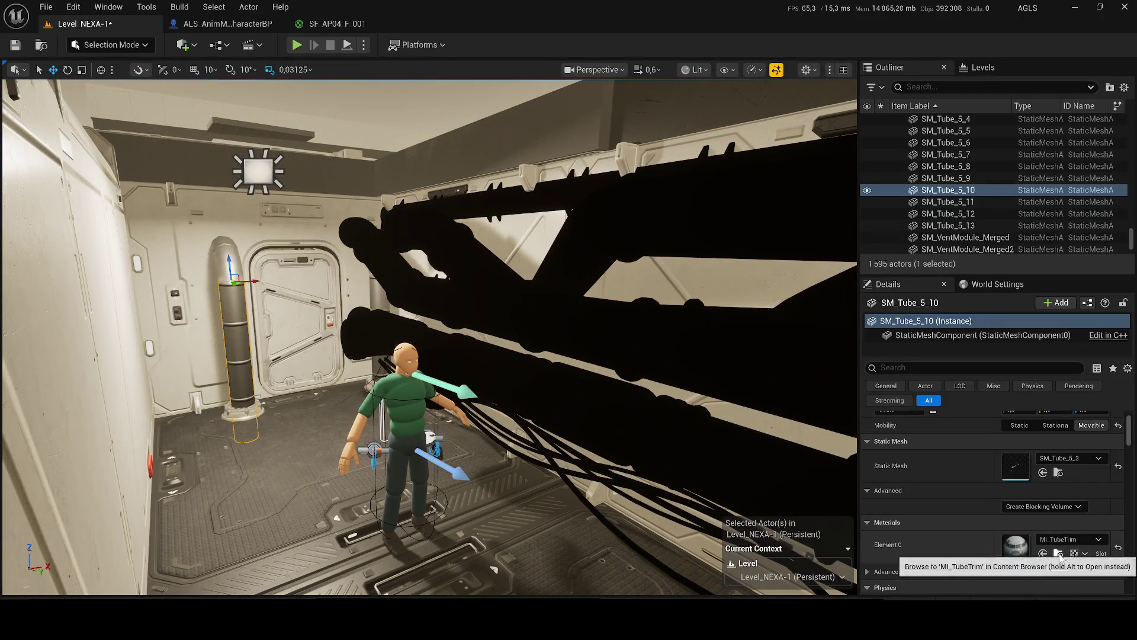
click(1058, 553)
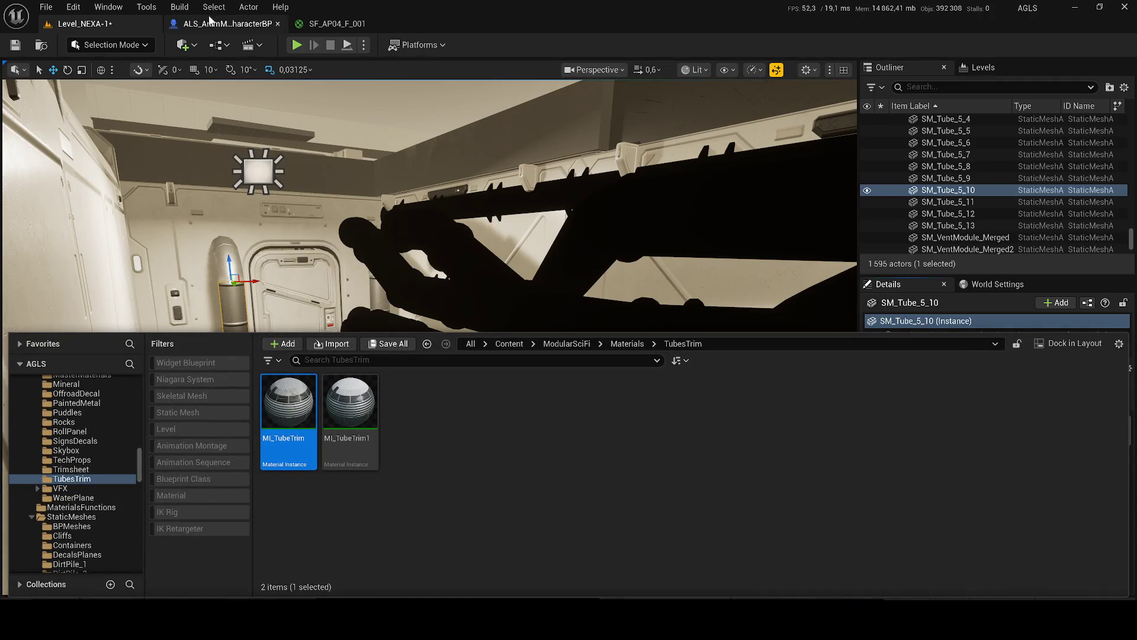
click(448, 214)
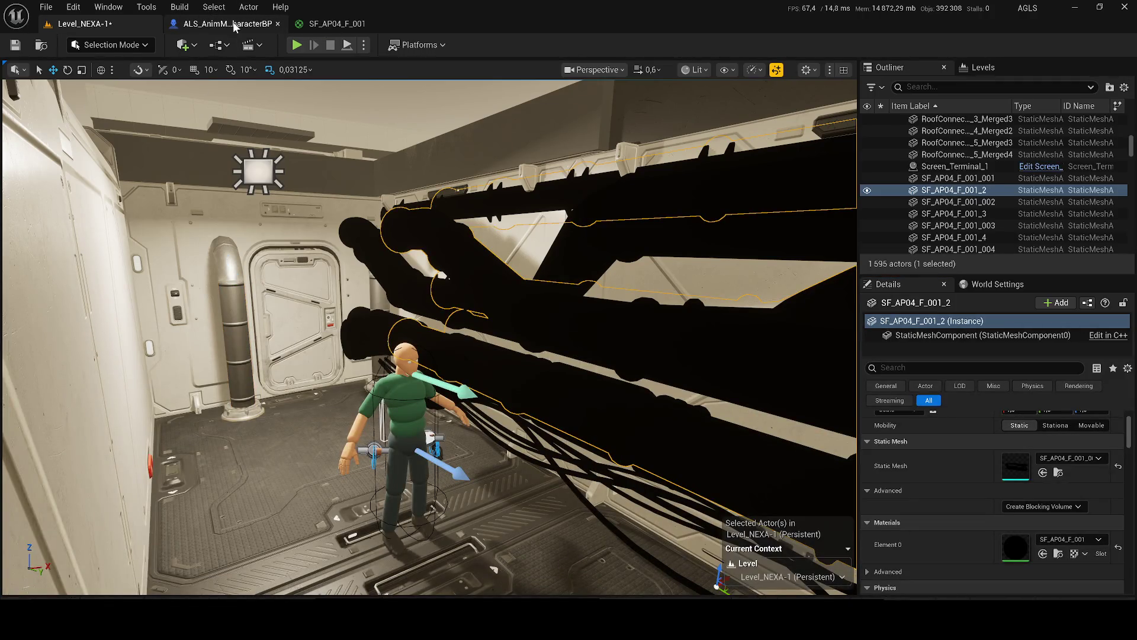
click(236, 24)
click(320, 24)
key(ctrl+space)
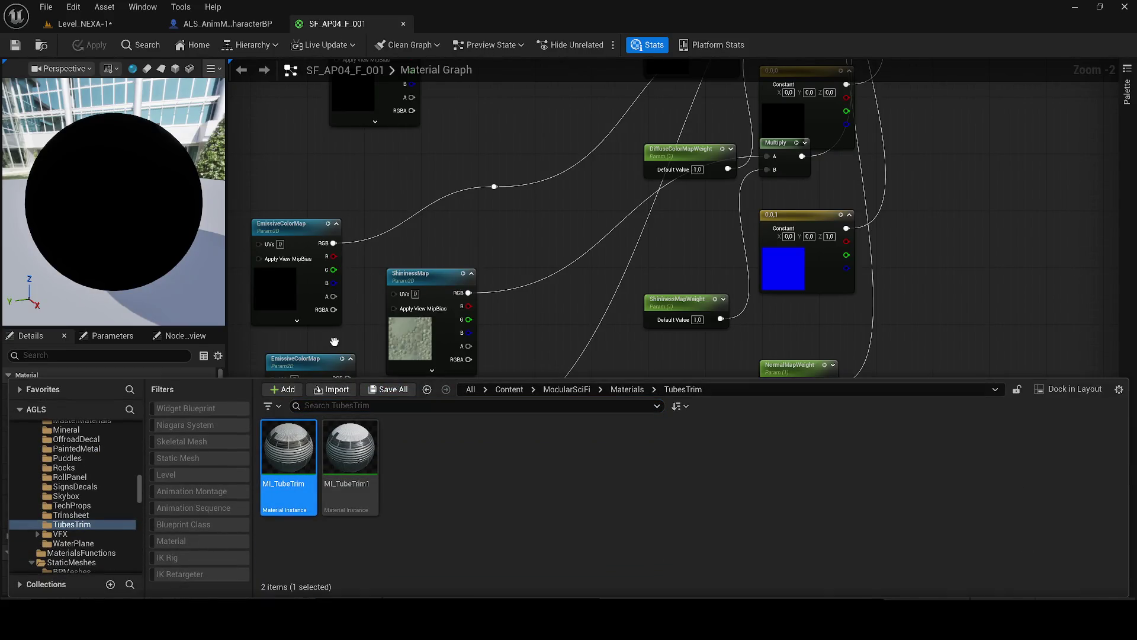
key(Return)
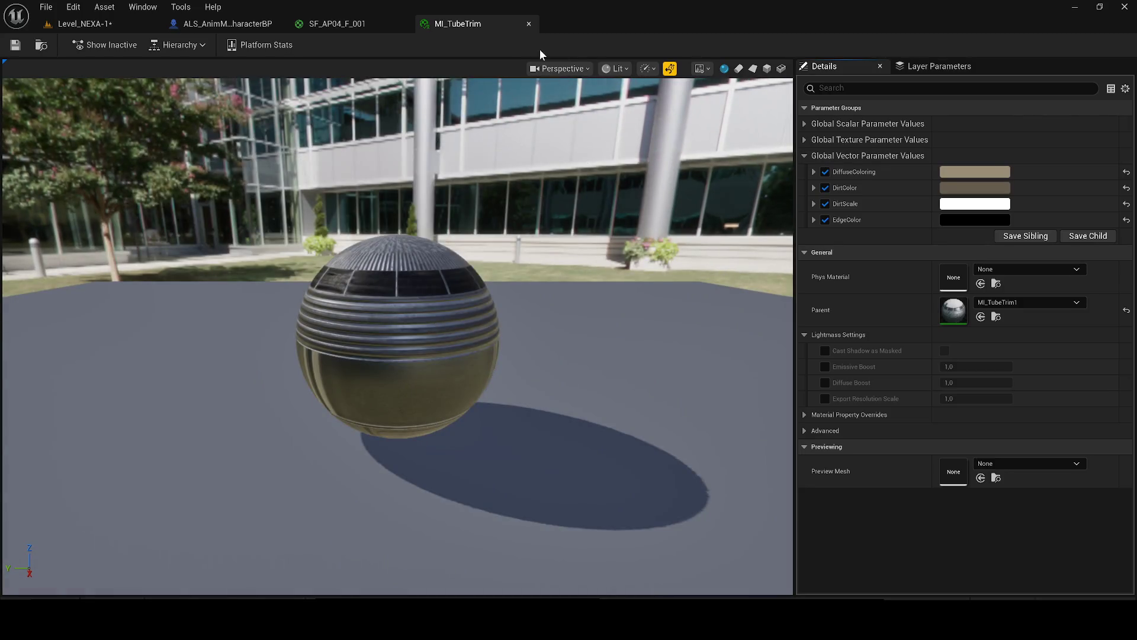
click(529, 24)
click(83, 24)
key(ctrl+space)
drag(456, 259, 471, 237)
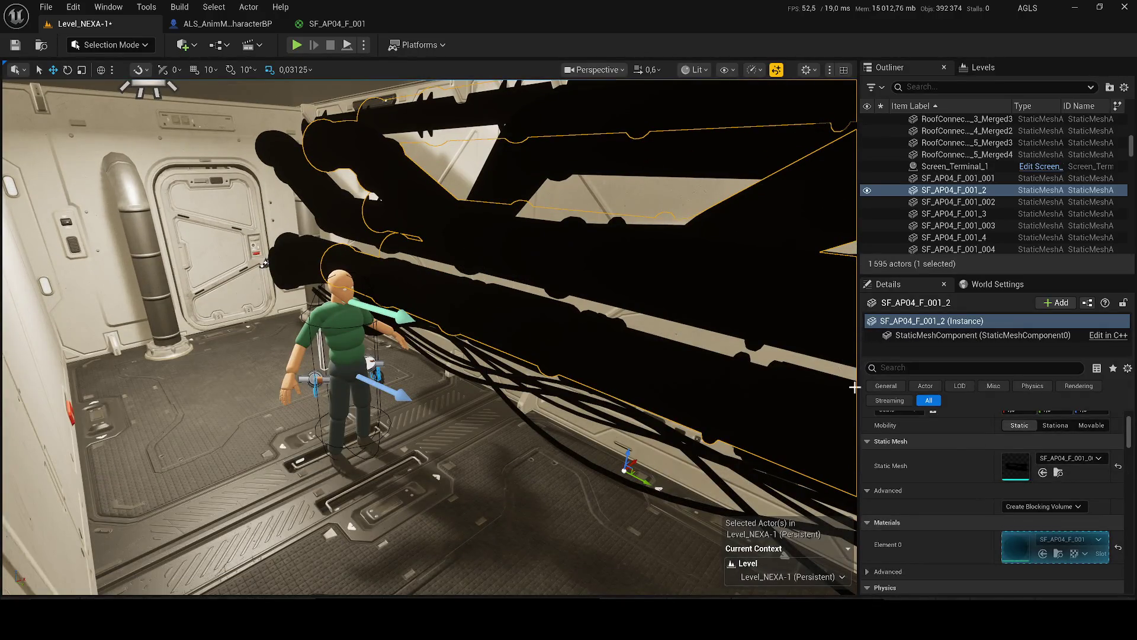
- Apply MI_TubeTrim to the pipe assembly and MI_TubeTrim1 to pipe SF_AP04_F_001_11
drag(805, 350, 616, 302)
scroll(617, 302, up, 5)
key(ctrl+space)
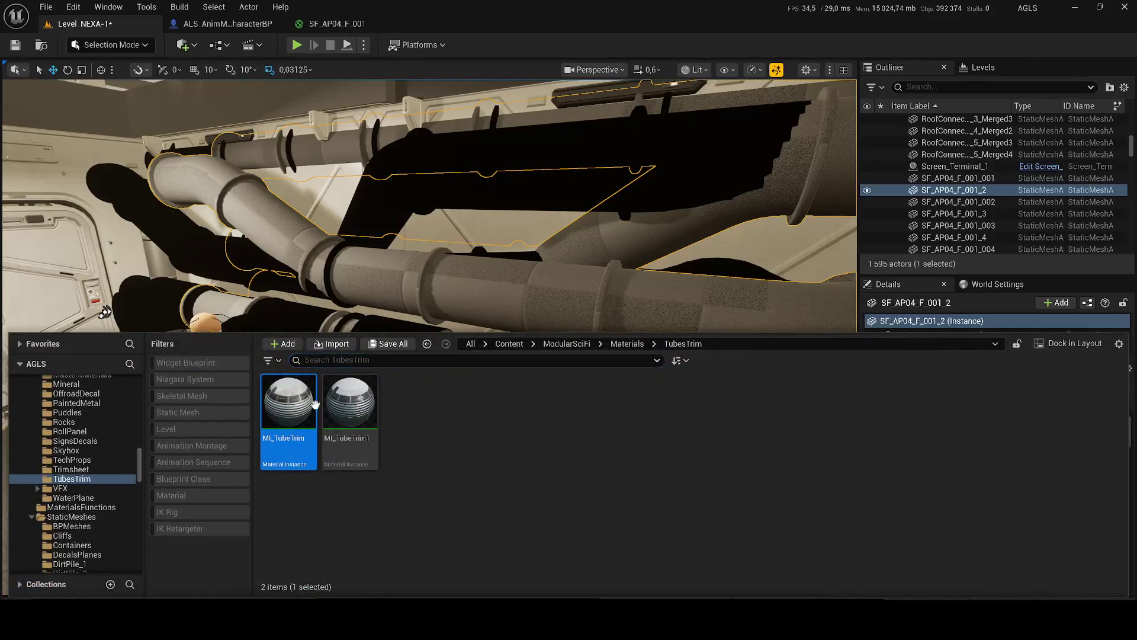
right_click(562, 233)
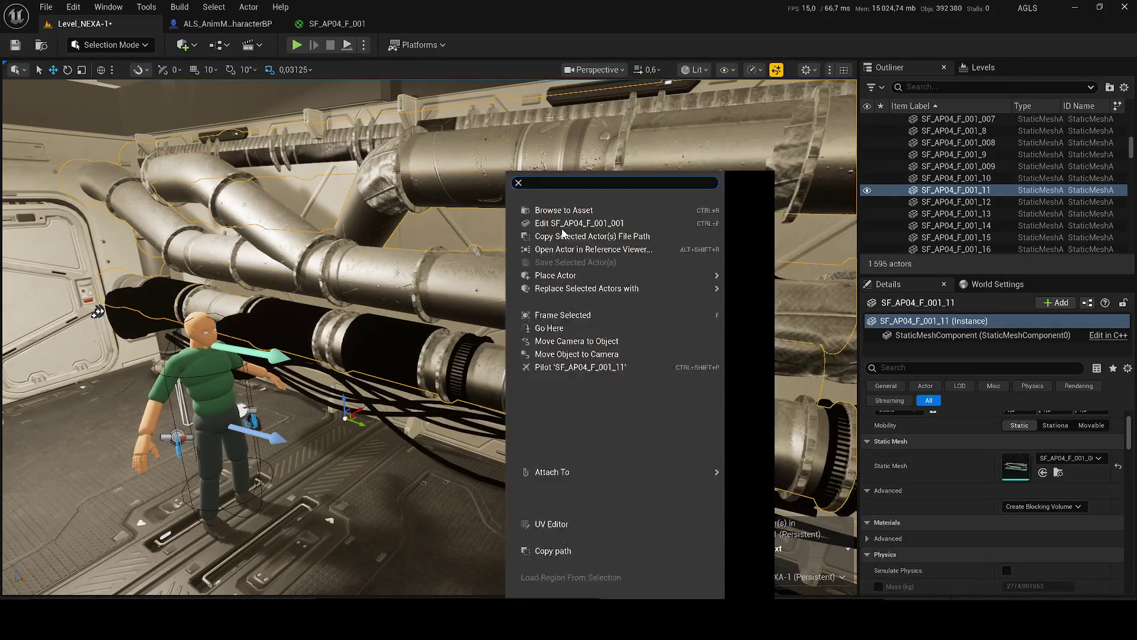
drag(488, 214, 533, 183)
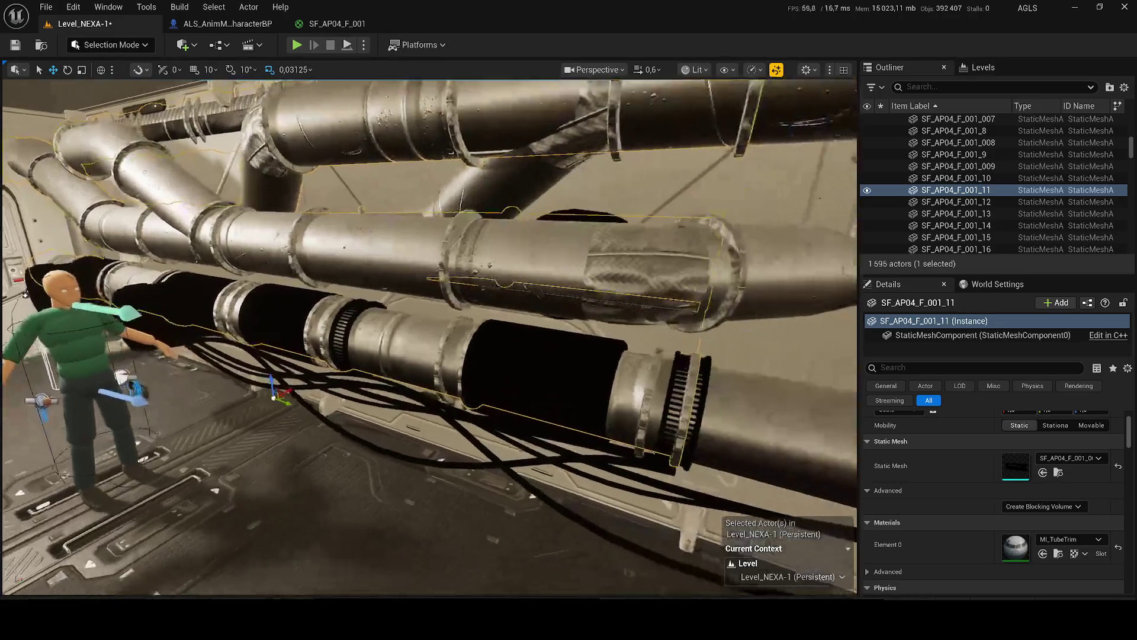
drag(402, 285, 402, 311)
key(ctrl+space)
drag(375, 425, 408, 314)
- Apply MI_TubeTrim1 and MI_TubeTrim to the lower pipes, then start a play-test
key(ctrl+space)
drag(363, 428, 258, 266)
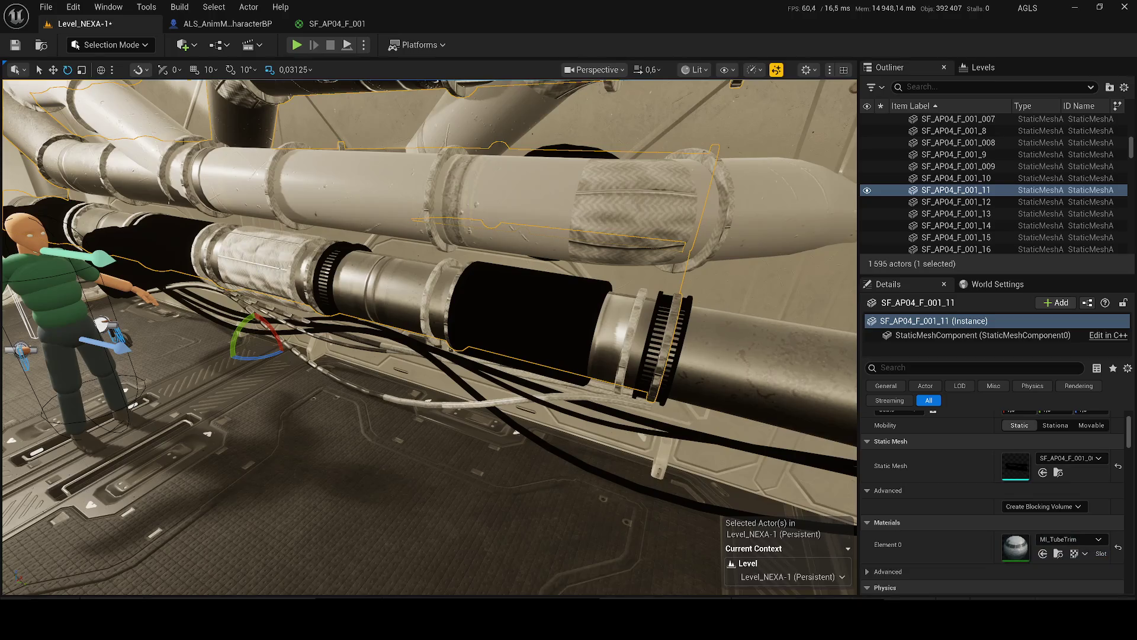
key(ctrl+space)
mouse_move(520, 288)
mouse_down()
mouse_move(520, 310)
mouse_move(332, 379)
mouse_move(267, 259)
mouse_up()
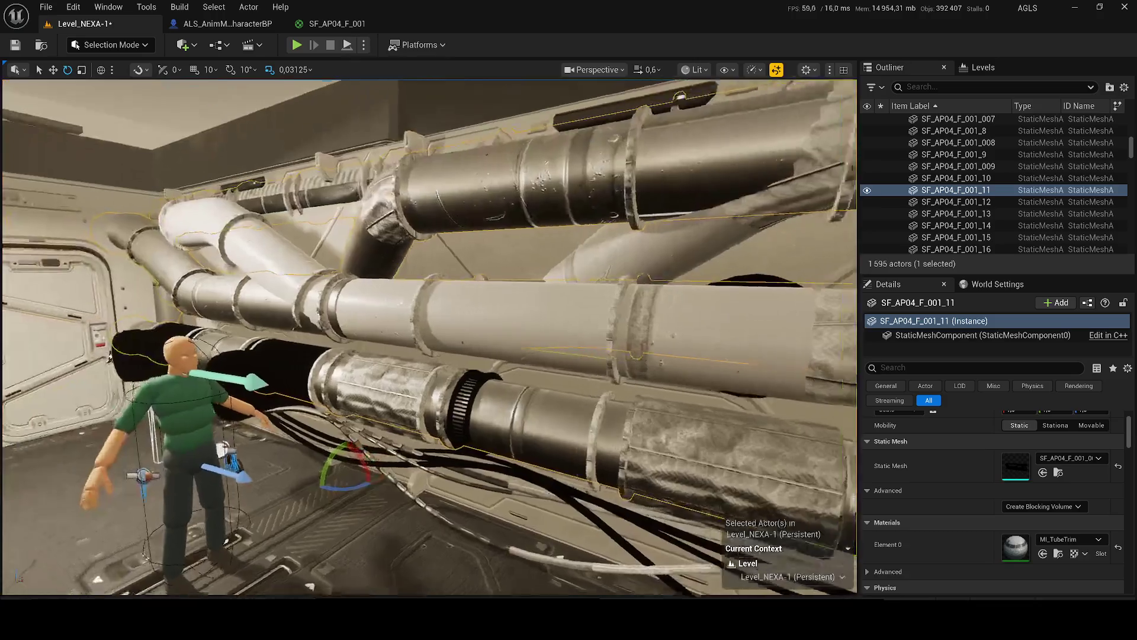
key(ctrl+space)
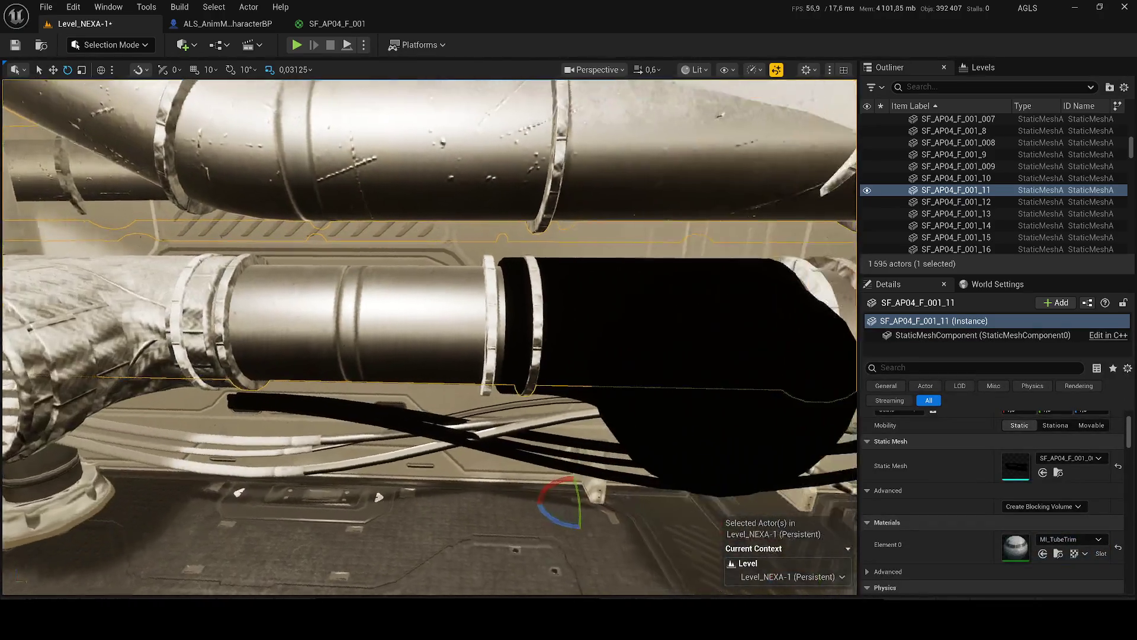
key(ctrl+space)
drag(350, 409, 472, 311)
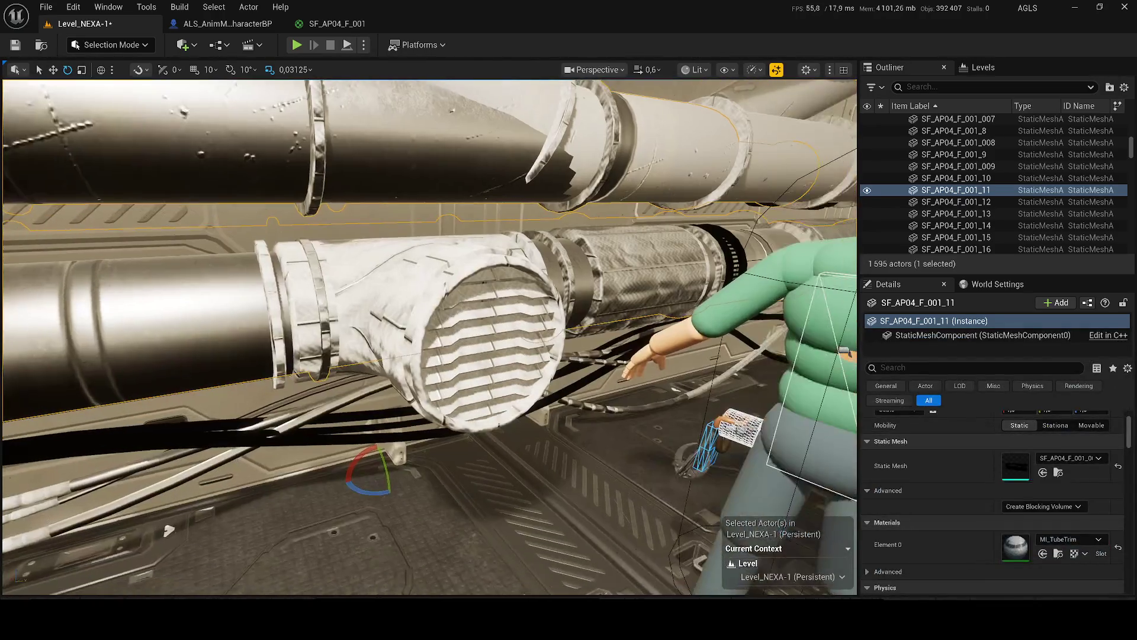
mouse_move(420, 354)
mouse_down()
mouse_move(420, 415)
mouse_move(379, 400)
mouse_up()
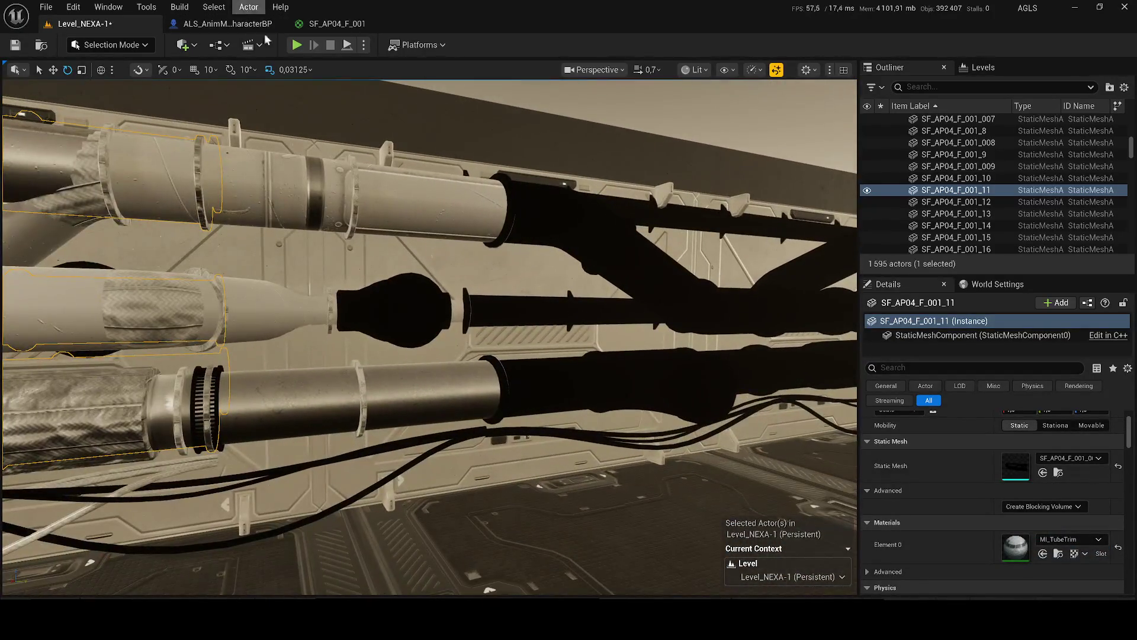
key(alt+p)
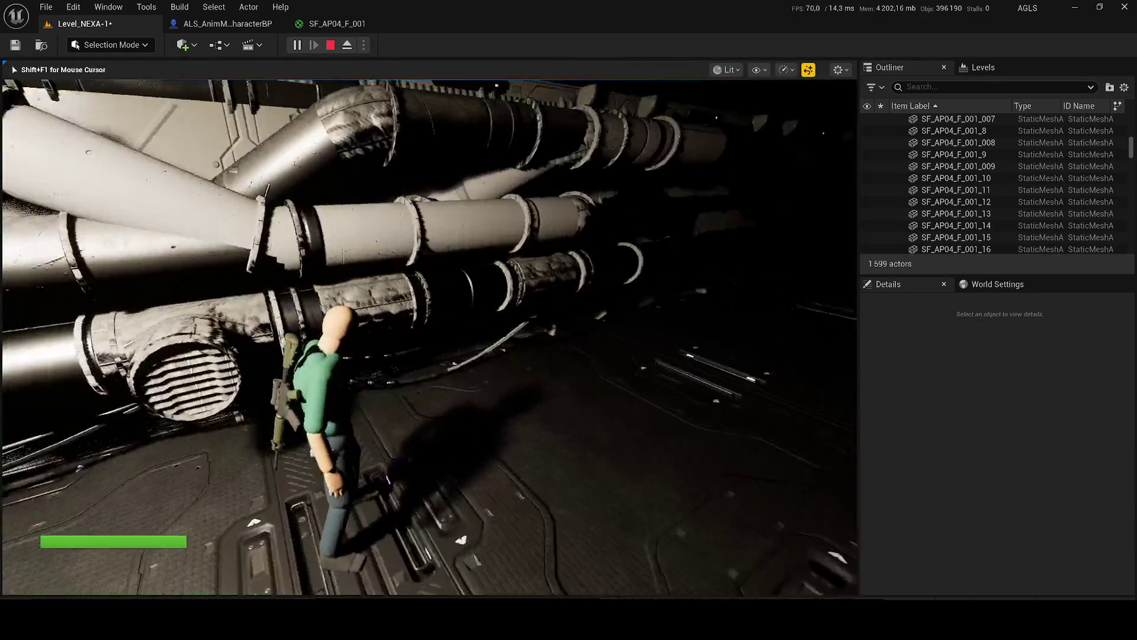
- Walk the character forward, end the play-test, and fly the view back to the corridor
key(w)
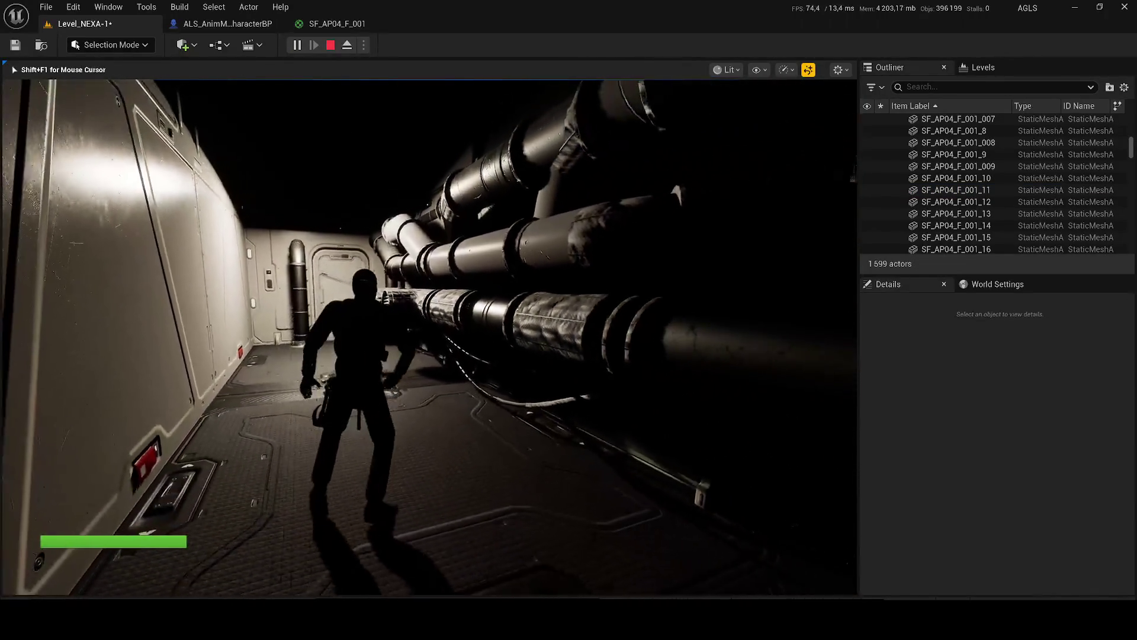
key(Escape)
drag(66, 275, 131, 287)
- Select the black pipe SF_AP04_F_001_14 and scroll its Details to Materials
click(414, 302)
key(ctrl+space)
key(ctrl+space)
scroll(1093, 522, down, 4)
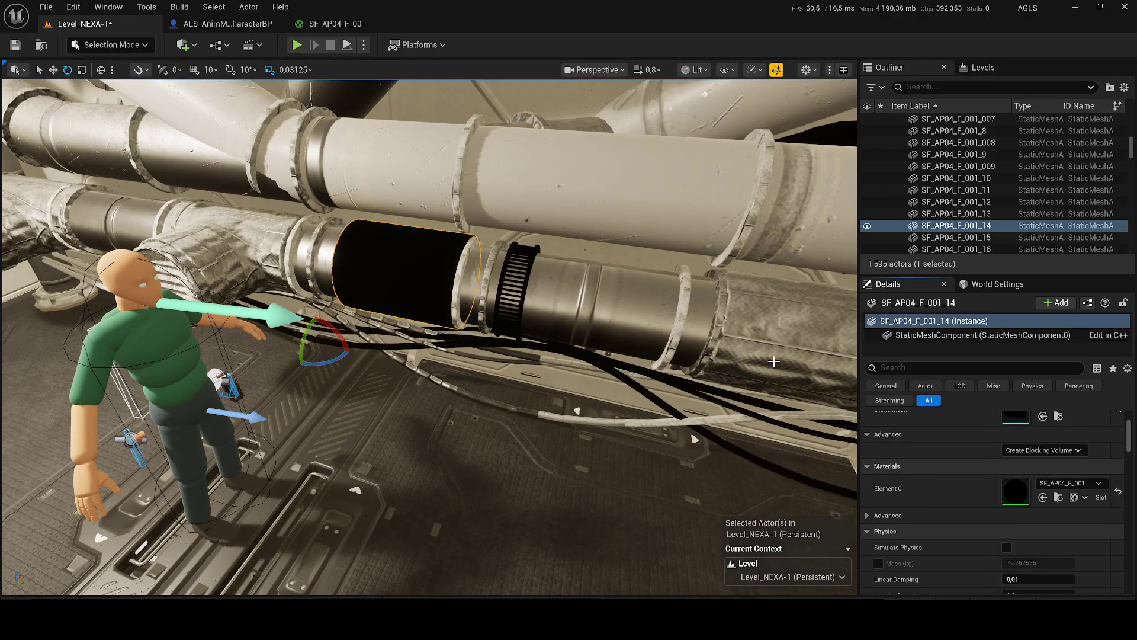
- Apply MI_TubeTrim1 from the TubesTrim folder to the black pipe SF_AP04_F_001_14
key(ctrl+space)
drag(290, 413, 420, 293)
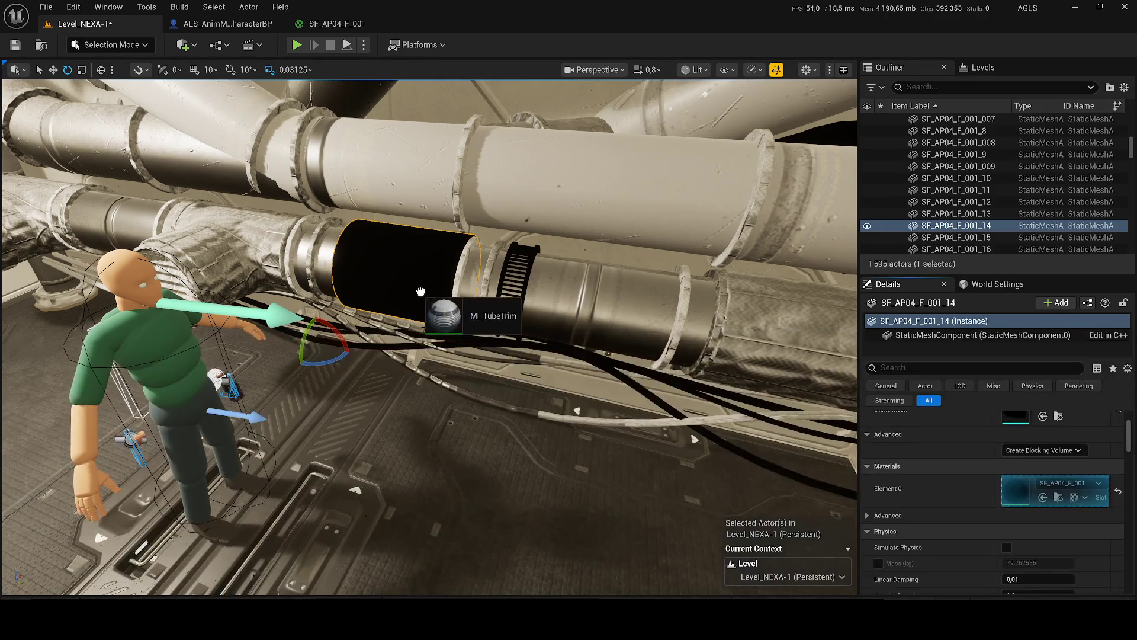
key(ctrl+space)
drag(338, 413, 413, 293)
key(s)
- Select SM_Connector_14 and drop MI_Containers onto it
click(252, 410)
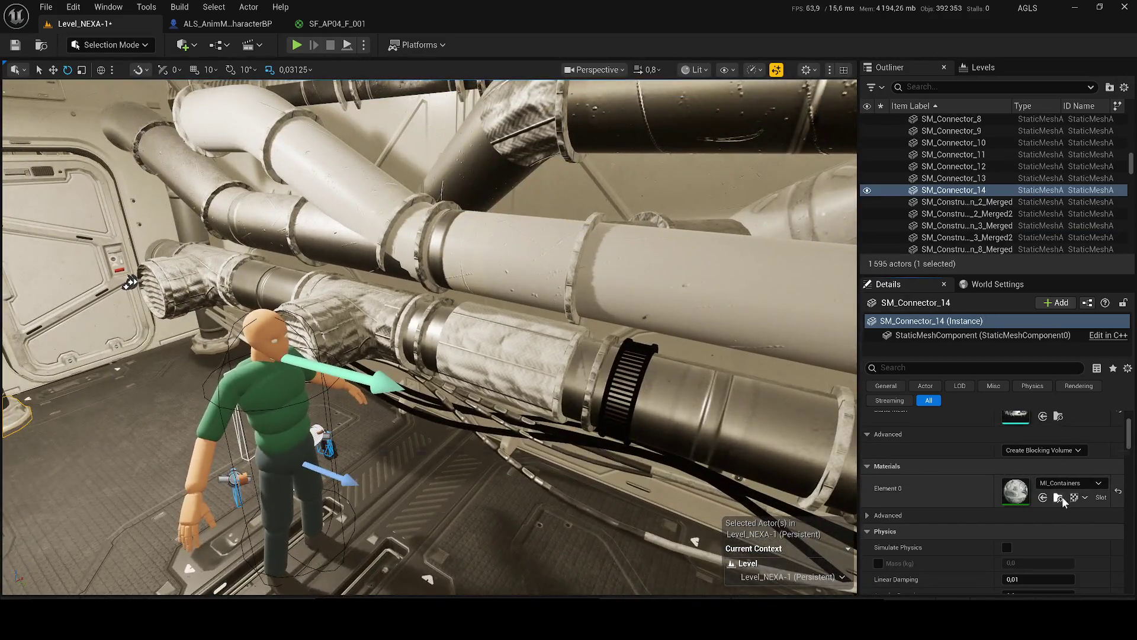
click(1059, 498)
mouse_move(292, 407)
mouse_down()
mouse_move(400, 268)
mouse_move(421, 275)
mouse_up()
scroll(421, 276, down, 2)
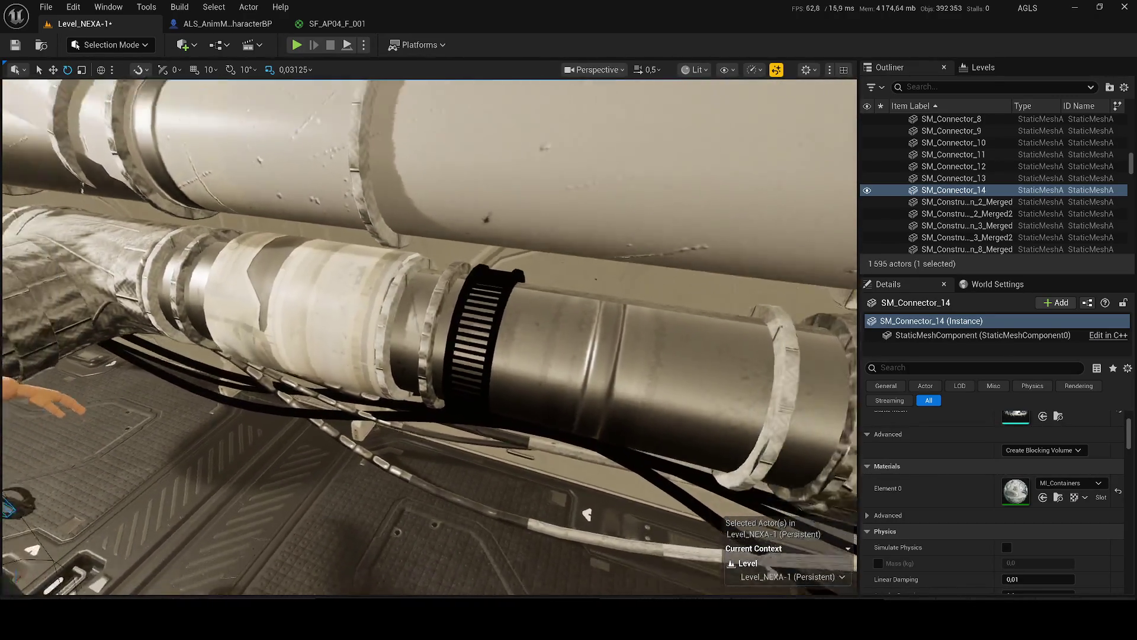
- Apply MI_Containers to both T-shaped vent connectors, then start a play-test
key(ctrl+space)
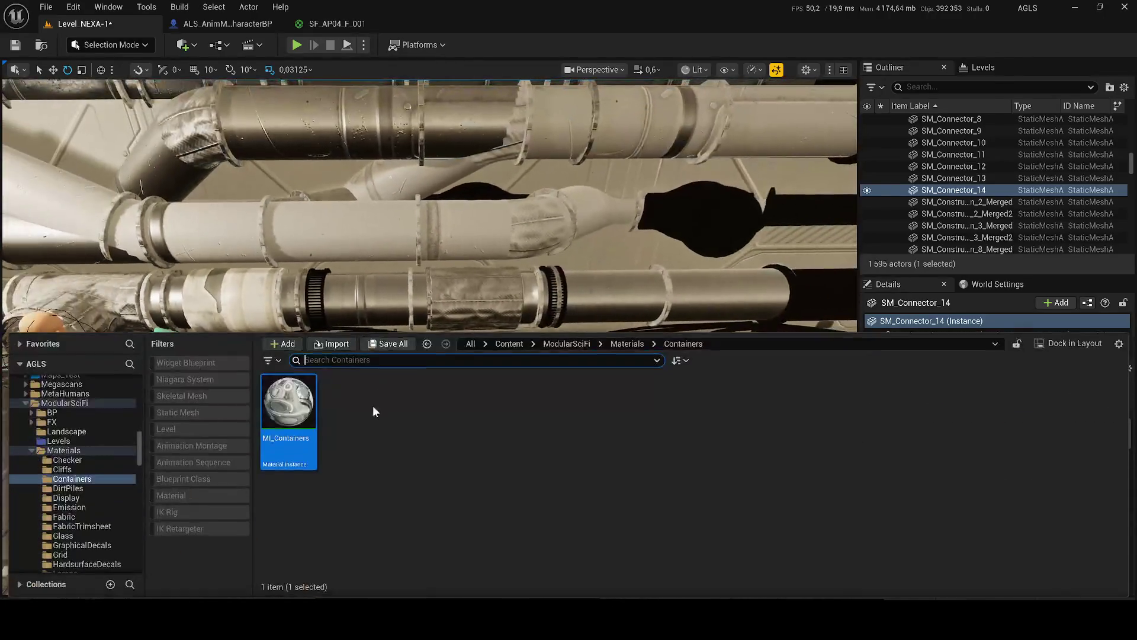
drag(398, 333, 486, 293)
key(XF86AudioLowerVolume)
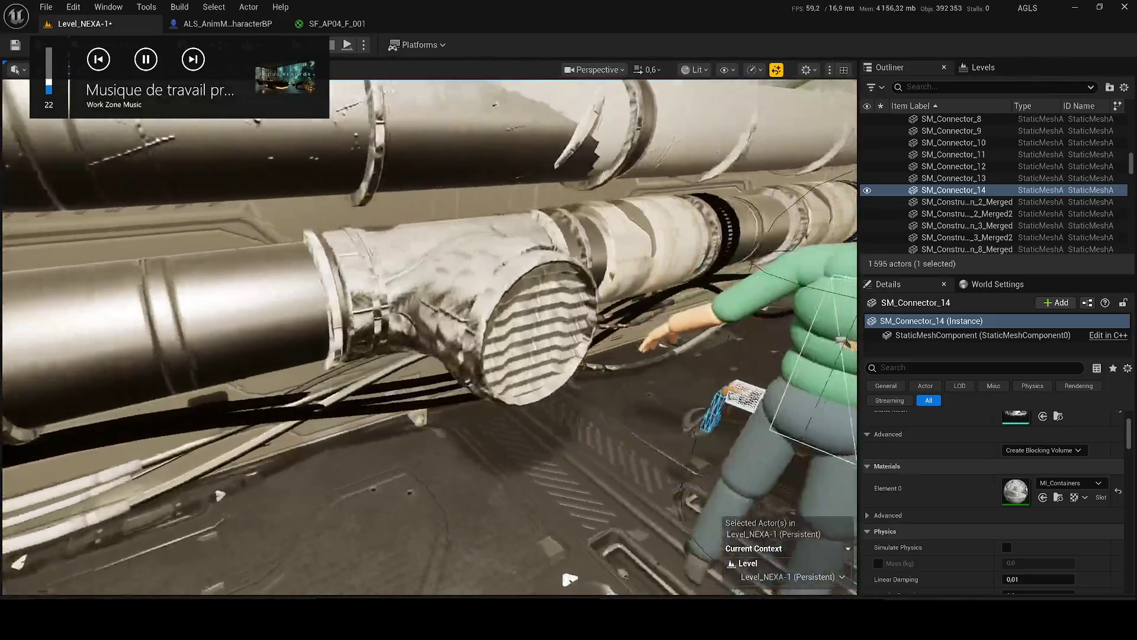
key(ctrl+space)
drag(447, 228, 450, 231)
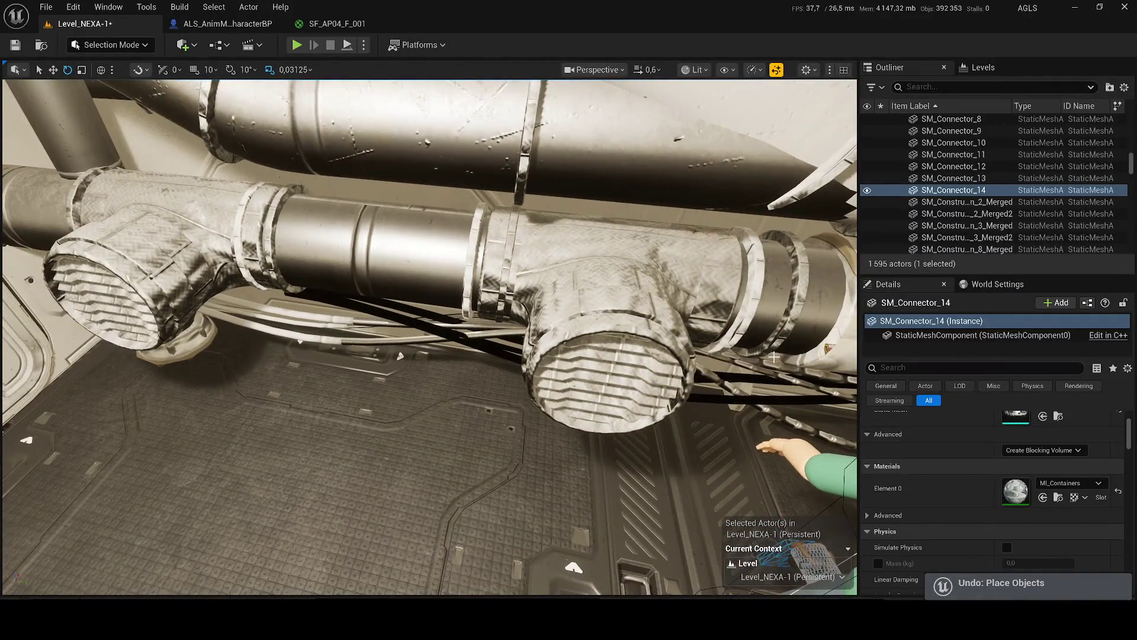
key(ctrl+space)
drag(302, 427, 684, 240)
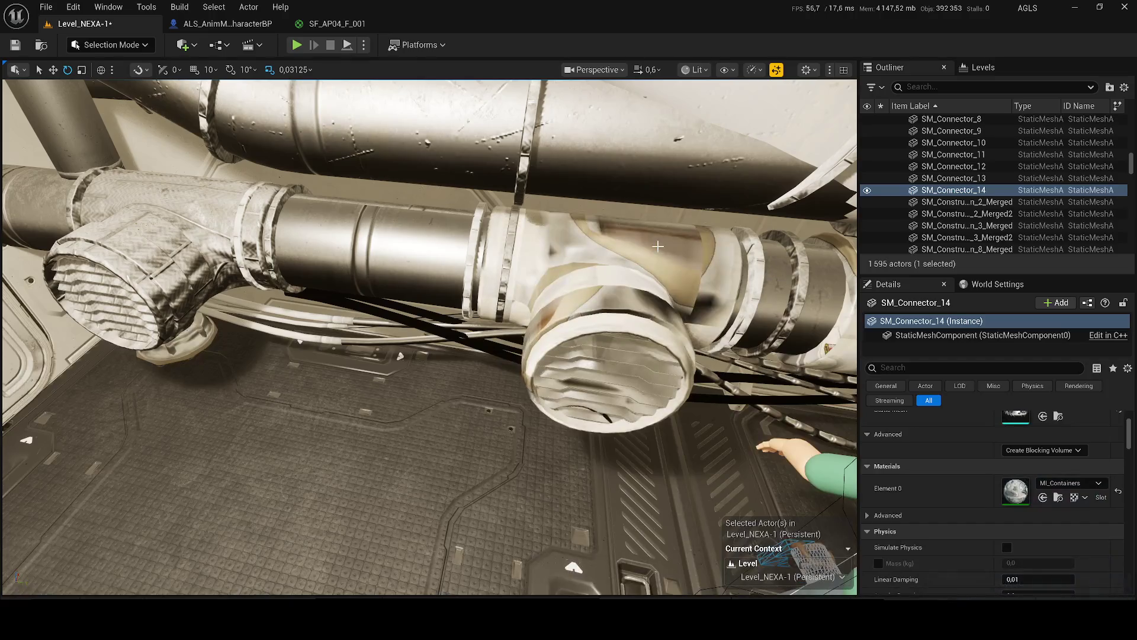
key(ctrl+space)
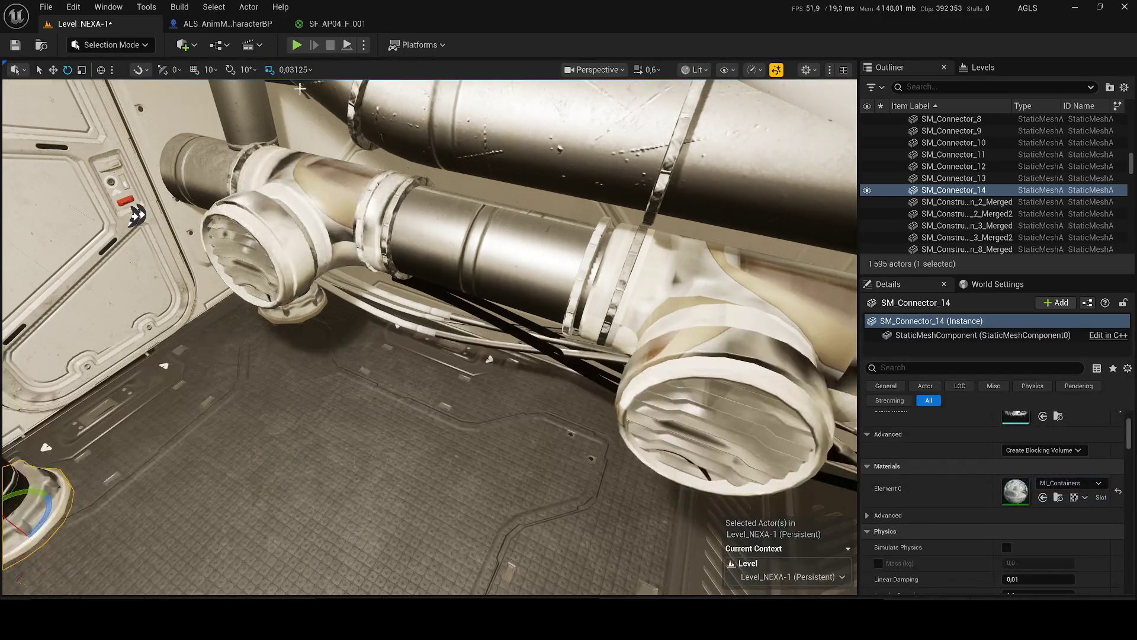
click(297, 46)
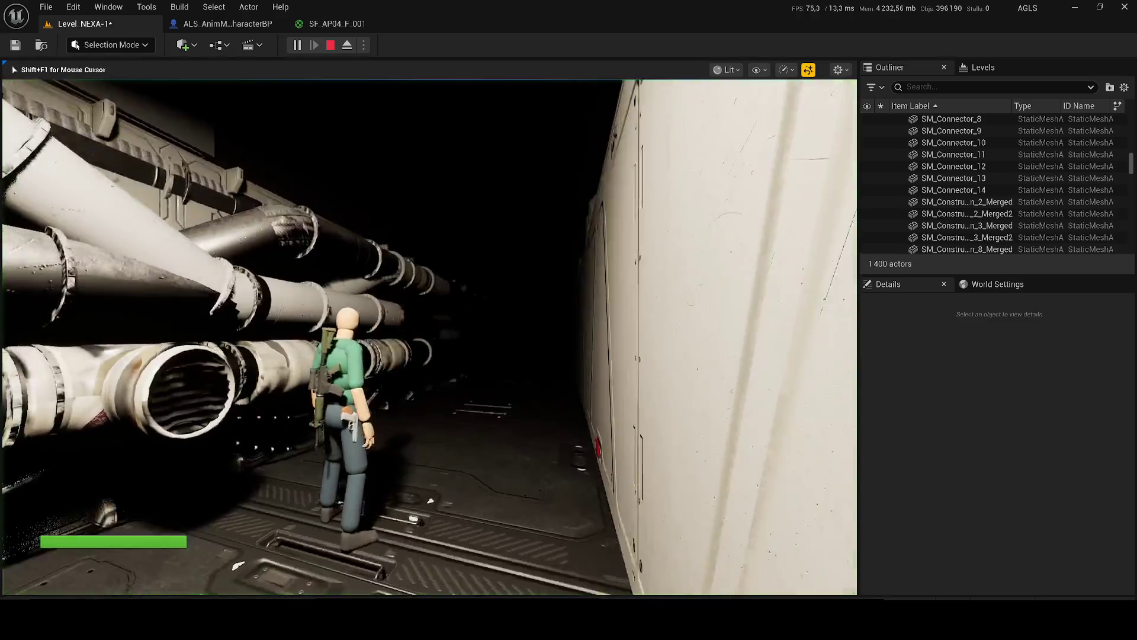
- Run the character along the pipe wall, show the gameplay debugger, then stop play-testing
key(w)
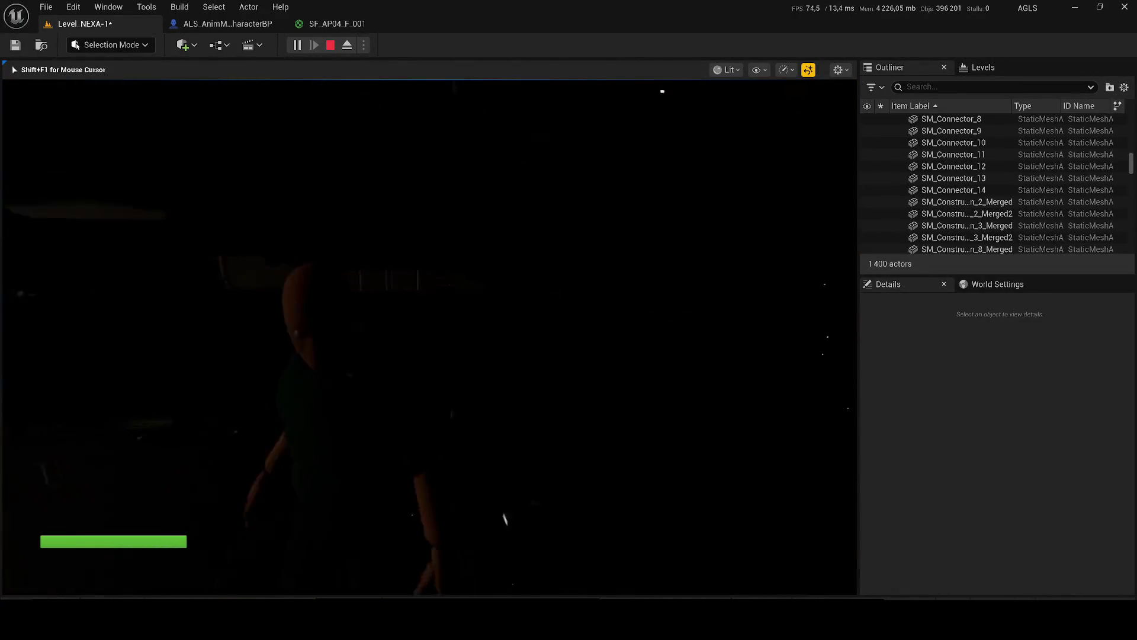
key(apostrophe)
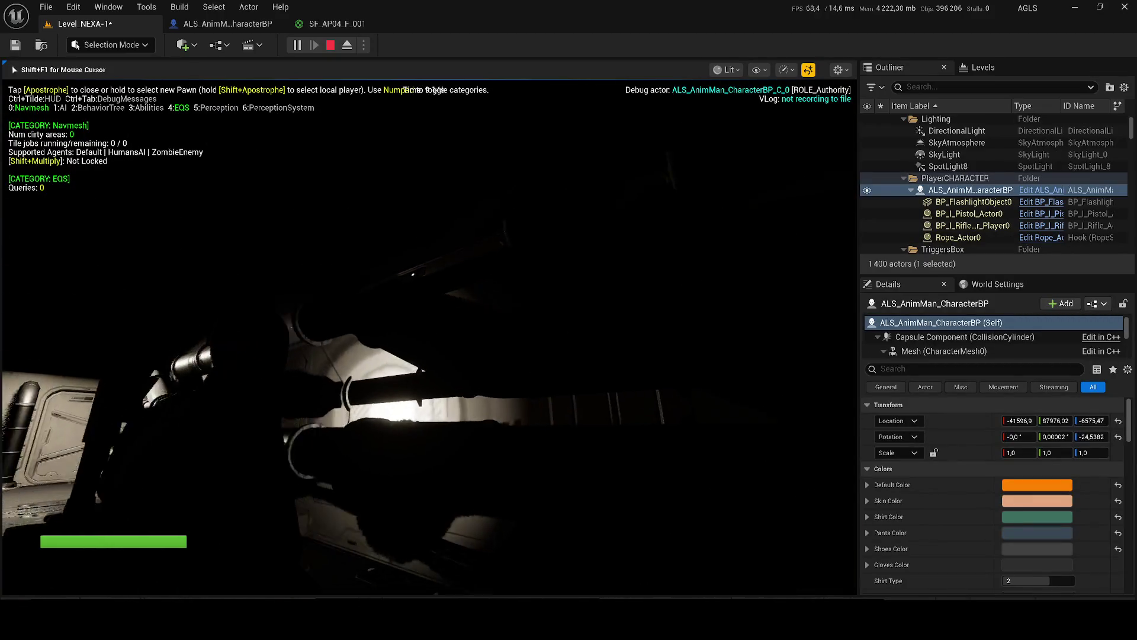
key(Escape)
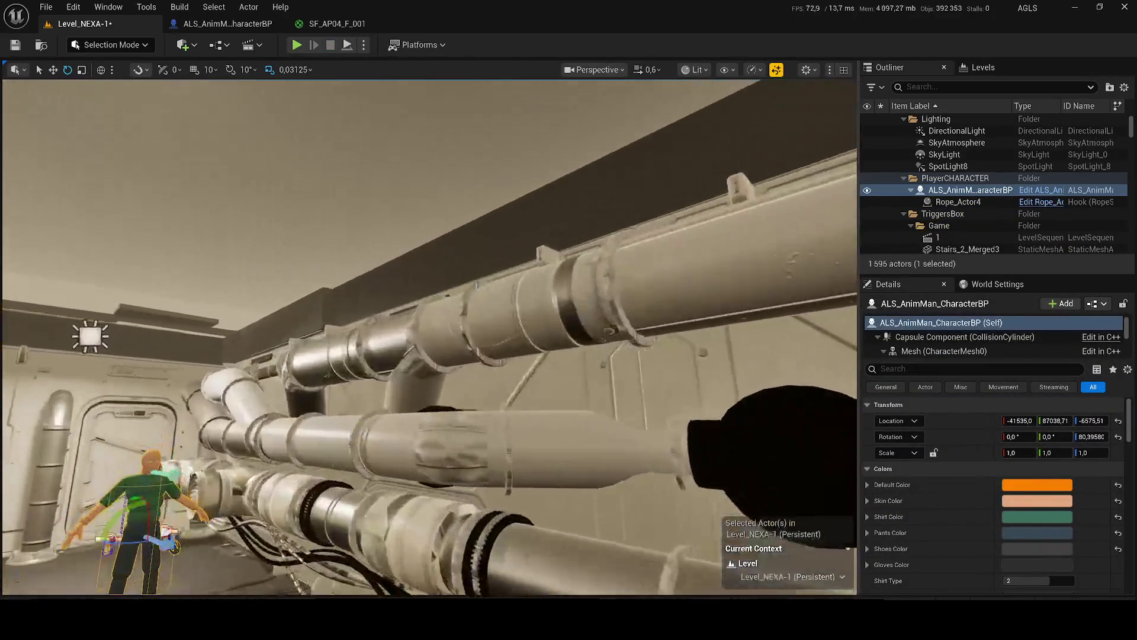
key(w)
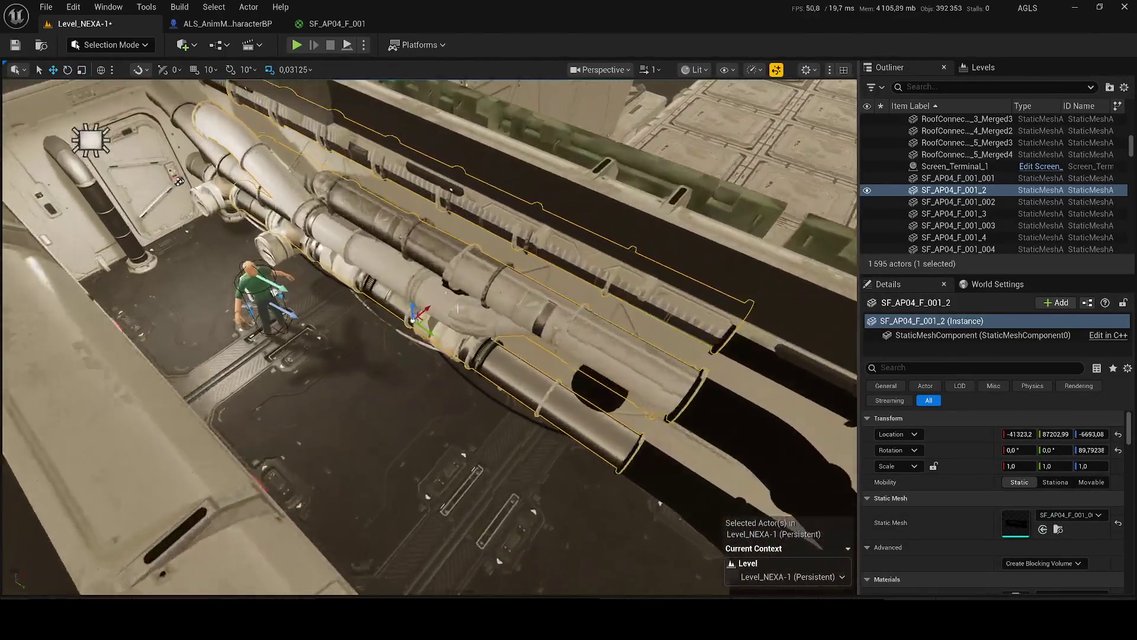
drag(457, 307, 458, 261)
drag(399, 406, 398, 323)
scroll(1005, 519, down, 3)
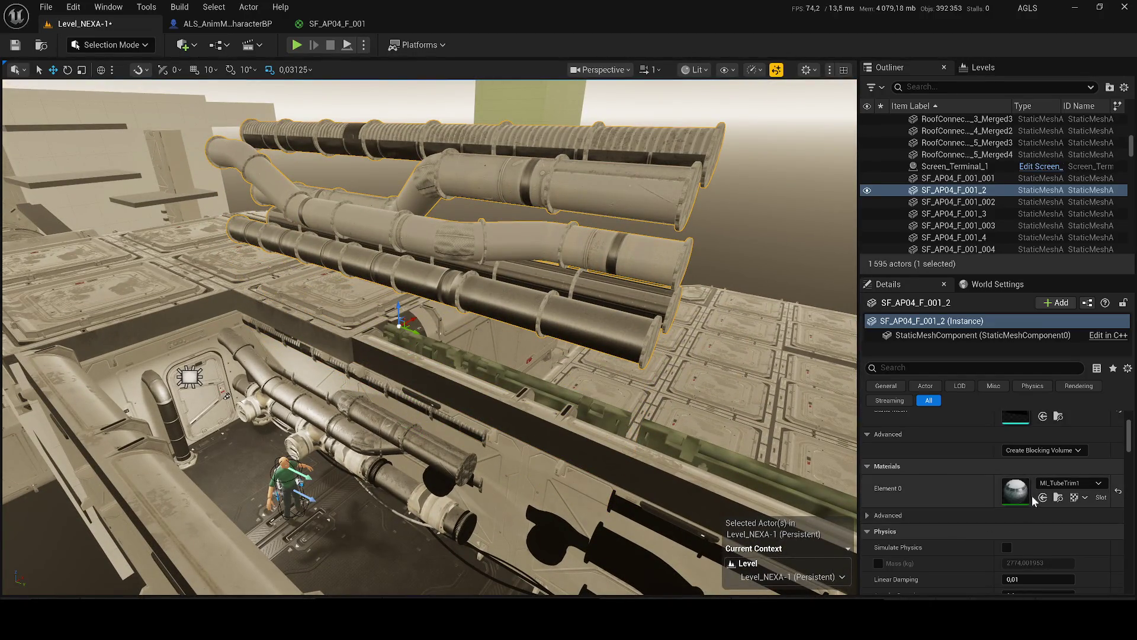
scroll(1028, 499, down, 3)
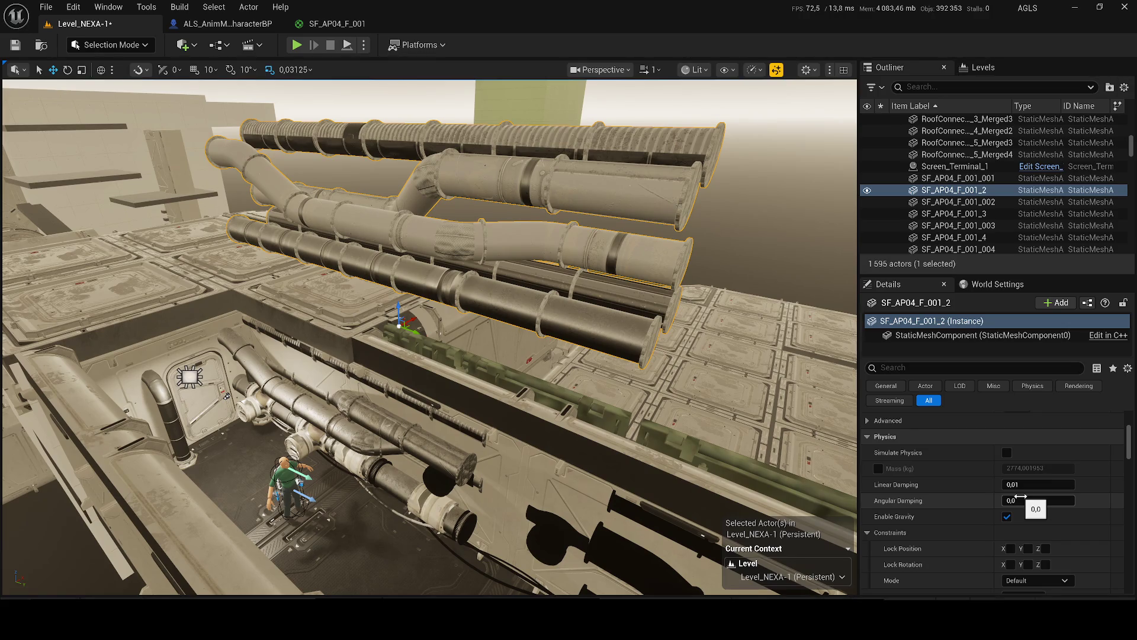
key(ctrl+z)
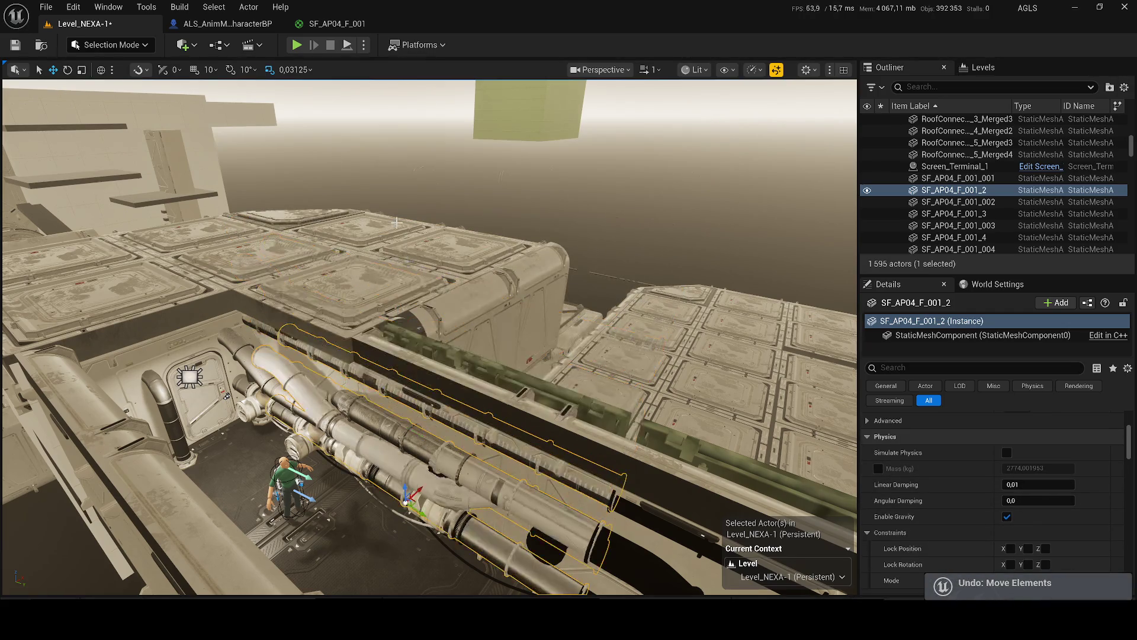
key(f)
scroll(409, 227, up, 6)
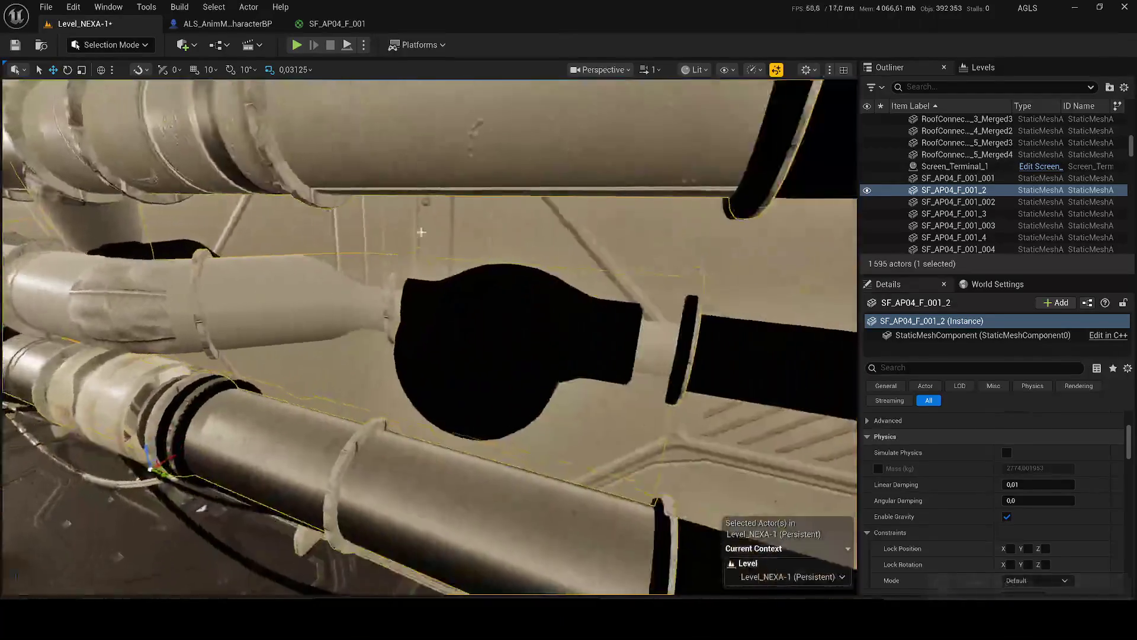
- Delete the bulb-shaped pipe piece and another unwanted pipe piece from the wall
click(452, 310)
key(f)
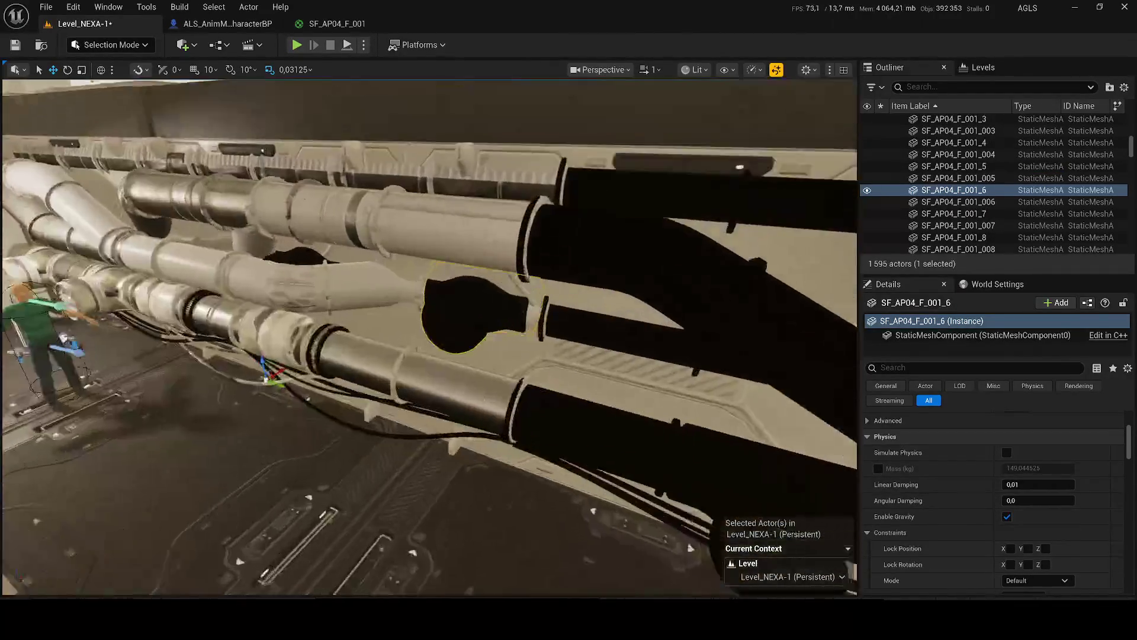
key(Delete)
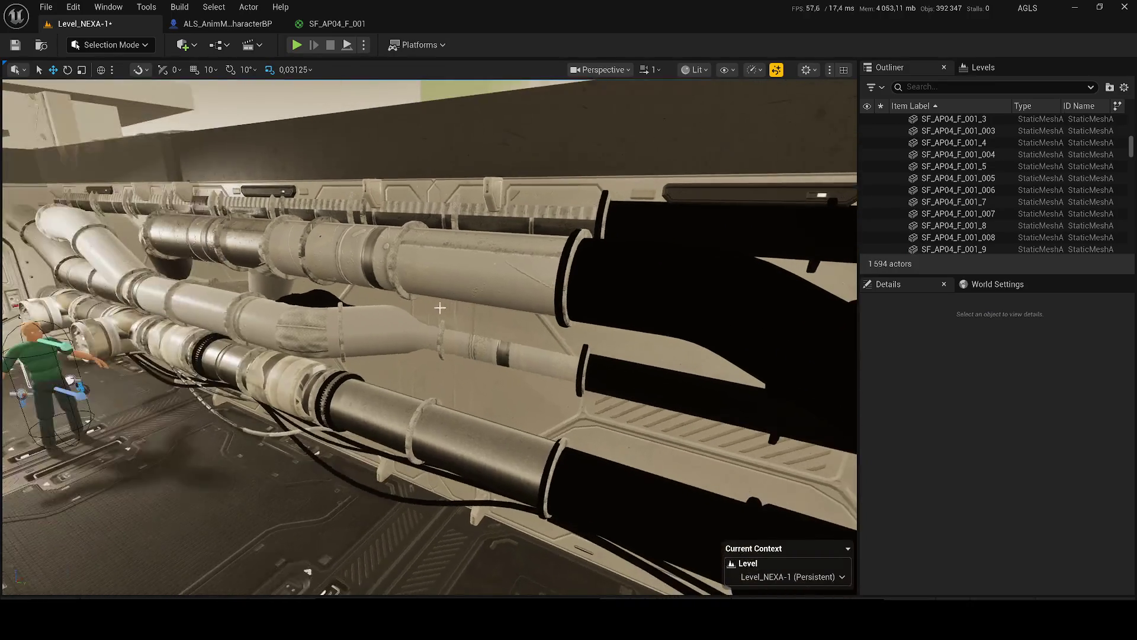
click(302, 302)
key(Delete)
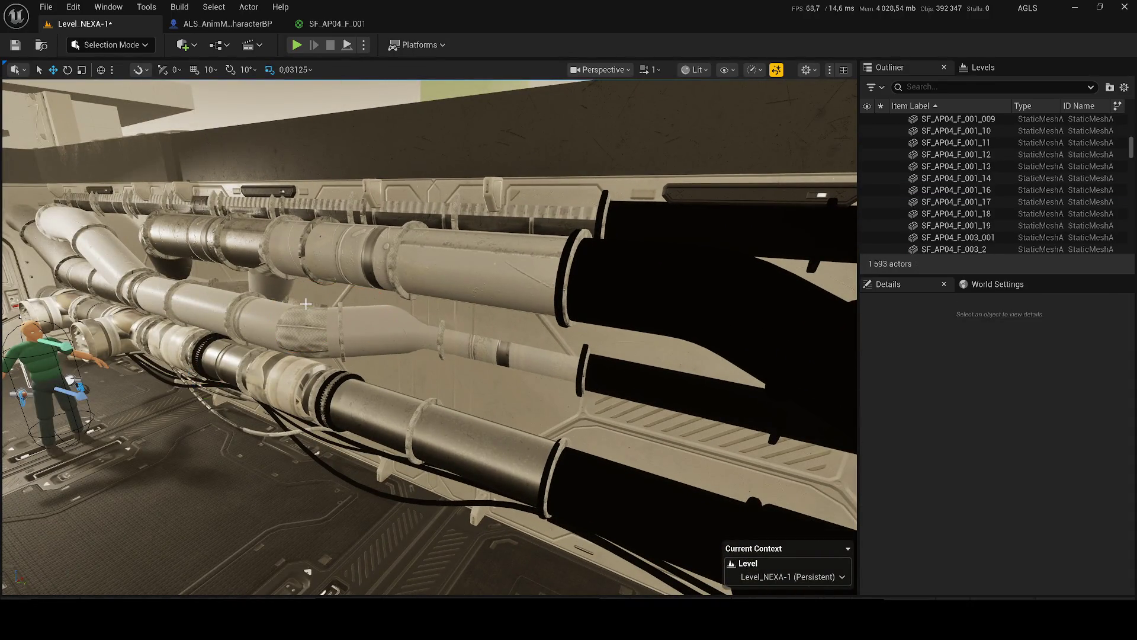
- Delete the T-junction pipe piece
scroll(308, 303, up, 5)
right_click(329, 311)
mouse_move(329, 311)
mouse_down()
mouse_move(567, 332)
mouse_move(528, 576)
mouse_move(515, 534)
mouse_move(426, 498)
mouse_up()
key(Delete)
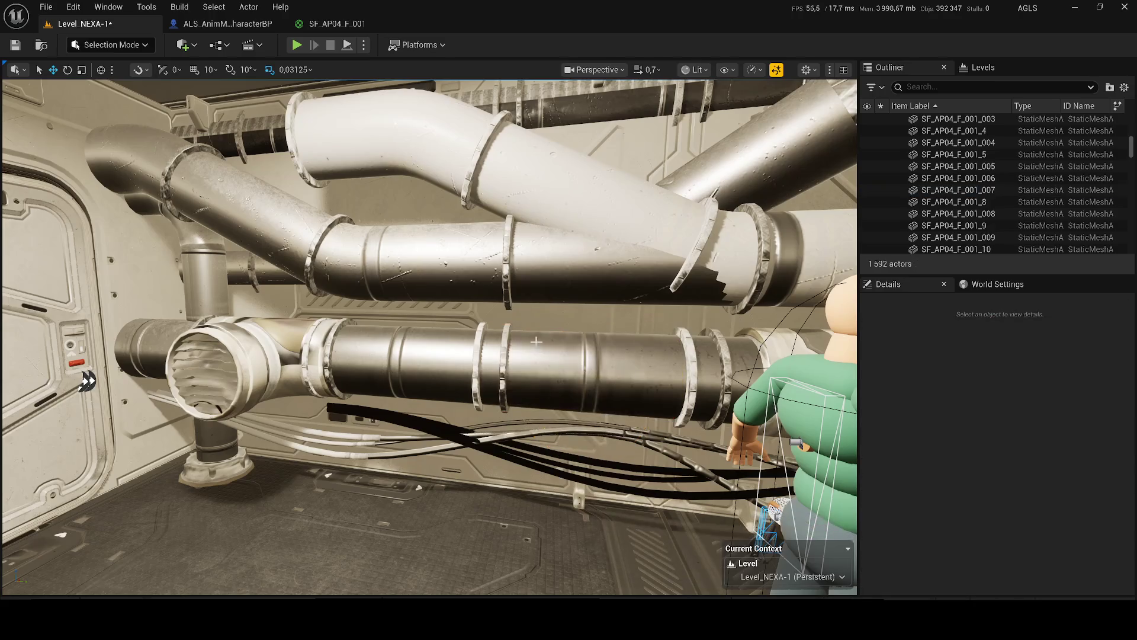
- Fly around the door-side pipes and select the black cable bundle
drag(88, 381, 53, 376)
key(w)
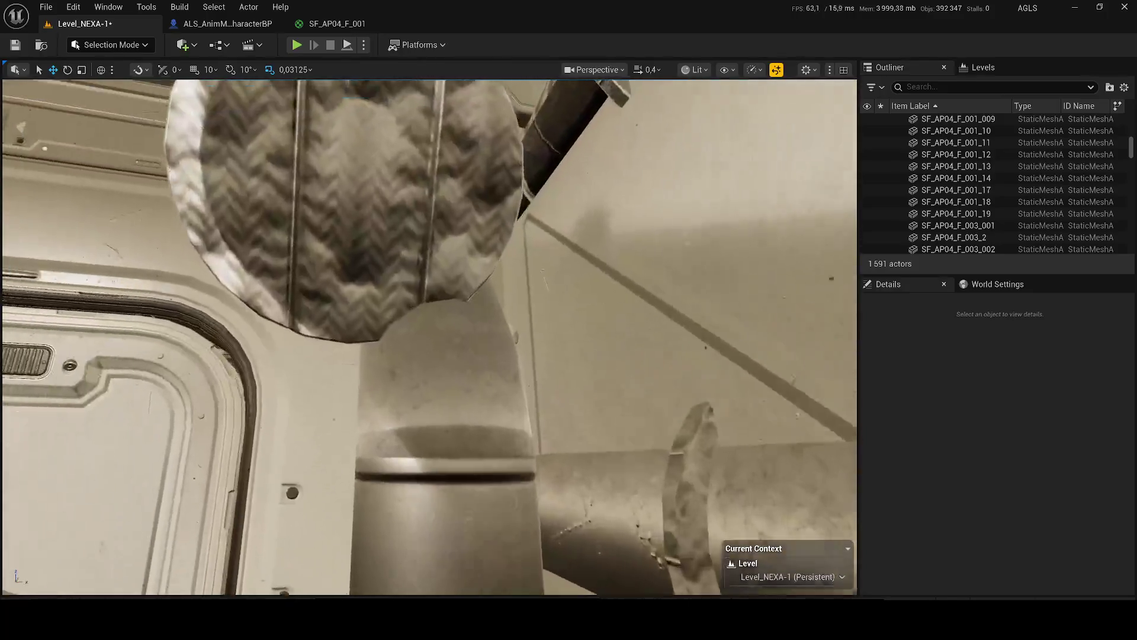
scroll(430, 337, down, 2)
key(s)
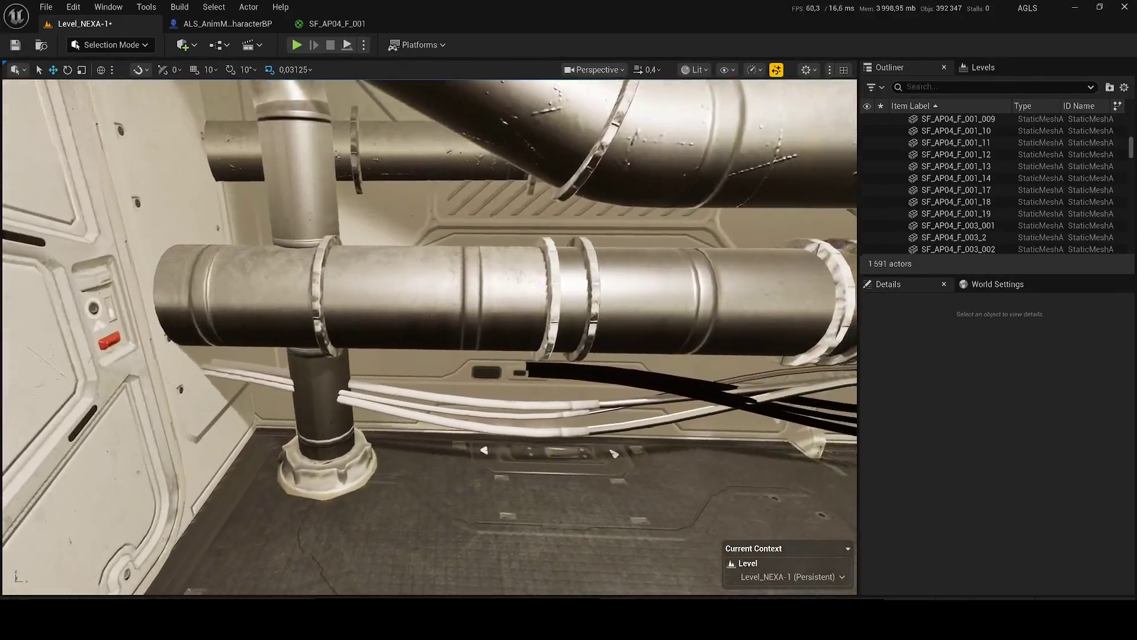
mouse_move(542, 310)
mouse_down()
mouse_move(534, 319)
mouse_move(568, 311)
mouse_move(542, 309)
mouse_up()
click(642, 287)
drag(641, 286, 642, 287)
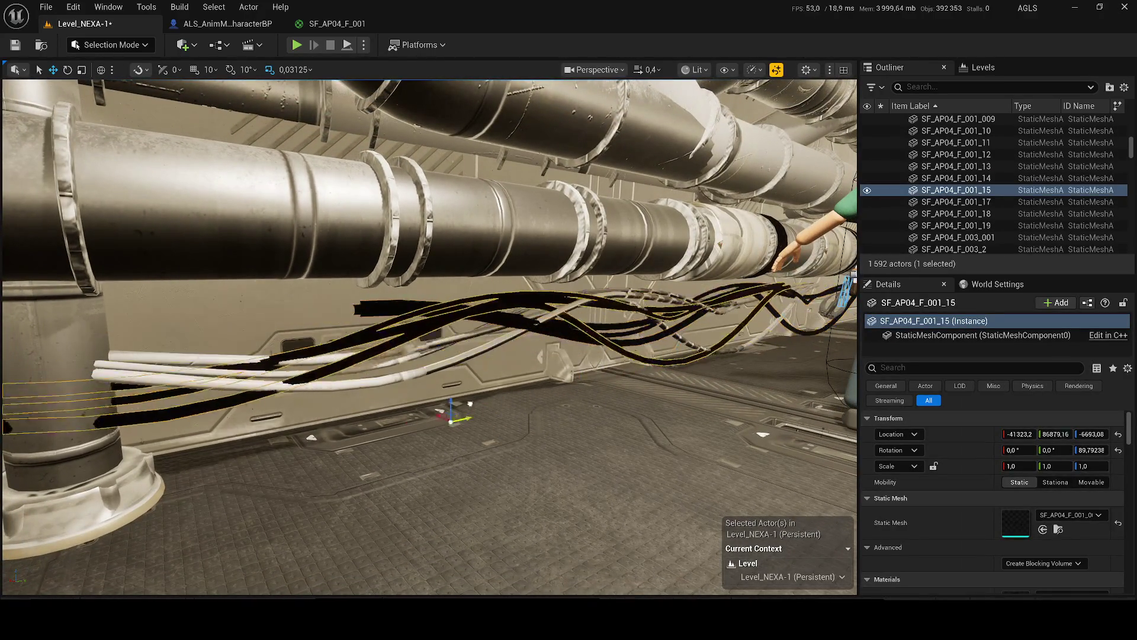
- Move, rotate and slightly raise the black cable bundle beside the pipe base
mouse_move(542, 310)
mouse_down()
mouse_move(509, 320)
mouse_move(527, 314)
mouse_up()
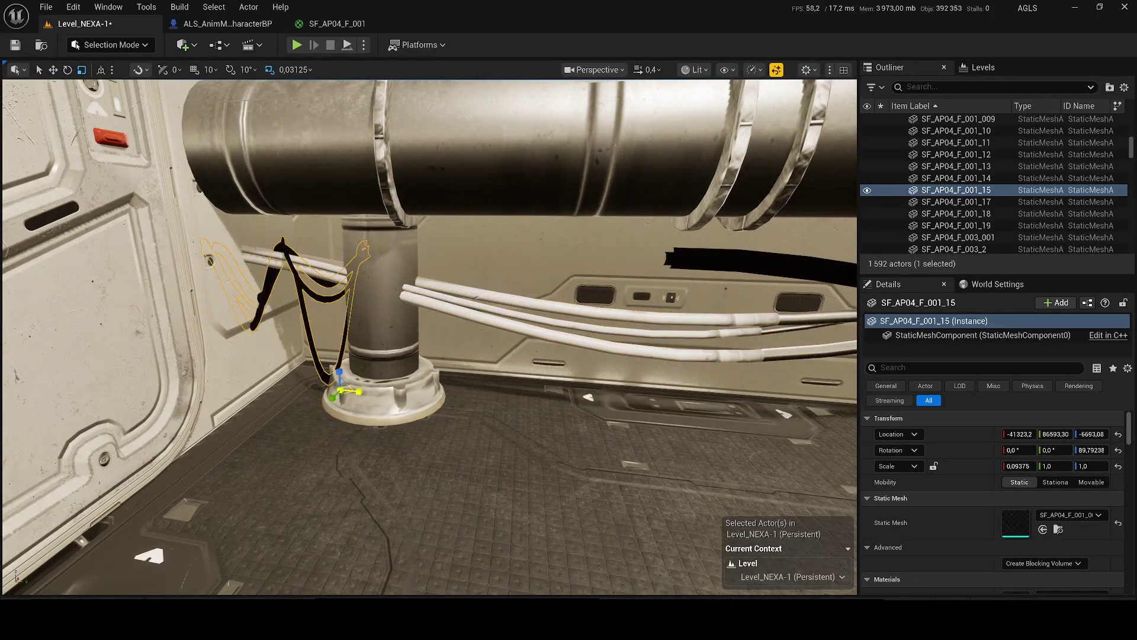
key(w)
drag(354, 391, 319, 379)
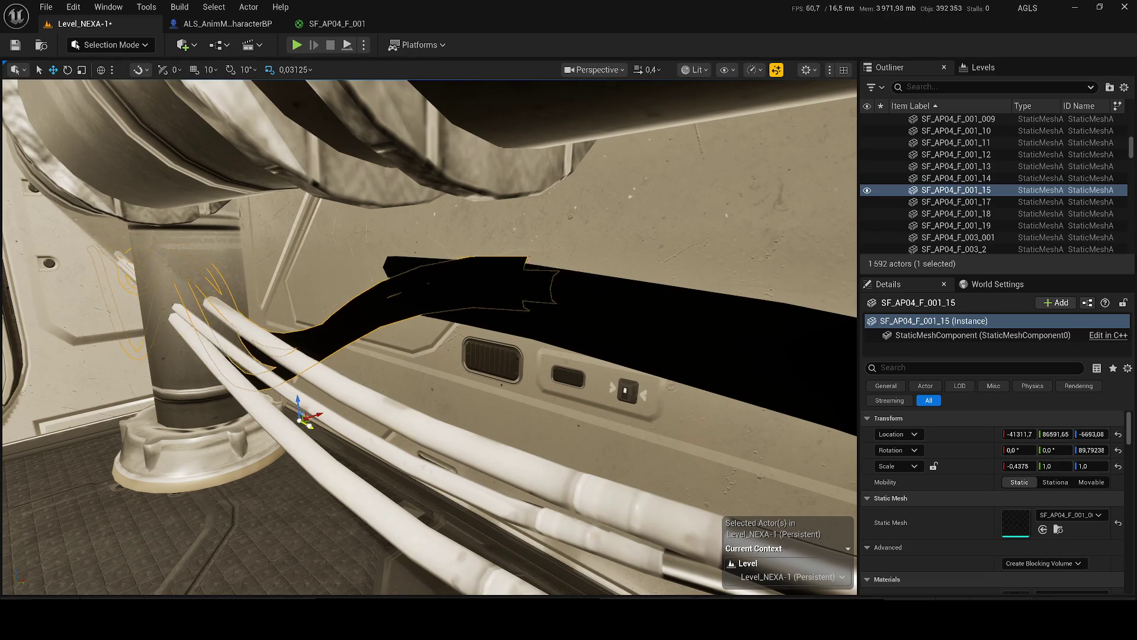
mouse_move(319, 379)
mouse_down()
mouse_move(312, 444)
mouse_move(417, 328)
mouse_up()
key(e)
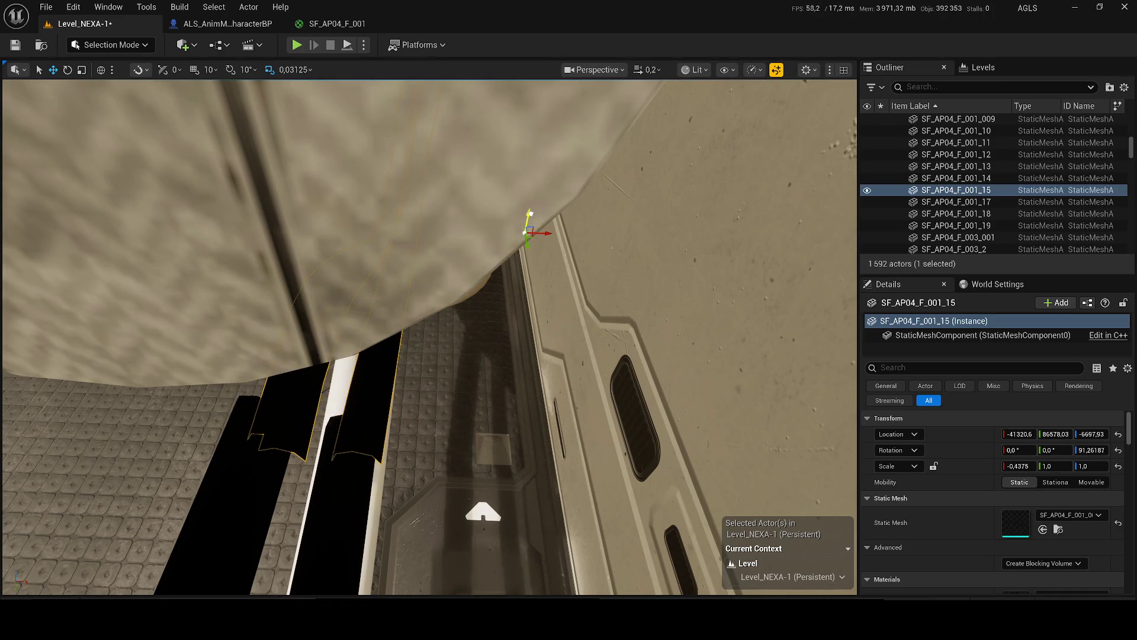
mouse_move(417, 327)
mouse_down()
mouse_move(432, 320)
mouse_move(480, 367)
mouse_move(419, 286)
mouse_up()
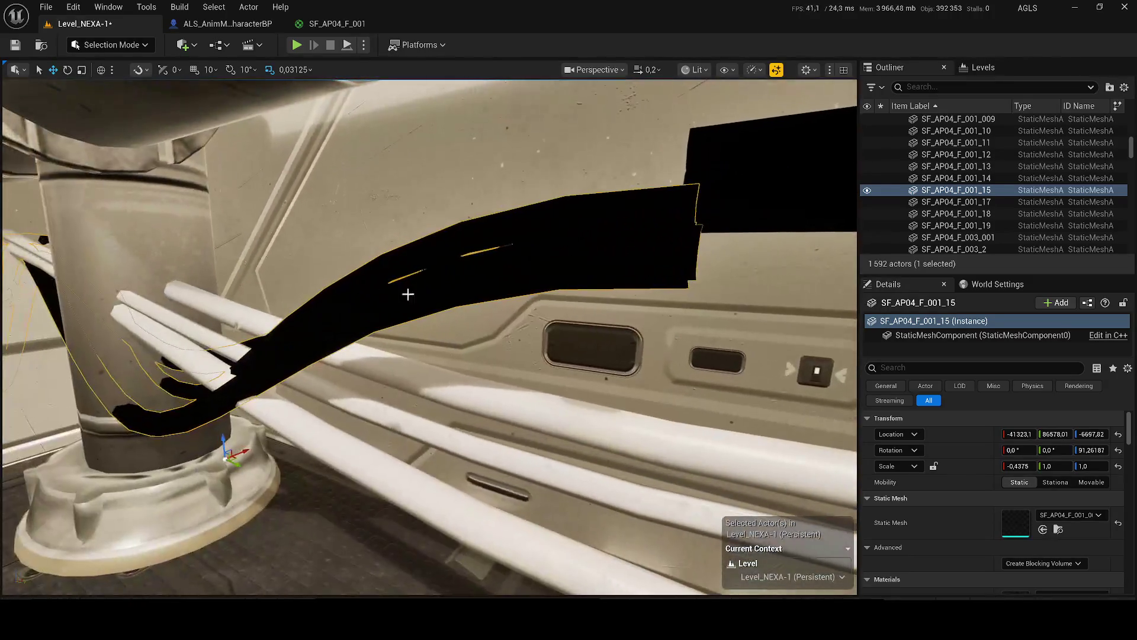
drag(222, 439, 224, 431)
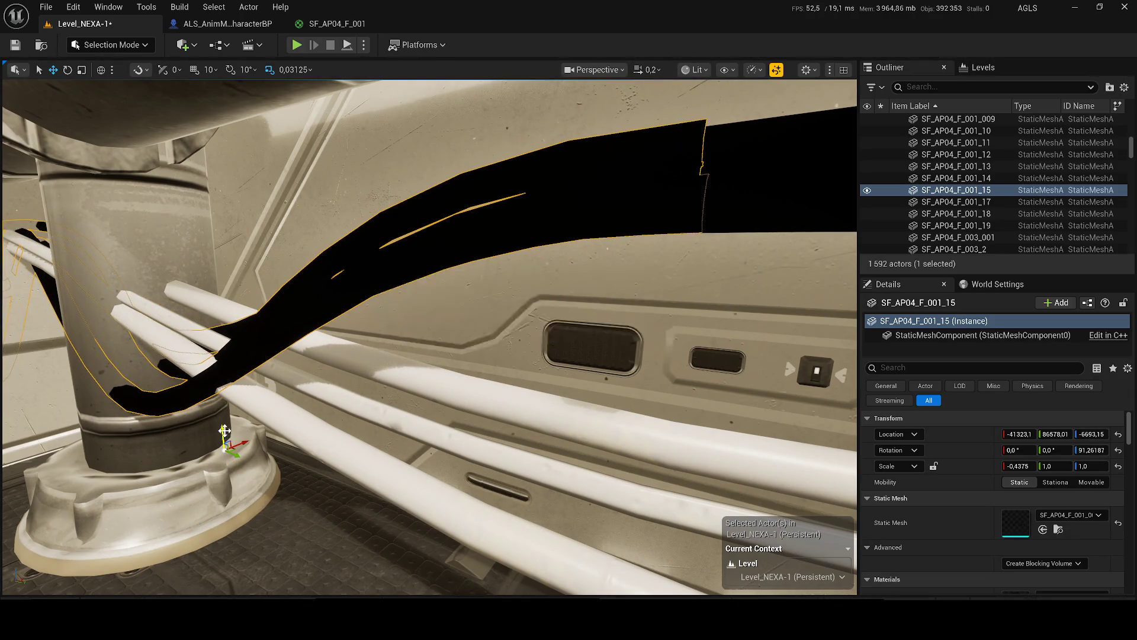
mouse_move(414, 285)
mouse_down()
mouse_move(409, 308)
mouse_move(332, 367)
mouse_up()
- Drag MI_Containers onto the black cable and the selected pipes
key(ctrl+space)
mouse_move(283, 423)
mouse_down()
mouse_move(338, 261)
mouse_move(368, 296)
mouse_up()
key(ctrl+space)
mouse_move(292, 406)
mouse_down()
mouse_move(474, 308)
mouse_move(403, 296)
mouse_up()
key(ctrl+space)
mouse_move(326, 402)
mouse_down()
mouse_move(439, 330)
mouse_move(681, 222)
mouse_move(666, 222)
mouse_up()
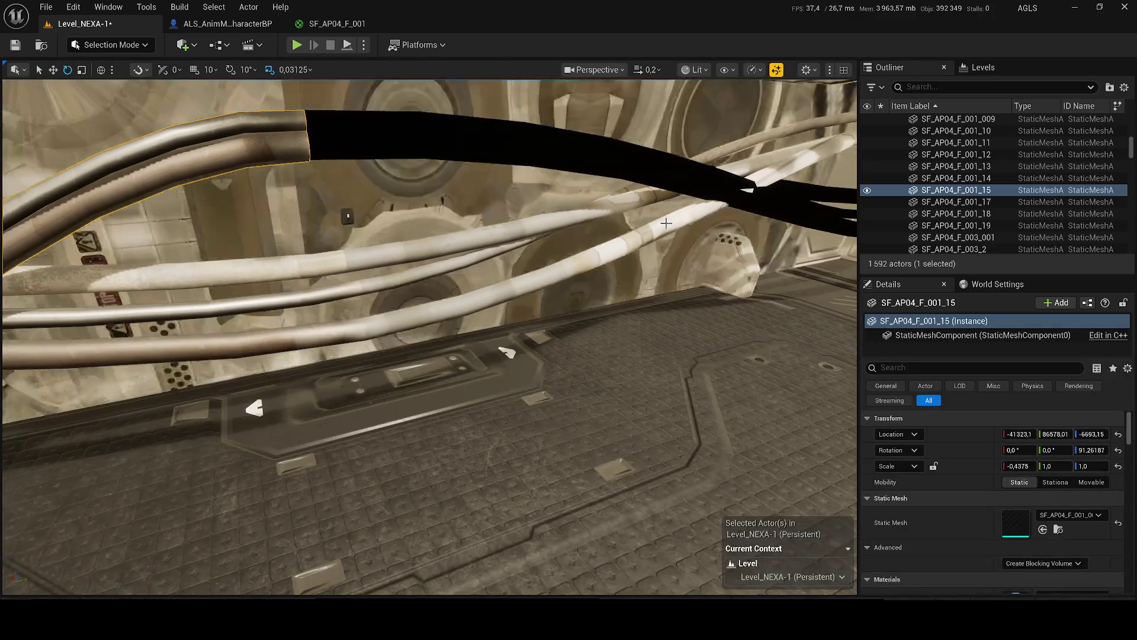
- Undo the accidental object placements and retry dropping MI_Containers onto the cables
key(ctrl+z)
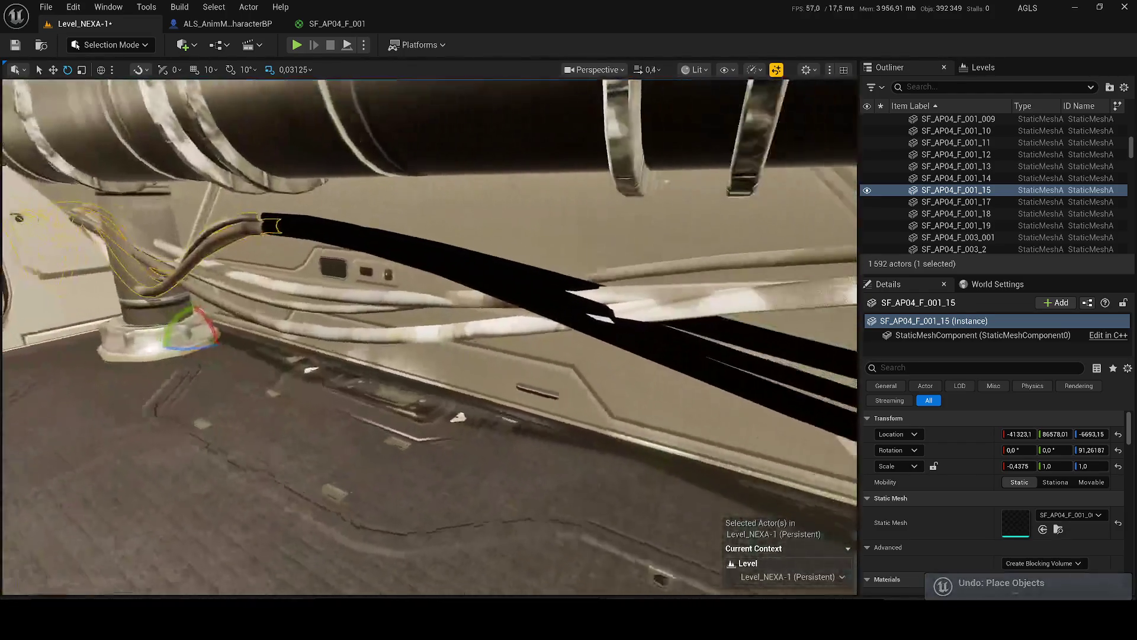
key(ctrl+space)
mouse_move(308, 411)
mouse_down()
mouse_move(381, 287)
mouse_move(365, 236)
mouse_up()
key(ctrl+z)
key(ctrl+space)
drag(292, 415, 414, 249)
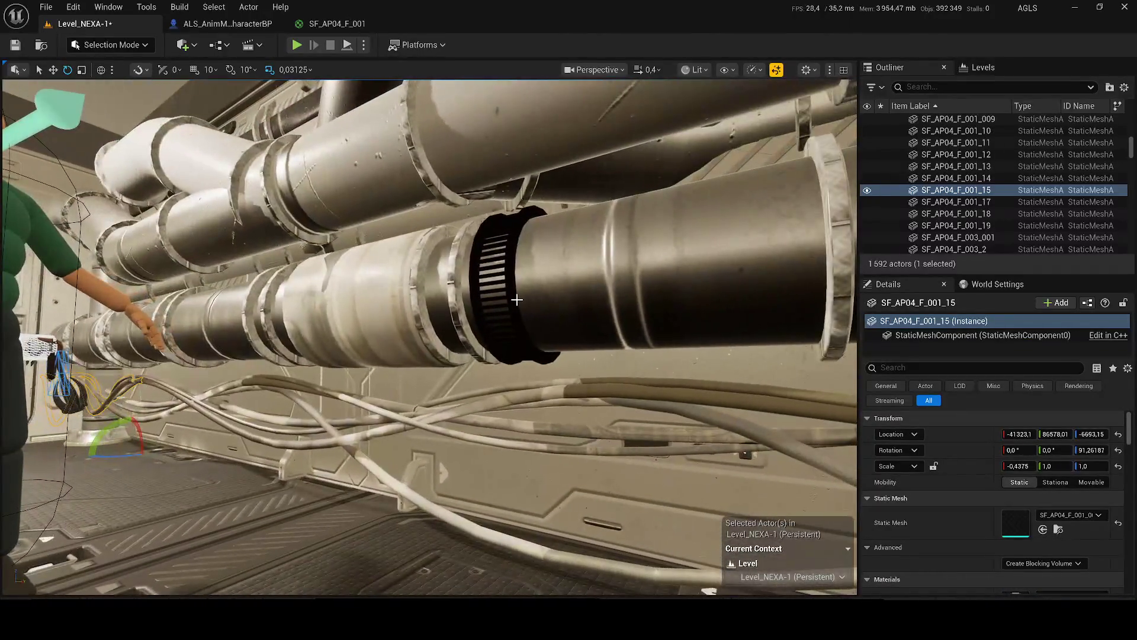
key(ctrl+space)
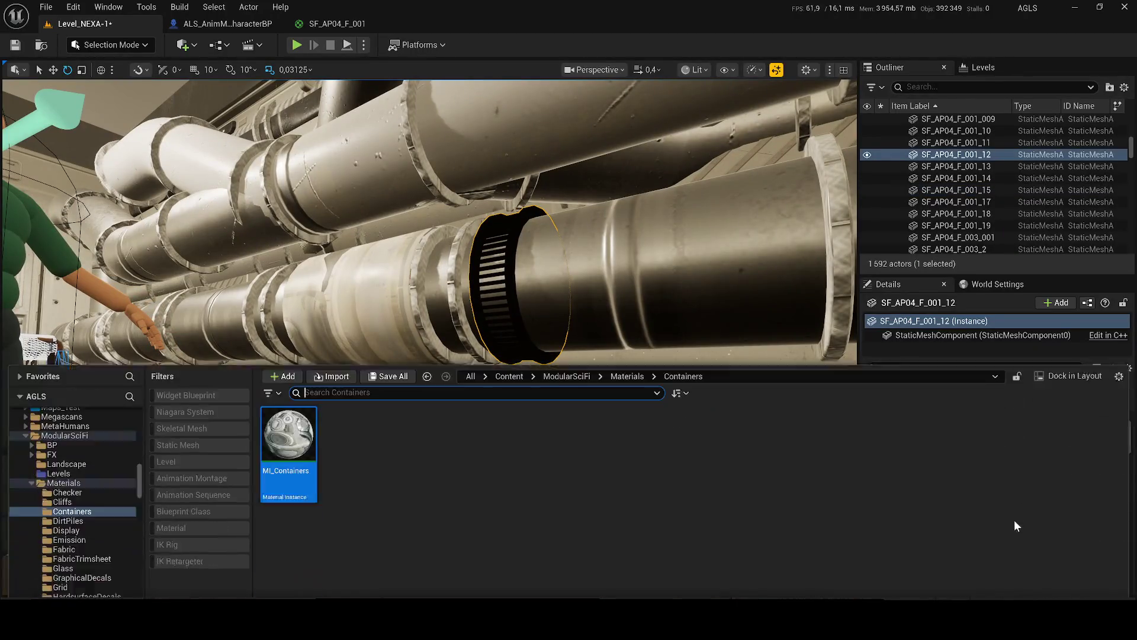
- Apply MI_Containers to pipe SF_AP04_F_001_12 and save Level_NEXA-1
mouse_move(319, 394)
mouse_down()
mouse_move(545, 325)
mouse_move(509, 293)
mouse_up()
mouse_move(321, 374)
mouse_down()
mouse_move(322, 414)
mouse_move(284, 420)
mouse_move(322, 373)
mouse_up()
key(ctrl+s)
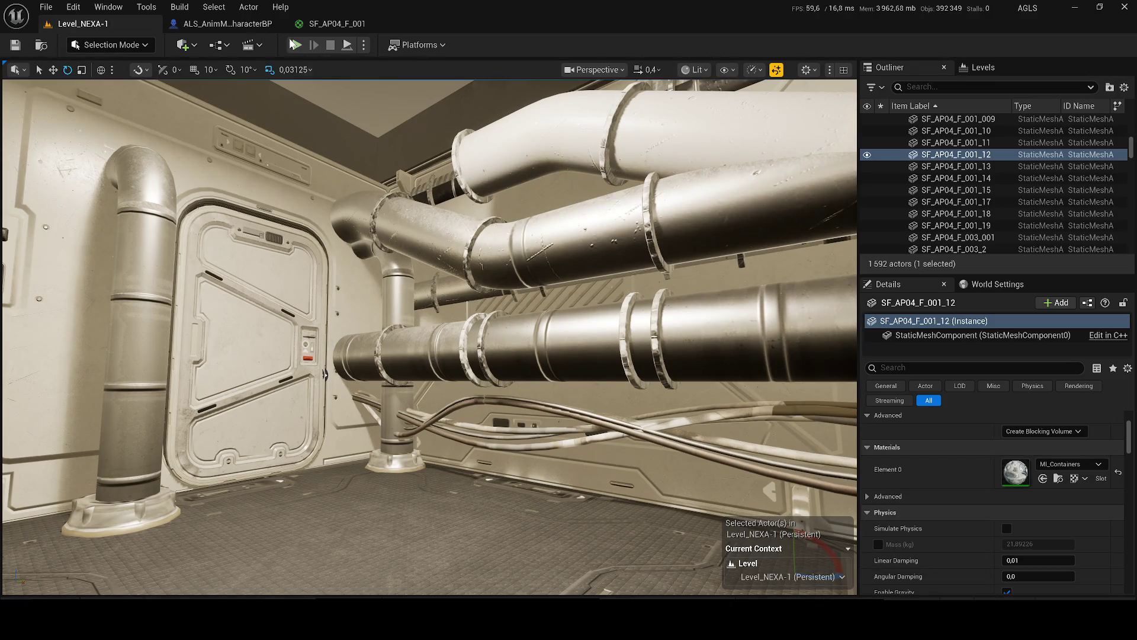
- Run a quick play-test, frame the pipe, then select RectLight169
key(alt+p)
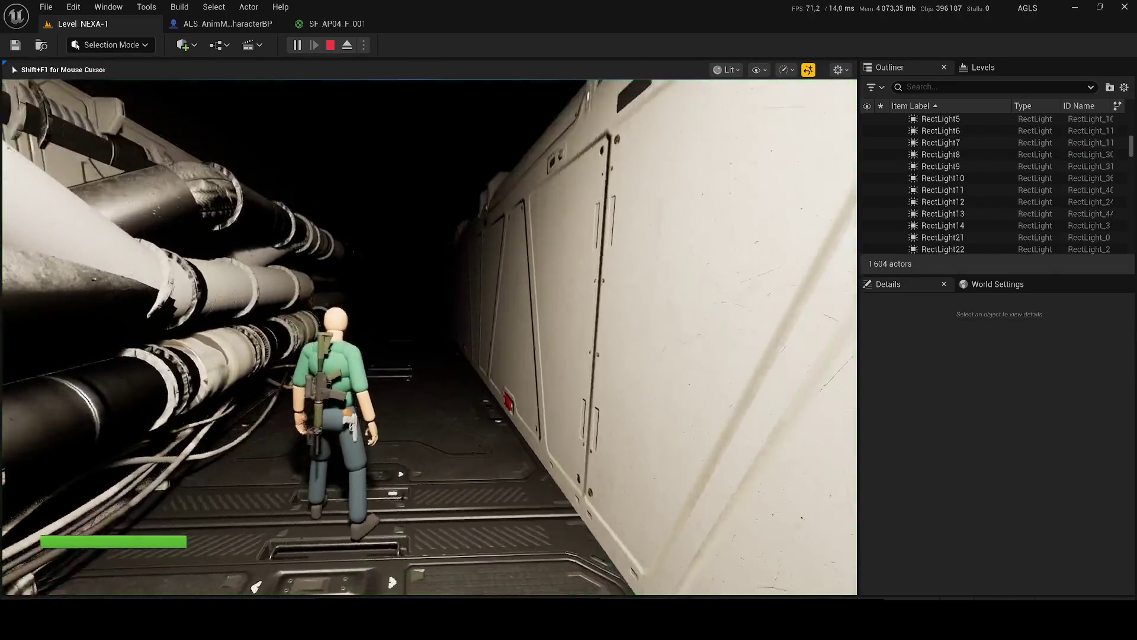
key(Escape)
key(f)
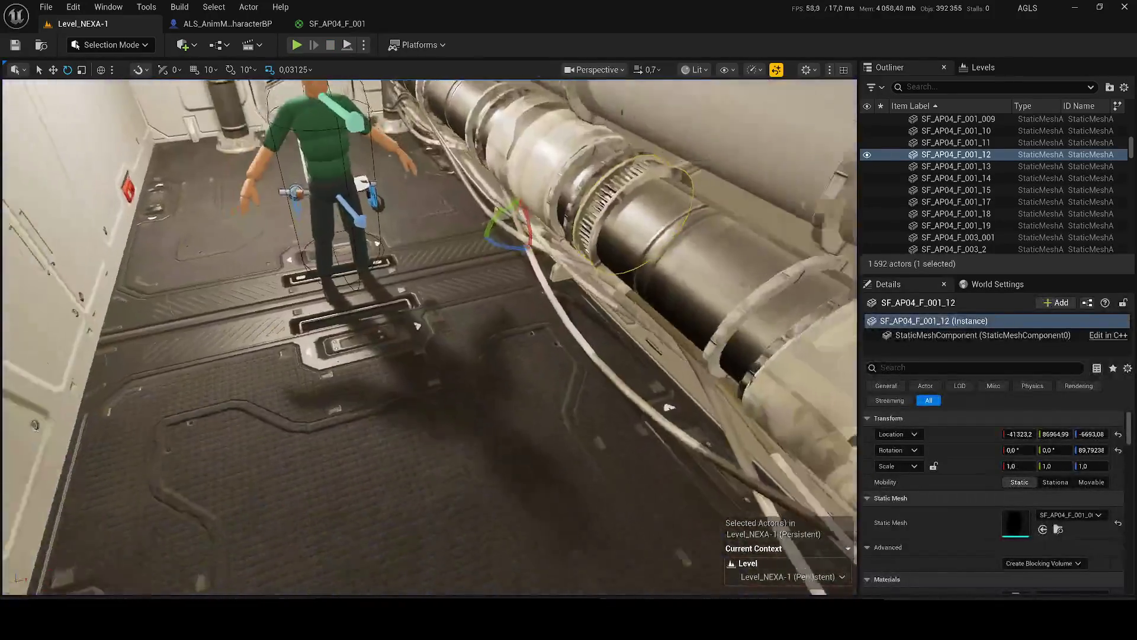
scroll(428, 336, down, 5)
key(r)
click(306, 257)
- Move RectLight169 down the corridor and rotate it to aim along the corridor
key(r)
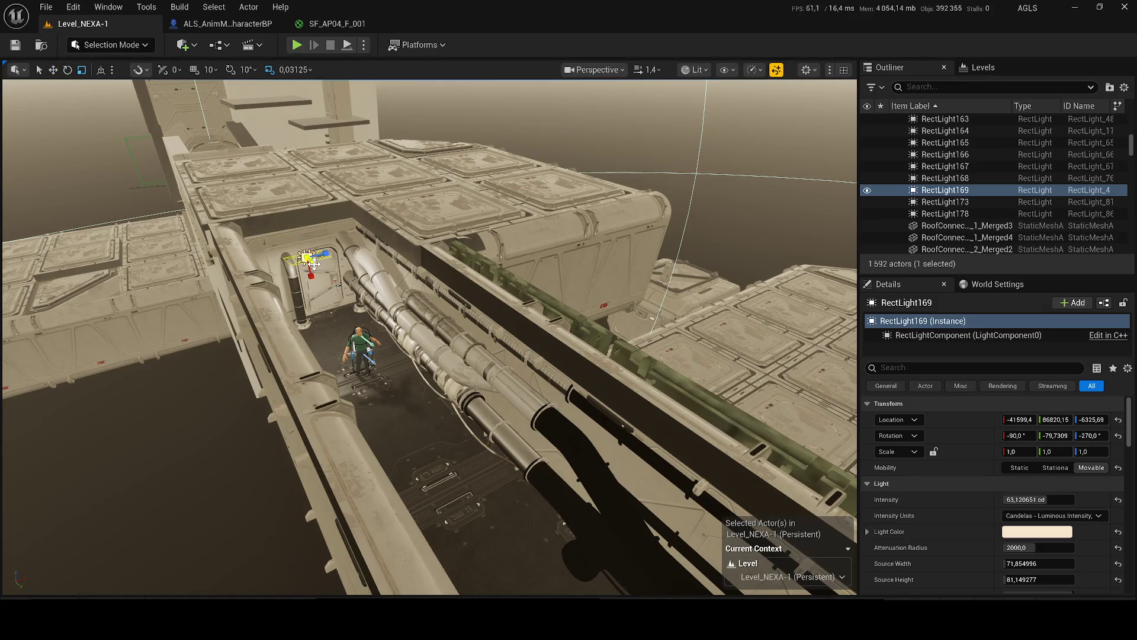
mouse_move(312, 267)
mouse_down()
mouse_move(374, 333)
mouse_move(394, 320)
mouse_move(409, 328)
mouse_up()
key(e)
key(r)
key(e)
mouse_move(339, 284)
mouse_down()
mouse_move(372, 281)
mouse_move(391, 301)
mouse_move(401, 240)
mouse_up()
key(r)
key(w)
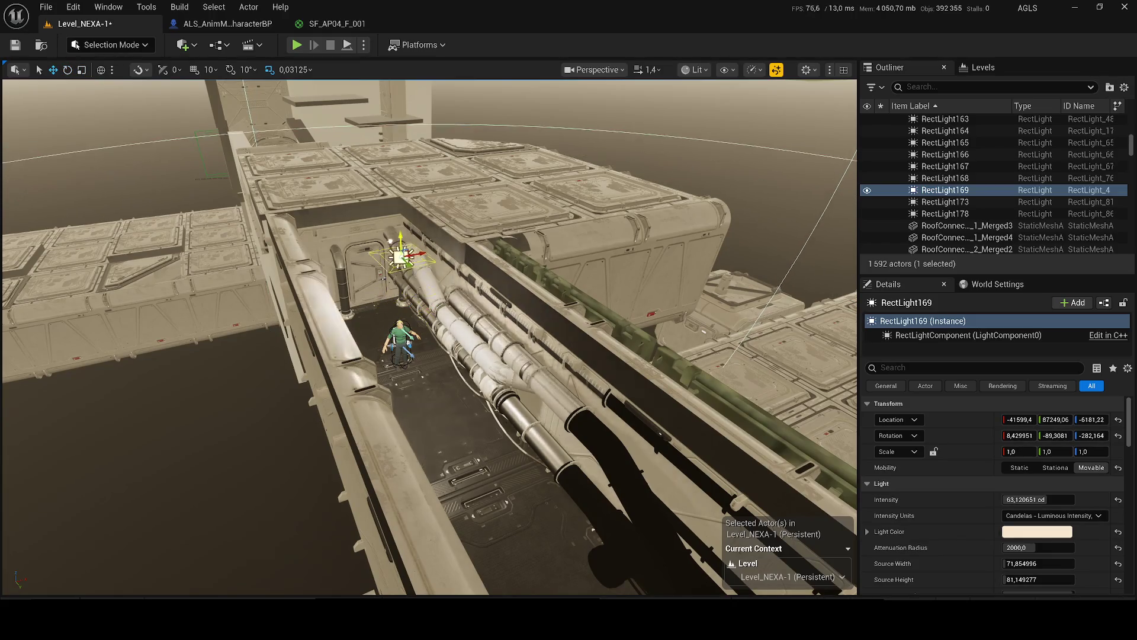
- Set RectLight169 intensity to 999 cd, keep its colour, and raise it above the pipes
click(1025, 499)
text(160)
key(Return)
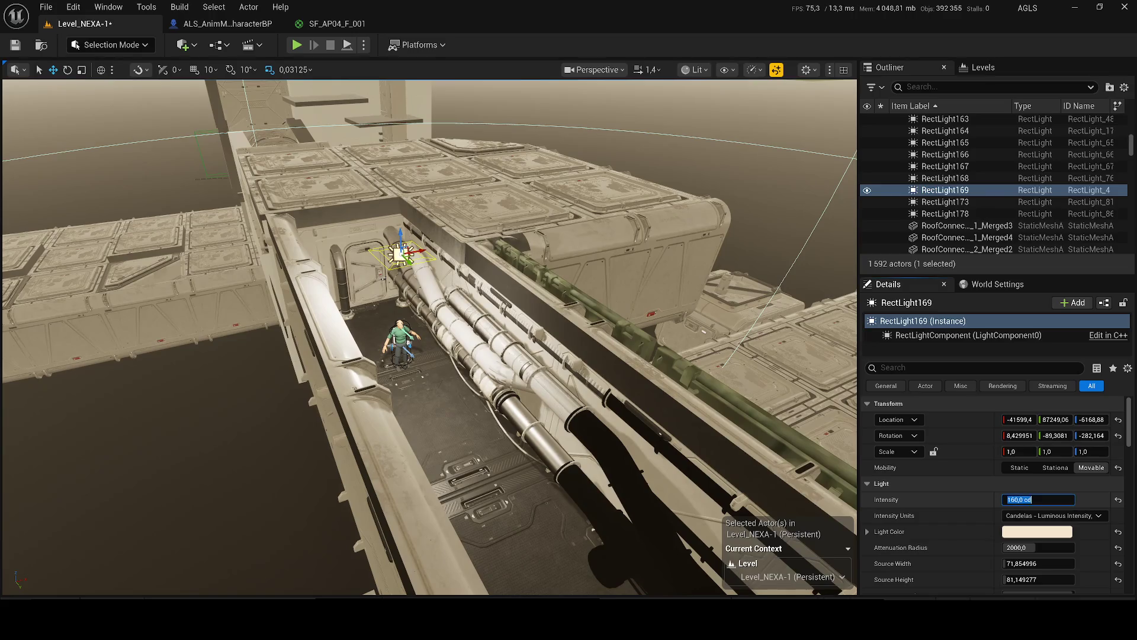
text(999)
key(Return)
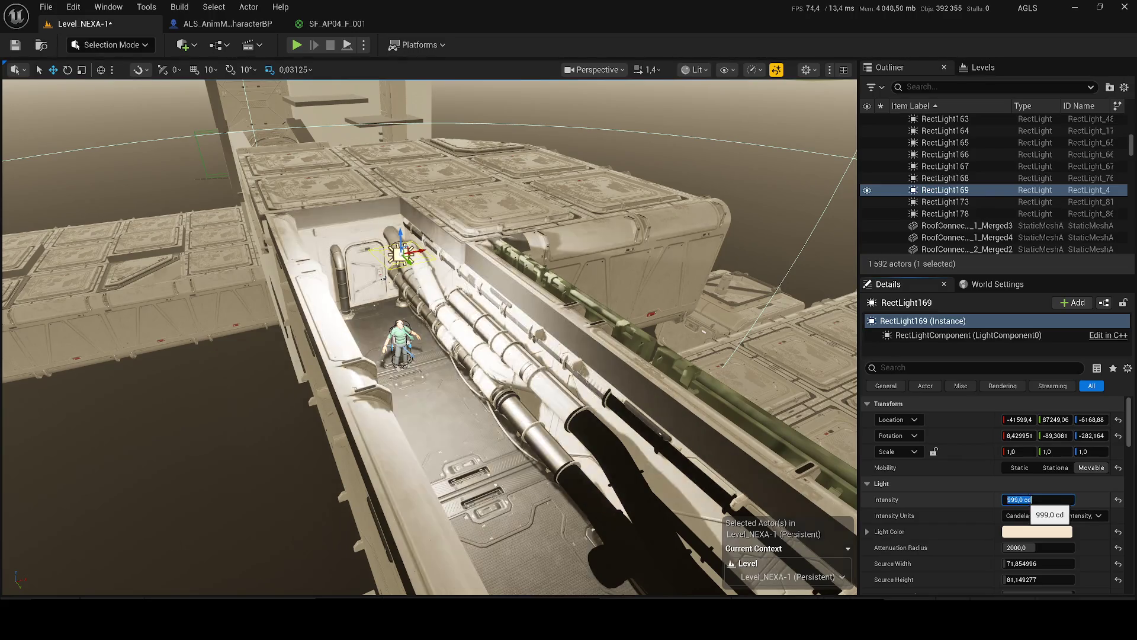
click(1043, 537)
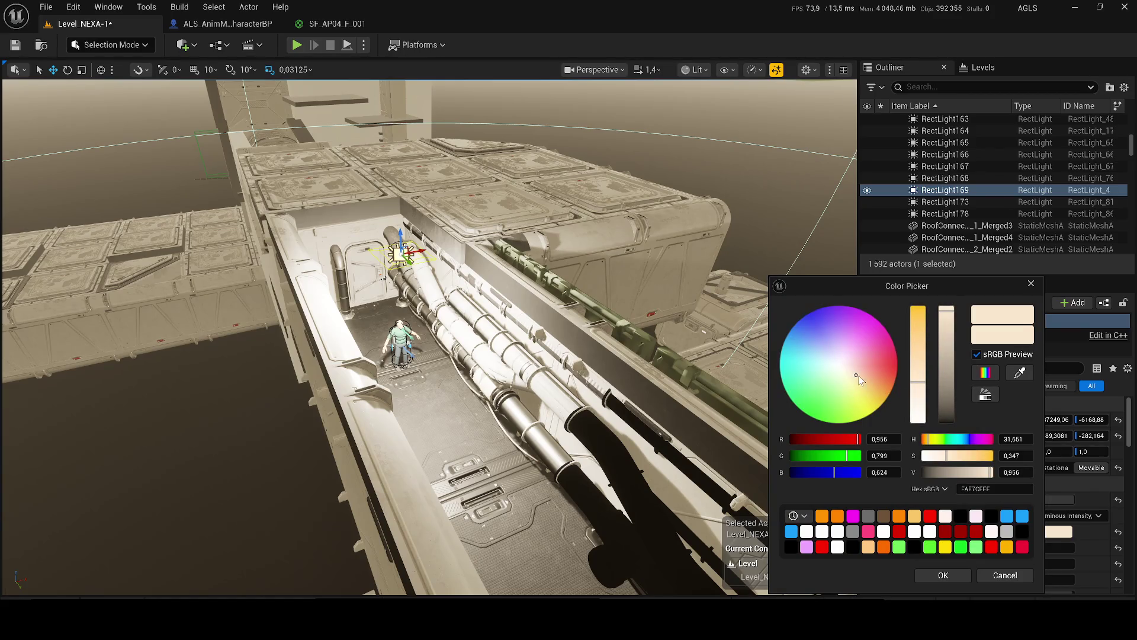
click(943, 575)
drag(406, 256, 404, 122)
- Play-test the level, running the character toward the door, then stop
key(alt+p)
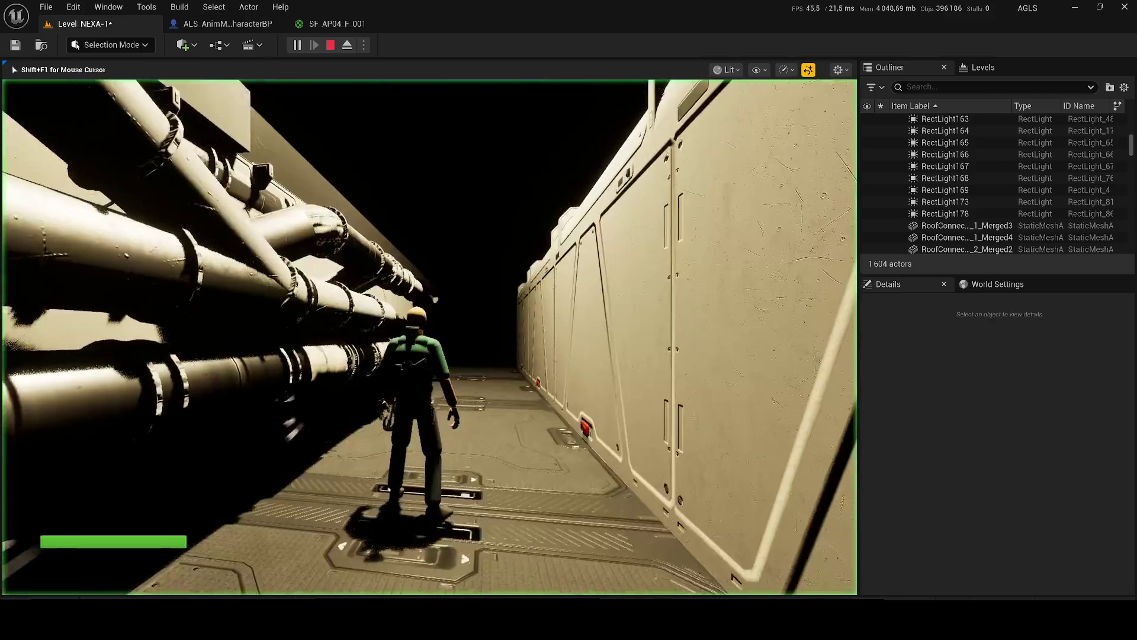
key(w)
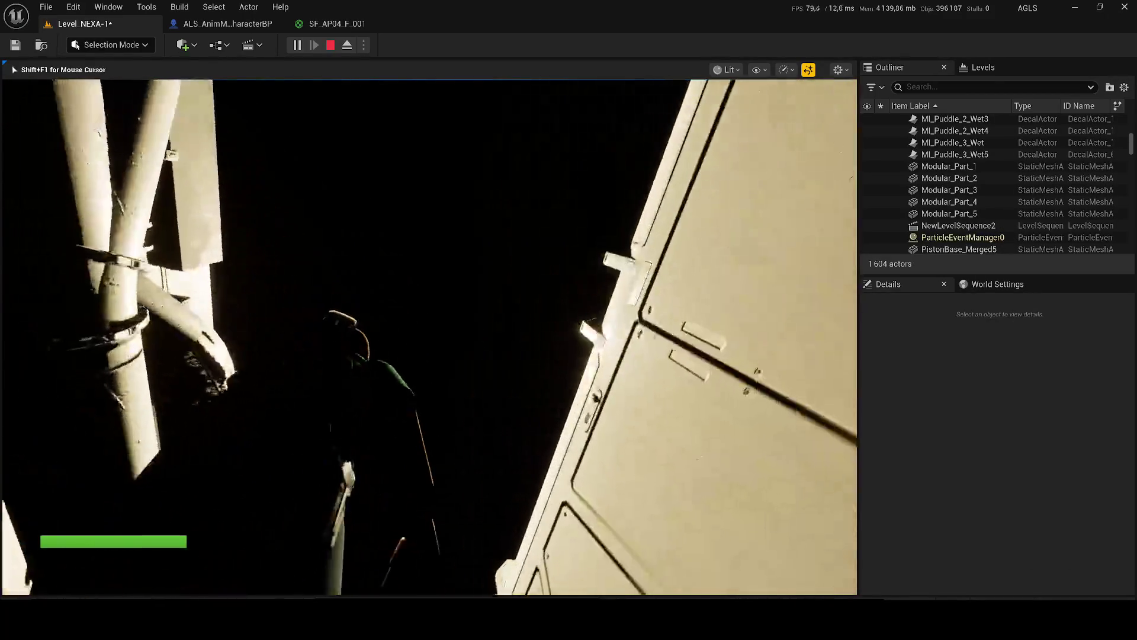
key(w)
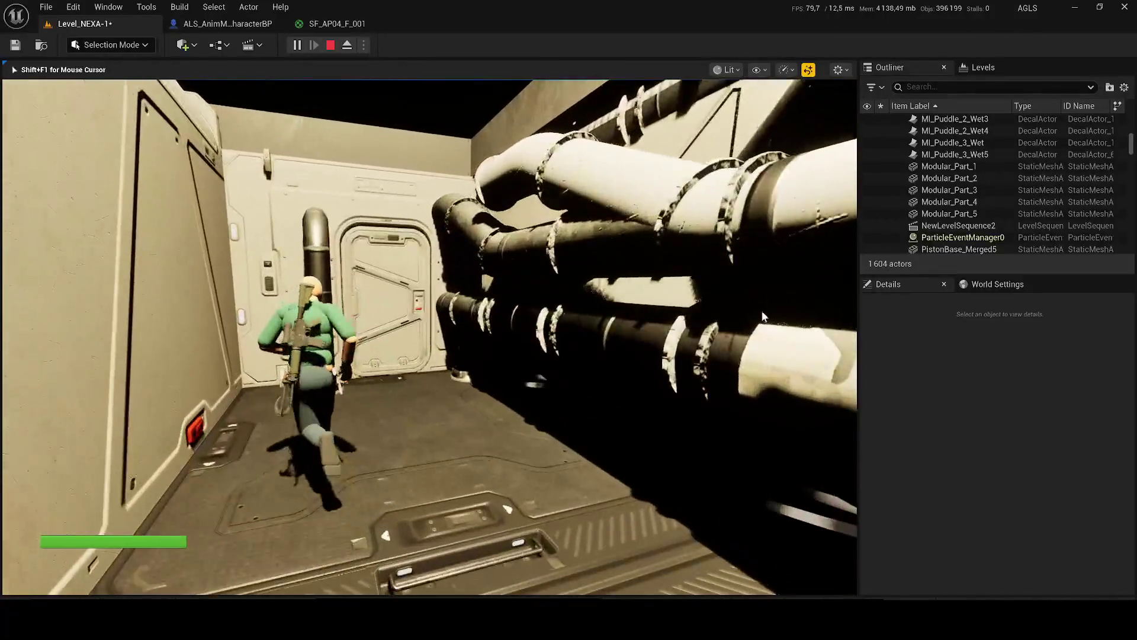
key(Escape)
- Duplicate ceiling lamp SM_Lamp_4 with RectLight9 and RectLight11 and frame the copies
key(w)
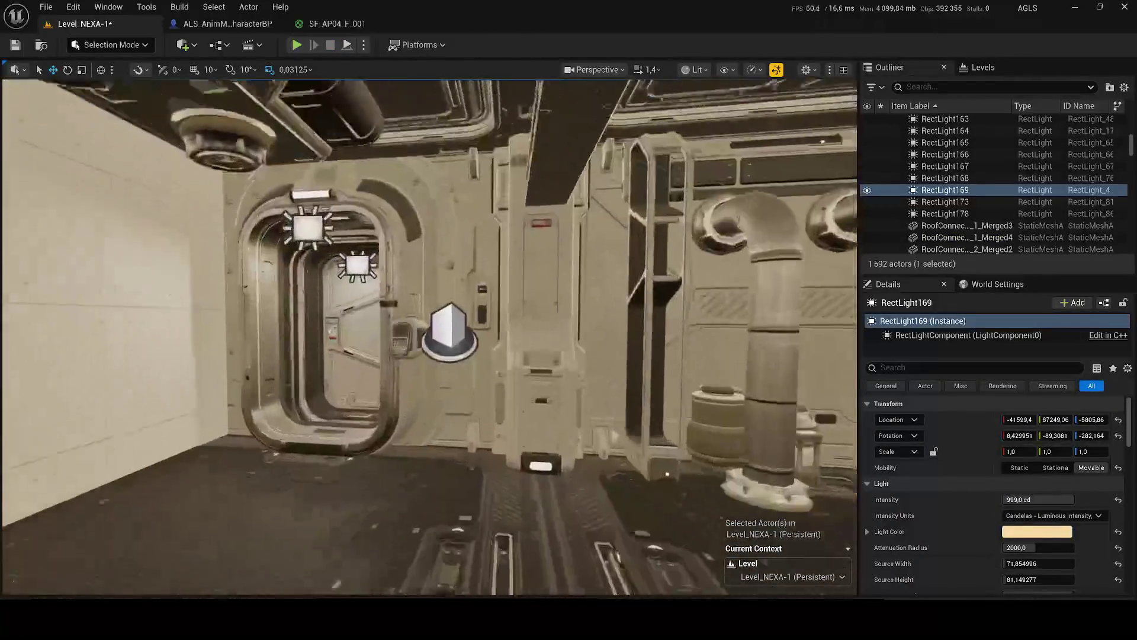
scroll(430, 337, down, 2)
drag(372, 356, 372, 318)
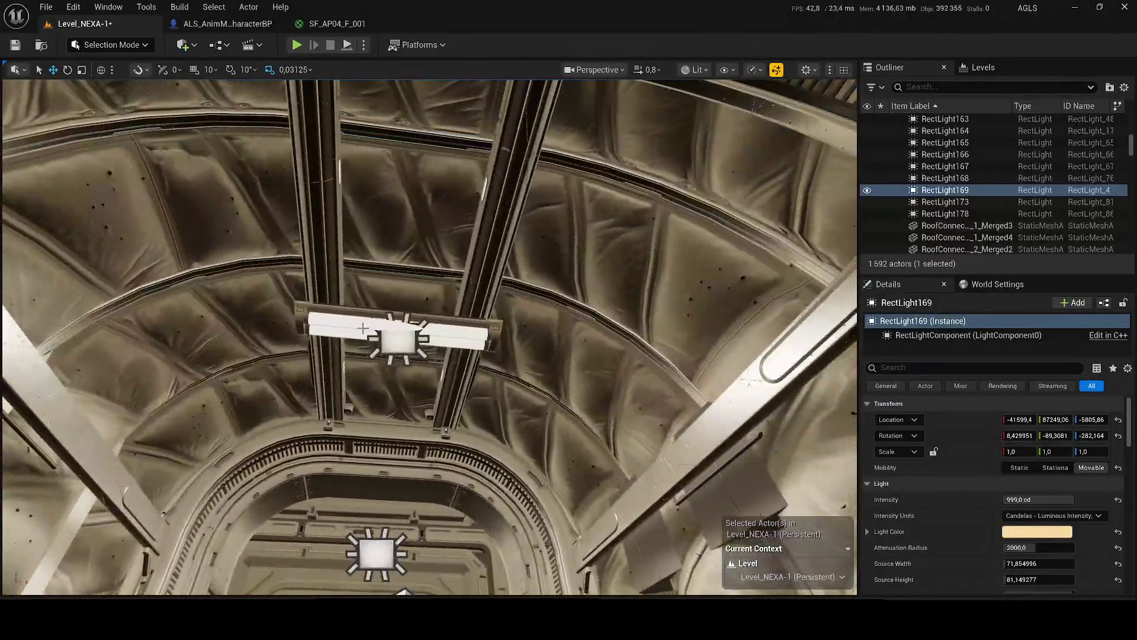
click(371, 323)
ctrl+click(390, 342)
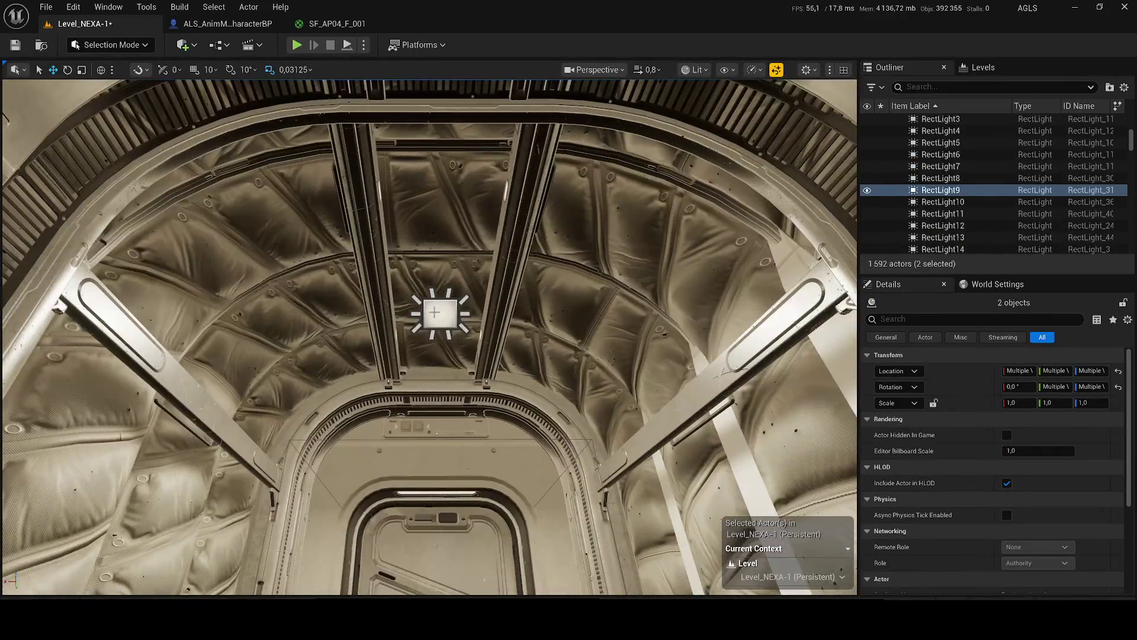
ctrl+click(441, 313)
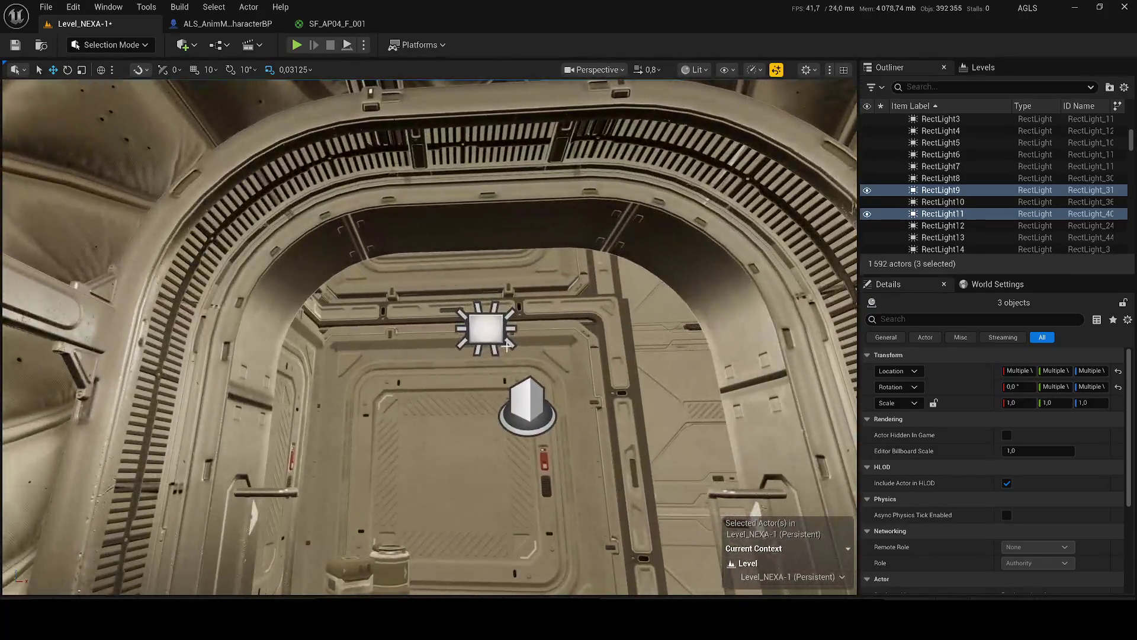
scroll(430, 338, up, 2)
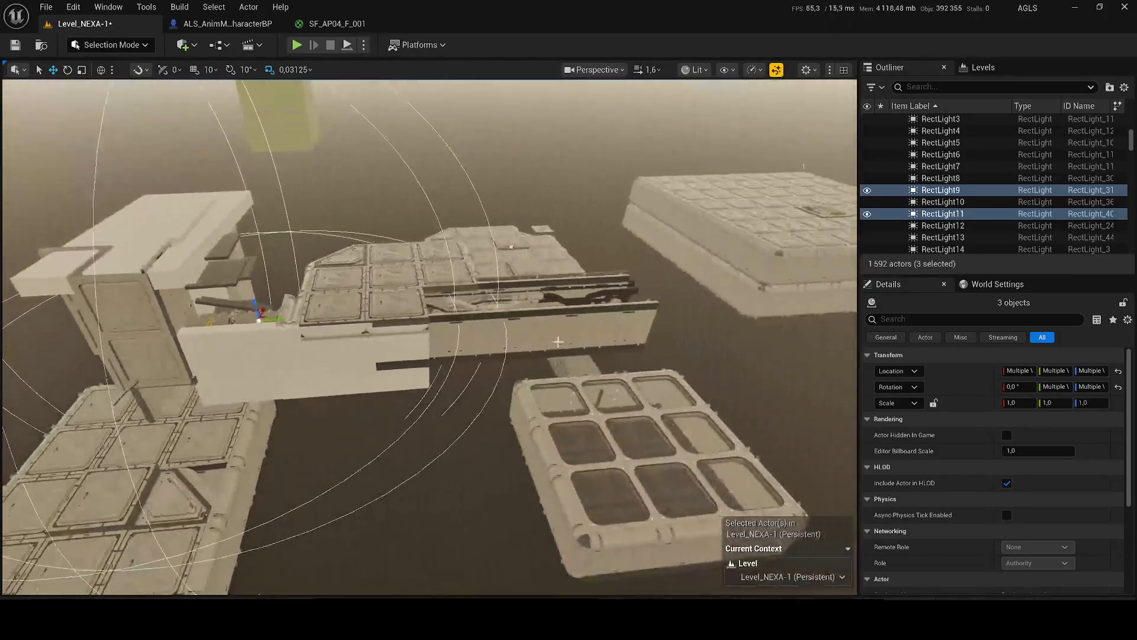
key(ctrl+d)
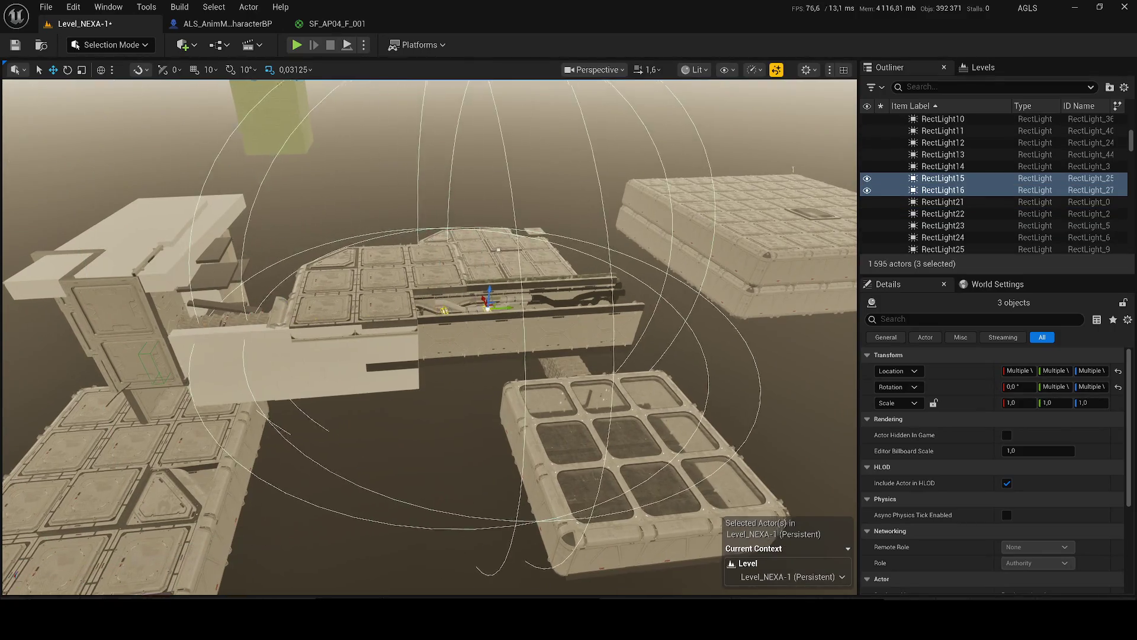
key(f)
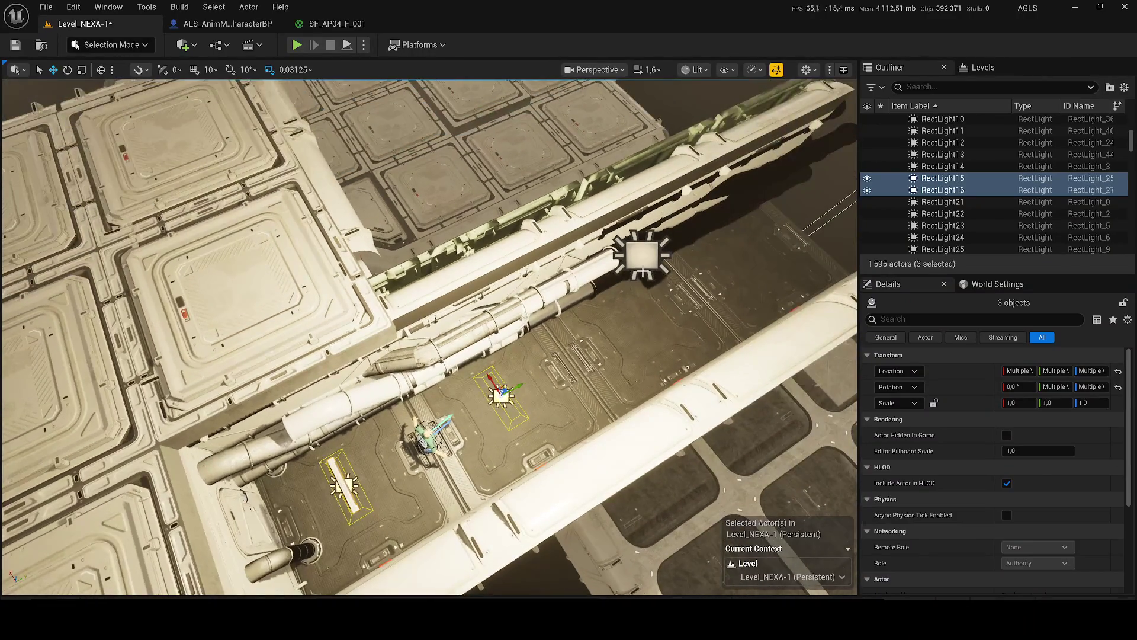
- Delete RectLight169 above the pipes and start another play-test
click(643, 258)
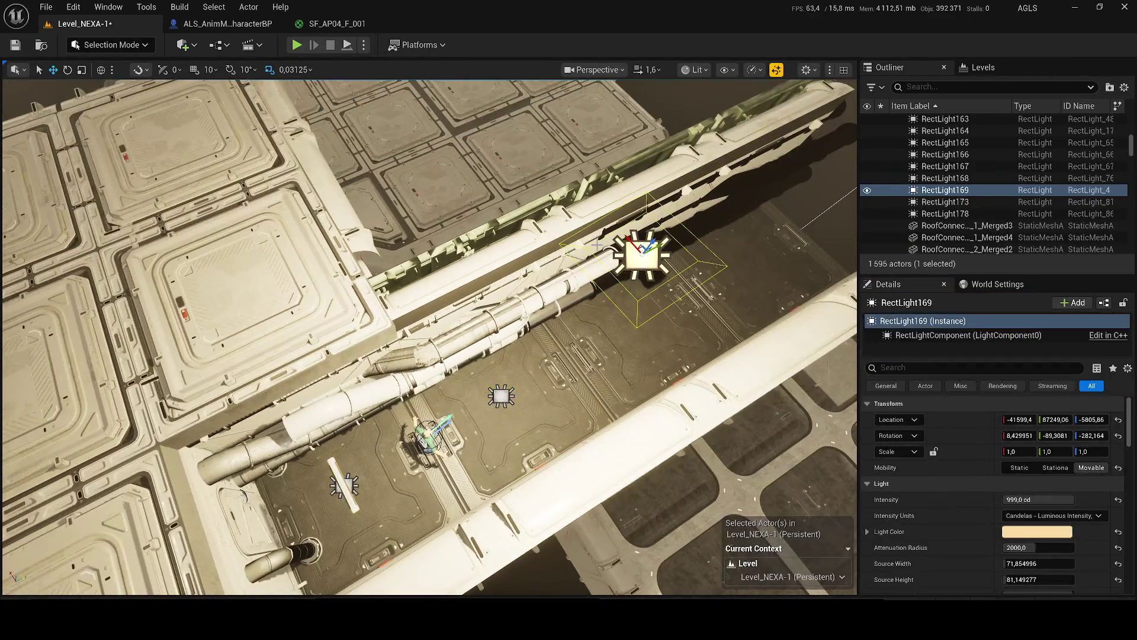
key(Delete)
click(298, 44)
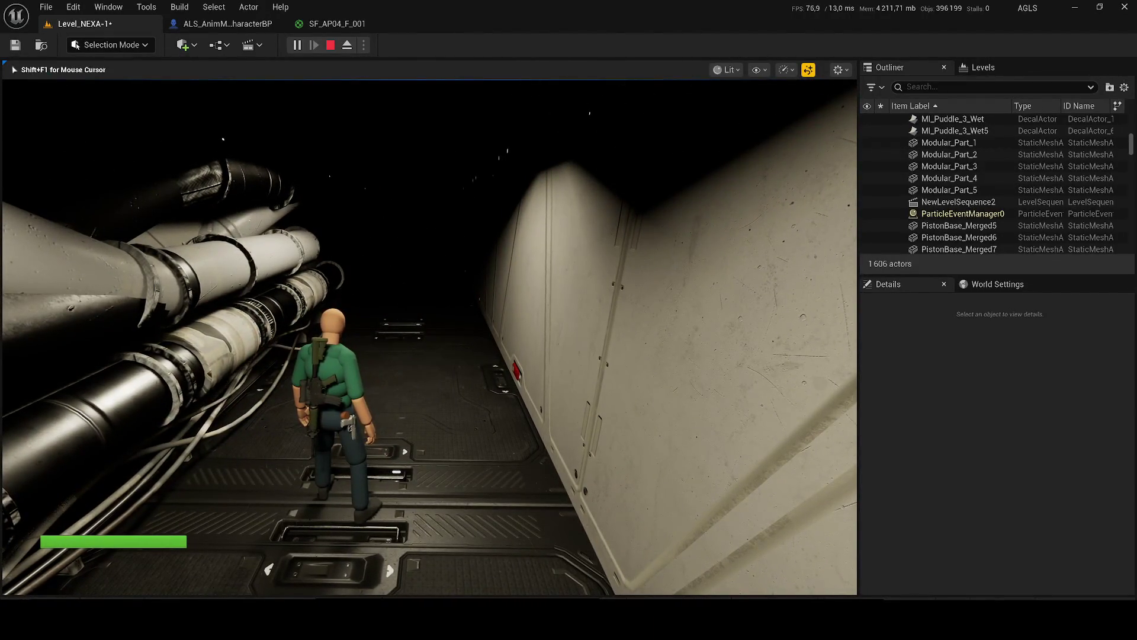
- Stop Play In Editor and return to the corridor in the editor viewport
key(Escape)
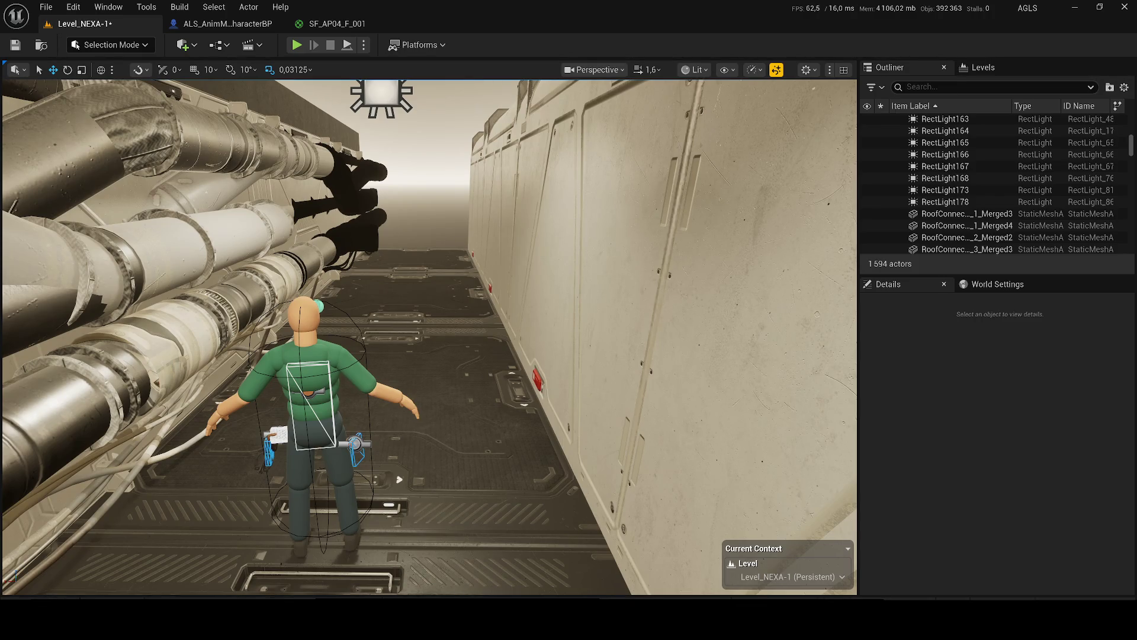
key(XF86AudioLowerVolume)
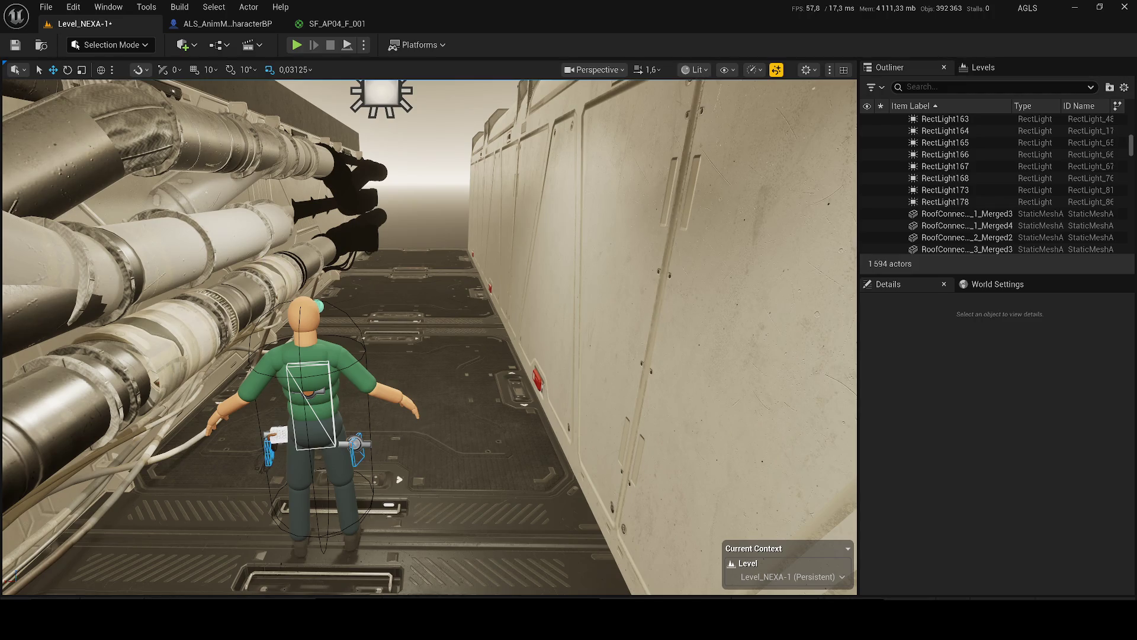
- Filter the World Outliner by 'sf_' to list the SF_AP04 pipe pieces
click(273, 254)
scroll(938, 198, down, 3)
click(938, 190)
click(936, 87)
text(sf_)
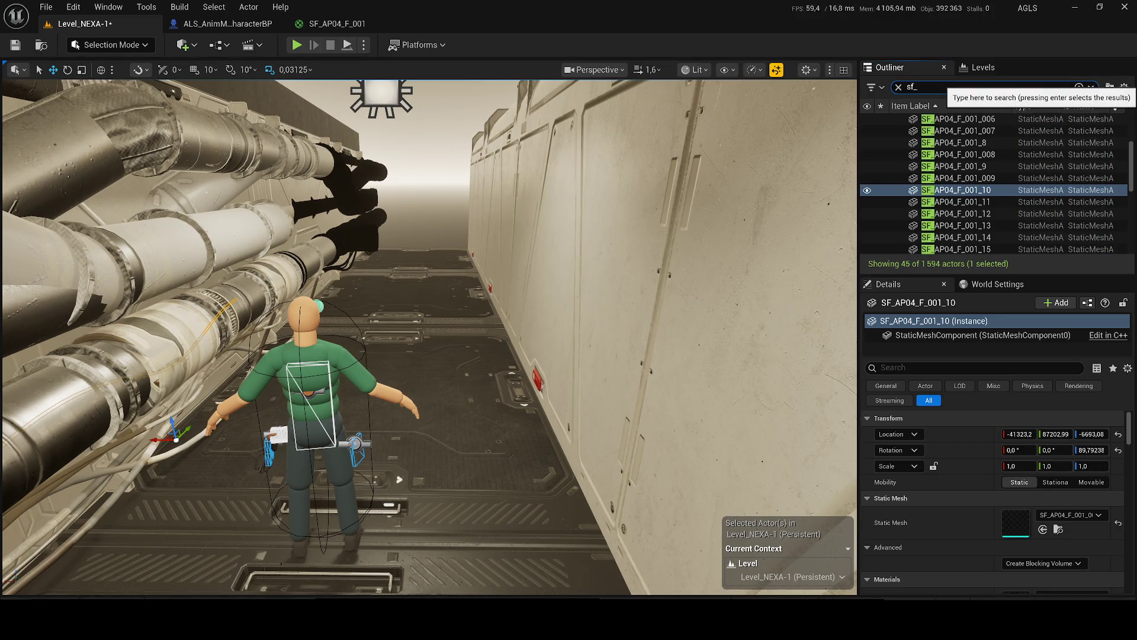
drag(1132, 215, 1131, 100)
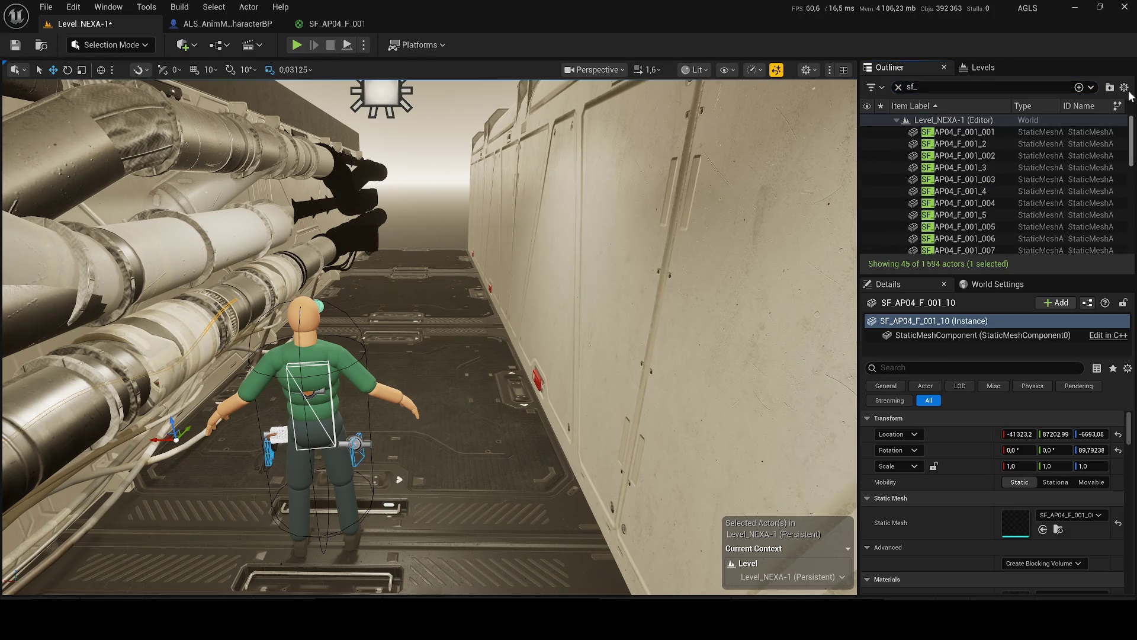
- Select all 45 SF_AP04 pipe pieces, frame them, and delete them
click(1055, 132)
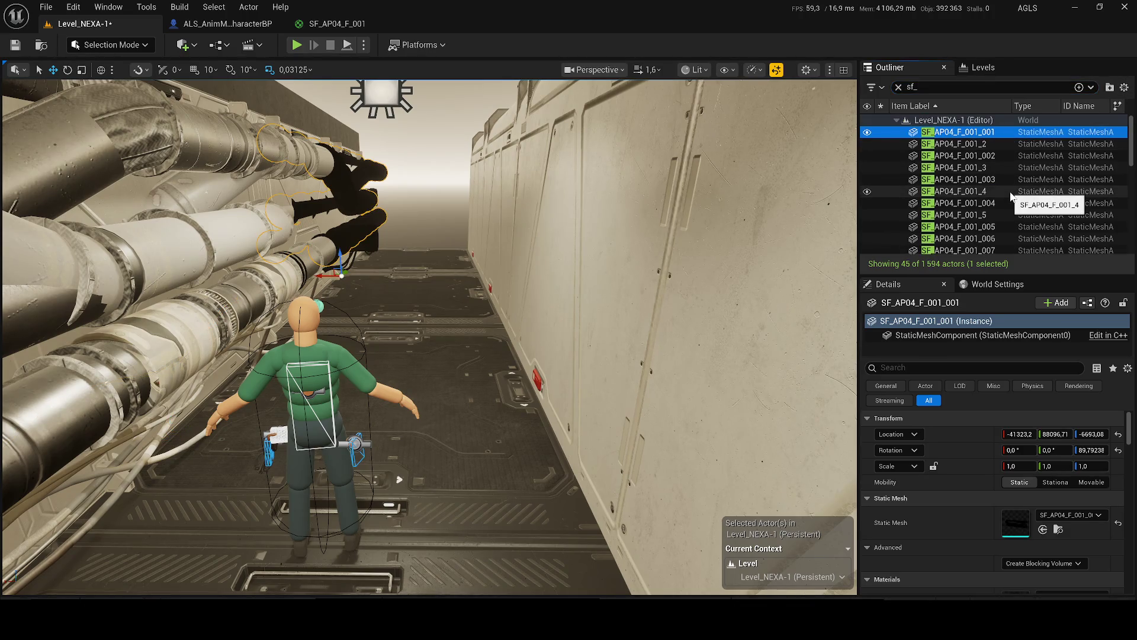
scroll(1001, 237, down, 5)
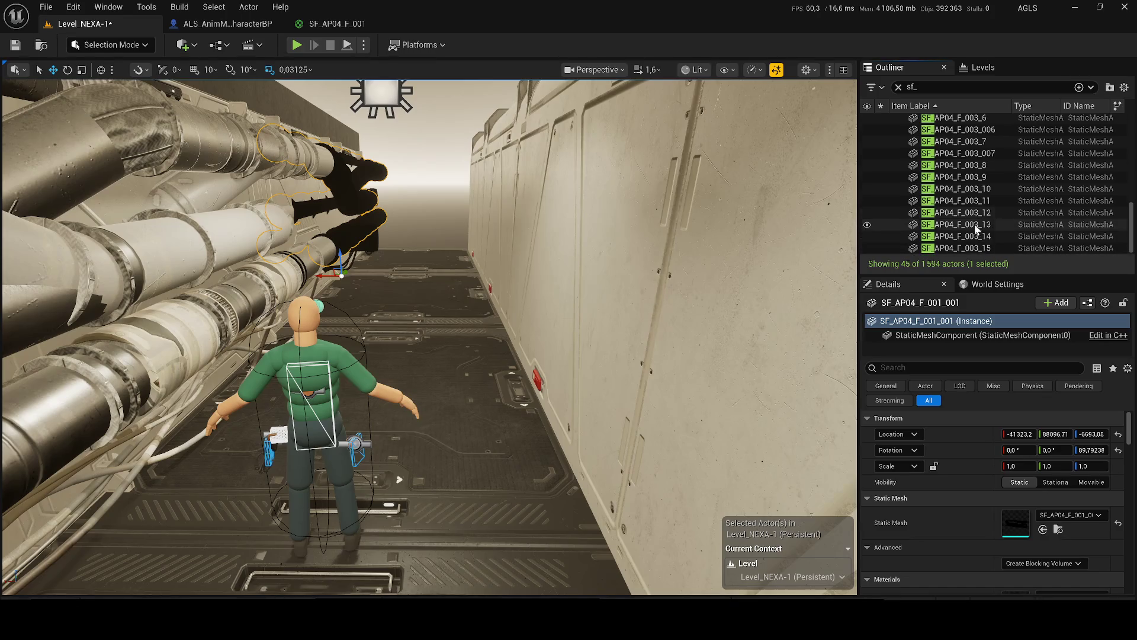
shift+click(978, 248)
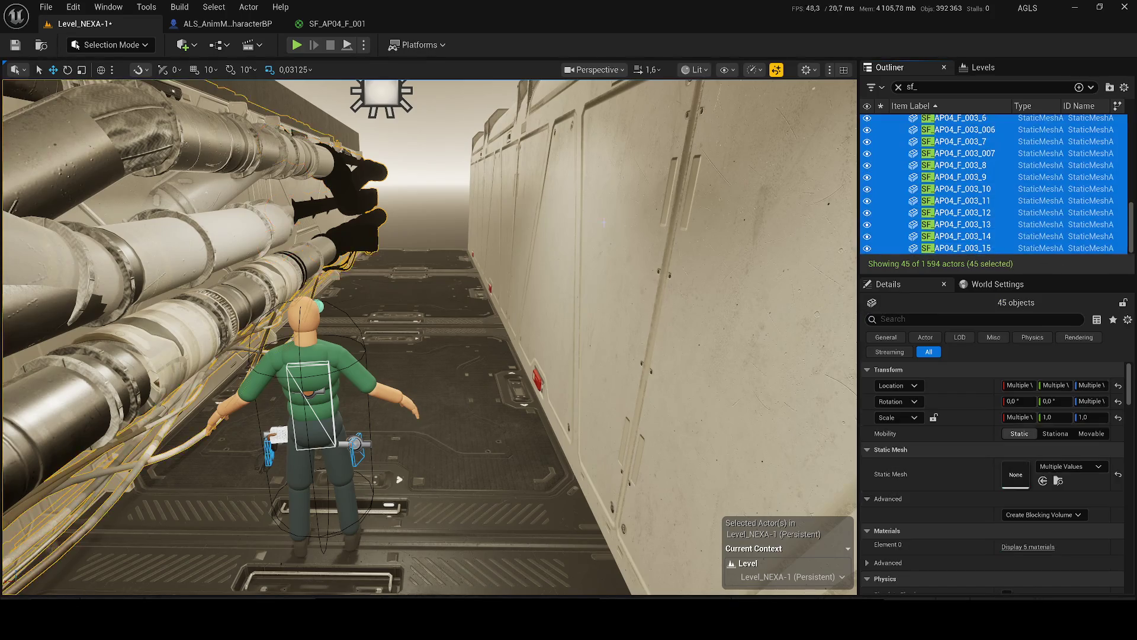
key(f)
key(Delete)
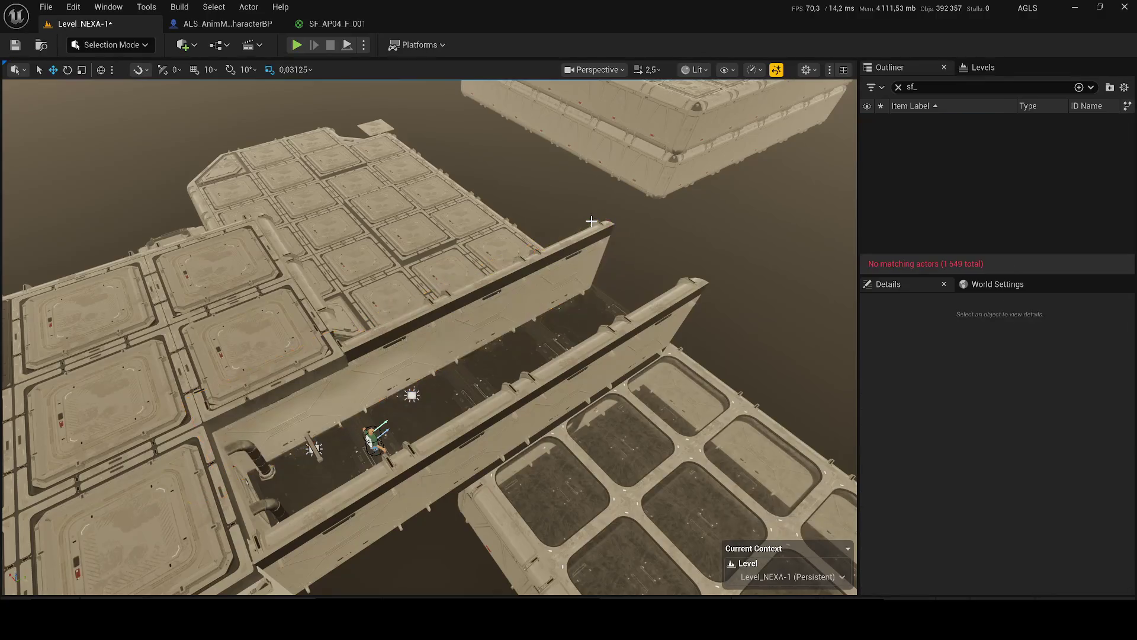